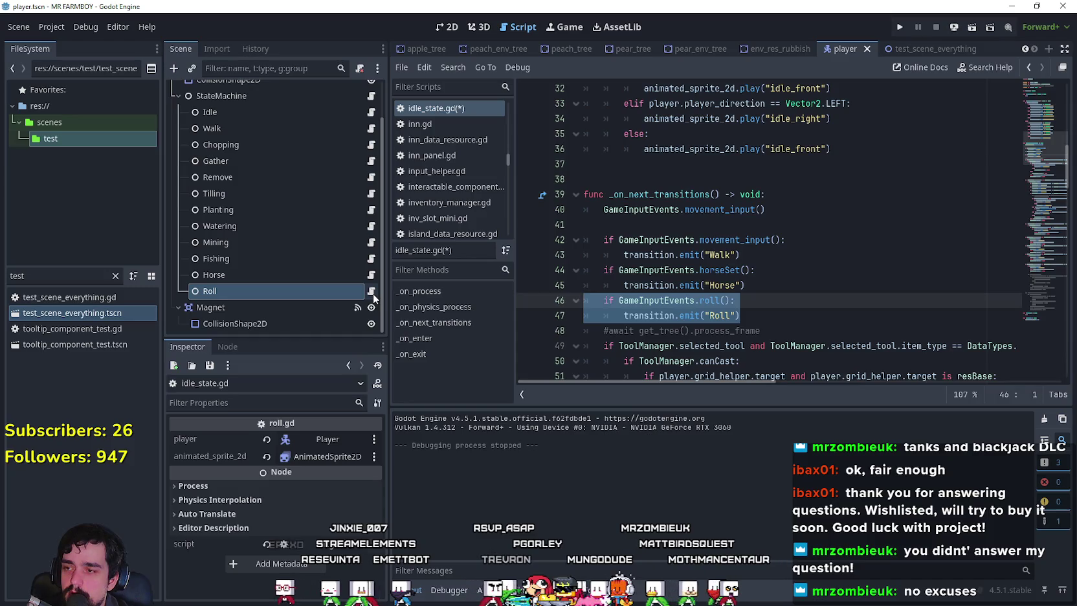
# - In walk_state.gd, add 'if GameInputEvents.roll():' emitting transition "Roll" after the Horse branch
pyautogui.click(371, 128)
pyautogui.scroll(-15, 700, 246)
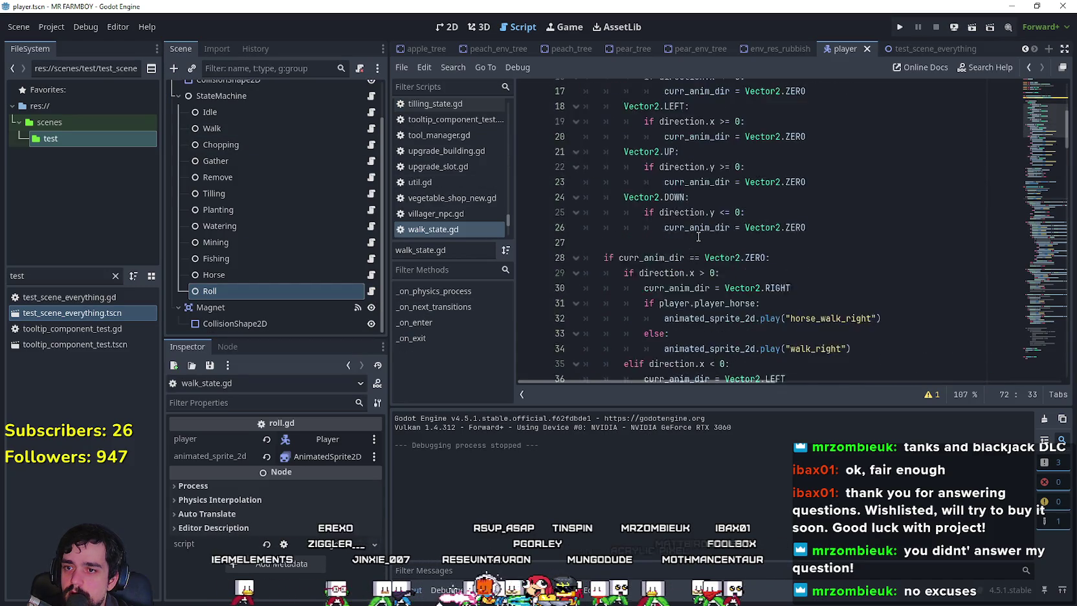
pyautogui.scroll(-1, 694, 234)
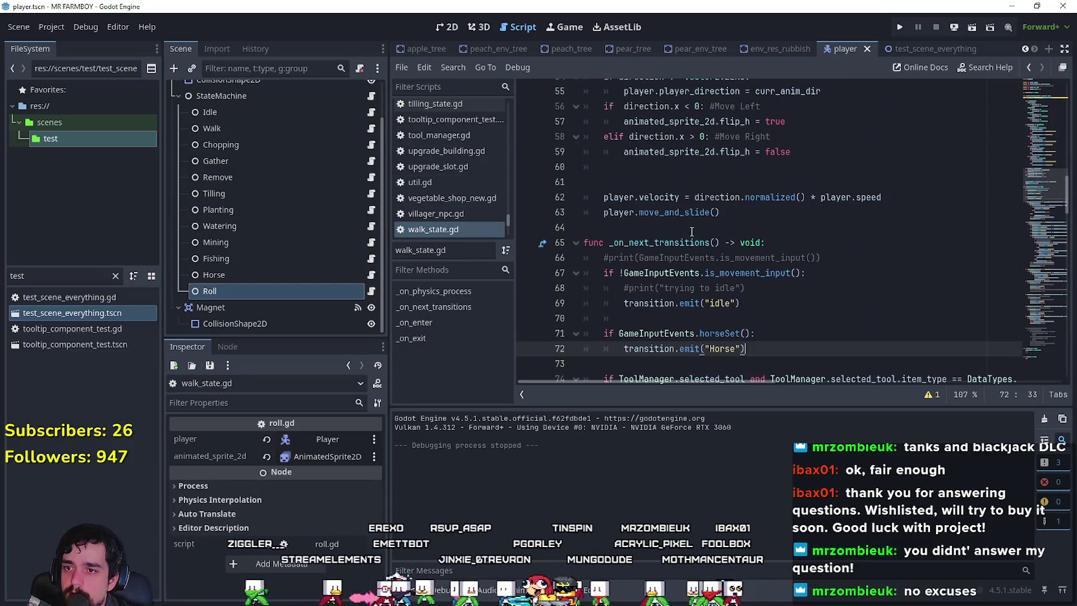
pyautogui.press('Down')
pyautogui.write('if GameInputEvents.roll():')
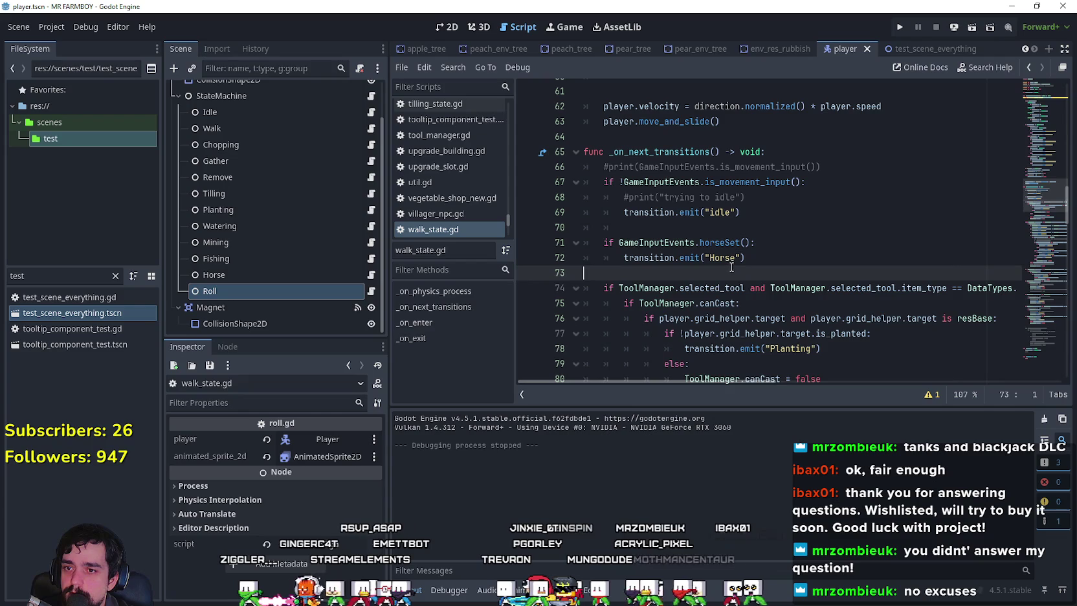
pyautogui.press('Return')
pyautogui.write('transition.emit("Roll")')
# - Add blank lines around the Horse and Roll branches and save the script
pyautogui.click(753, 257)
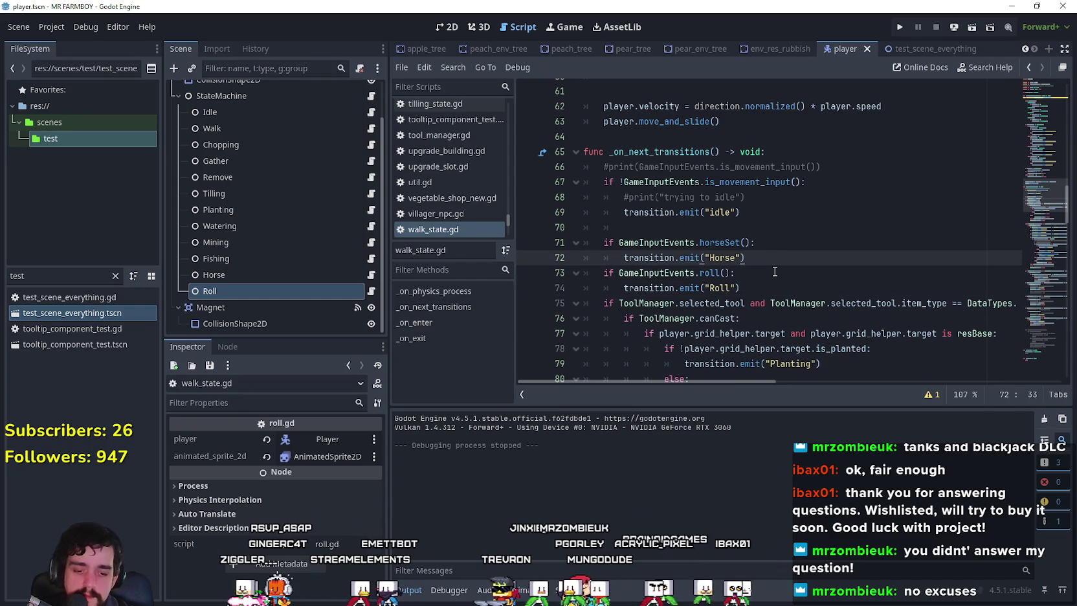
pyautogui.press('Return')
pyautogui.click(773, 303)
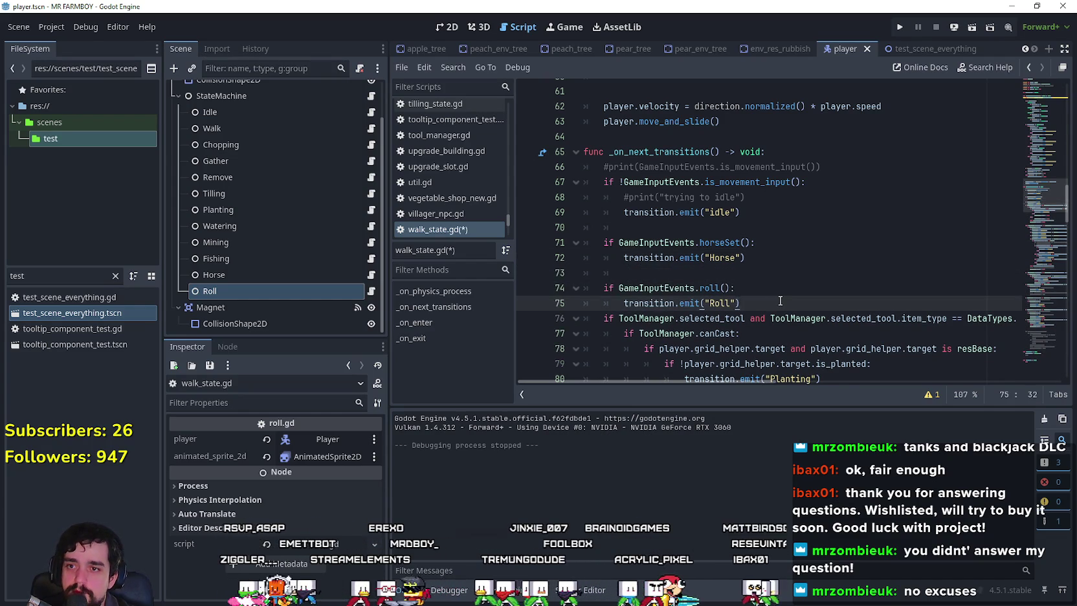
pyautogui.press('Return')
pyautogui.hotkey('ctrl', 's')
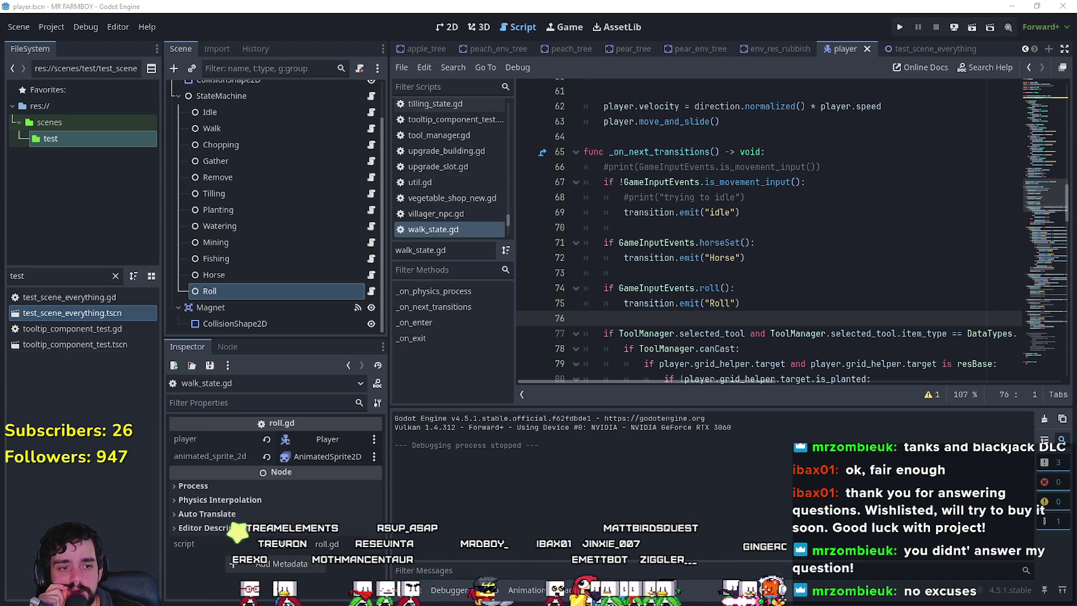
# - Switch from Godot to Aseprite showing the Horse_01.png sprite sheet
pyautogui.hotkey('alt', 'Tab')
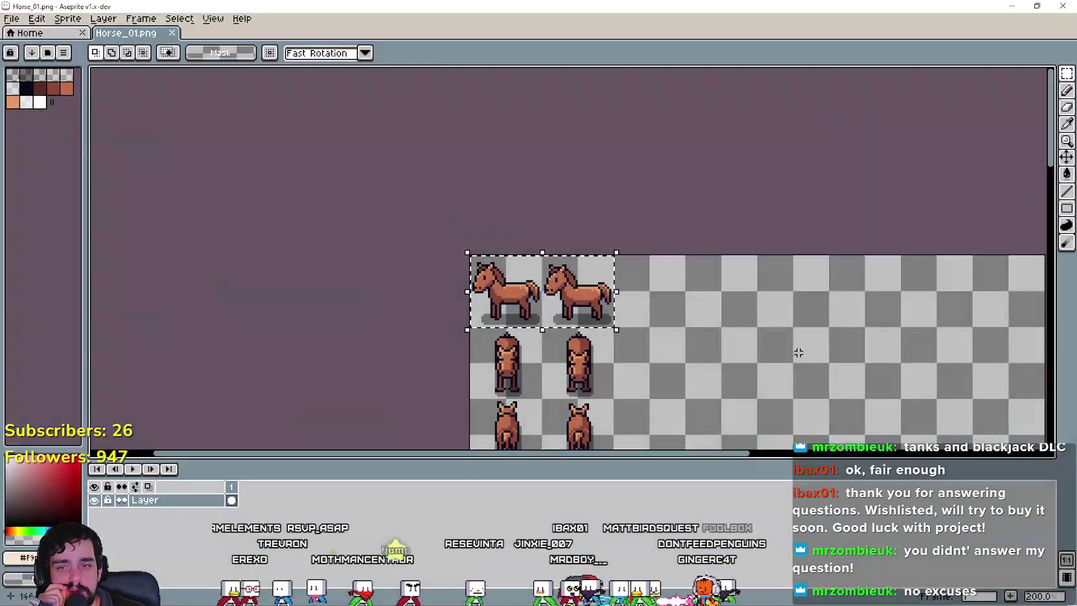
# - Zoom and pan the Aseprite canvas to the walking horse rows
pyautogui.scroll(-2, 878, 353)
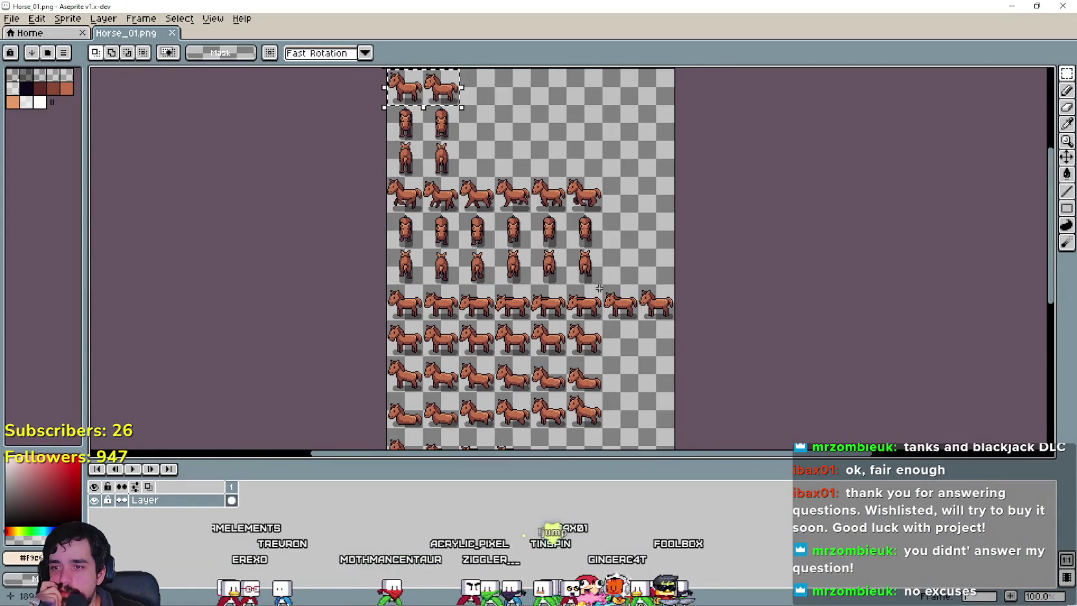
pyautogui.scroll(3, 584, 189)
pyautogui.moveTo(583, 189); pyautogui.dragTo(617, 208)
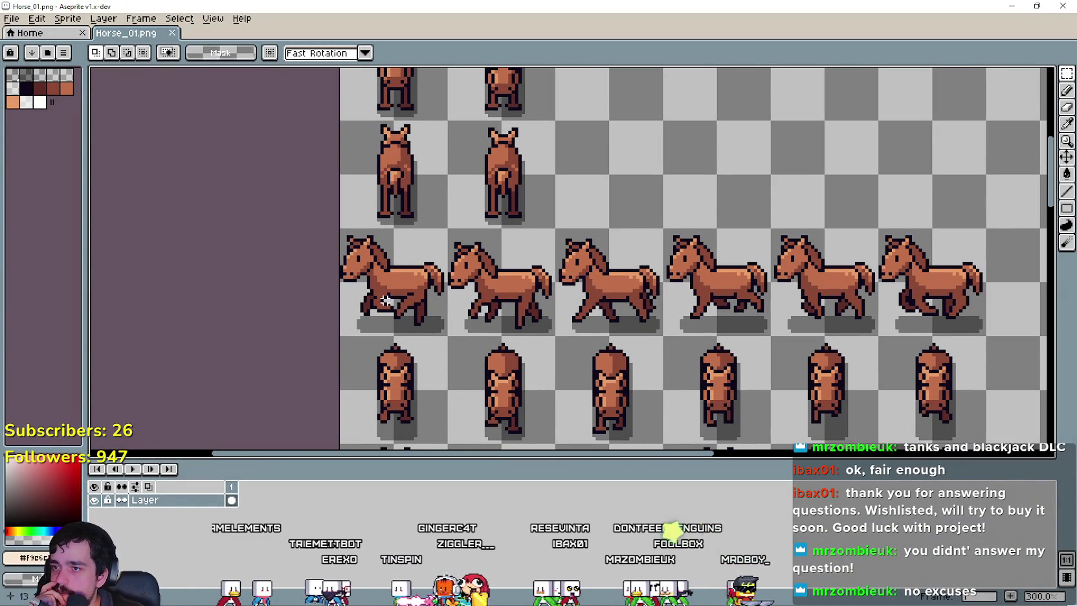
pyautogui.hscroll(5, 445, 289)
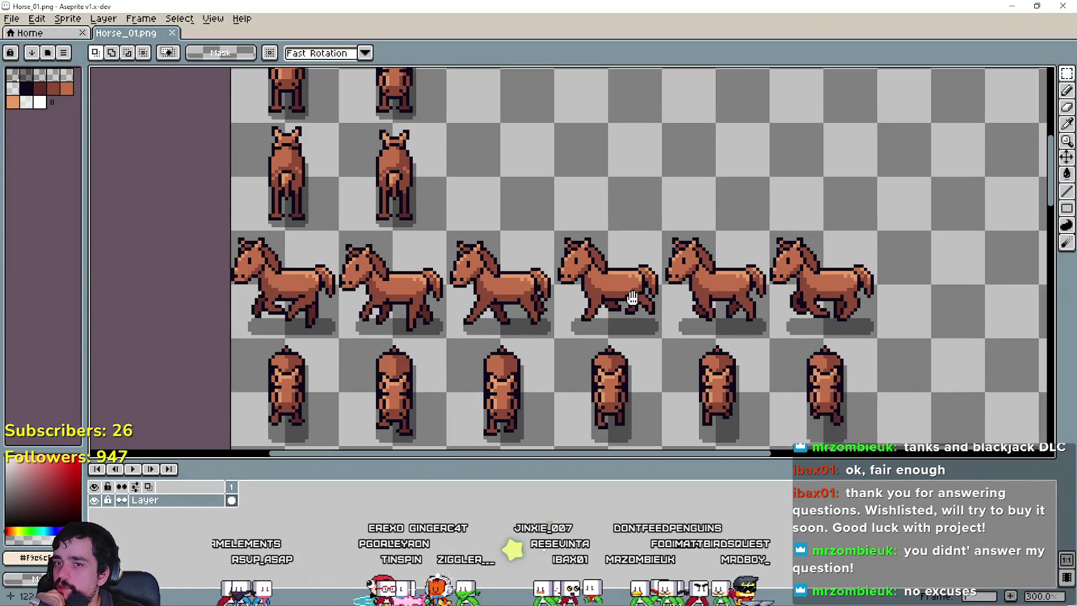
pyautogui.scroll(-2, 370, 341)
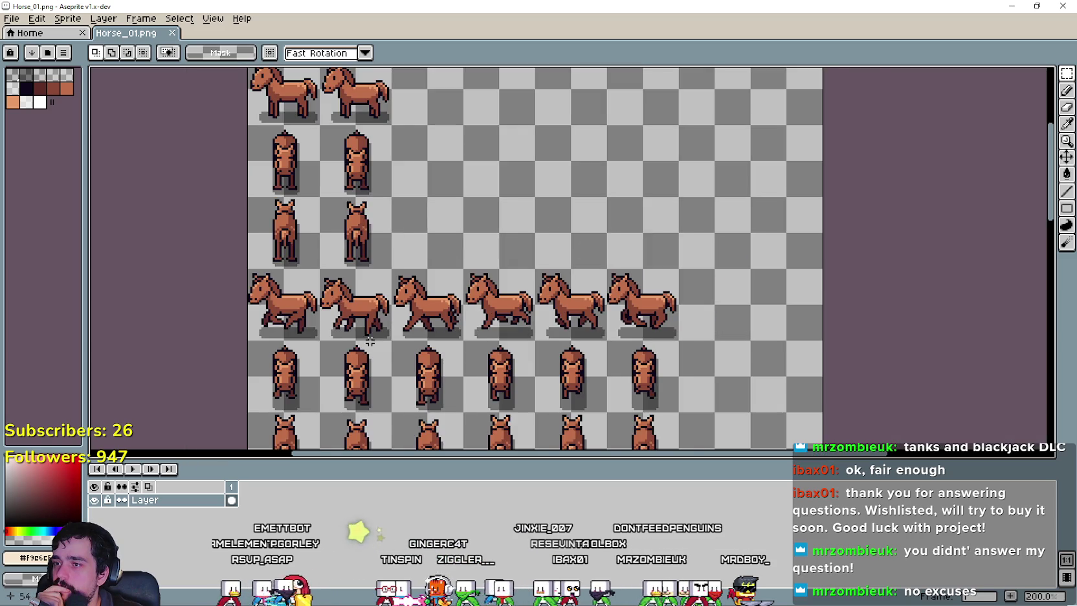
pyautogui.scroll(1, 432, 285)
pyautogui.scroll(2, 432, 284)
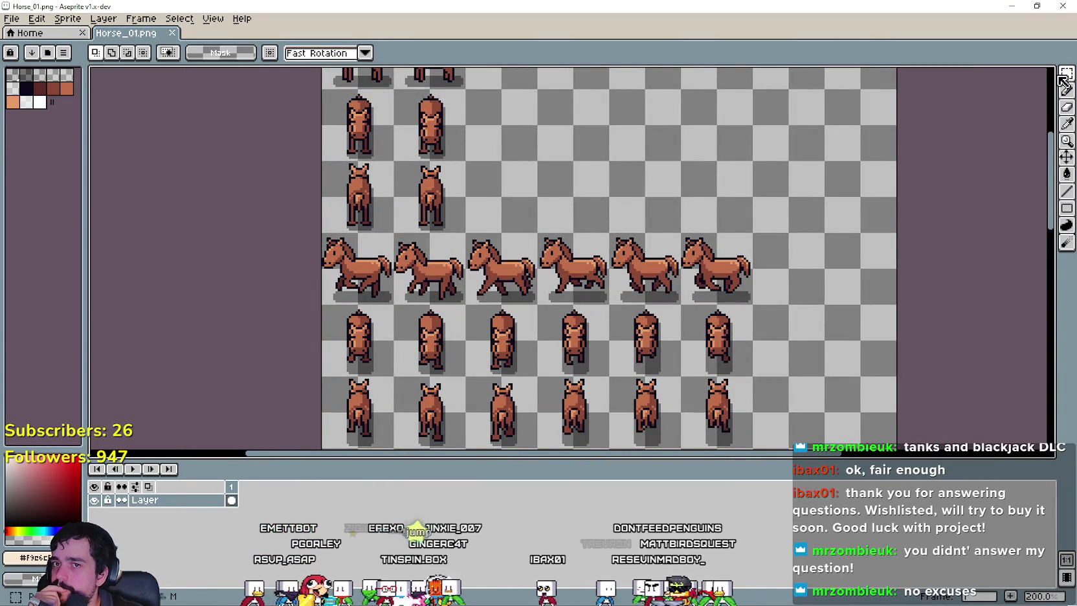
# - Select the first walking horse frame and drag it around into empty space
pyautogui.moveTo(319, 266)
pyautogui.mouseDown()
pyautogui.moveTo(360, 308)
pyautogui.moveTo(395, 233)
pyautogui.mouseUp()
pyautogui.moveTo(370, 272); pyautogui.dragTo(757, 145)
pyautogui.scroll(4, 774, 308)
pyautogui.scroll(1, 775, 309)
pyautogui.moveTo(817, 319); pyautogui.dragTo(905, 352)
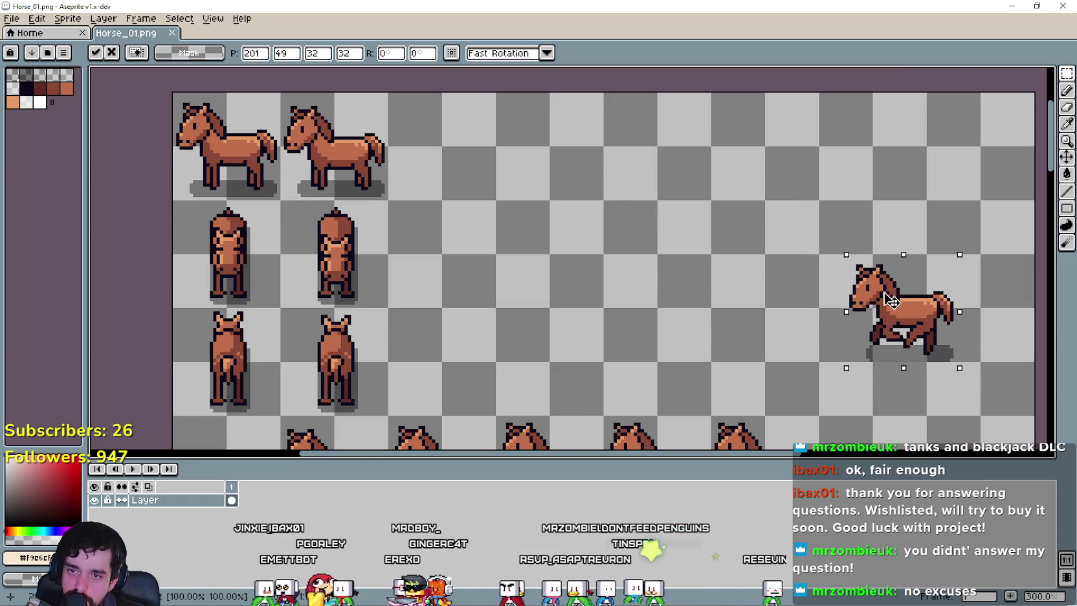
pyautogui.moveTo(880, 301)
pyautogui.mouseDown()
pyautogui.moveTo(910, 302)
pyautogui.moveTo(871, 298)
pyautogui.moveTo(939, 298)
pyautogui.moveTo(899, 289)
pyautogui.moveTo(910, 281)
pyautogui.moveTo(918, 299)
pyautogui.moveTo(901, 292)
pyautogui.moveTo(916, 309)
pyautogui.moveTo(890, 288)
pyautogui.moveTo(638, 295)
pyautogui.moveTo(640, 308)
pyautogui.moveTo(853, 277)
pyautogui.moveTo(973, 234)
pyautogui.moveTo(990, 151)
pyautogui.moveTo(657, 158)
pyautogui.moveTo(667, 194)
pyautogui.moveTo(632, 230)
pyautogui.mouseUp()
# - Undo the horse move and return to the Godot script editor
pyautogui.scroll(-3, 680, 336)
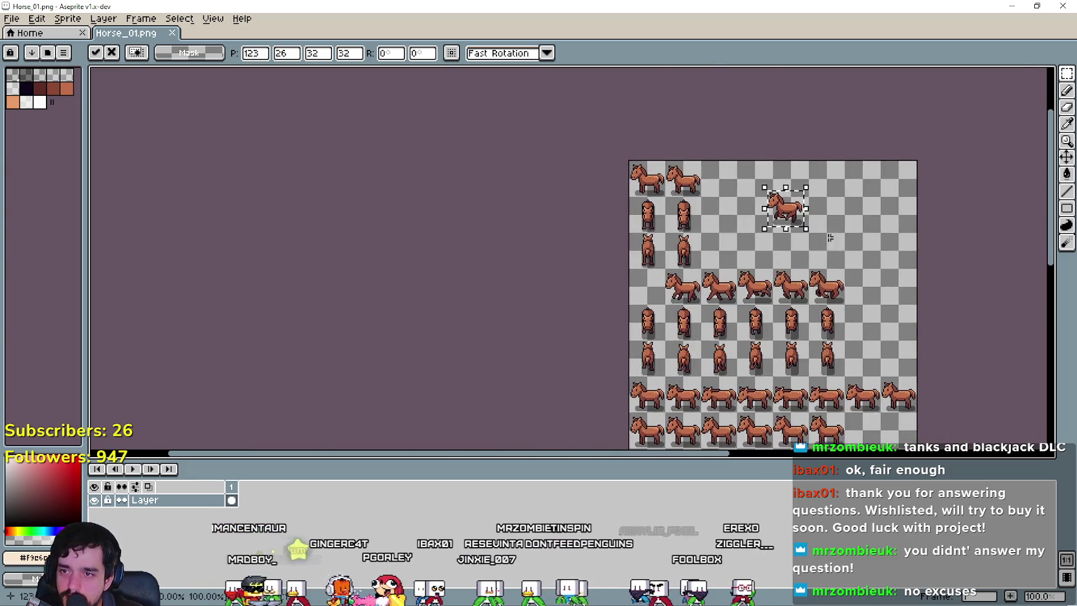
pyautogui.scroll(2, 798, 259)
pyautogui.hotkey('ctrl', 'z')
pyautogui.hotkey('alt', 'Tab')
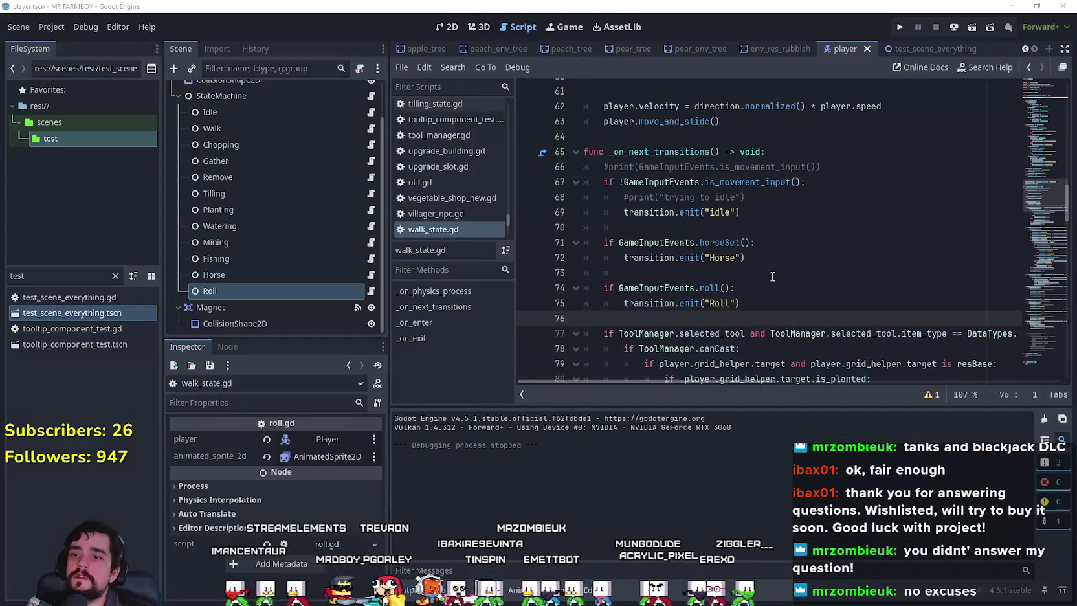
# - Review the roll check lines and save walk_state.gd
pyautogui.click(770, 277)
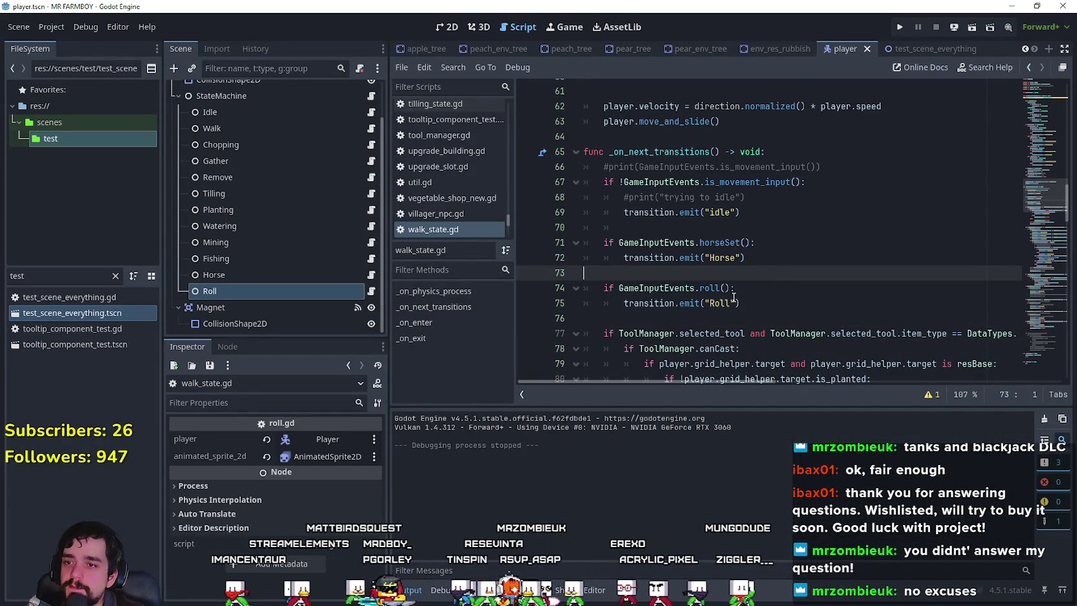
pyautogui.moveTo(741, 303); pyautogui.dragTo(546, 286)
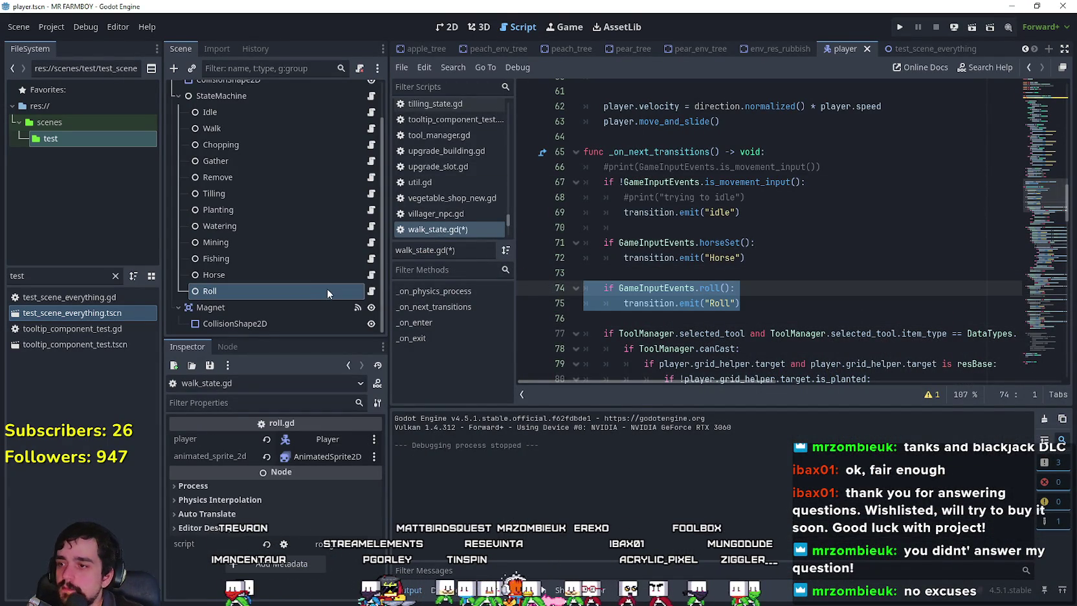
pyautogui.hotkey('ctrl', 's')
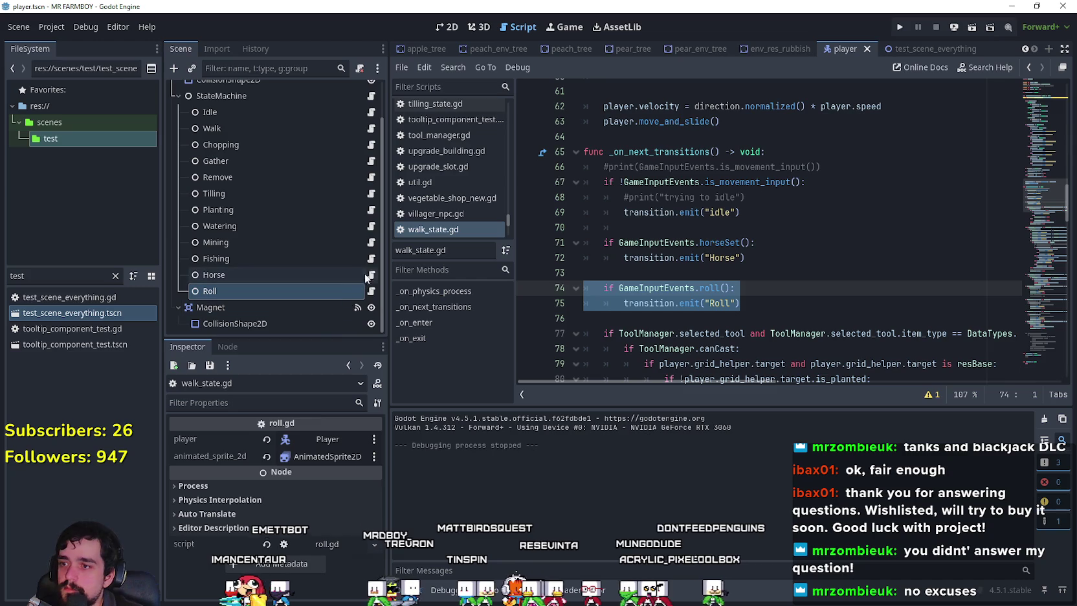
# - Copy player.horse_get_down() from fishing_state.gd into roll.gd's _on_enter, save, and run the game
pyautogui.click(371, 258)
pyautogui.moveTo(715, 240); pyautogui.dragTo(602, 248)
pyautogui.hotkey('ctrl', 'c')
pyautogui.click(371, 291)
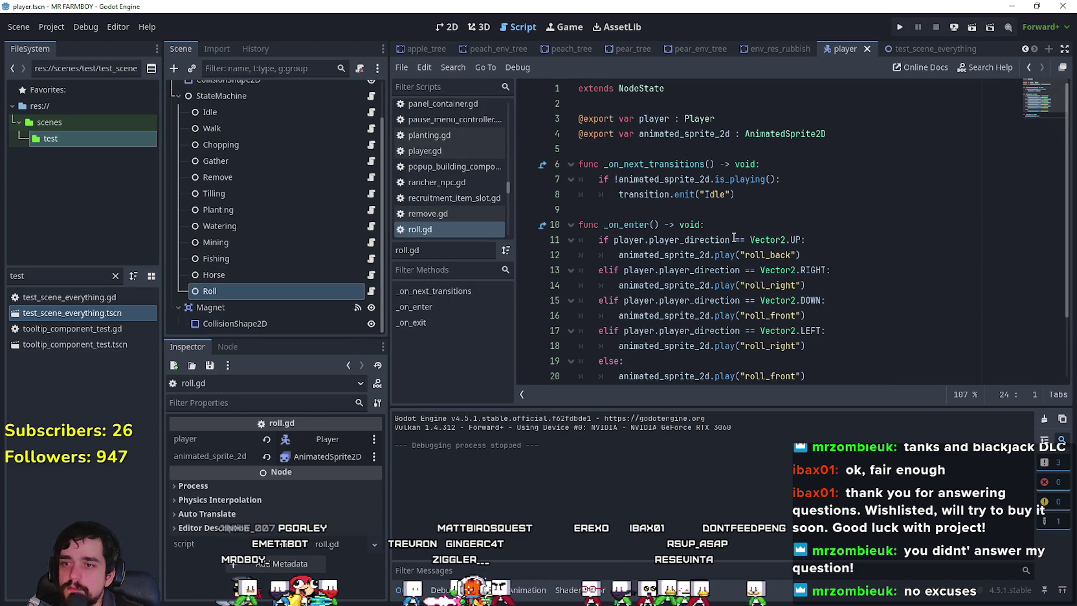
pyautogui.click(787, 227)
pyautogui.press('Return')
pyautogui.hotkey('ctrl', 'v')
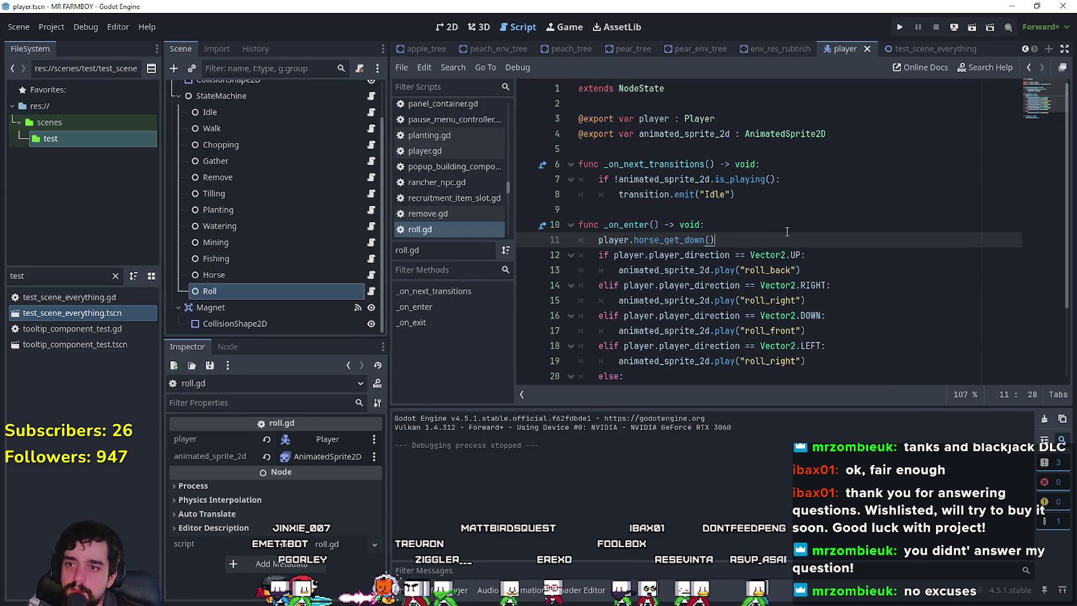
pyautogui.hotkey('ctrl', 's')
pyautogui.press('F5')
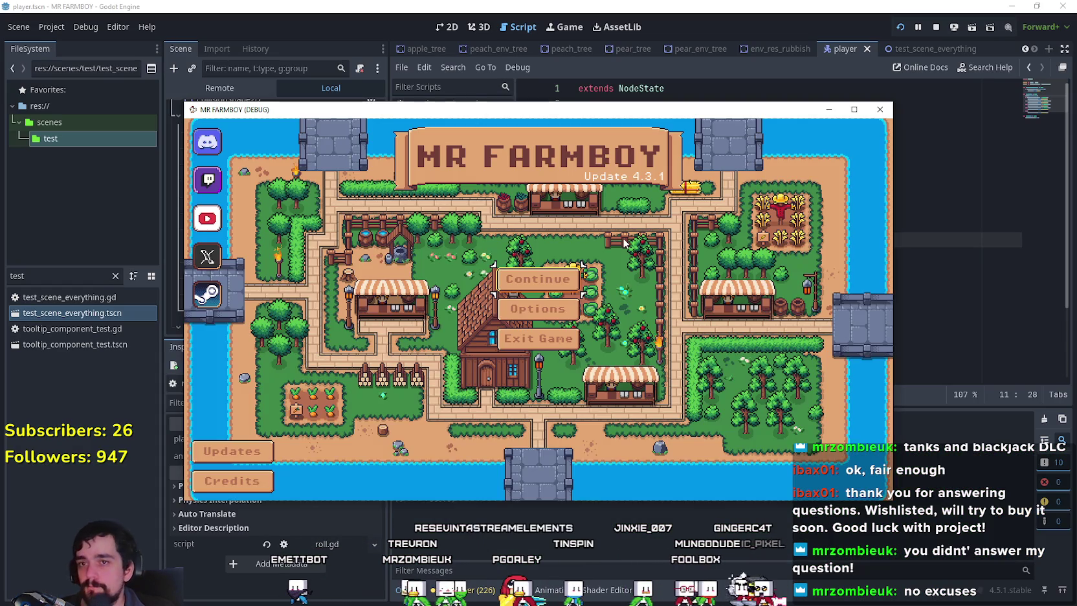
# - Maximize the game window and load Save 10
pyautogui.click(854, 110)
pyautogui.click(533, 263)
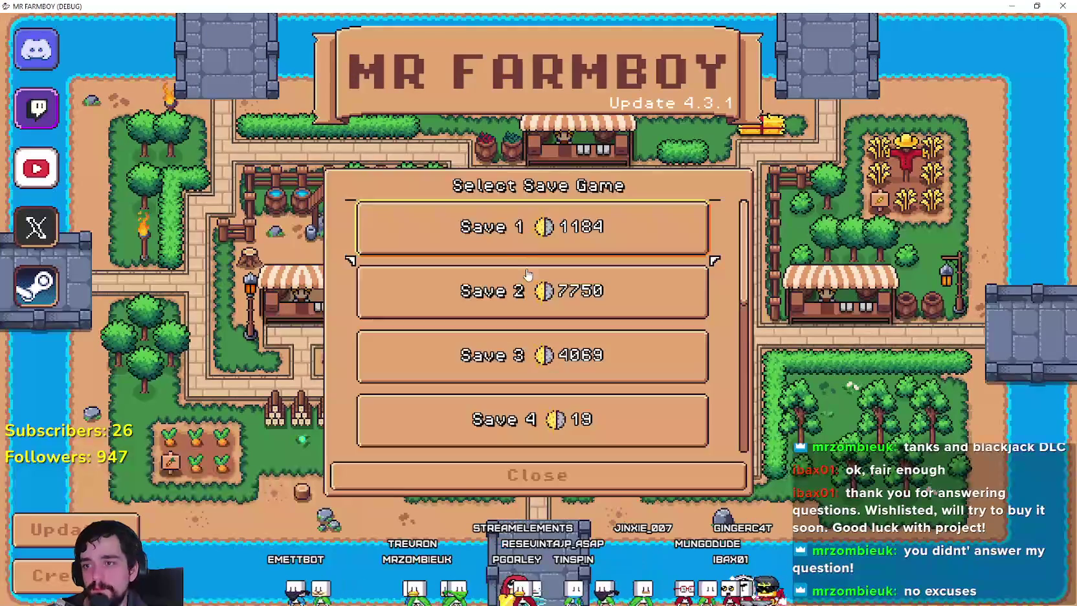
pyautogui.scroll(-6, 583, 323)
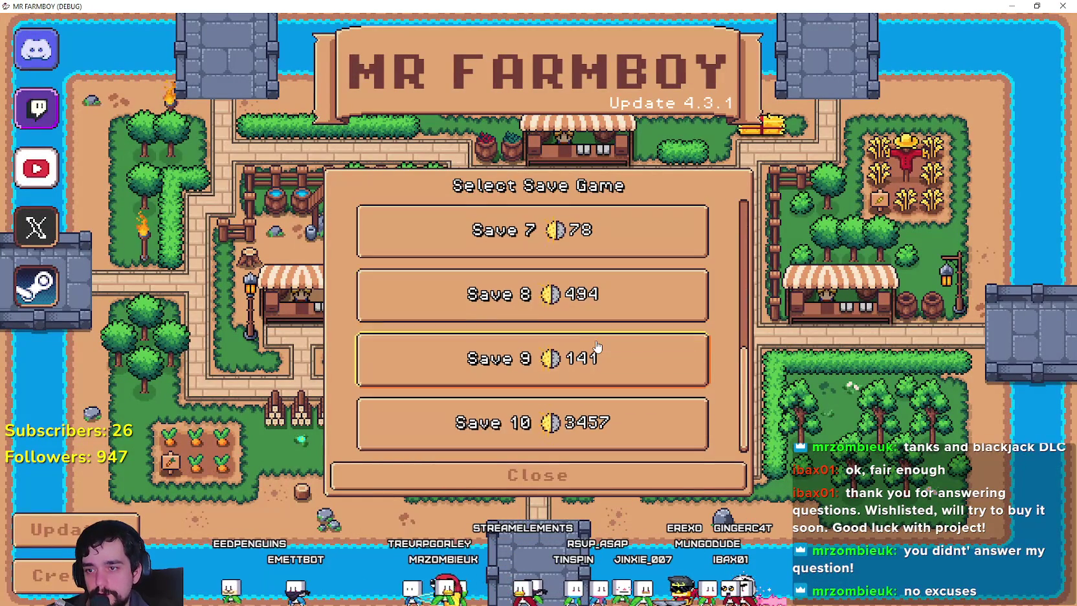
pyautogui.click(467, 422)
pyautogui.click(465, 420)
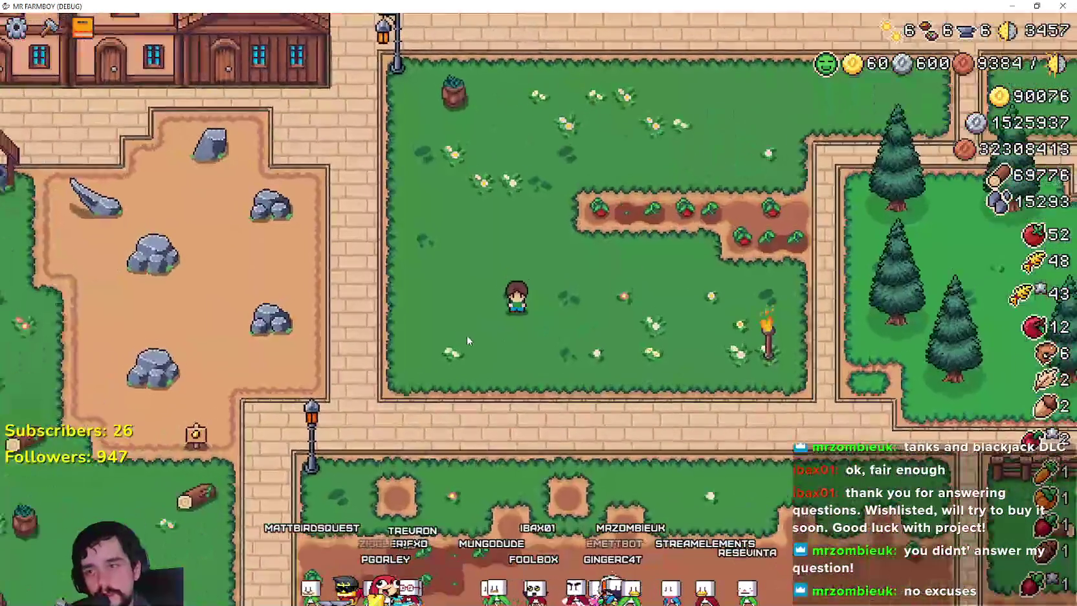
# - Mount and dismount the horse, then walk the farmer around the crops and fence
pyautogui.press('h')
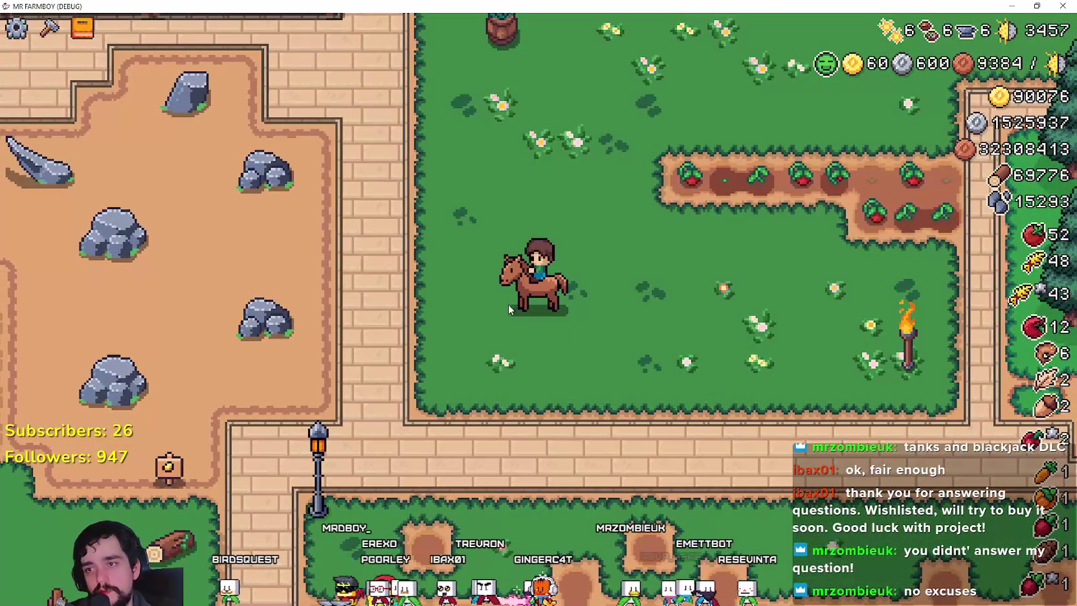
pyautogui.press('h')
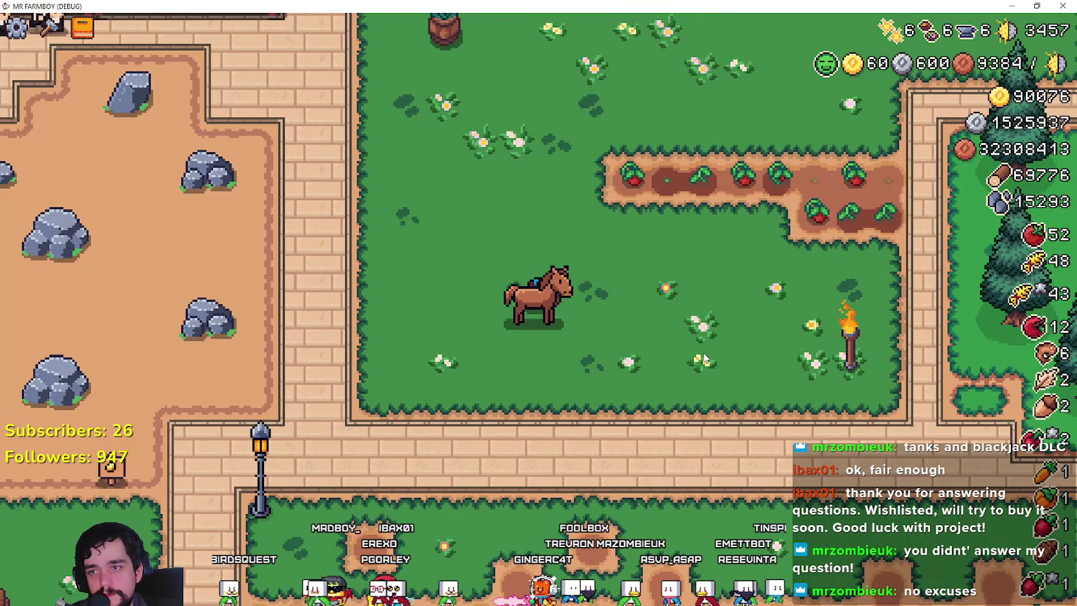
pyautogui.press('d')
pyautogui.press('a')
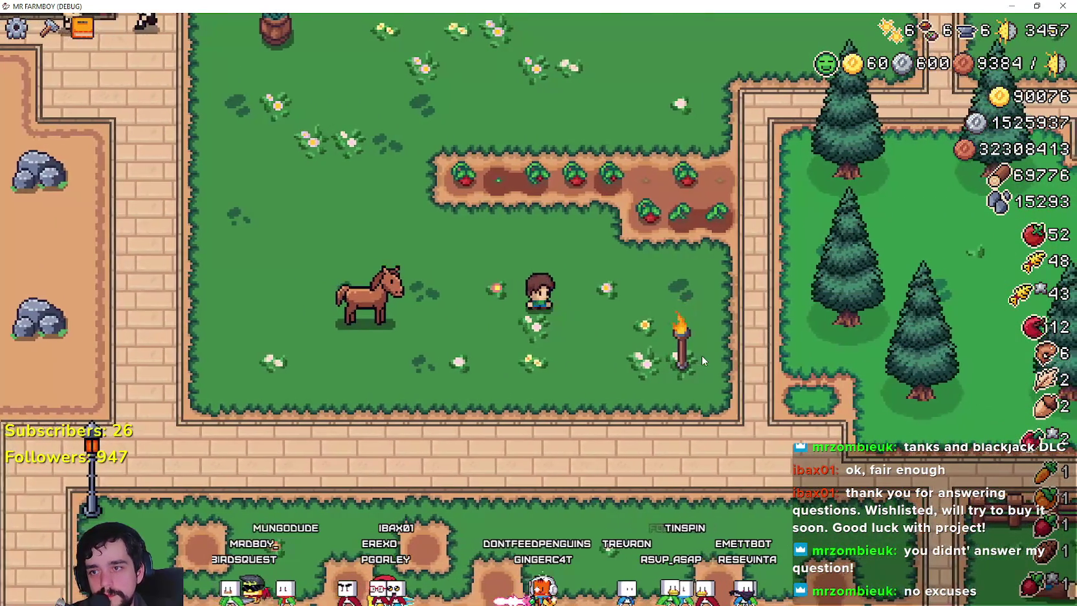
pyautogui.press('w')
pyautogui.press('w')
pyautogui.press('d')
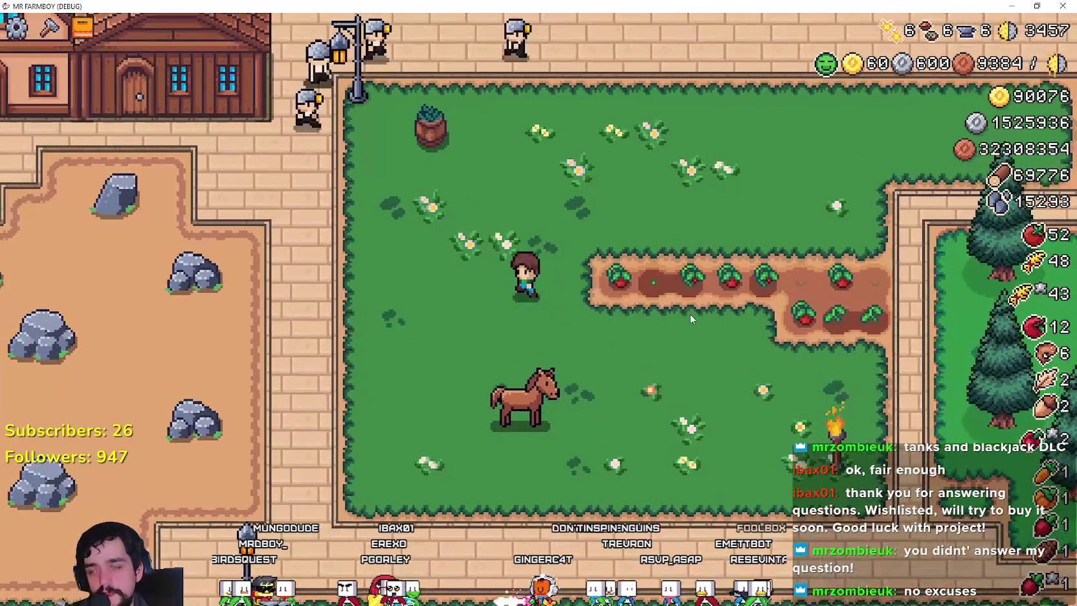
pyautogui.press('d')
pyautogui.press('w')
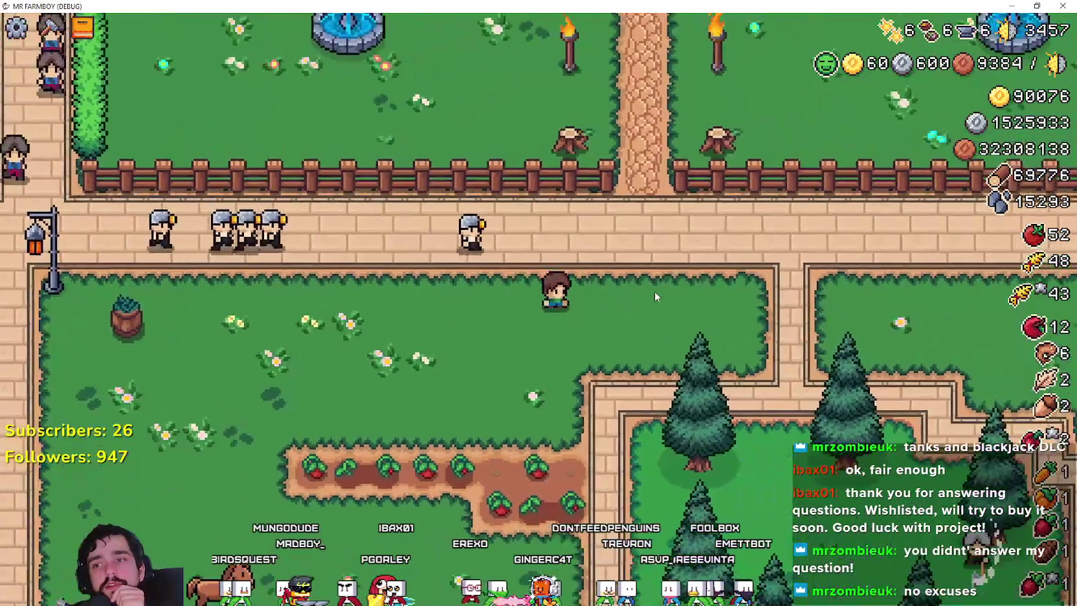
pyautogui.press('a')
pyautogui.press('w')
pyautogui.press('d')
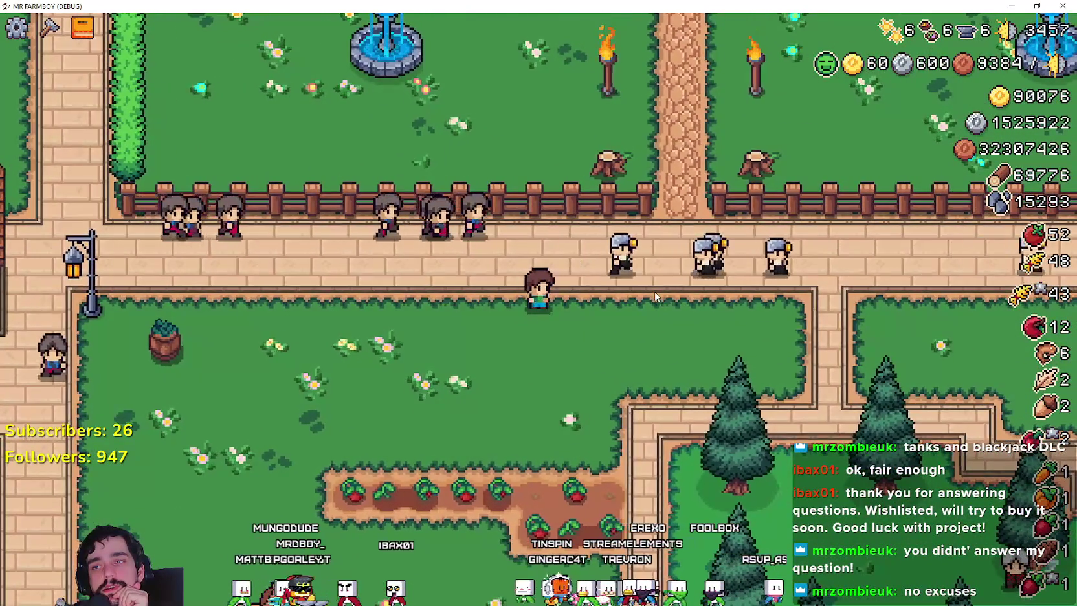
# - Move the farmer diagonally and back and forth across the grass, then return to the editor
pyautogui.press('s')
pyautogui.press('a')
pyautogui.press('a')
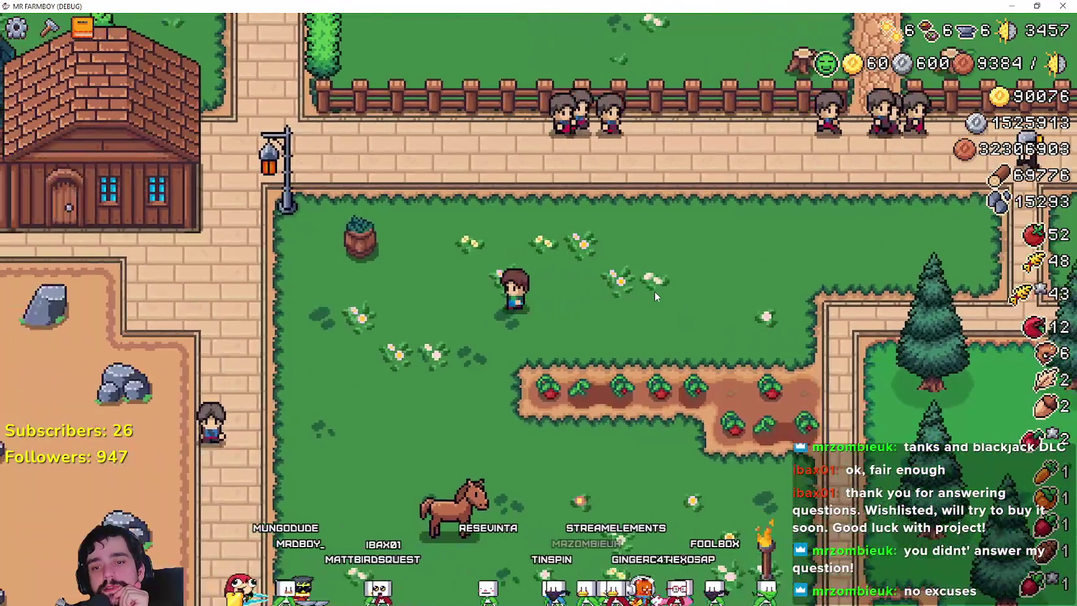
pyautogui.press('s')
pyautogui.press('a')
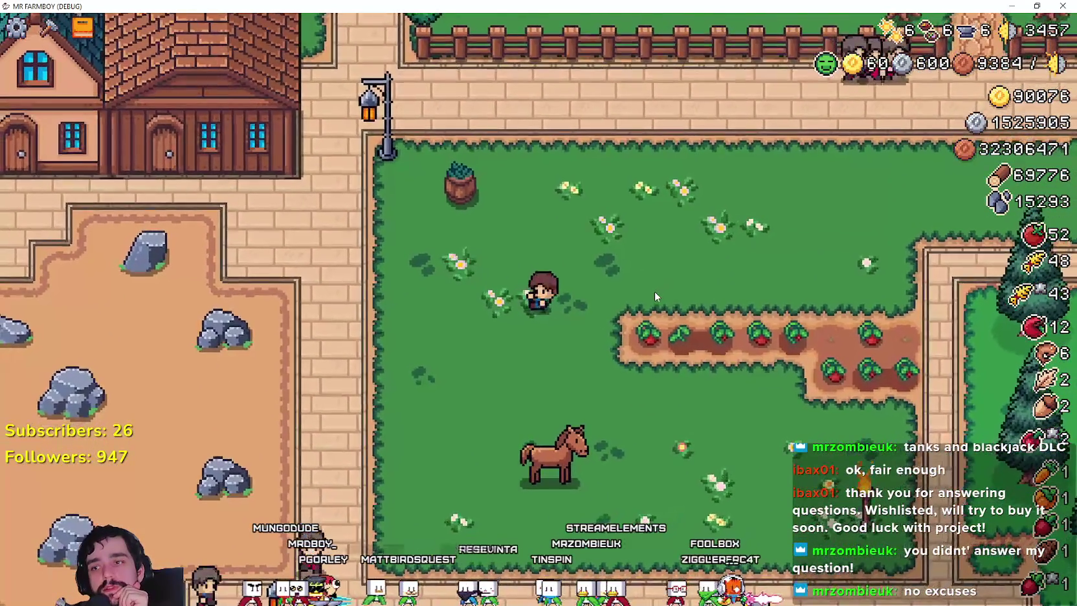
pyautogui.press('d')
pyautogui.press('w')
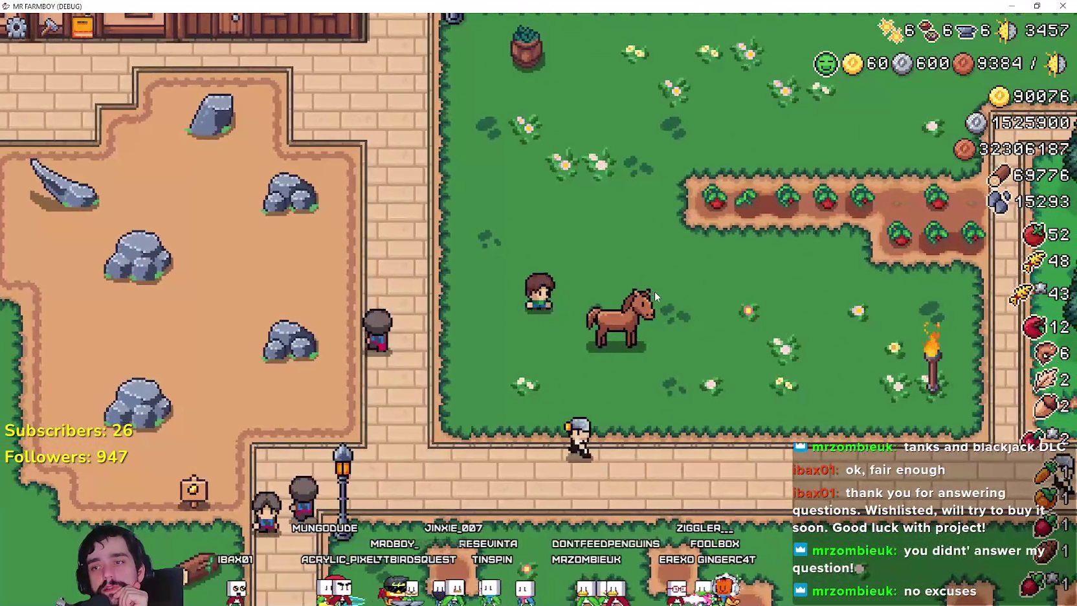
pyautogui.press('a')
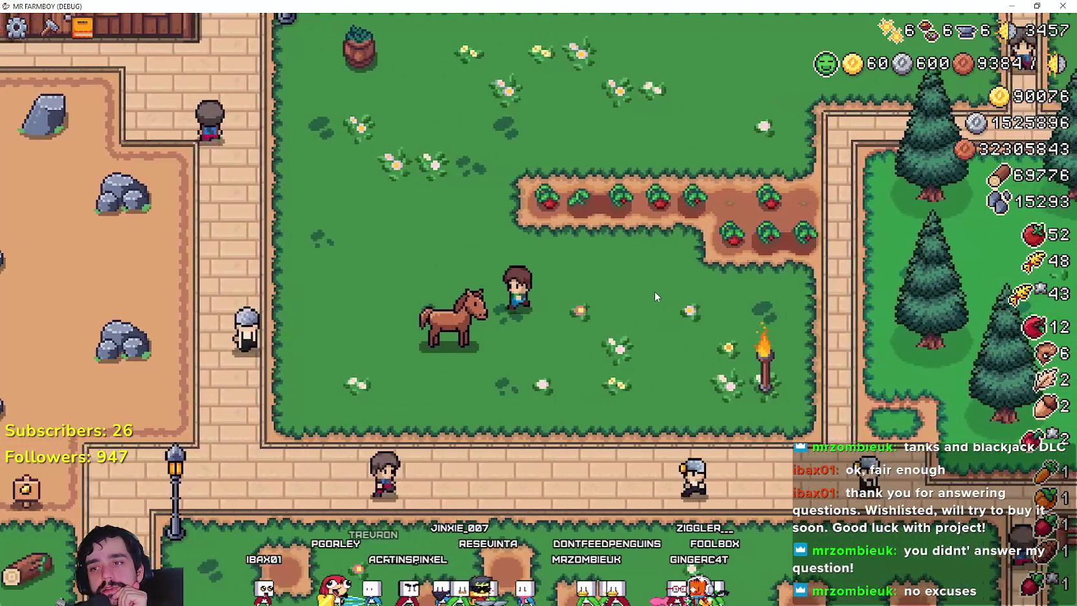
pyautogui.press('w')
pyautogui.press('w')
pyautogui.press('d')
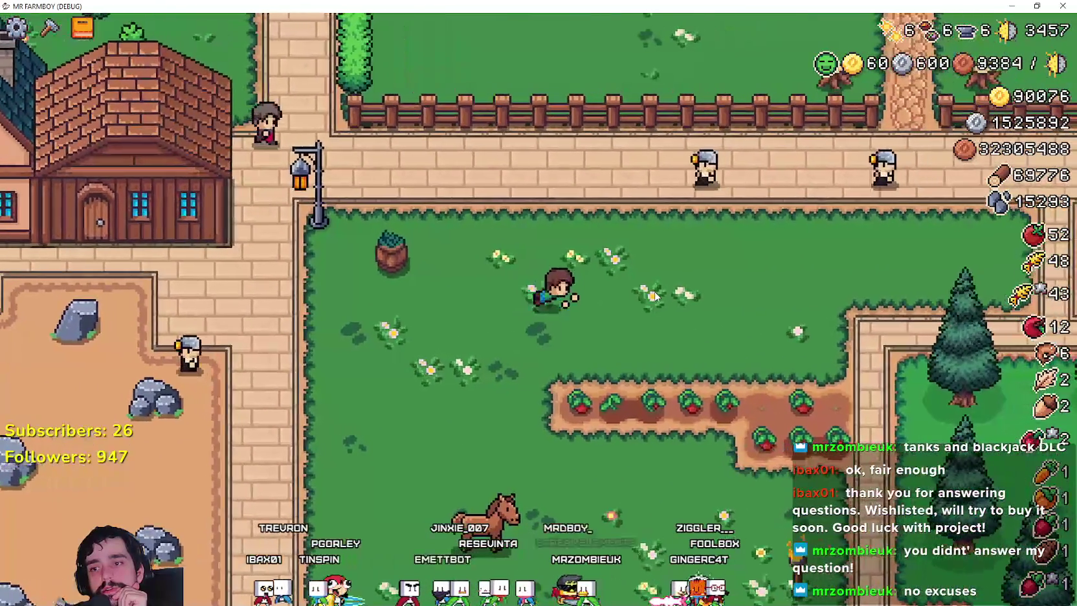
pyautogui.press('w')
pyautogui.press('d')
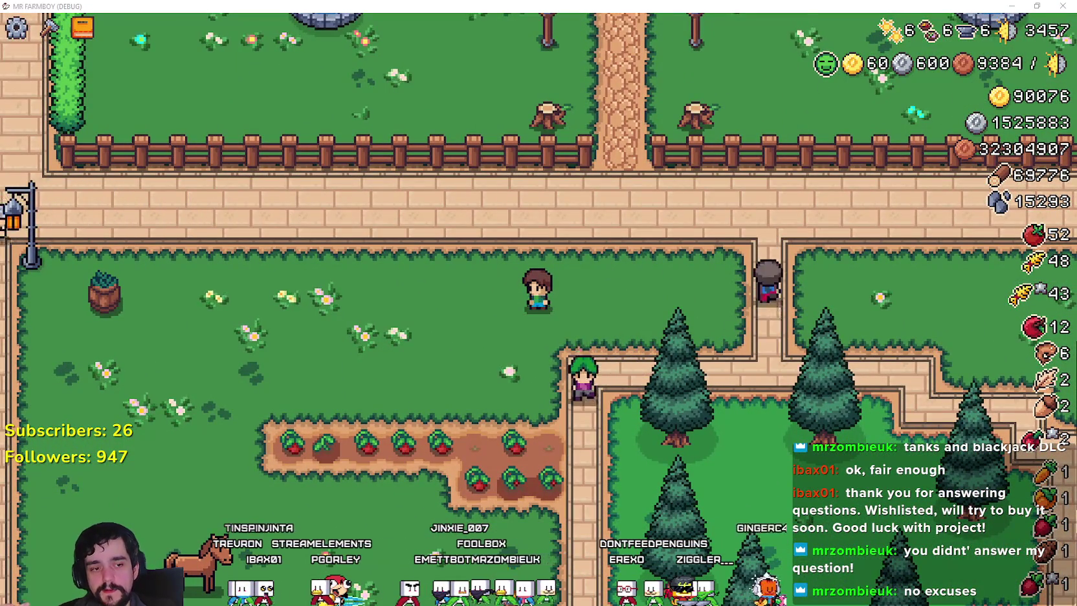
pyautogui.hotkey('alt', 'Tab')
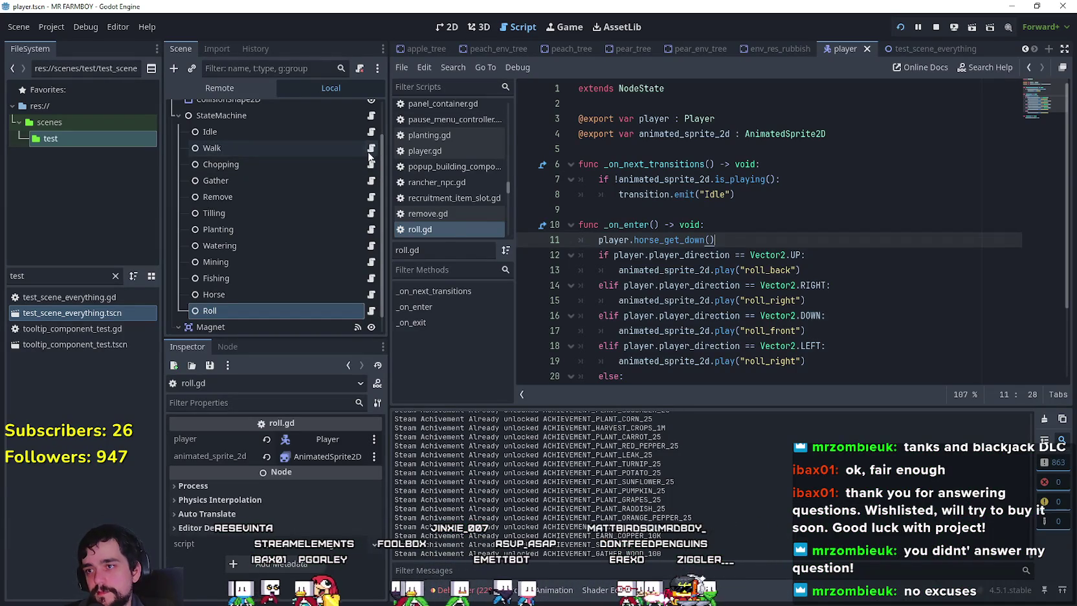
# - Open walk_state.gd and look through its movement code down to move_and_slide on line 63
pyautogui.click(371, 147)
pyautogui.scroll(-2, 754, 263)
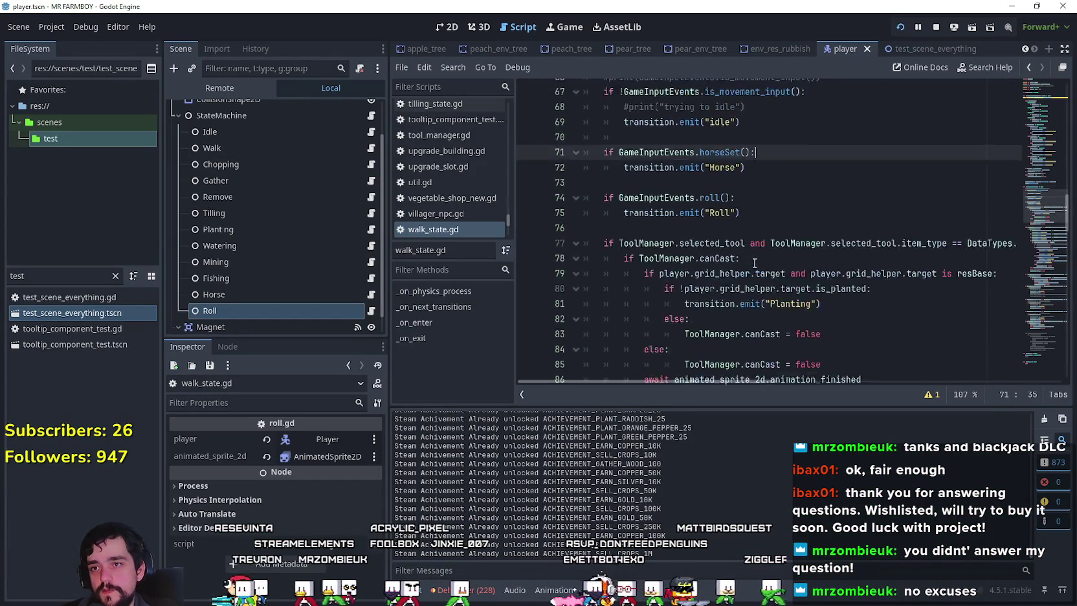
pyautogui.scroll(12, 754, 263)
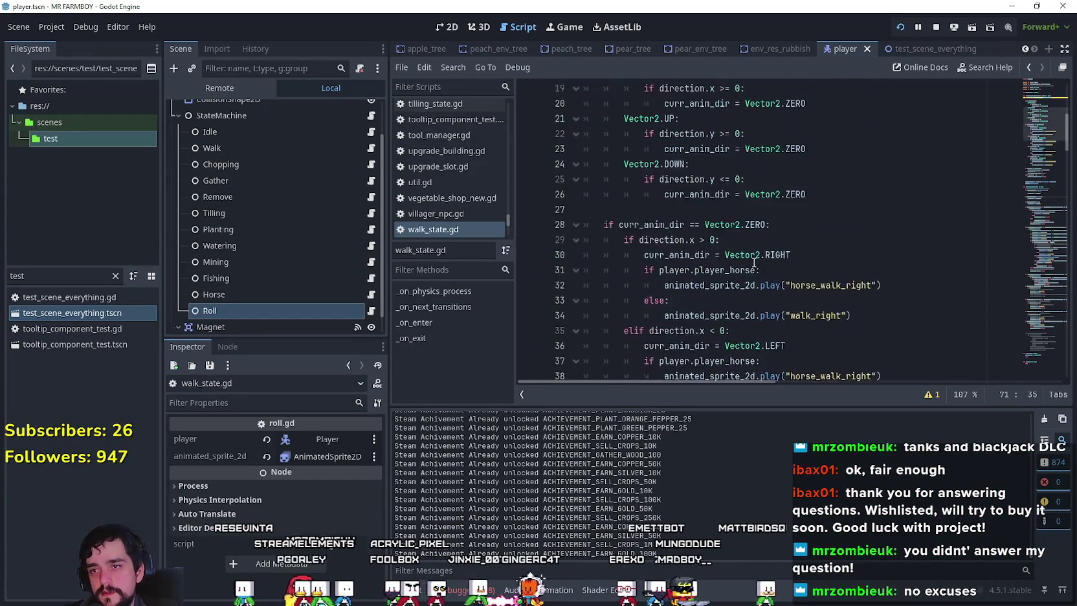
pyautogui.scroll(7, 754, 263)
pyautogui.scroll(-5, 683, 205)
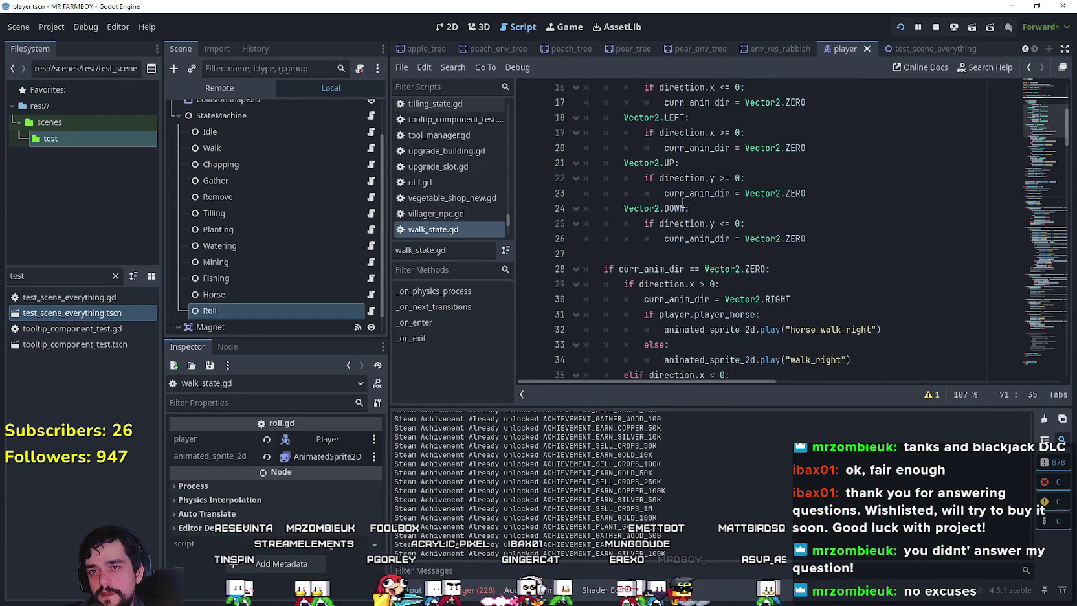
pyautogui.scroll(-10, 683, 205)
pyautogui.click(663, 189)
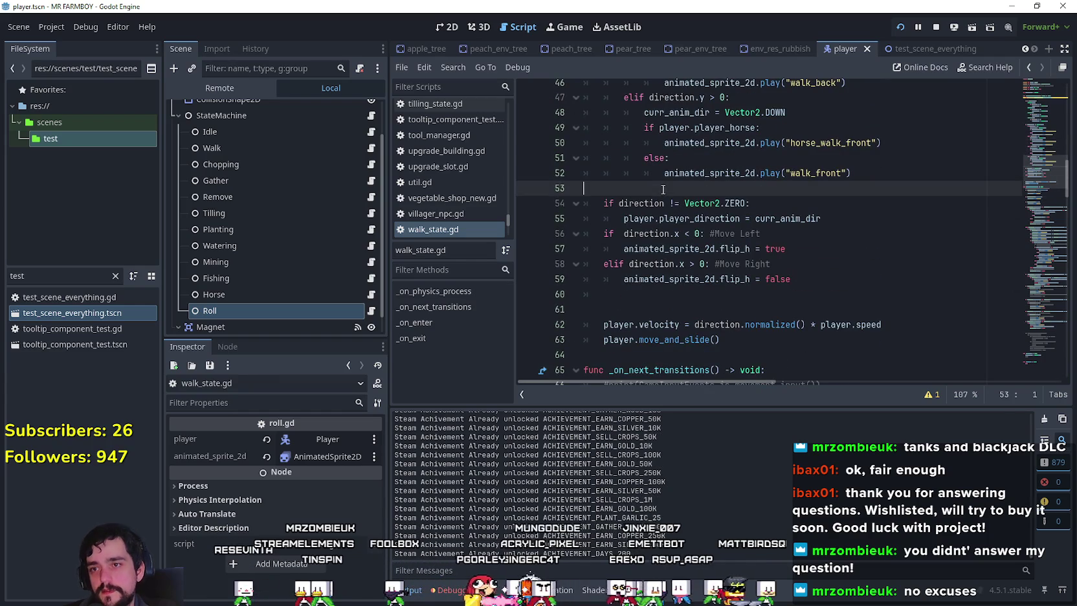
pyautogui.scroll(-2, 656, 194)
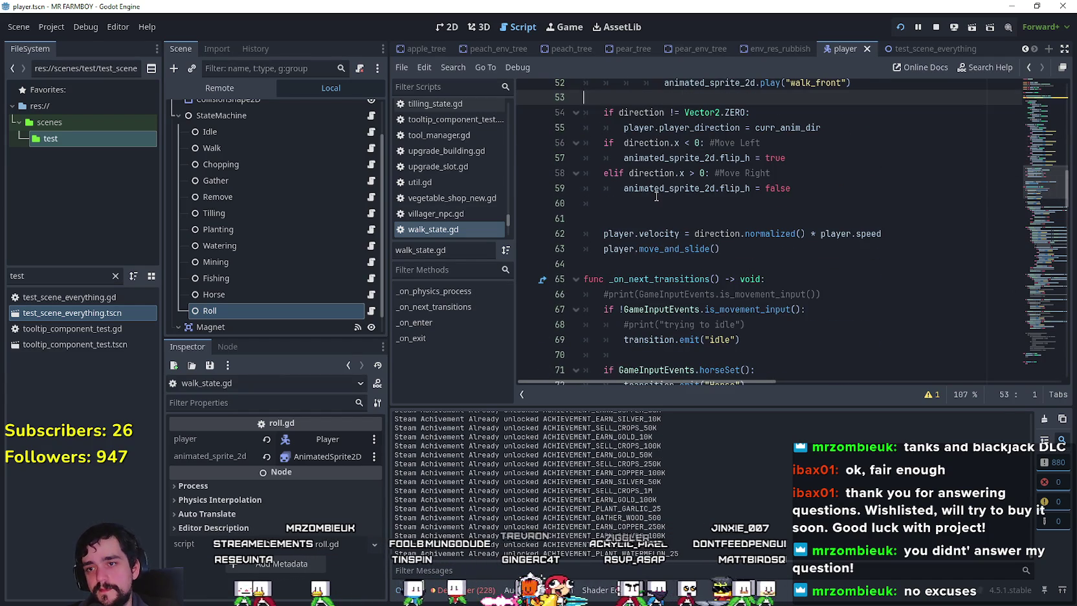
pyautogui.doubleClick(683, 251)
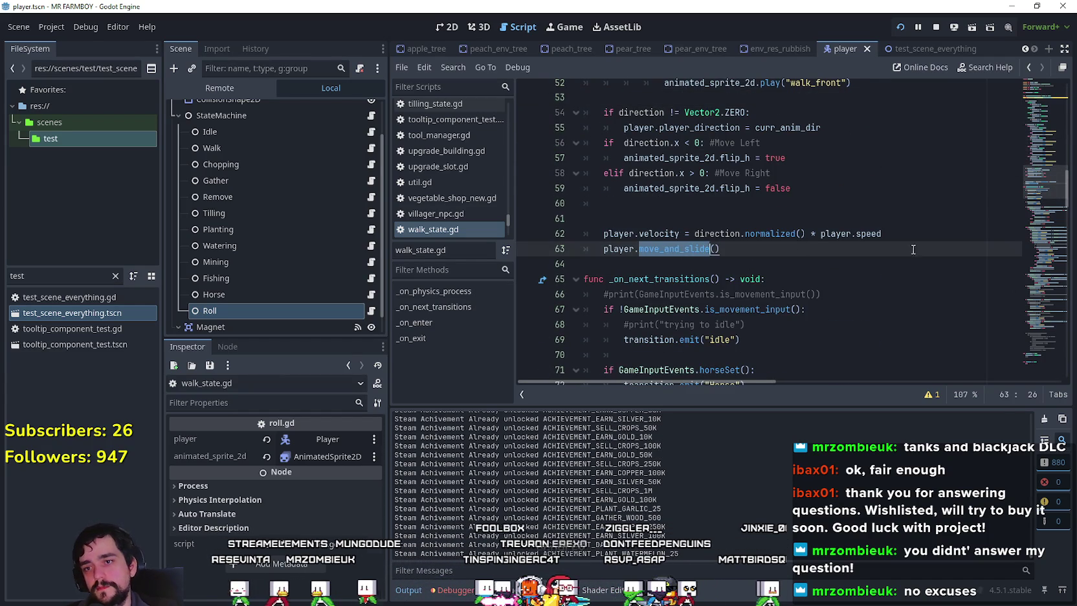
pyautogui.scroll(-6, 787, 241)
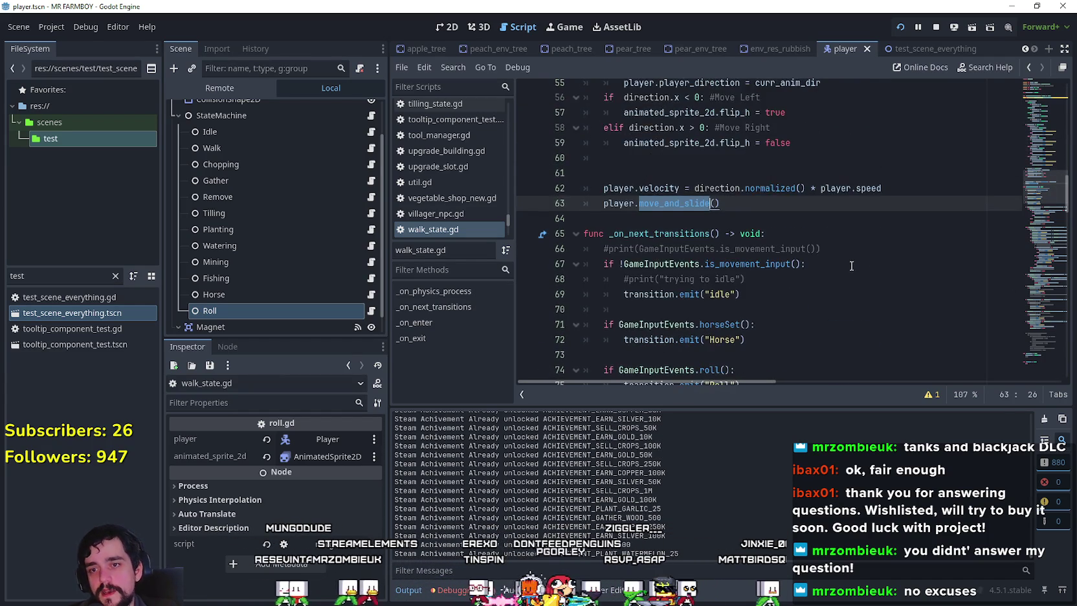
pyautogui.scroll(-14, 787, 241)
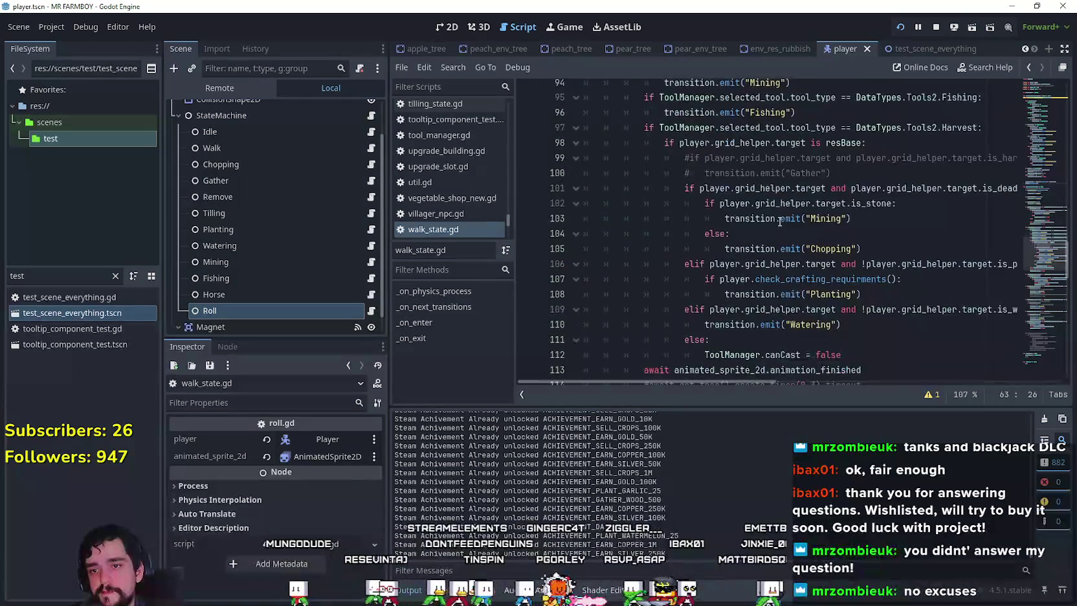
pyautogui.scroll(17, 779, 221)
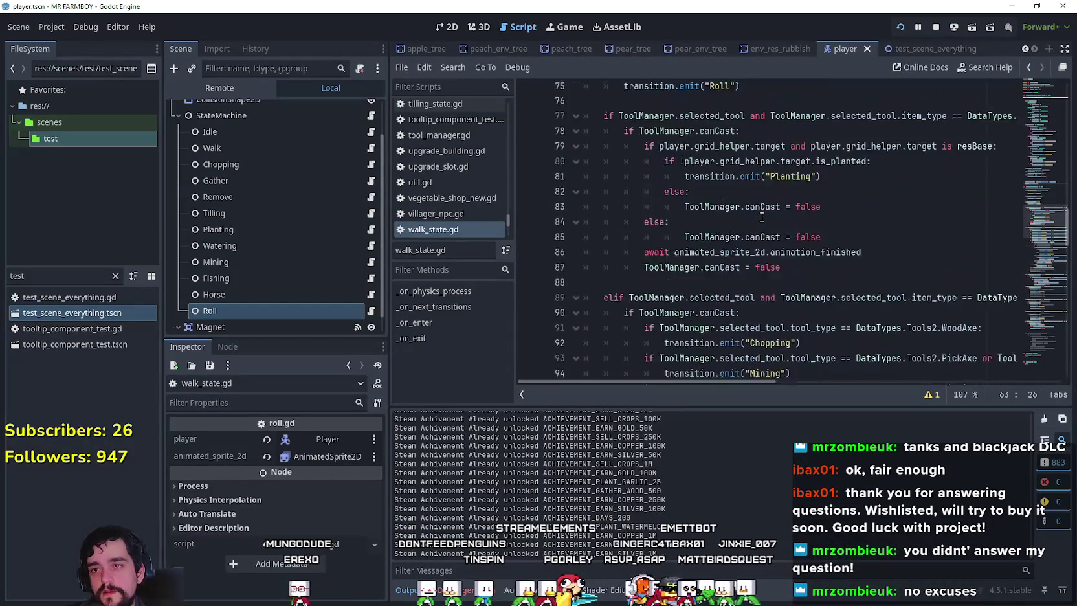
pyautogui.scroll(3, 754, 241)
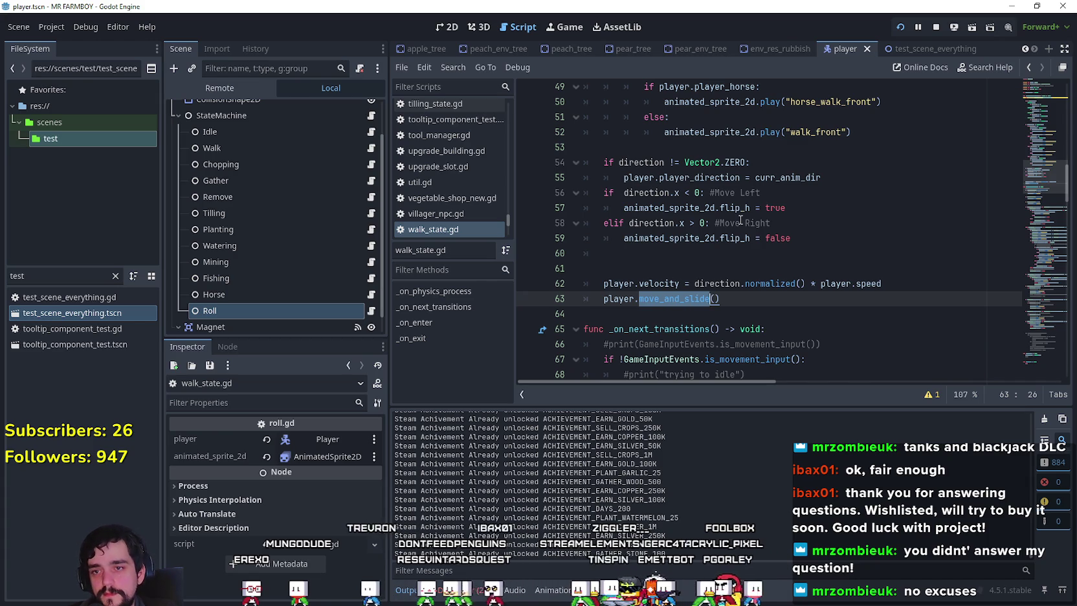
# - Select _on_physics_process from line 11 through move_and_slide, then stop the running game
pyautogui.doubleClick(718, 283)
pyautogui.click(780, 283)
pyautogui.scroll(15, 744, 259)
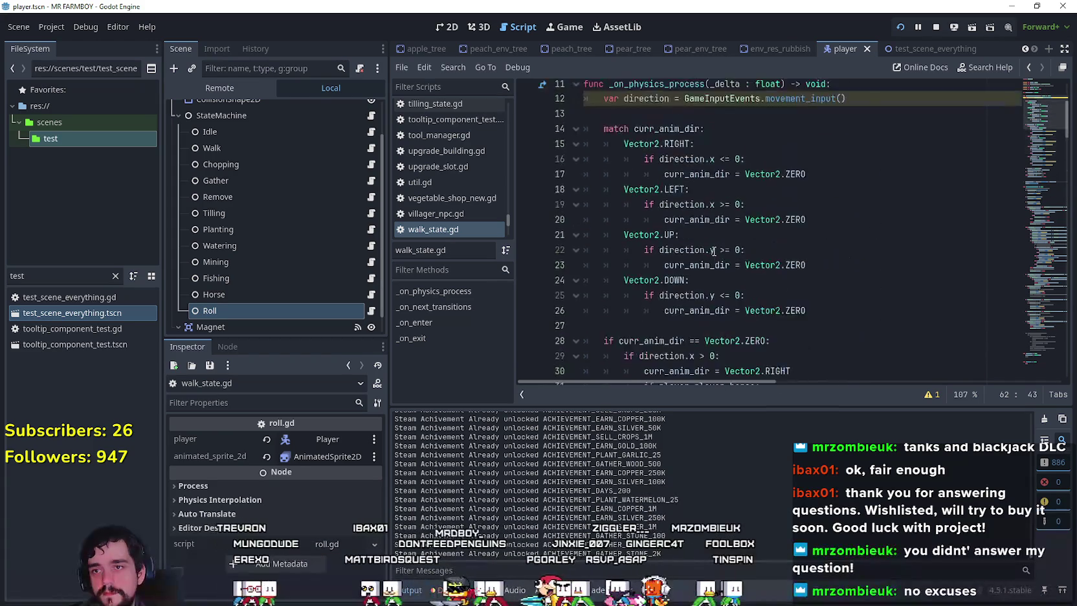
pyautogui.scroll(2, 714, 252)
pyautogui.doubleClick(668, 191)
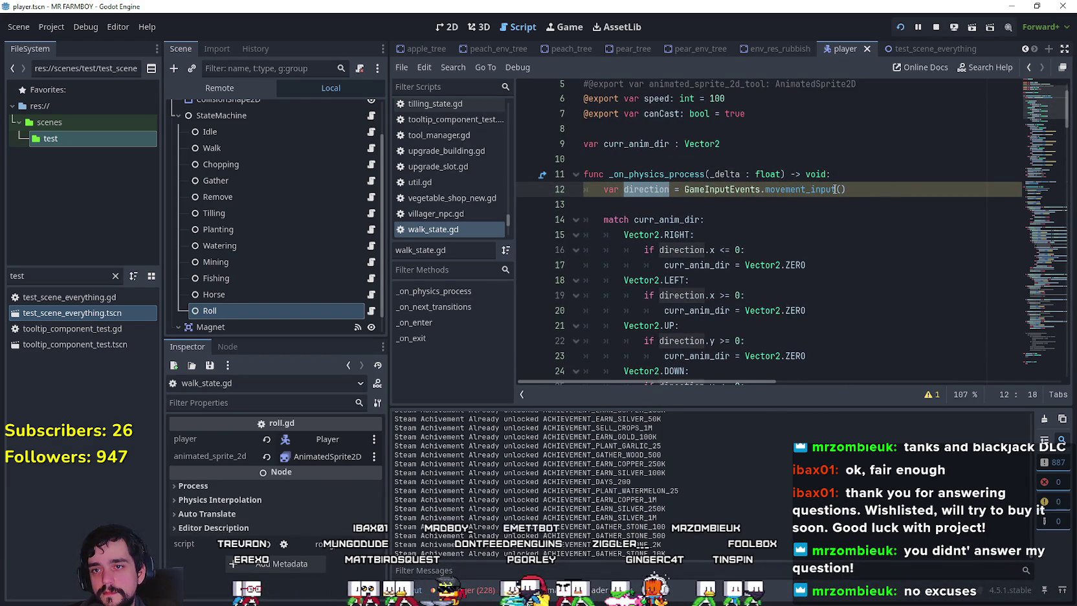
pyautogui.click(889, 181)
pyautogui.moveTo(644, 193)
pyautogui.mouseDown()
pyautogui.moveTo(892, 246)
pyautogui.moveTo(914, 300)
pyautogui.mouseUp()
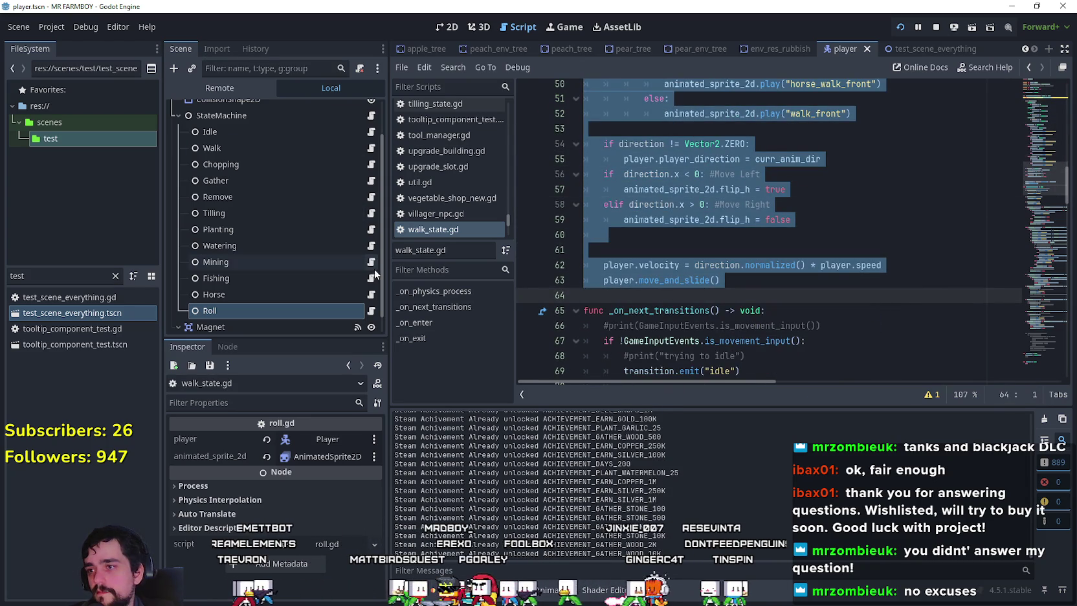
pyautogui.click(936, 26)
pyautogui.scroll(-1, 278, 304)
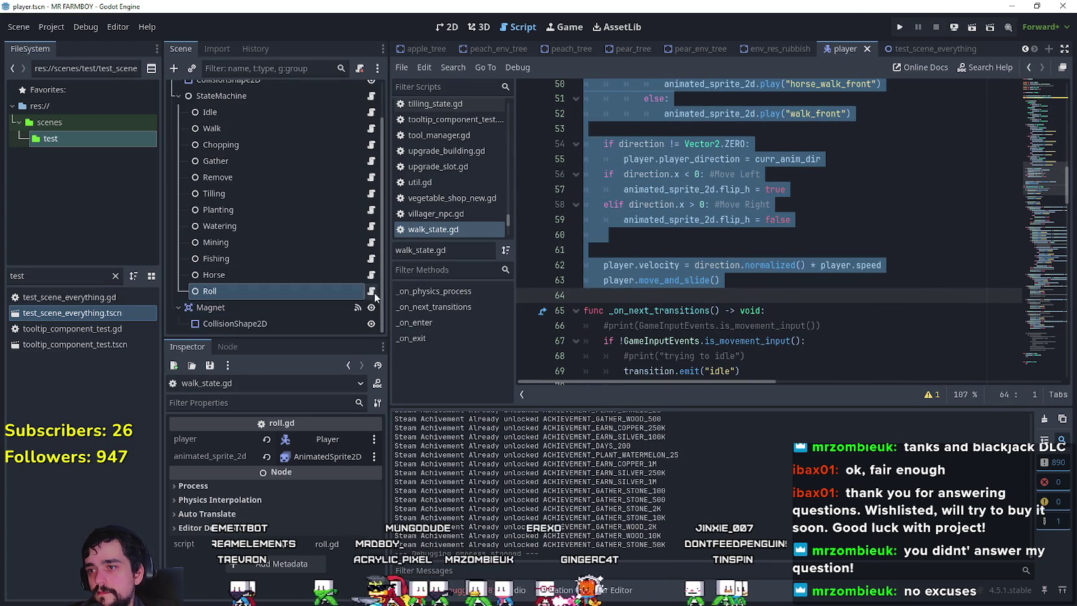
# - Paste the walk movement code into roll.gd at line 9 and delete the direction and flip block
pyautogui.click(370, 291)
pyautogui.click(712, 210)
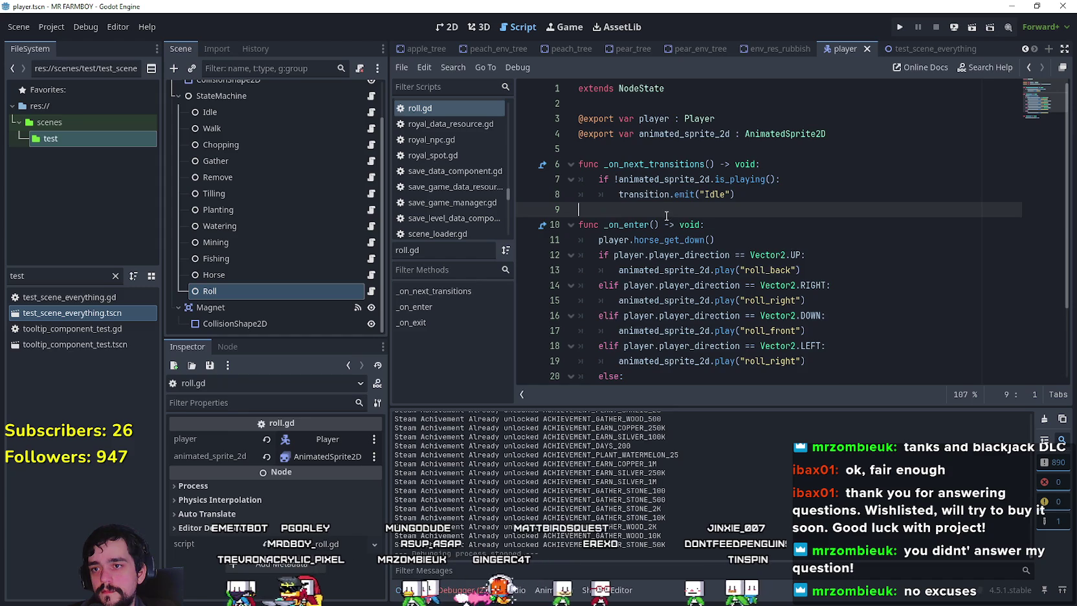
pyautogui.hotkey('ctrl', 'v')
pyautogui.scroll(-1, 667, 216)
pyautogui.moveTo(602, 271)
pyautogui.mouseDown()
pyautogui.moveTo(602, 207)
pyautogui.moveTo(584, 176)
pyautogui.moveTo(575, 196)
pyautogui.moveTo(569, 162)
pyautogui.moveTo(562, 208)
pyautogui.moveTo(569, 170)
pyautogui.mouseUp()
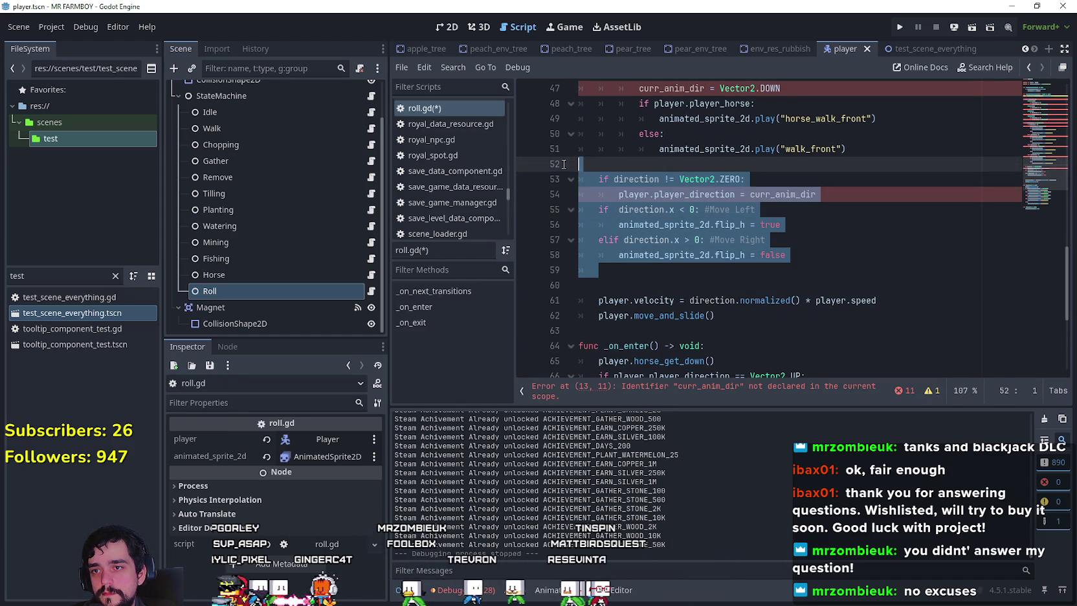
pyautogui.press('BackSpace')
pyautogui.press('Delete')
# - Delete the pasted match statement and animation direction code
pyautogui.scroll(3, 849, 292)
pyautogui.moveTo(848, 289)
pyautogui.mouseDown()
pyautogui.moveTo(582, 225)
pyautogui.moveTo(578, 206)
pyautogui.moveTo(593, 198)
pyautogui.moveTo(618, 207)
pyautogui.moveTo(566, 246)
pyautogui.moveTo(547, 147)
pyautogui.mouseUp()
pyautogui.scroll(1, 566, 246)
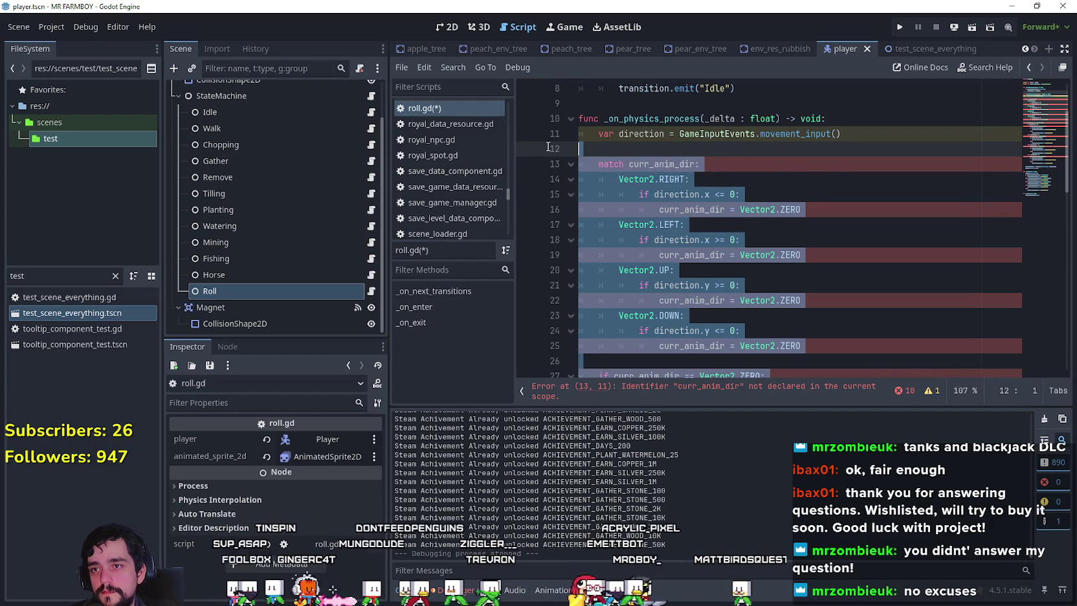
pyautogui.press('Delete')
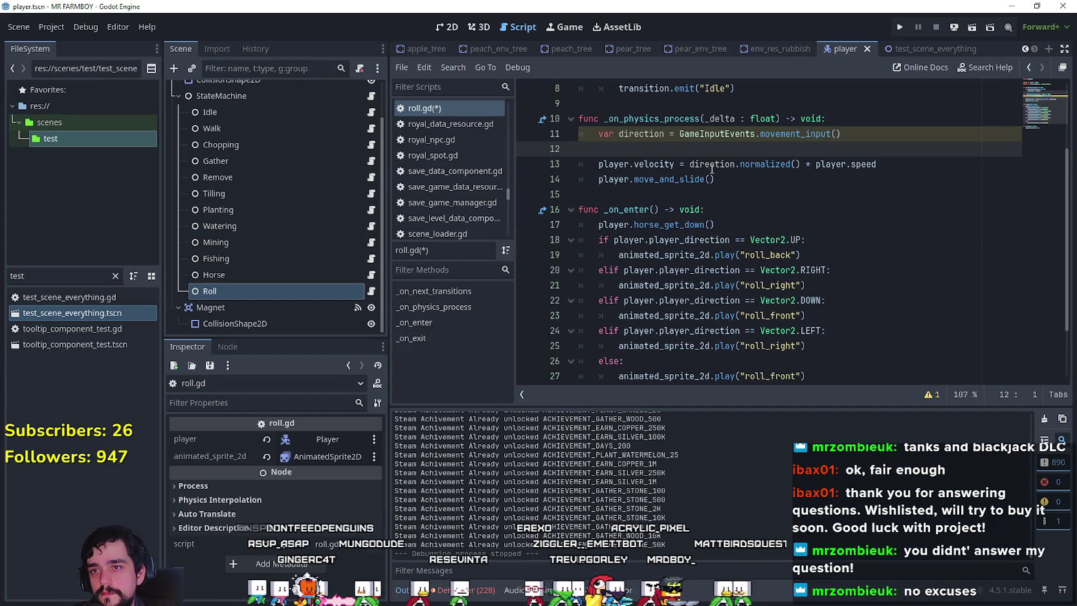
# - Give the direction variable on roll.gd line 11 the Vector2 type
pyautogui.doubleClick(709, 166)
pyautogui.doubleClick(635, 135)
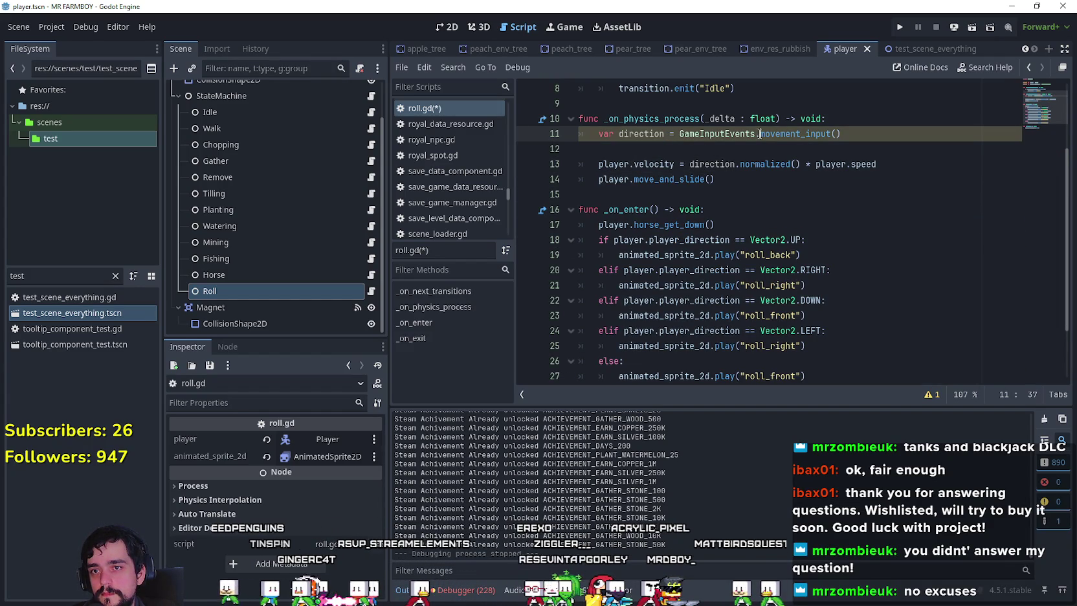
pyautogui.moveTo(816, 139)
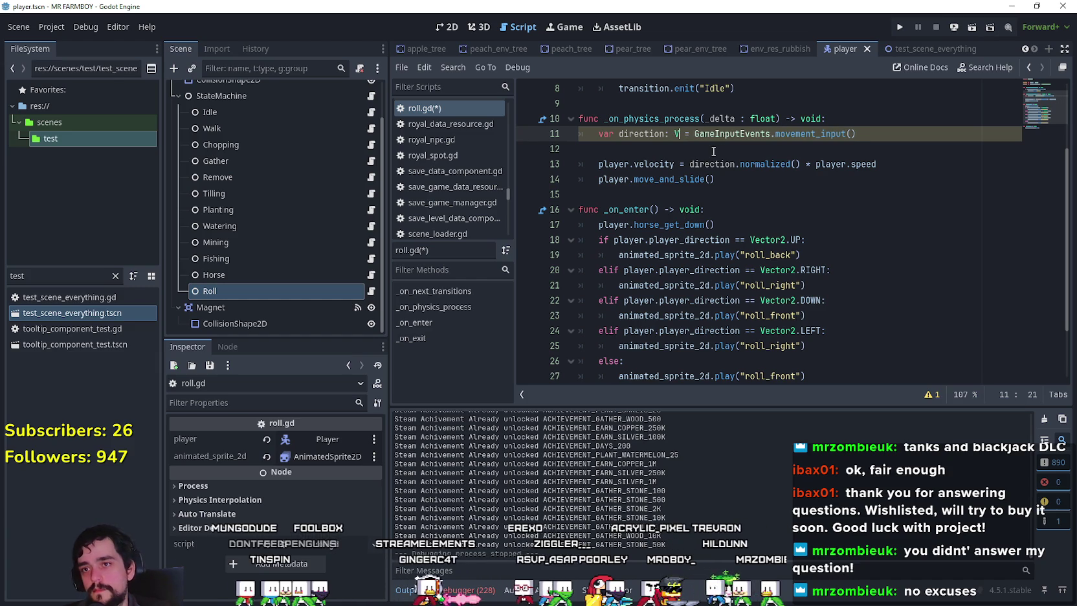
pyautogui.write('ector2')
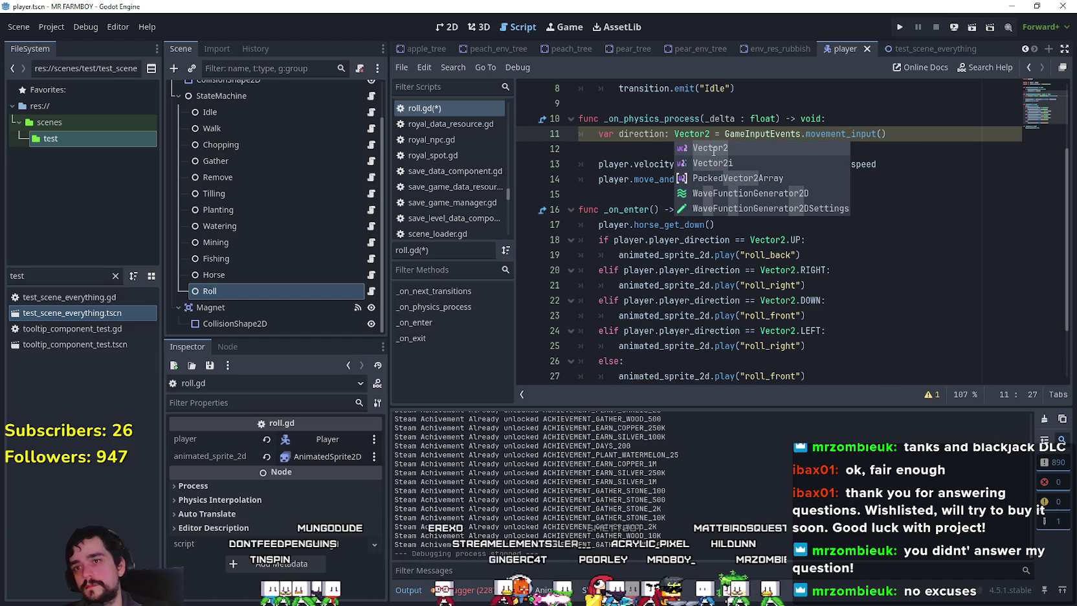
pyautogui.click(620, 134)
pyautogui.doubleClick(675, 134)
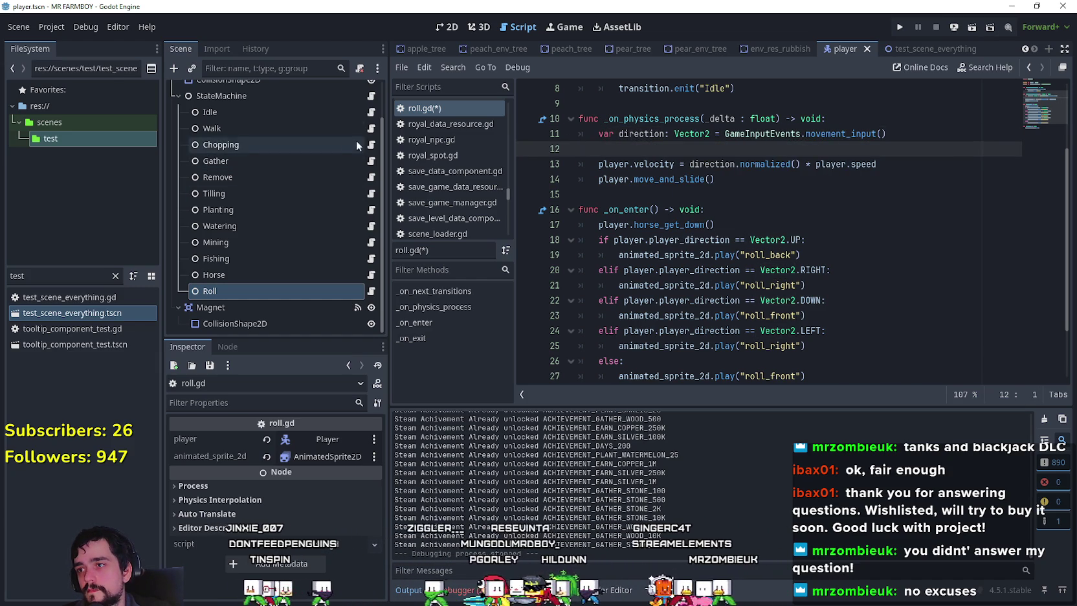
# - Add ': Vector2' to the direction declaration on line 12 of walk_state.gd
pyautogui.click(370, 128)
pyautogui.scroll(15, 734, 122)
pyautogui.click(734, 149)
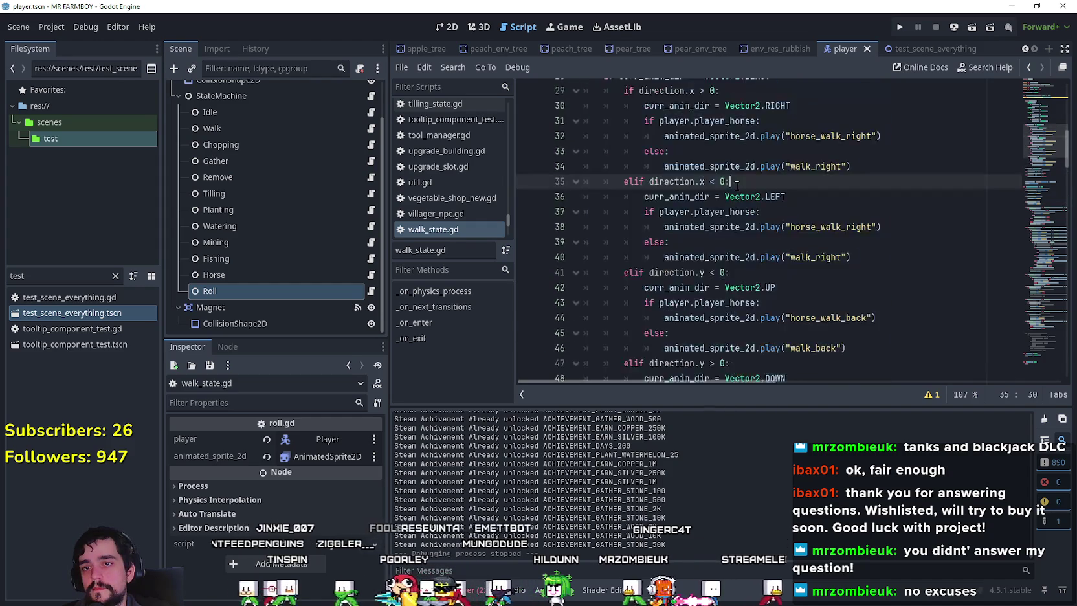
pyautogui.click(676, 201)
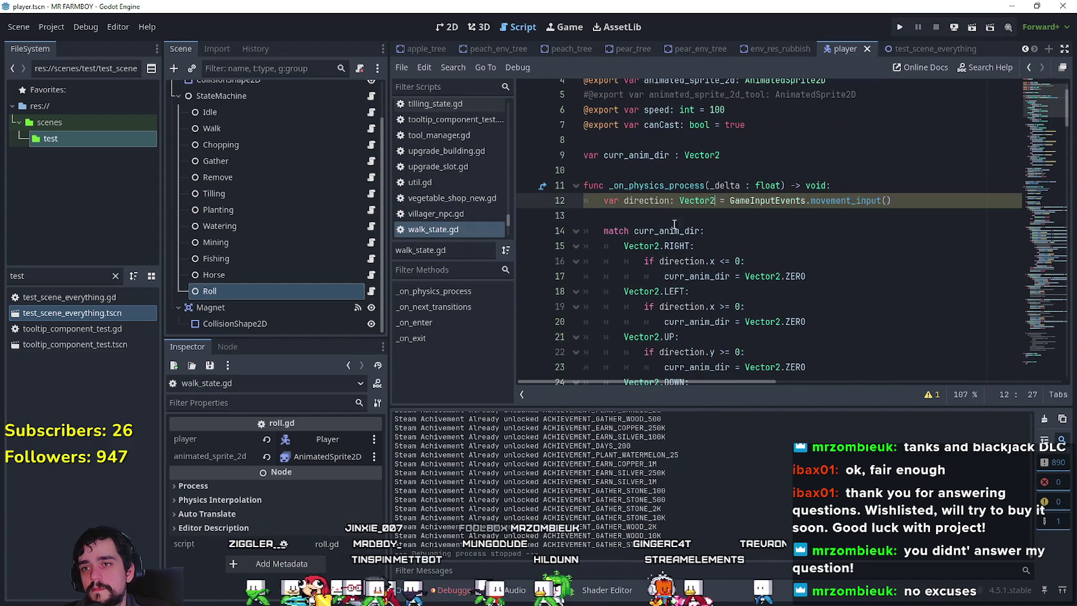
pyautogui.write(': Vector2')
pyautogui.click(669, 217)
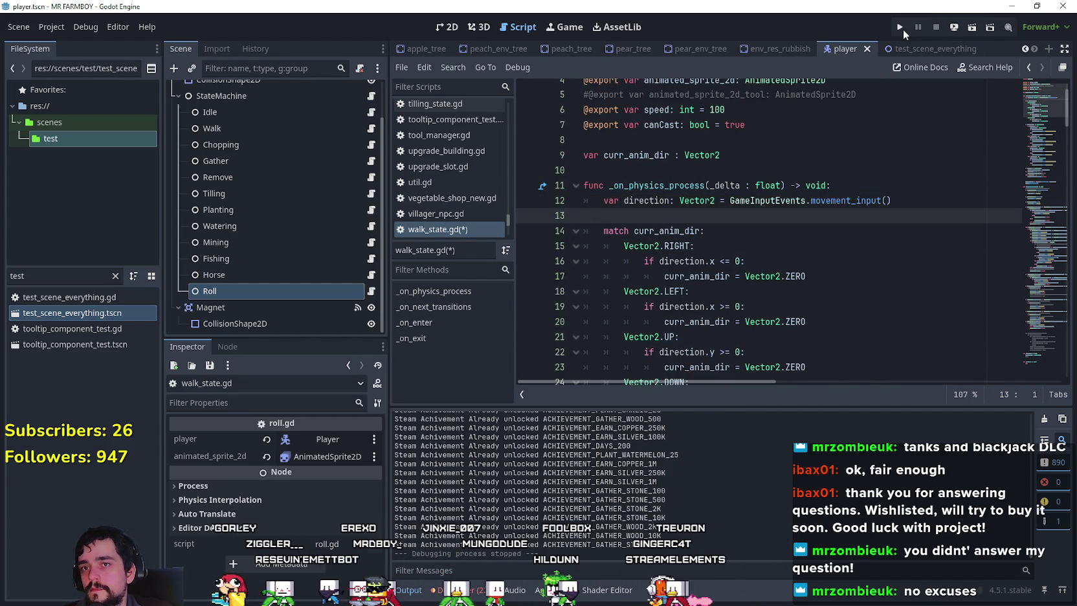
# - Remove the empty lines in roll.gd's physics function, save, and relaunch the game
pyautogui.click(371, 290)
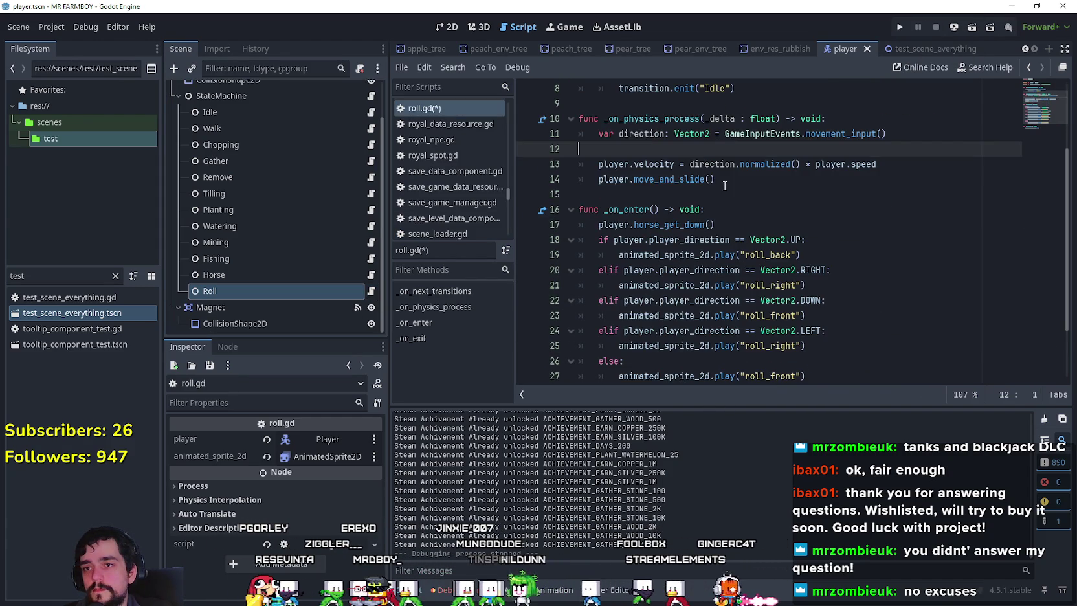
pyautogui.click(705, 163)
pyautogui.click(690, 149)
pyautogui.press('BackSpace')
pyautogui.click(655, 164)
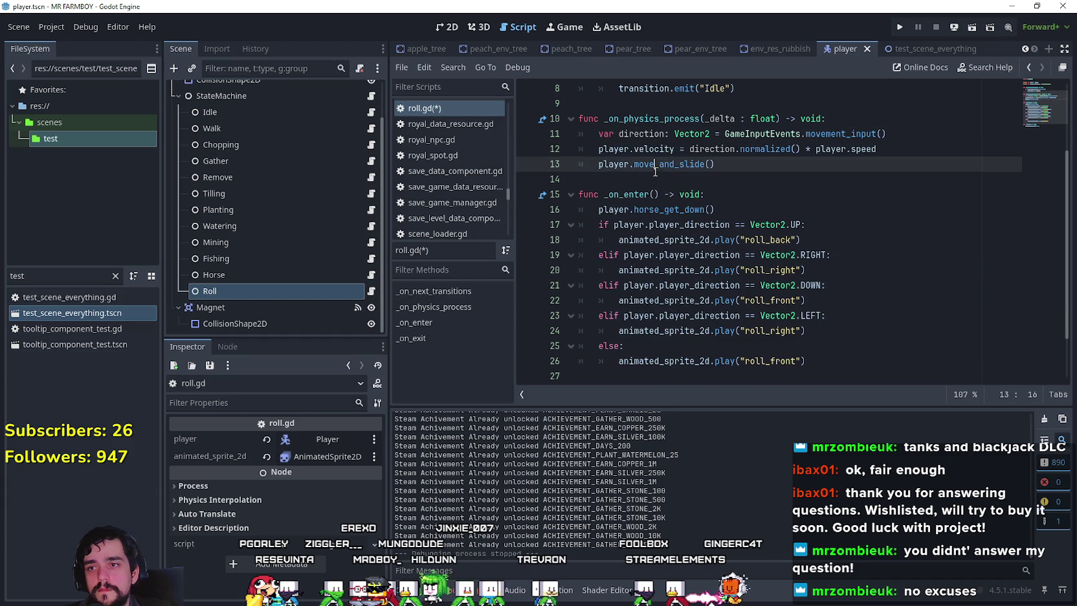
pyautogui.click(661, 190)
pyautogui.press('Up')
pyautogui.hotkey('ctrl', 's')
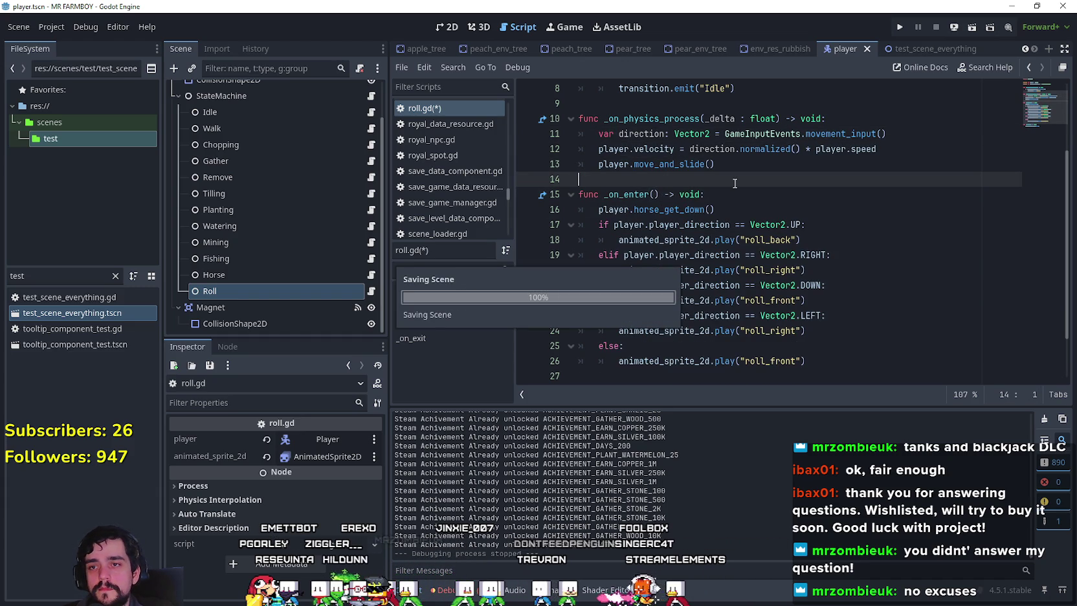
pyautogui.click(897, 28)
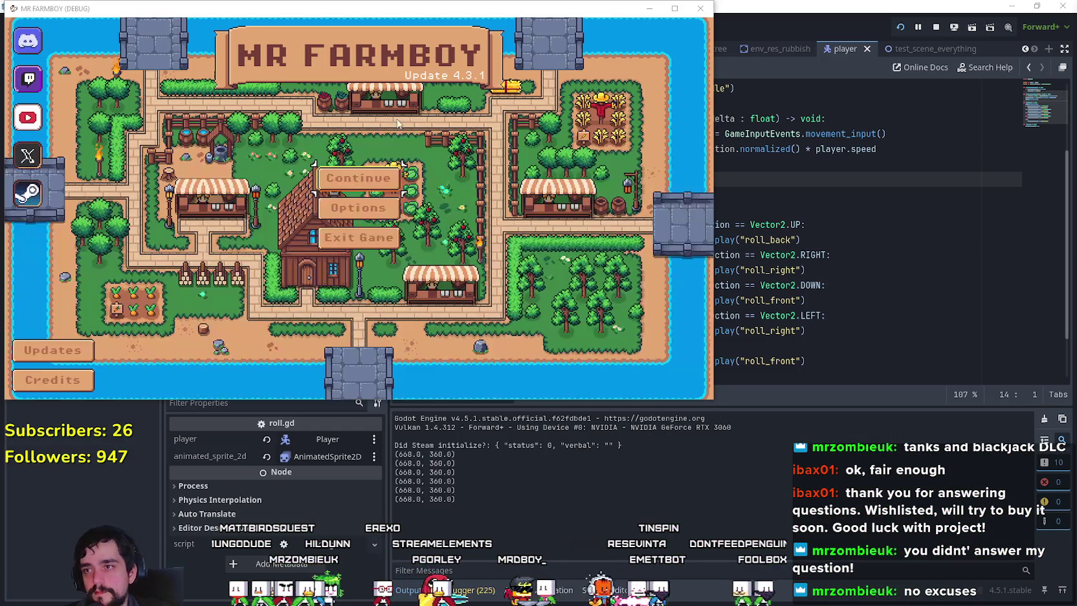
pyautogui.click(343, 174)
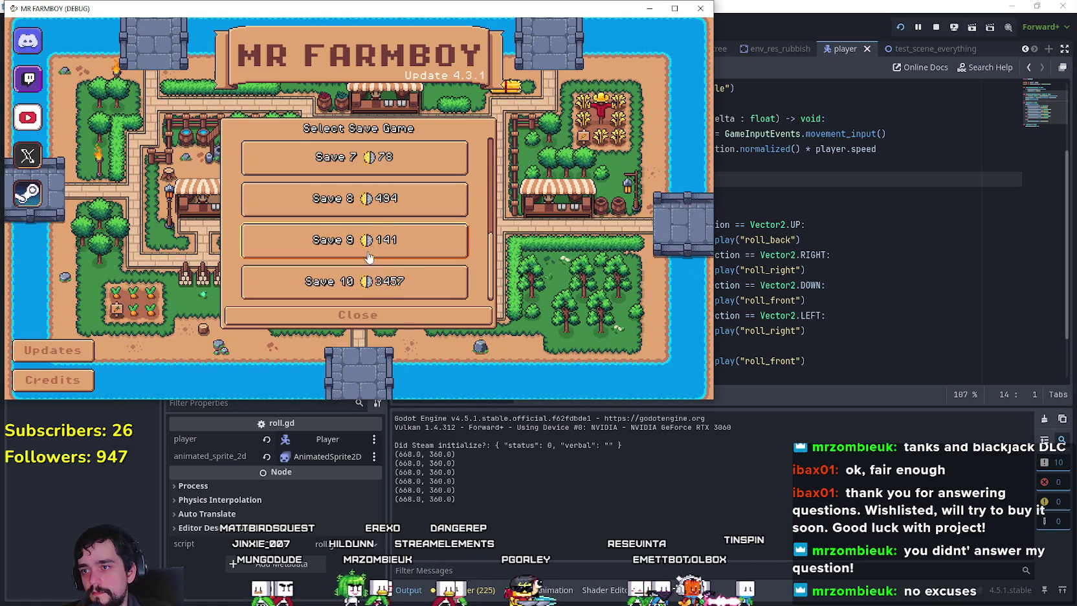
pyautogui.click(354, 279)
pyautogui.click(311, 290)
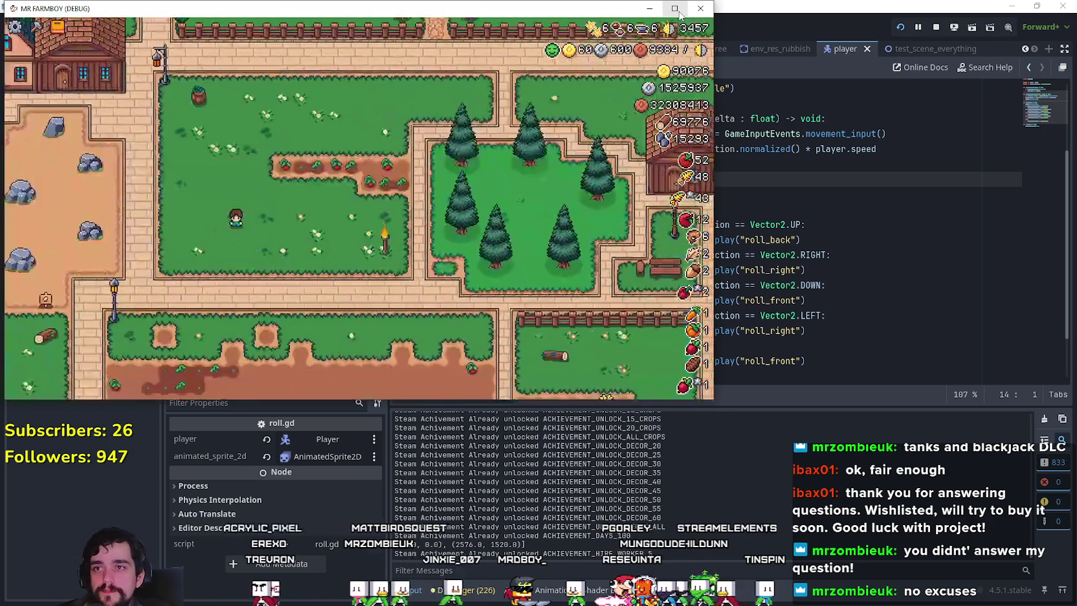
pyautogui.click(677, 10)
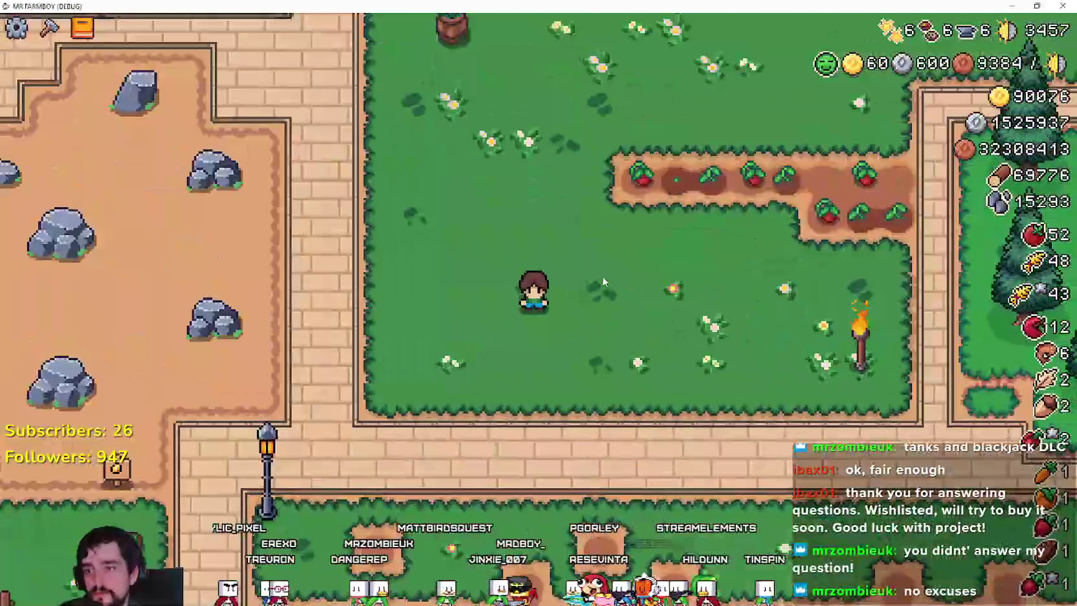
pyautogui.press('d')
pyautogui.press('w')
pyautogui.press('a')
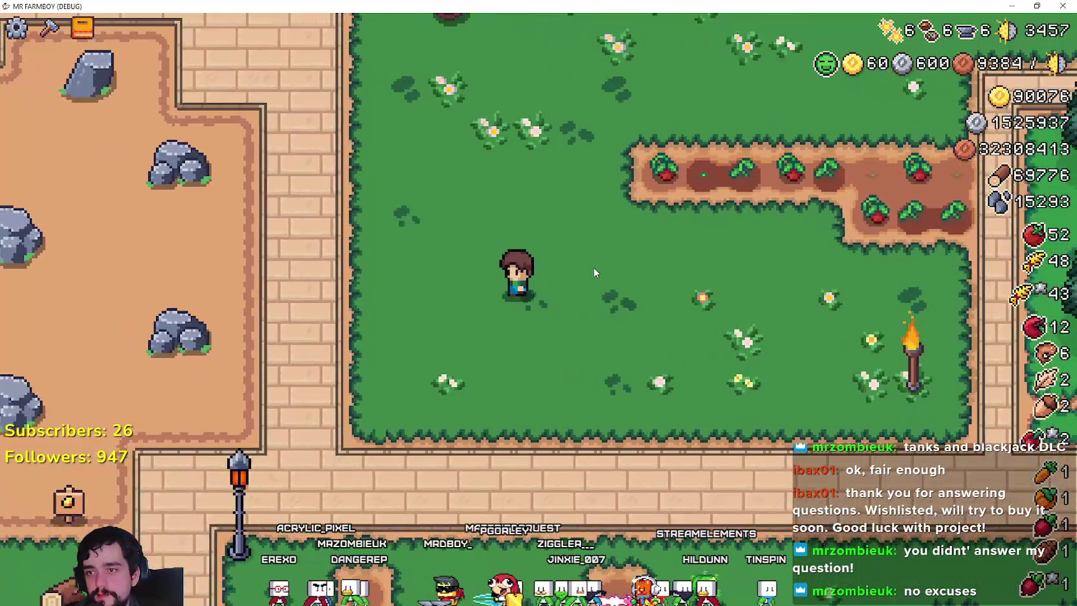
pyautogui.press('w')
pyautogui.press('d')
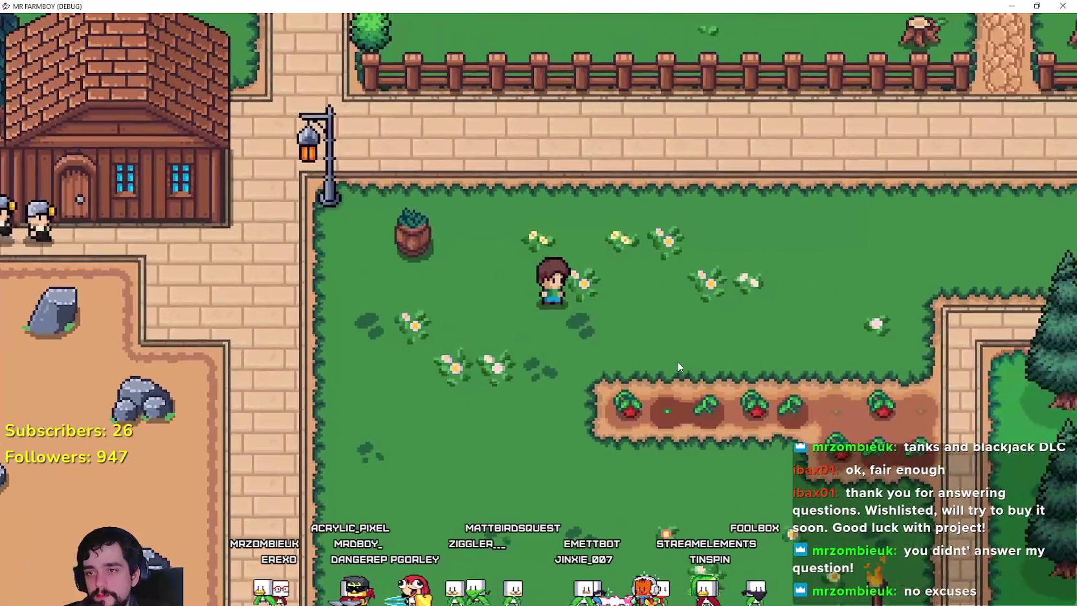
pyautogui.press('s')
pyautogui.press('a')
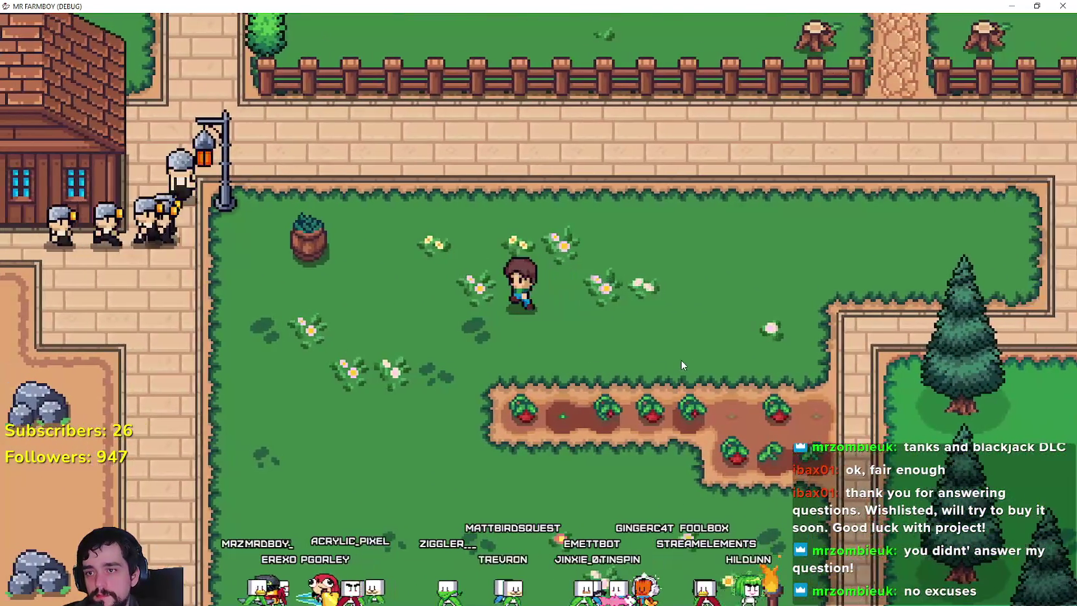
pyautogui.press('w')
pyautogui.press('d')
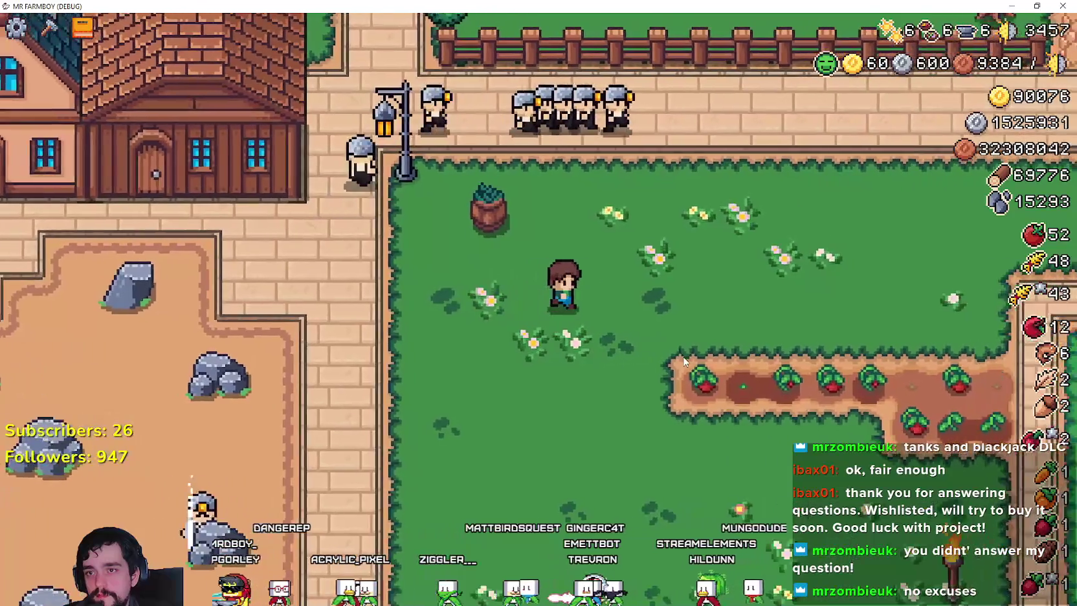
pyautogui.press('a')
pyautogui.press('w')
pyautogui.press('d')
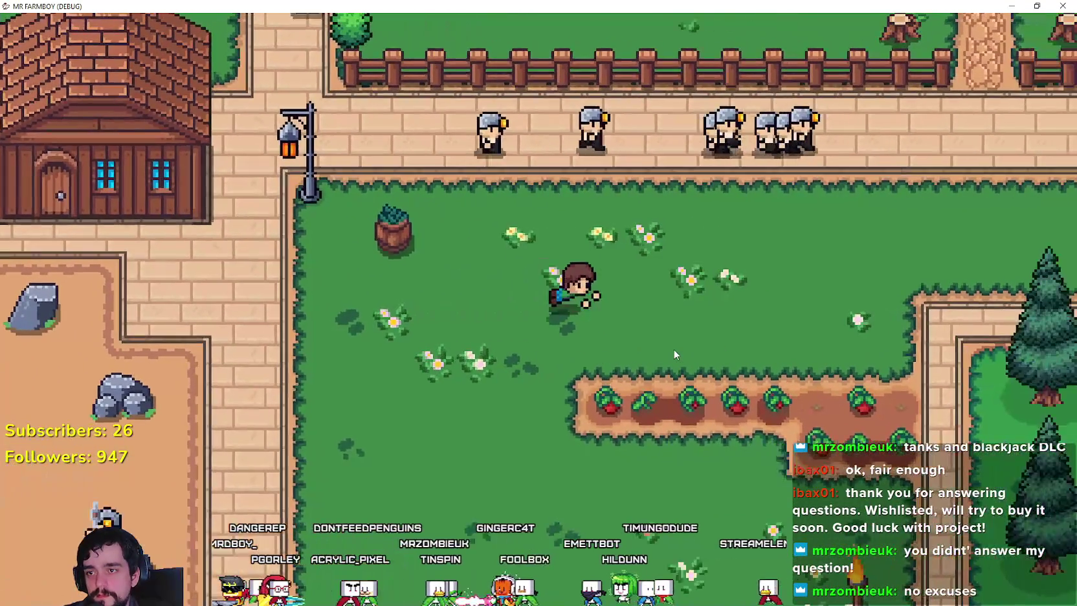
pyautogui.press('w')
pyautogui.press('d')
pyautogui.press('a')
pyautogui.press('s')
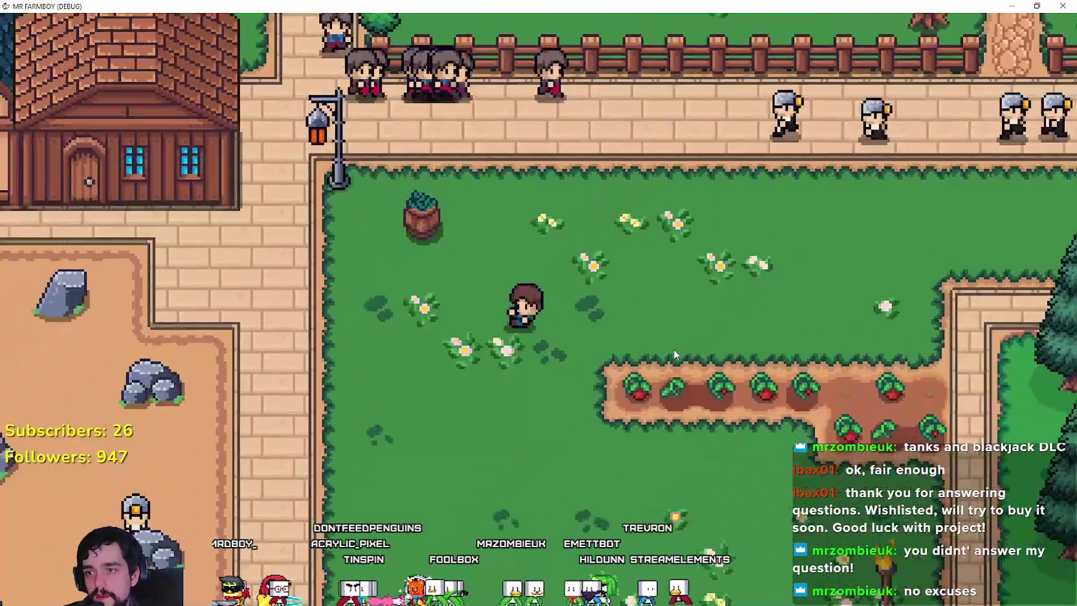
pyautogui.press('d')
pyautogui.press('s')
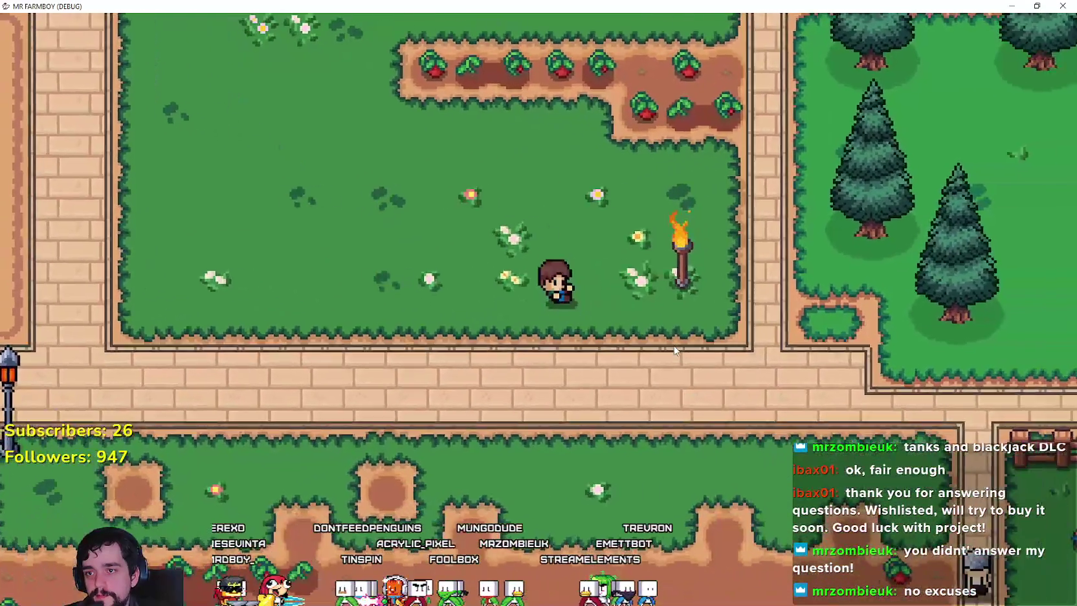
pyautogui.press('w')
pyautogui.press('w')
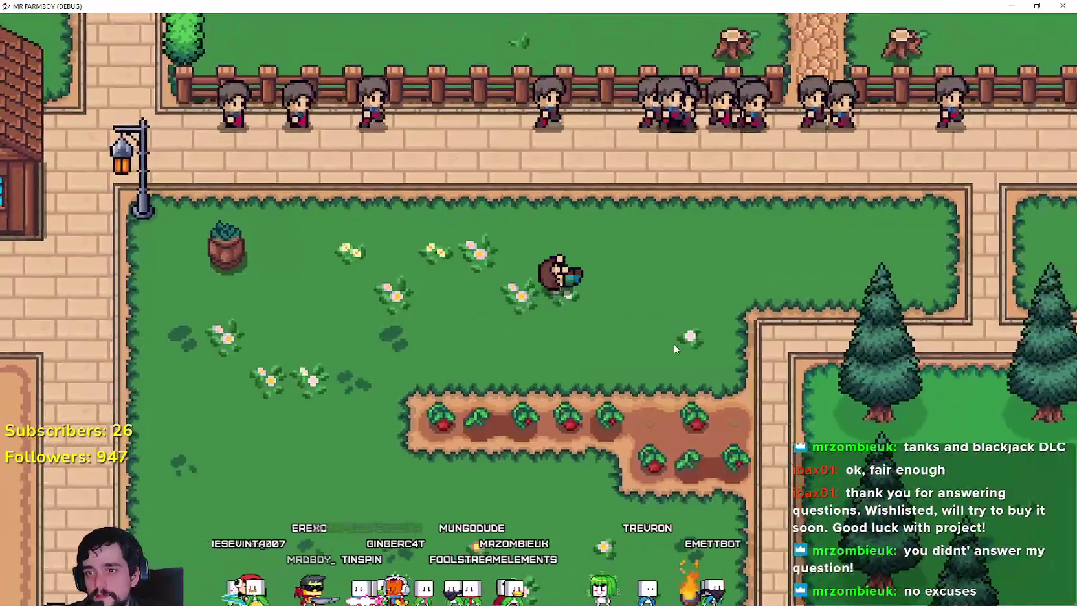
pyautogui.press('a')
pyautogui.press('s')
pyautogui.press('d')
pyautogui.press('w')
pyautogui.press('d')
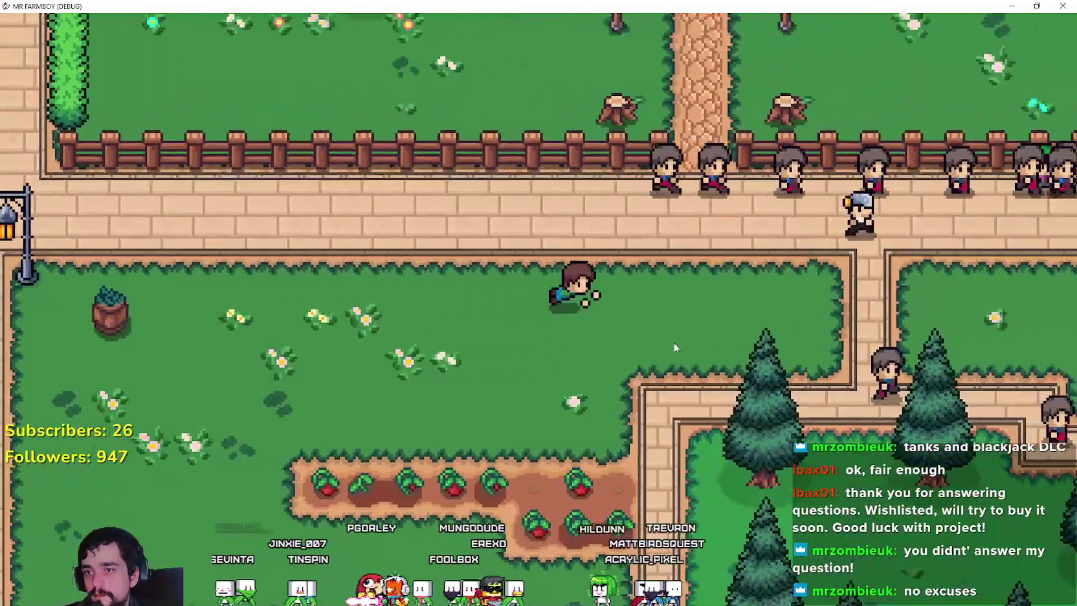
pyautogui.press('w')
pyautogui.press('a')
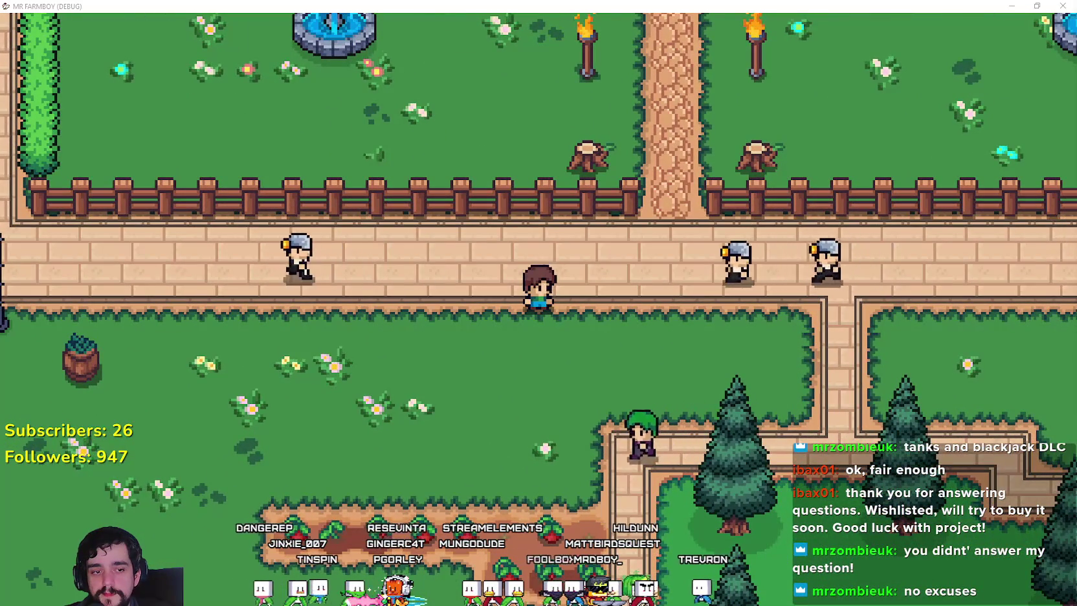
pyautogui.hotkey('alt', 'F4')
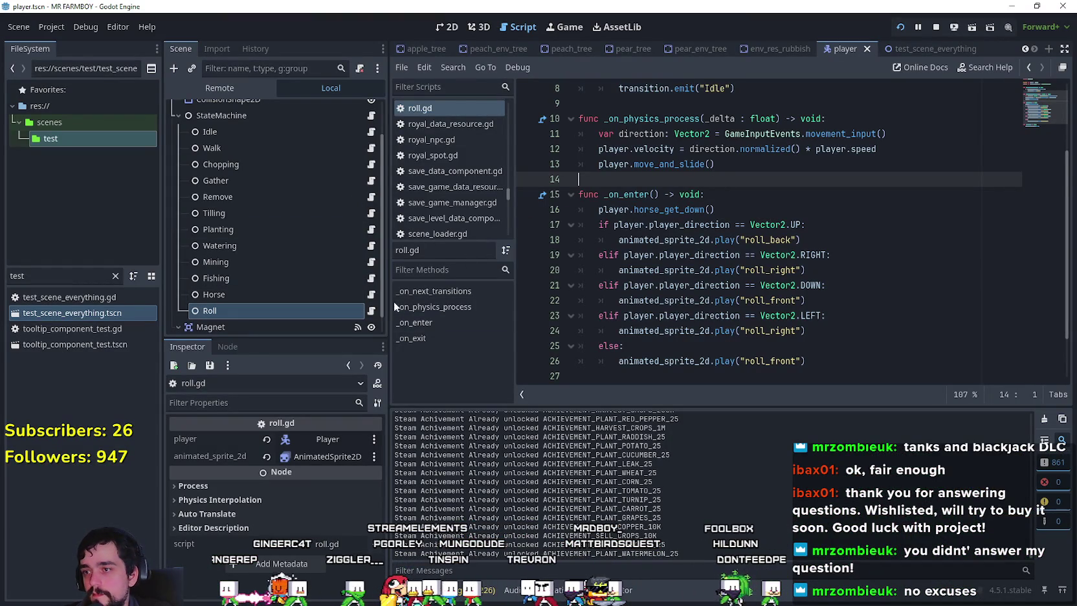
# - Review roll.gd's physics function and its roll_front animation lines, selecting player_direction on line 17
pyautogui.scroll(-2, 781, 207)
pyautogui.scroll(2, 758, 242)
pyautogui.scroll(-2, 777, 271)
pyautogui.click(851, 316)
pyautogui.scroll(4, 846, 298)
pyautogui.click(835, 215)
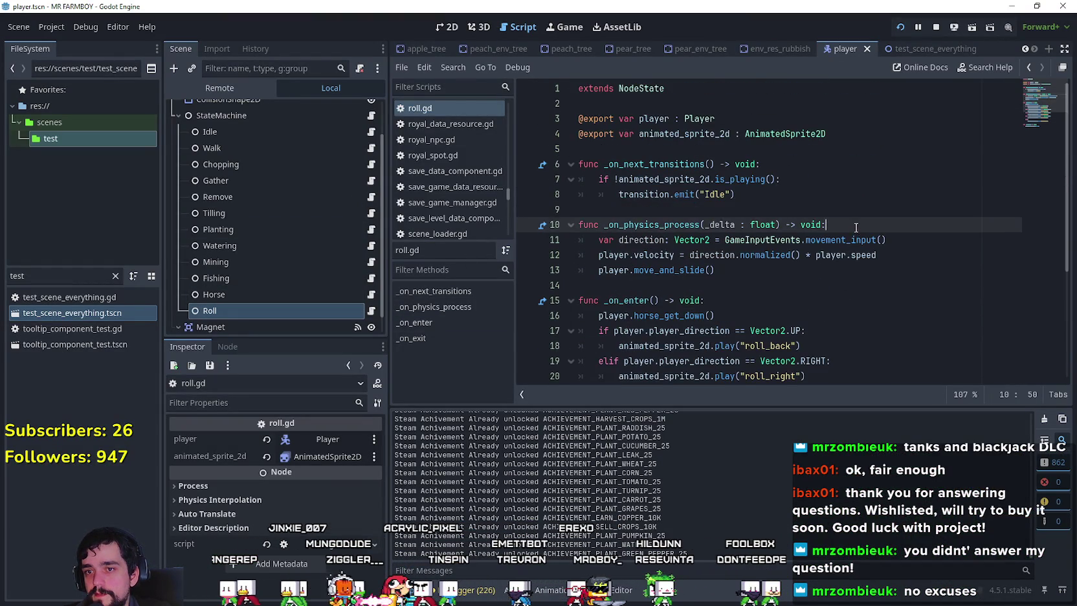
pyautogui.scroll(-4, 809, 277)
pyautogui.click(834, 315)
pyautogui.click(846, 328)
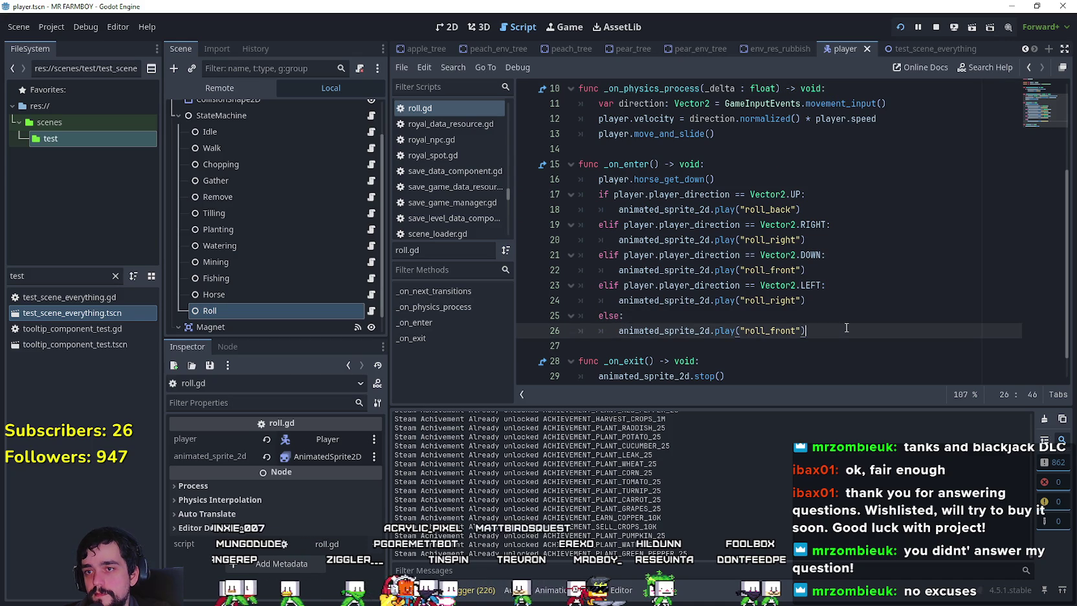
pyautogui.scroll(3, 841, 324)
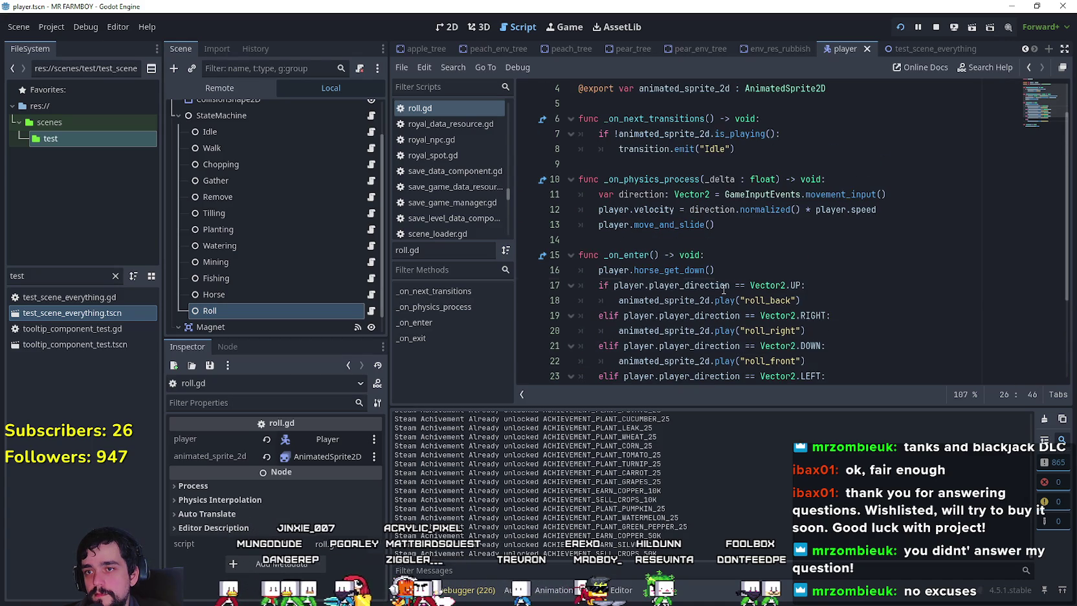
pyautogui.doubleClick(724, 286)
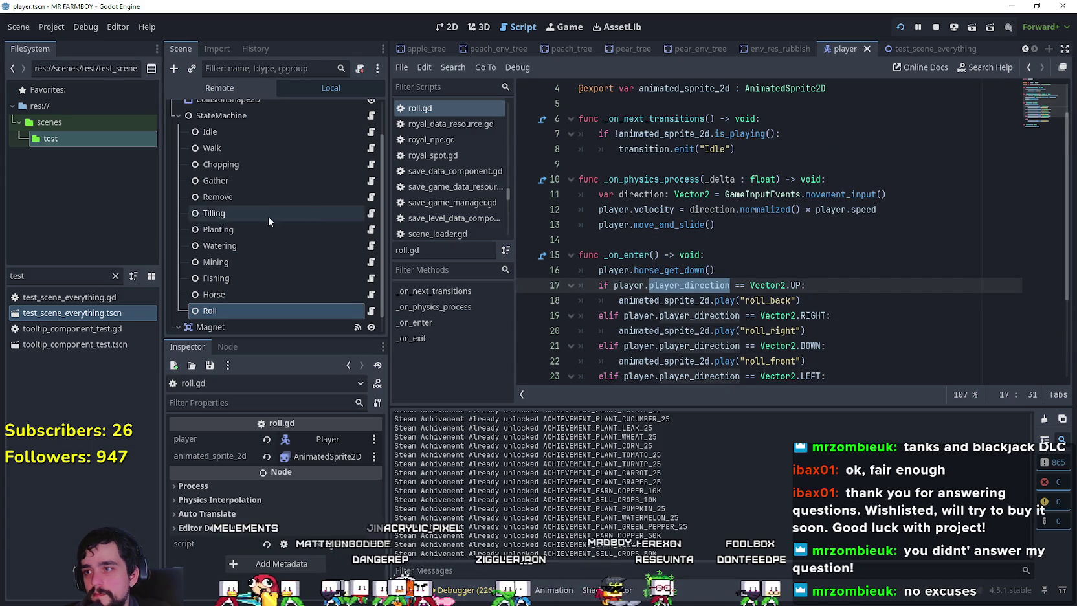
# - In walk_state.gd, select the direction and animation match block spanning lines 14–59
pyautogui.click(372, 149)
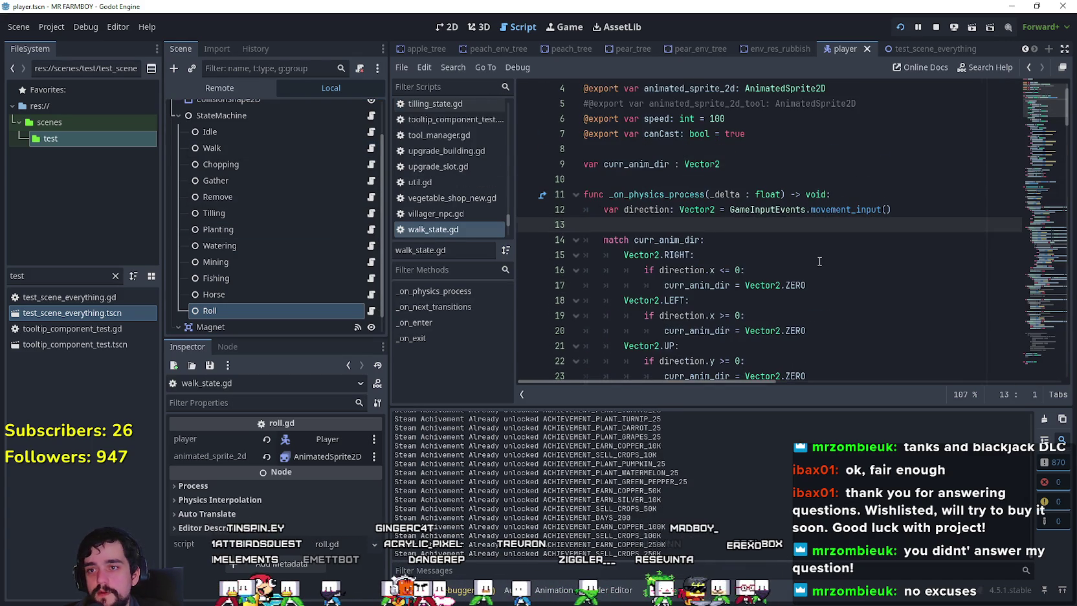
pyautogui.scroll(-7, 819, 259)
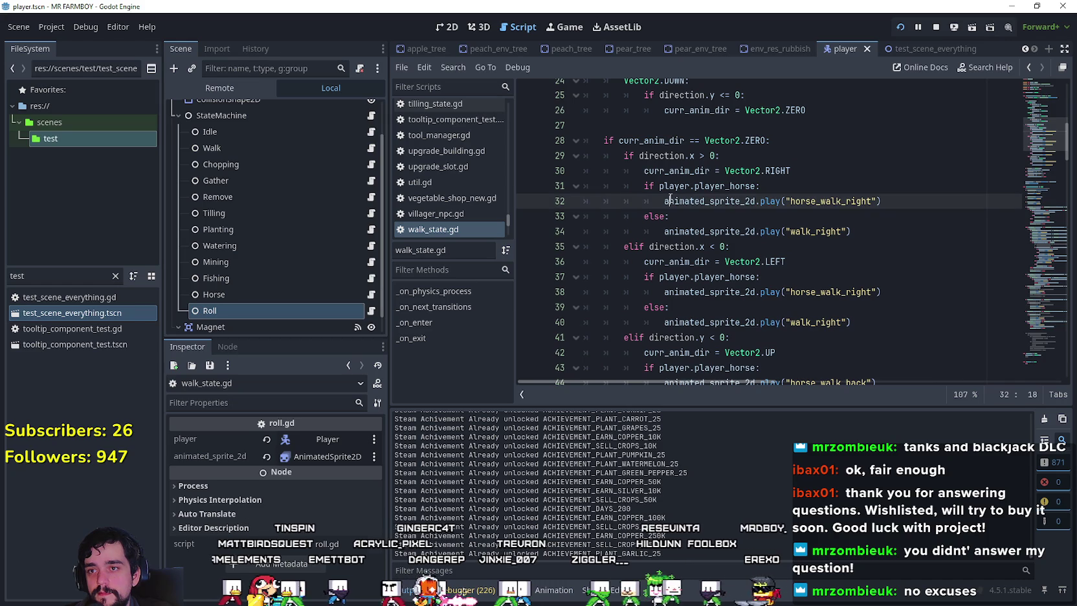
pyautogui.doubleClick(660, 156)
pyautogui.doubleClick(652, 141)
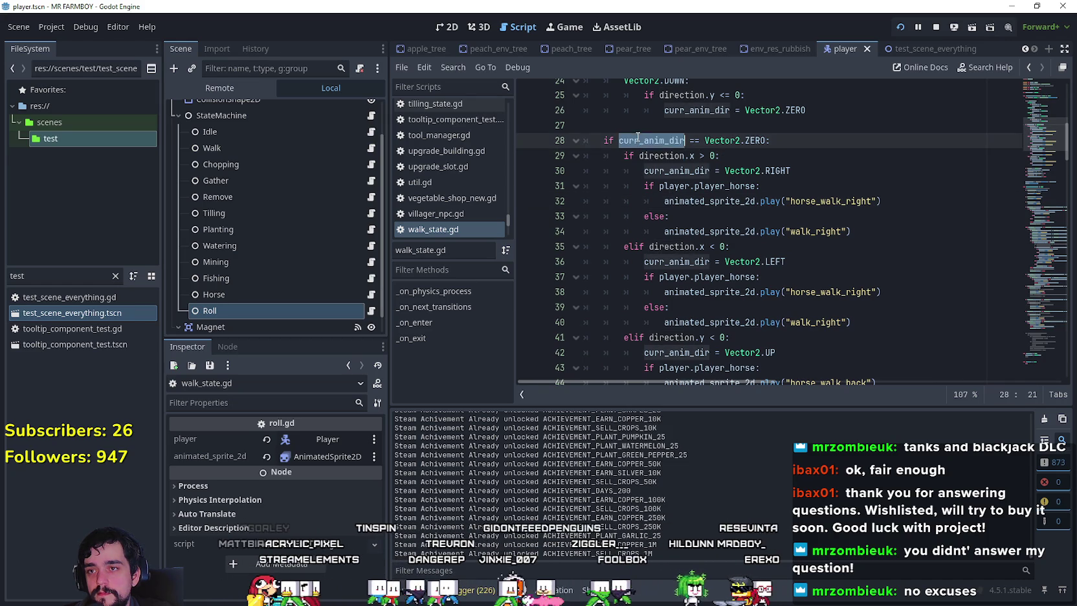
pyautogui.scroll(-6, 859, 246)
pyautogui.moveTo(860, 246)
pyautogui.mouseDown()
pyautogui.moveTo(835, 202)
pyautogui.moveTo(699, 123)
pyautogui.moveTo(686, 104)
pyautogui.moveTo(685, 155)
pyautogui.moveTo(686, 81)
pyautogui.moveTo(765, 277)
pyautogui.moveTo(838, 354)
pyautogui.moveTo(777, 383)
pyautogui.moveTo(615, 388)
pyautogui.moveTo(604, 158)
pyautogui.mouseUp()
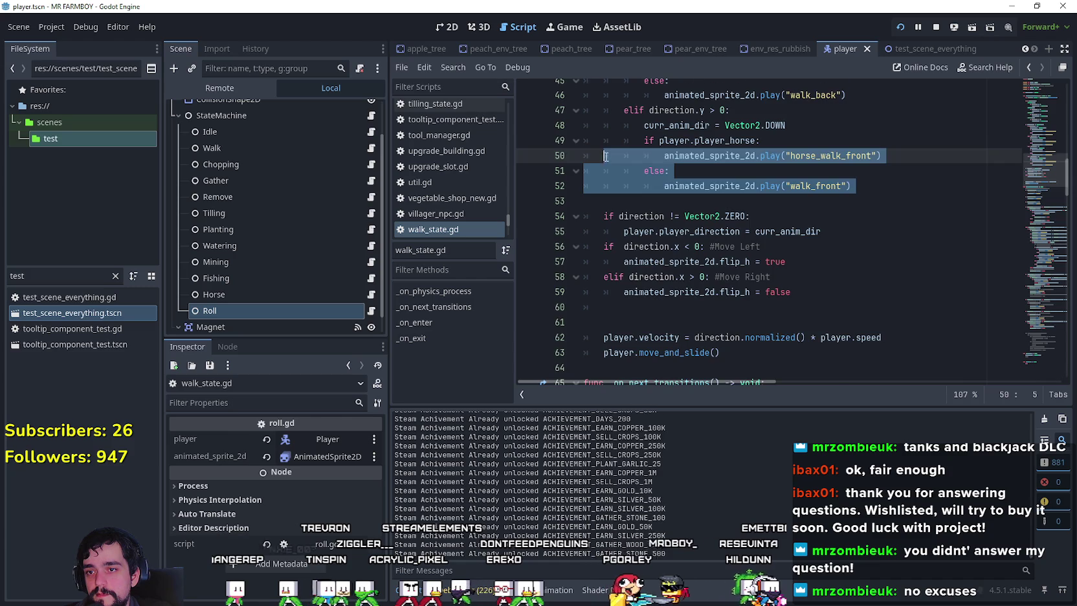
pyautogui.scroll(-2, 603, 157)
pyautogui.click(884, 202)
pyautogui.moveTo(885, 202)
pyautogui.mouseDown()
pyautogui.moveTo(826, 183)
pyautogui.moveTo(583, 205)
pyautogui.moveTo(615, 236)
pyautogui.moveTo(656, 200)
pyautogui.moveTo(608, 88)
pyautogui.moveTo(606, 317)
pyautogui.moveTo(602, 250)
pyautogui.moveTo(576, 241)
pyautogui.moveTo(571, 253)
pyautogui.mouseUp()
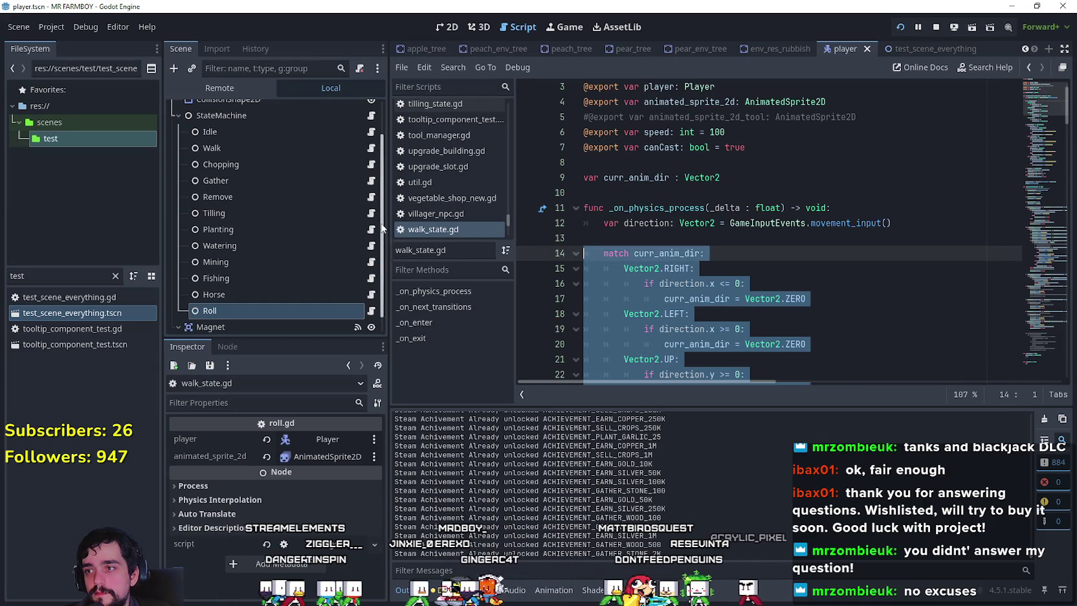
# - Switch to roll.gd with the caret on empty line 14
pyautogui.click(371, 311)
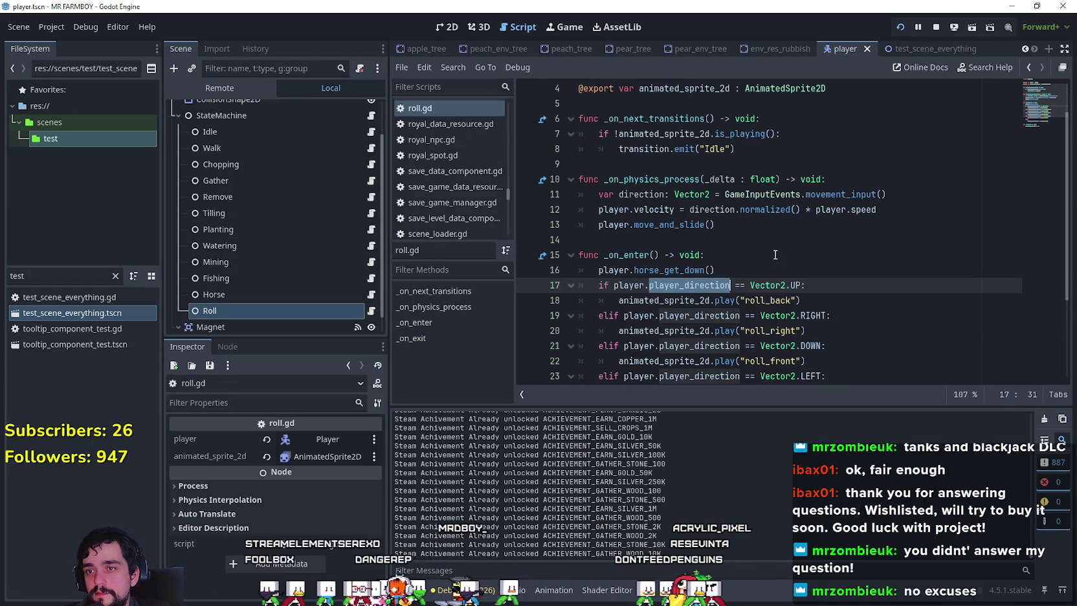
pyautogui.scroll(-3, 775, 256)
pyautogui.scroll(3, 744, 239)
pyautogui.click(723, 209)
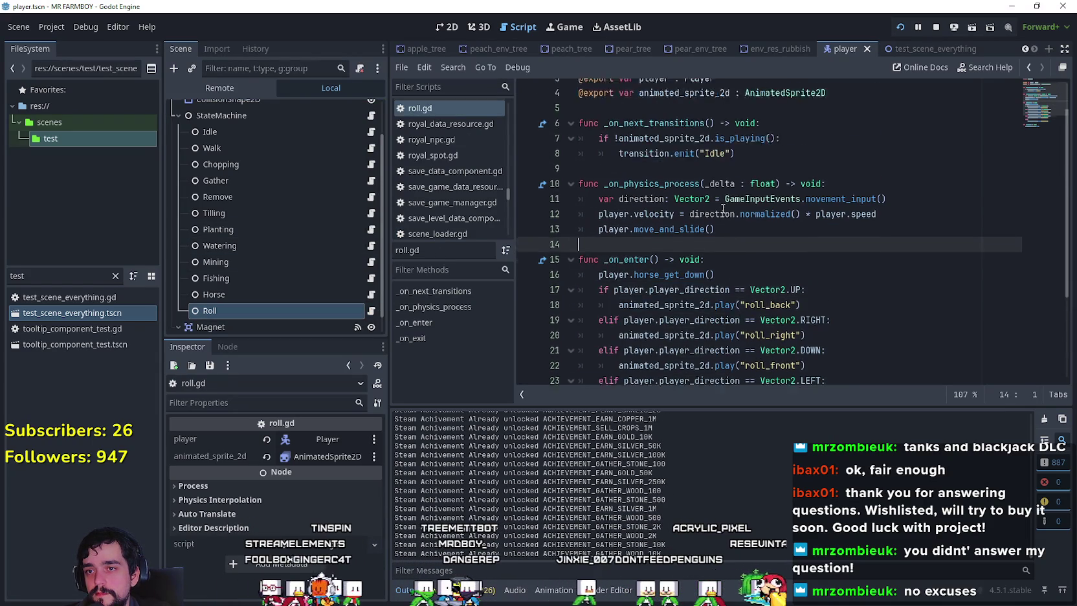
pyautogui.scroll(2, 723, 209)
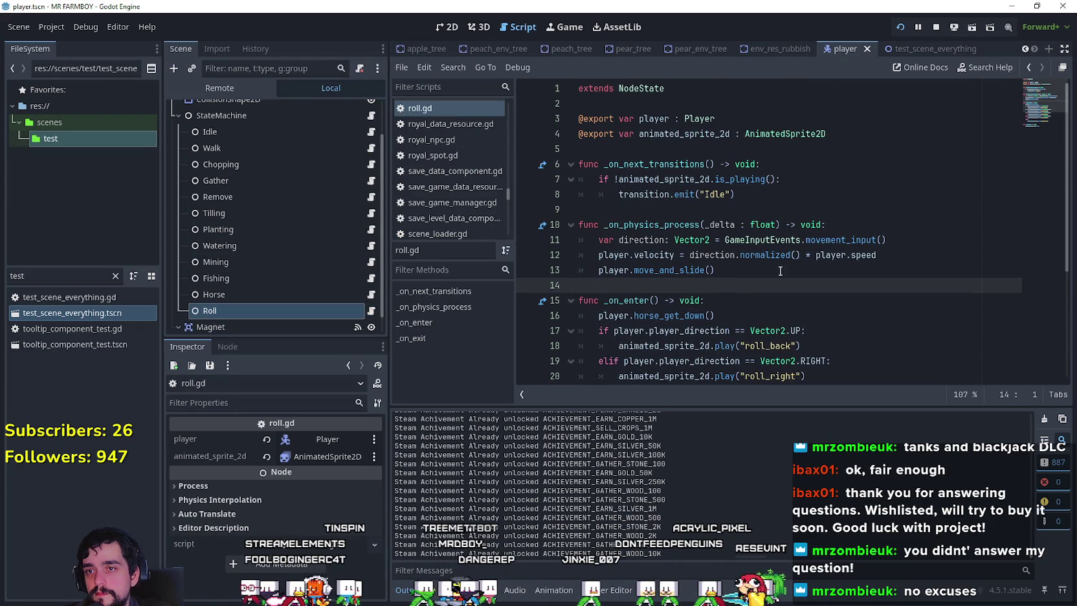
# - Paste the walk state's direction and animation code into roll.gd's physics process
pyautogui.click(917, 245)
pyautogui.press('Return')
pyautogui.press('Return')
pyautogui.hotkey('ctrl', 'v')
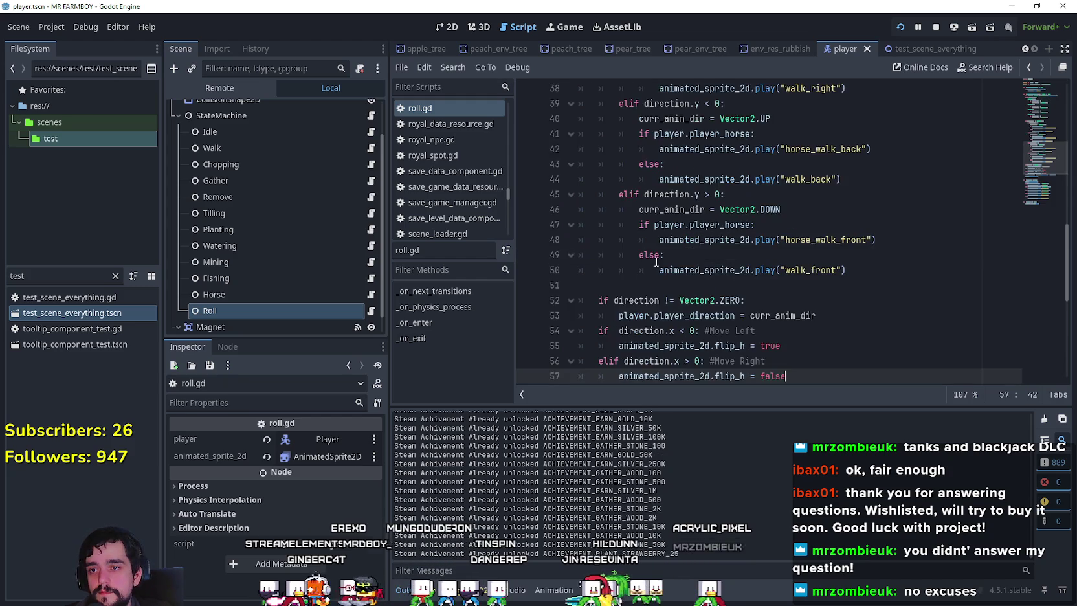
pyautogui.moveTo(667, 255); pyautogui.dragTo(585, 237)
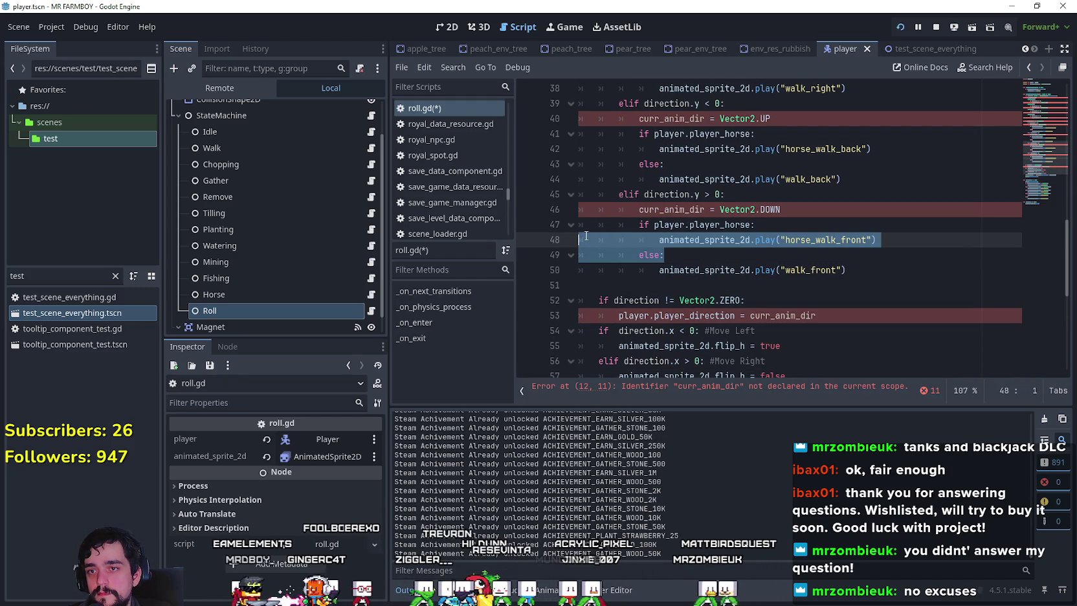
pyautogui.click(804, 212)
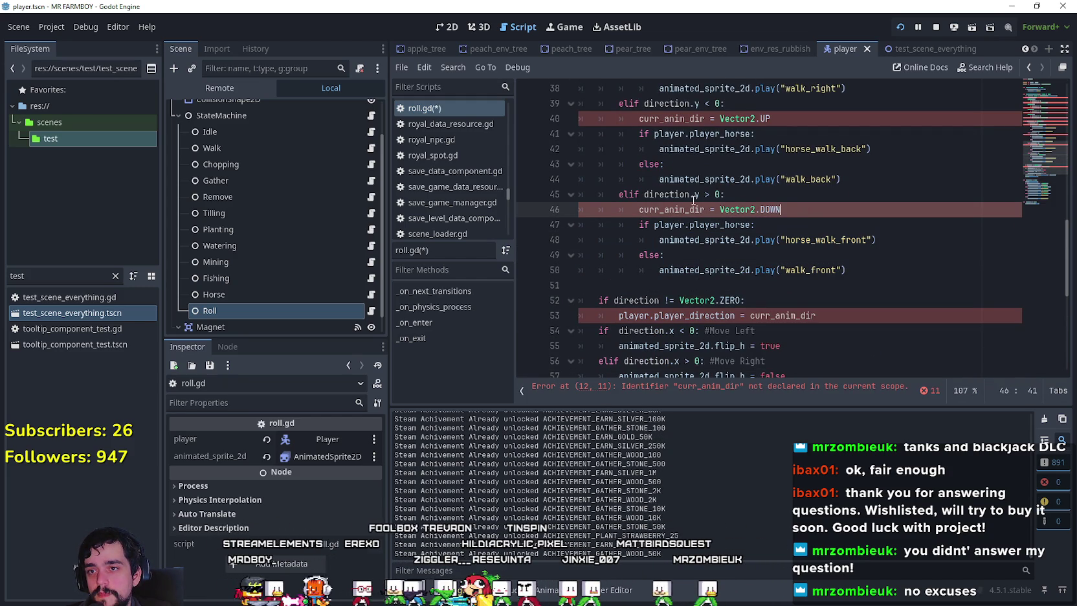
pyautogui.doubleClick(650, 211)
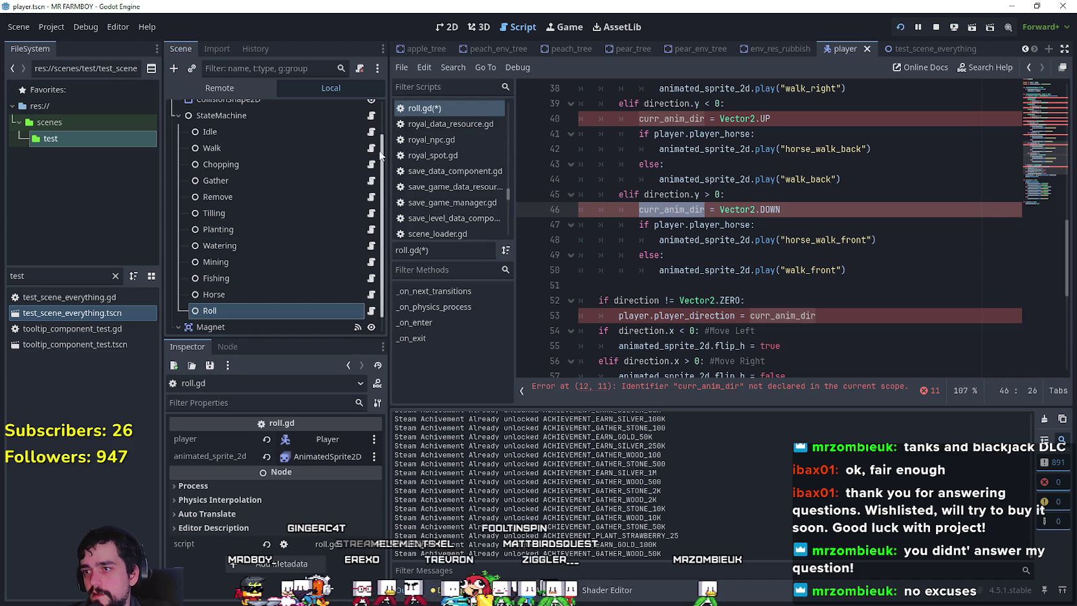
pyautogui.scroll(-2, 694, 289)
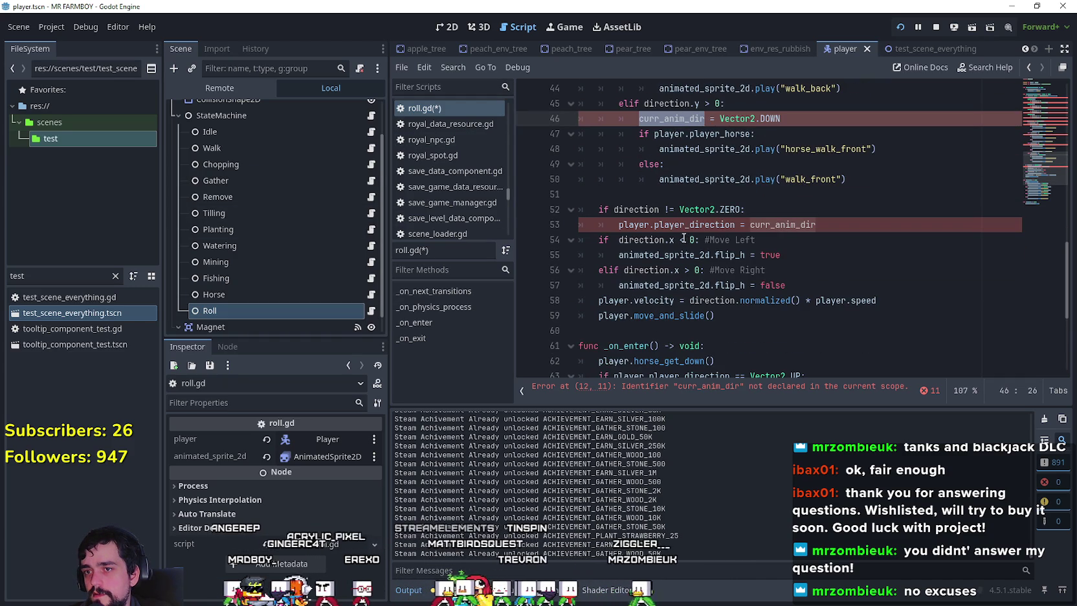
pyautogui.scroll(10, 653, 223)
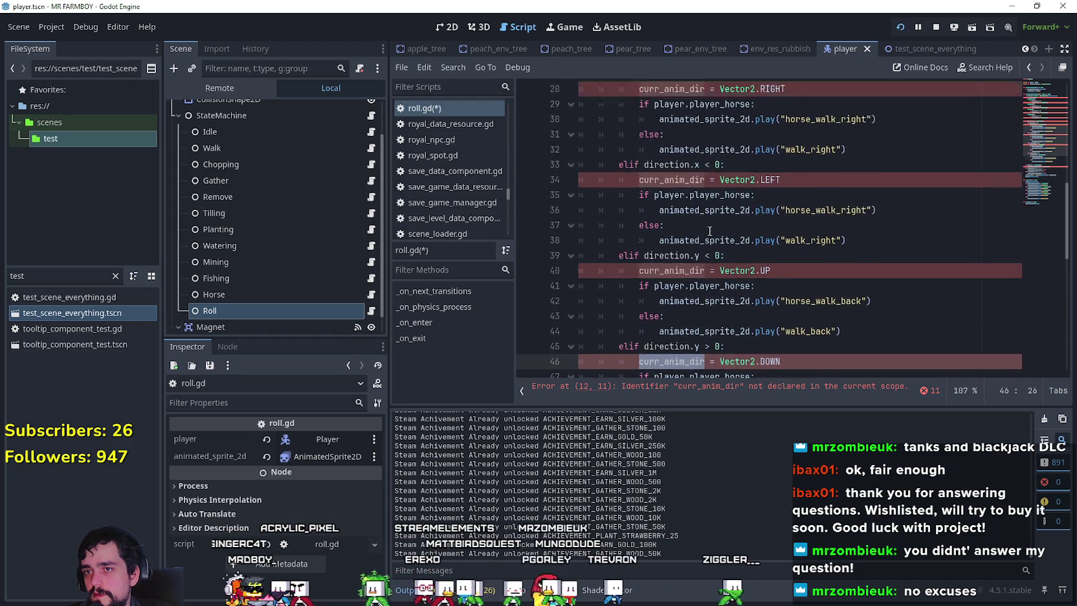
pyautogui.scroll(3, 594, 153)
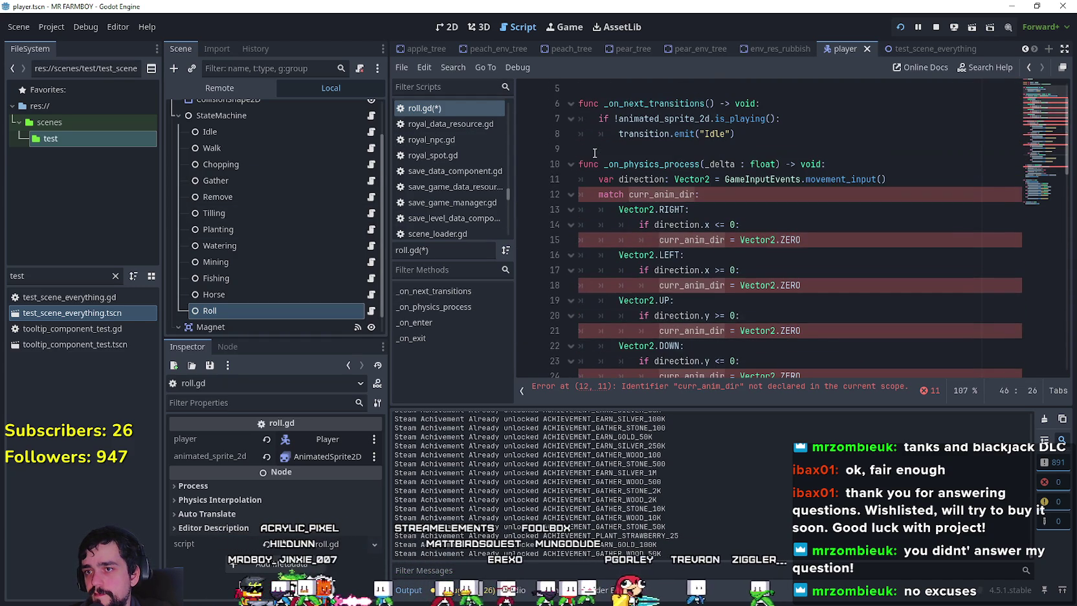
# - Grab the 'var curr_anim_dir : Vector2' line from walk_state.gd, stop the game, and return to roll.gd
pyautogui.click(370, 146)
pyautogui.scroll(2, 729, 238)
pyautogui.scroll(2, 729, 239)
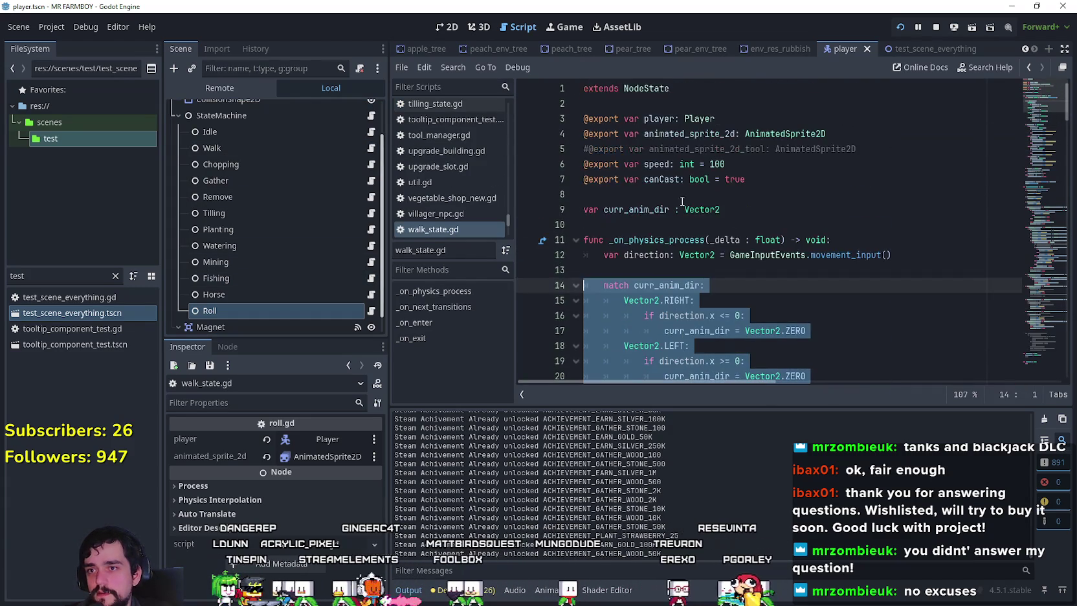
pyautogui.click(615, 197)
pyautogui.moveTo(760, 208); pyautogui.dragTo(572, 206)
pyautogui.hotkey('ctrl', 'c')
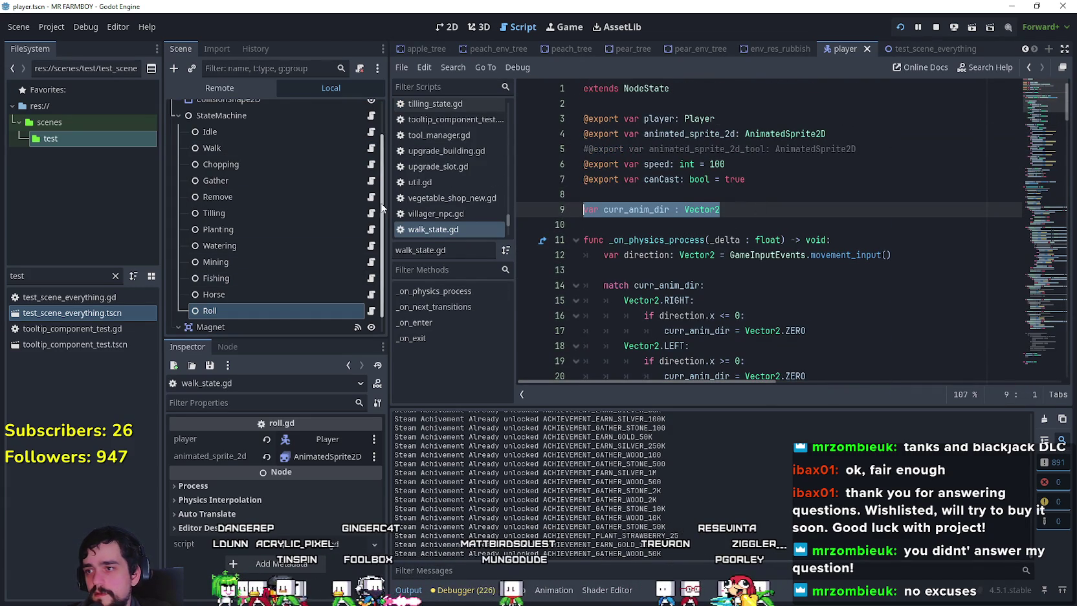
pyautogui.click(938, 29)
pyautogui.click(371, 291)
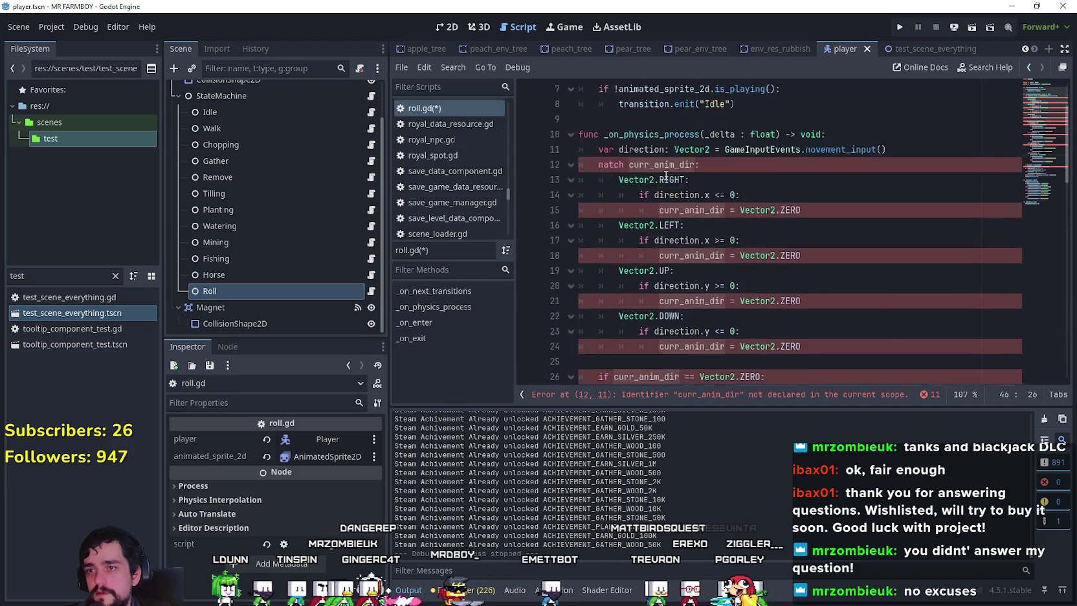
# - Paste the curr_anim_dir declaration below roll.gd's exported variables
pyautogui.click(633, 149)
pyautogui.hotkey('ctrl', 'v')
pyautogui.press('Return')
pyautogui.scroll(-5, 648, 187)
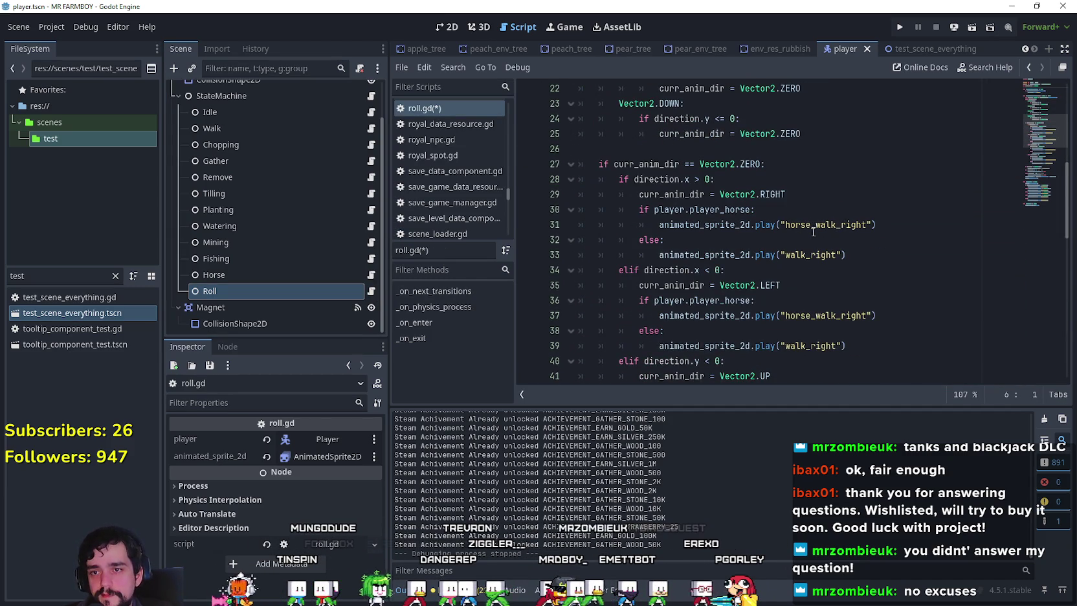
# - Change the walk animation names on lines 33 and 39 to their roll_ versions
pyautogui.click(802, 254)
pyautogui.write('roll')
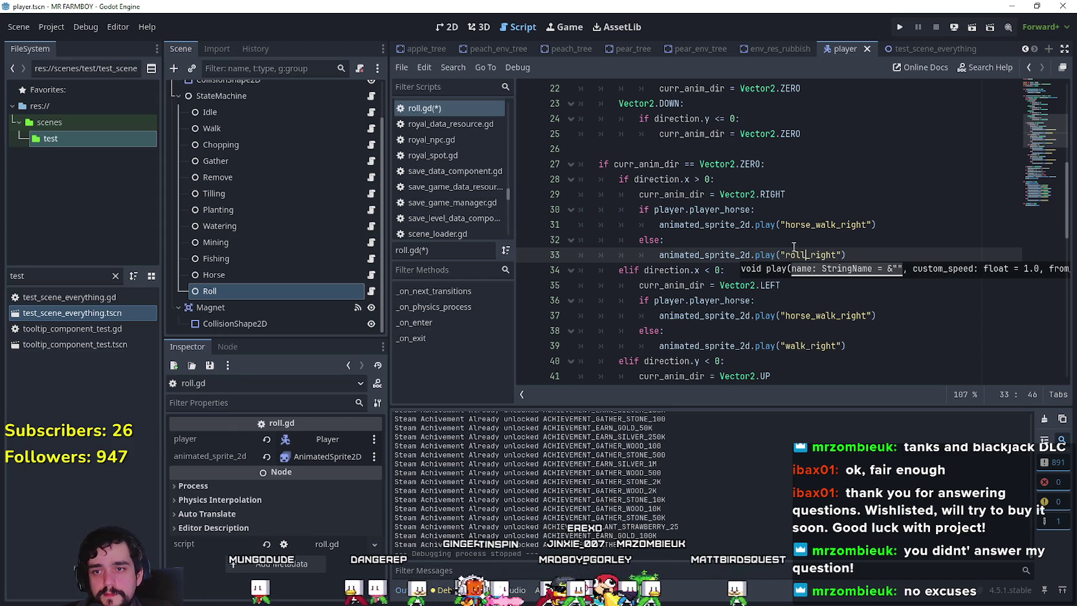
pyautogui.moveTo(806, 255); pyautogui.dragTo(785, 255)
pyautogui.scroll(-2, 829, 308)
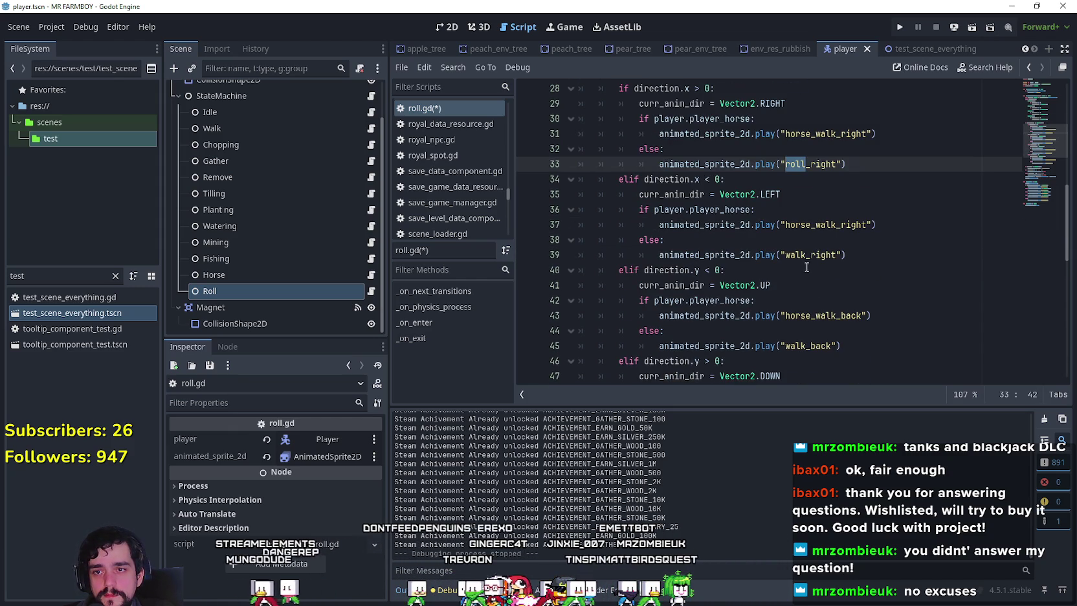
pyautogui.click(805, 255)
pyautogui.scroll(-2, 787, 254)
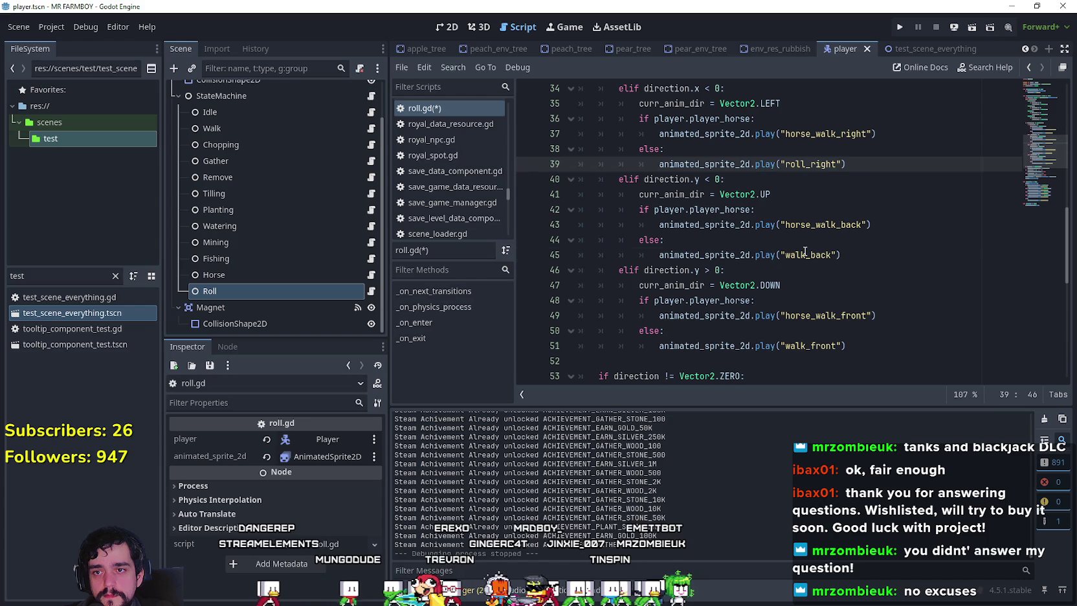
pyautogui.moveTo(806, 254); pyautogui.dragTo(791, 255)
pyautogui.write('roll')
pyautogui.scroll(-2, 795, 264)
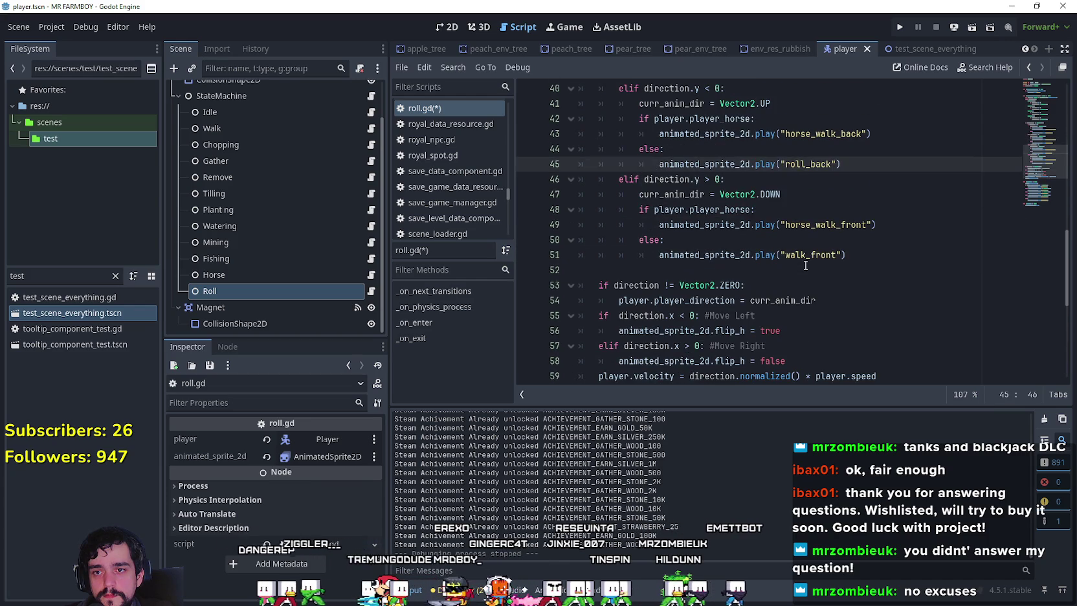
# - Turn walk_front into roll_front on line 51 and save roll.gd
pyautogui.click(802, 255)
pyautogui.write('roll')
pyautogui.press('Down')
pyautogui.scroll(-6, 797, 259)
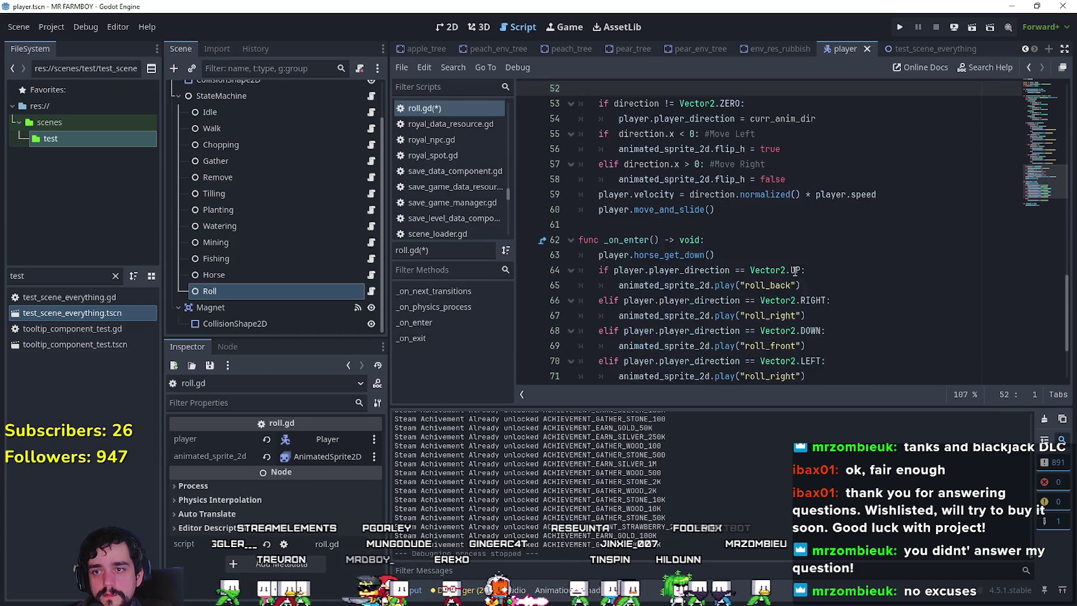
pyautogui.scroll(3, 797, 259)
pyautogui.scroll(5, 797, 259)
pyautogui.hotkey('ctrl', 's')
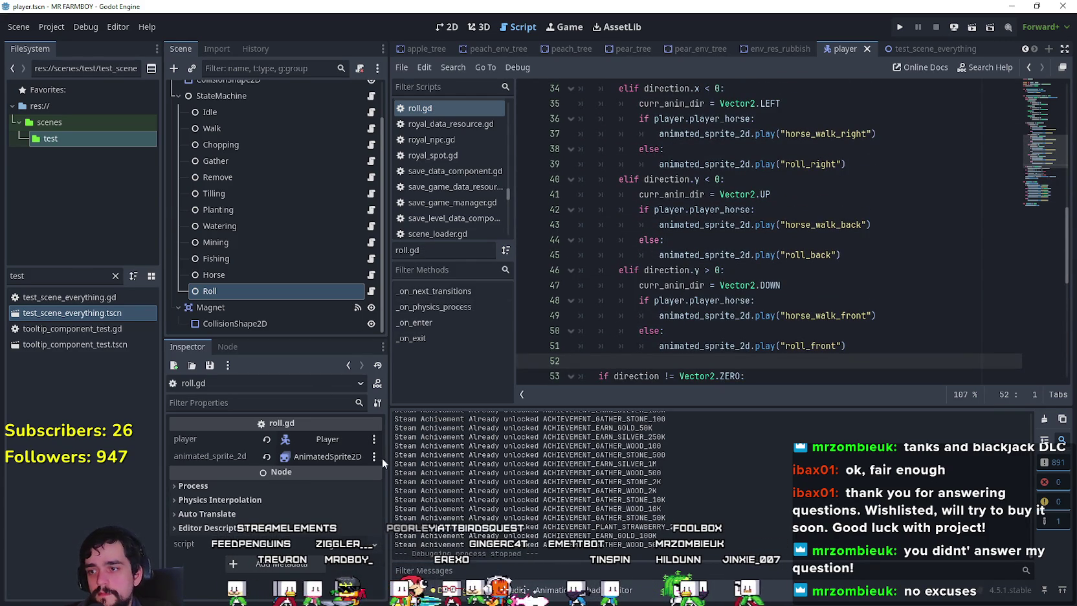
pyautogui.scroll(-6, 797, 226)
pyautogui.scroll(2, 797, 227)
pyautogui.click(897, 194)
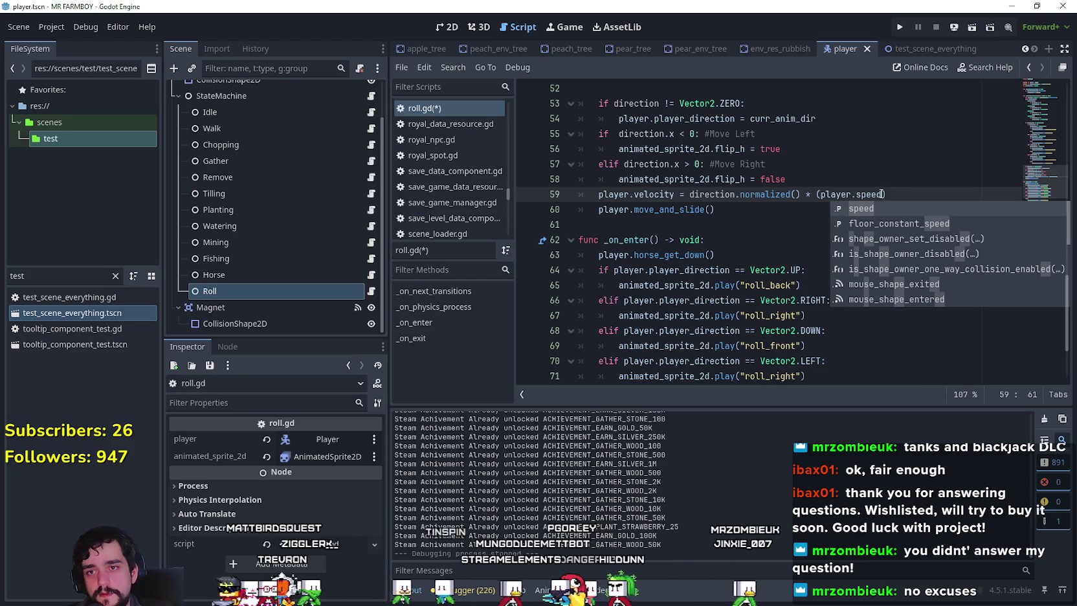
# - Finish the velocity line as direction.normalized() * (player.speed + 50) and save roll.gd
pyautogui.write('+ 50')
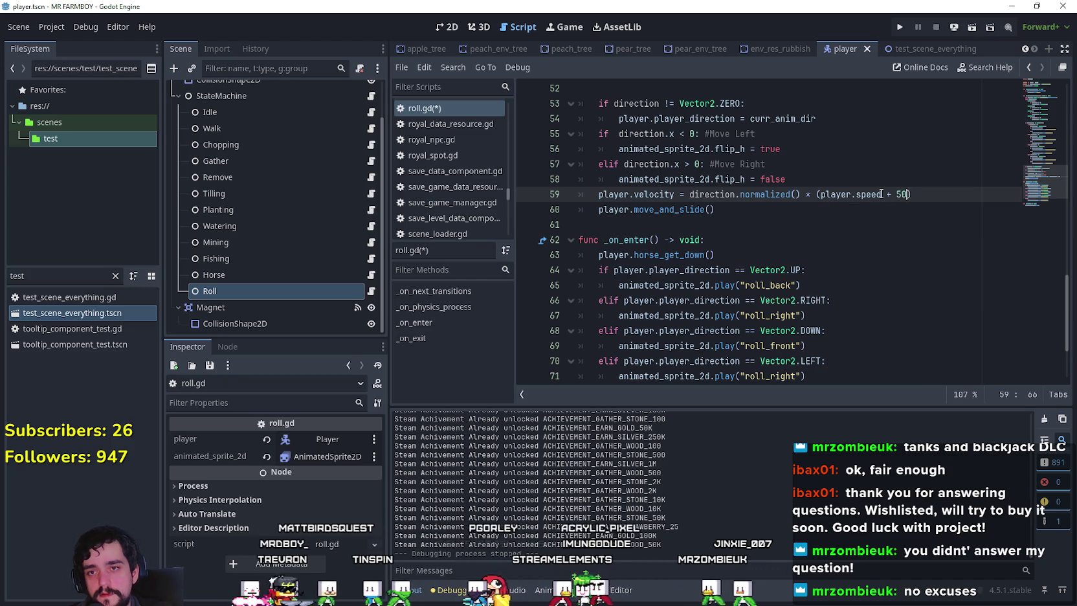
pyautogui.hotkey('ctrl', 's')
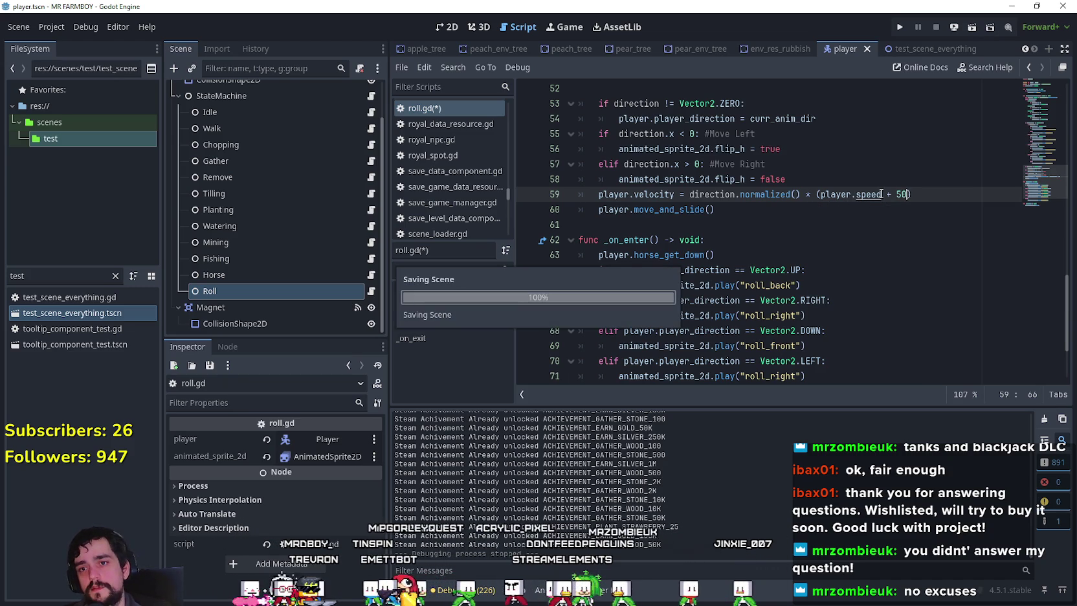
pyautogui.click(903, 227)
pyautogui.click(924, 184)
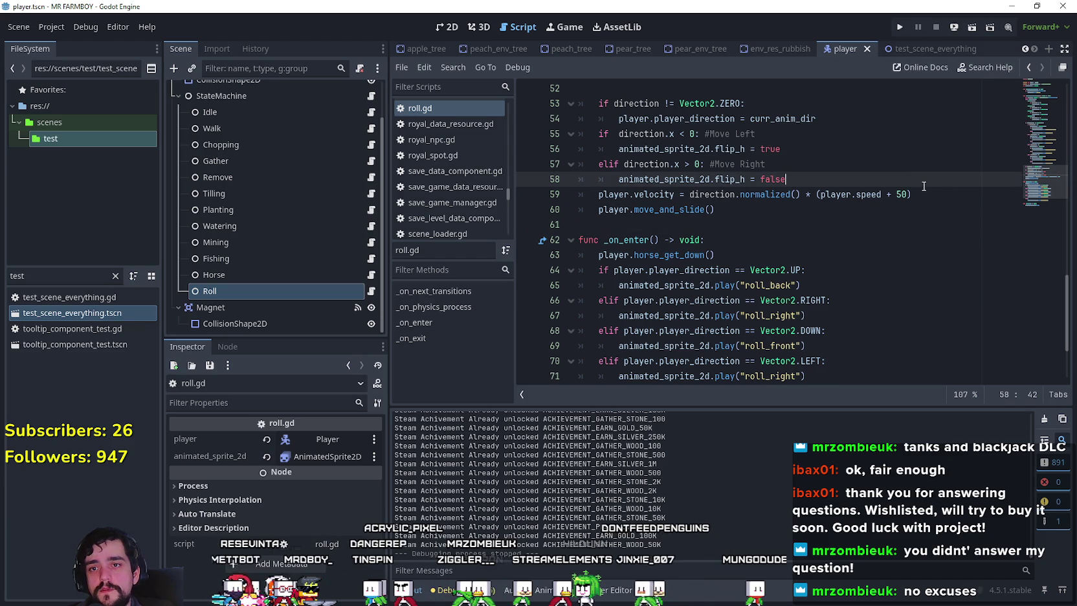
pyautogui.click(781, 220)
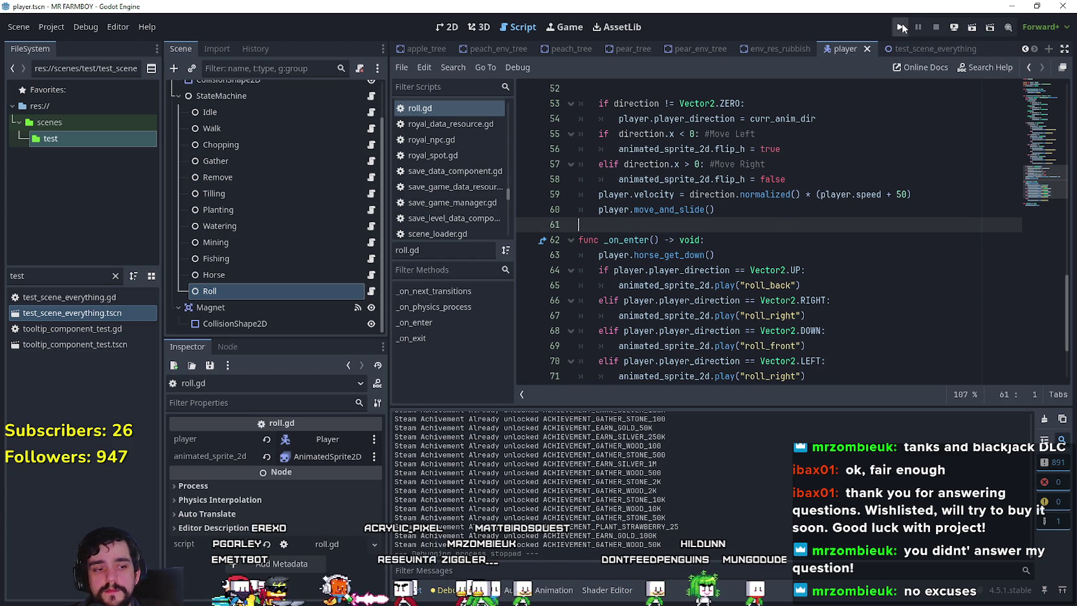
# - Run the project with F5 and load Save 10 from the Continue menu
pyautogui.press('F5')
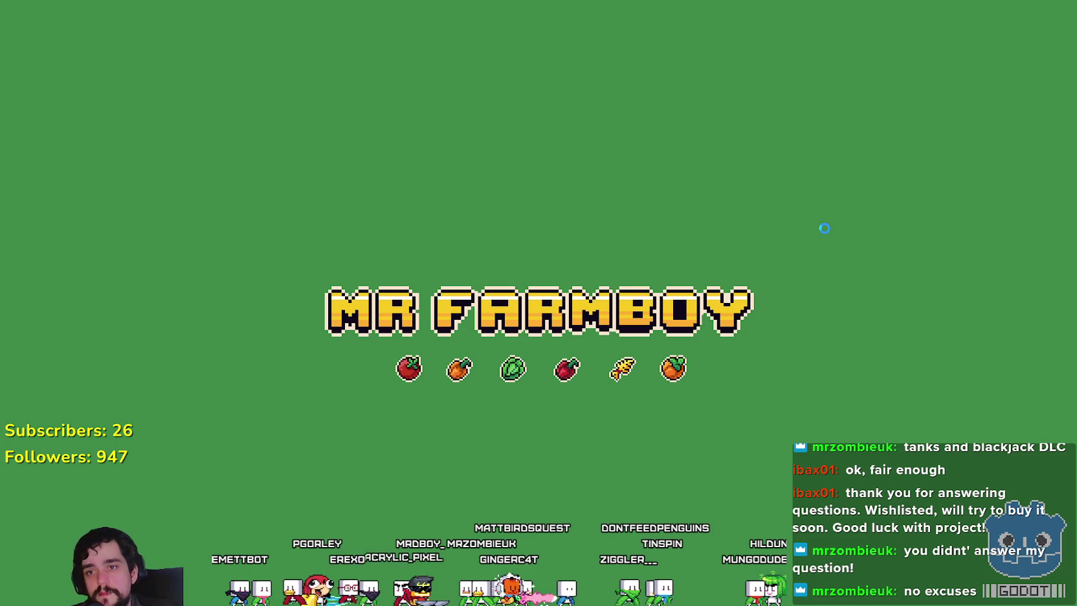
pyautogui.hotkey('alt', 'Tab')
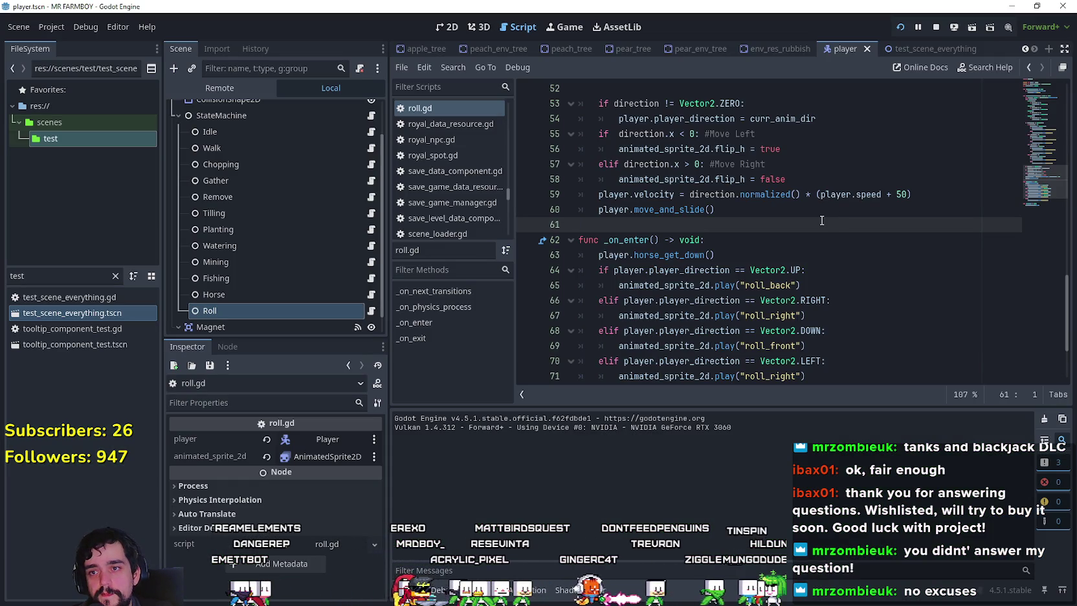
pyautogui.hotkey('alt', 'Tab')
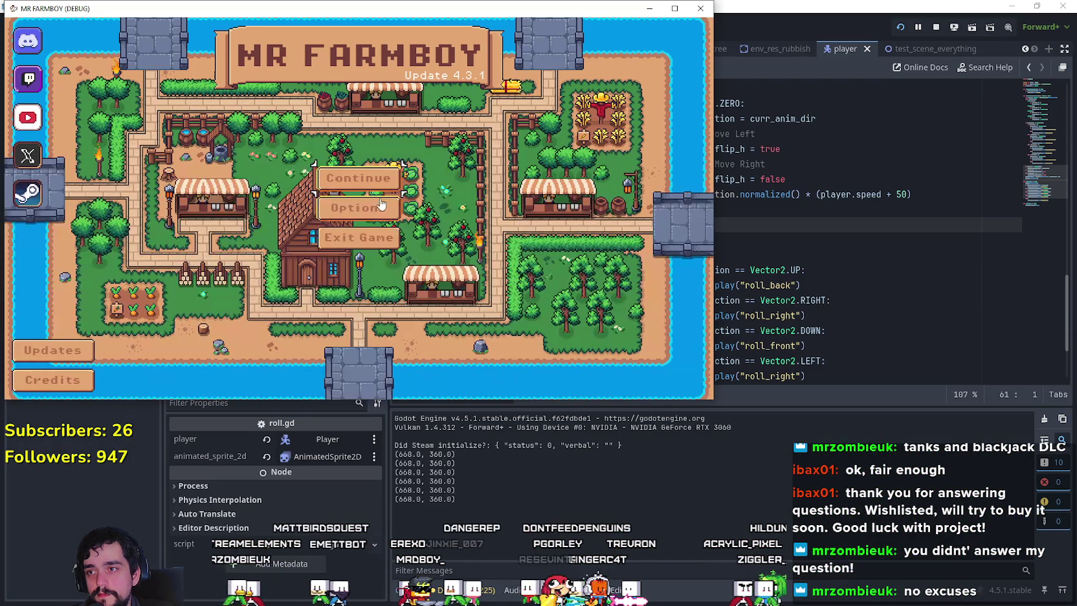
pyautogui.click(325, 174)
pyautogui.scroll(-5, 334, 227)
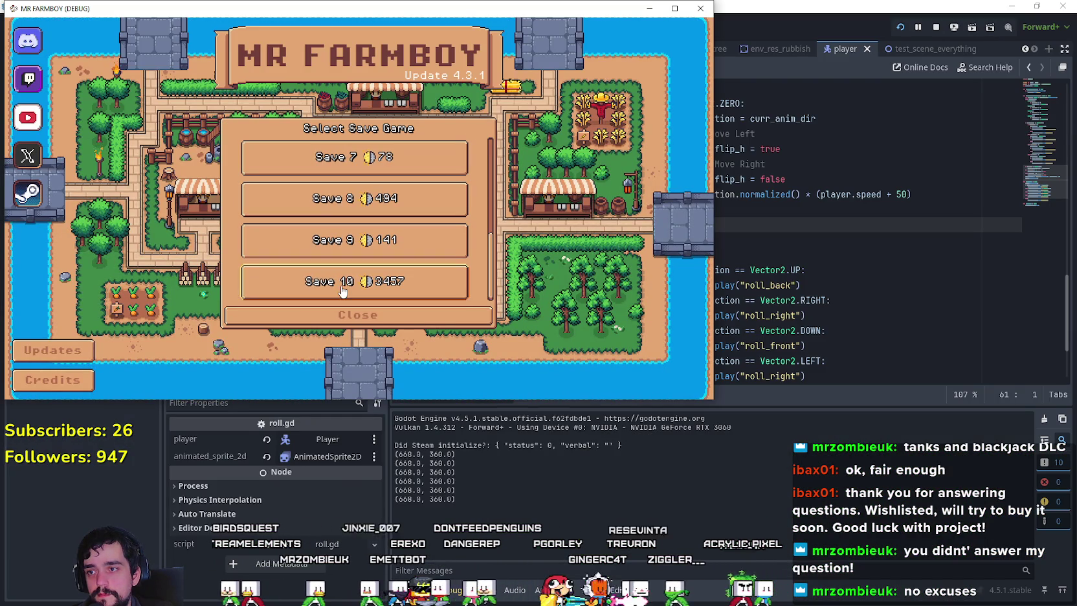
pyautogui.click(344, 288)
pyautogui.click(307, 290)
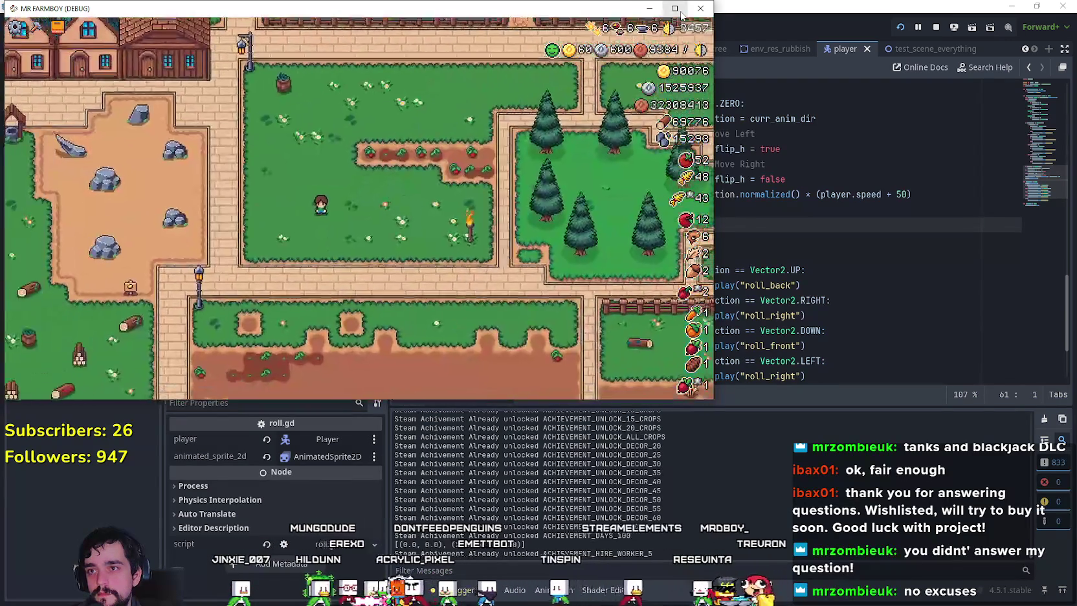
pyautogui.click(680, 11)
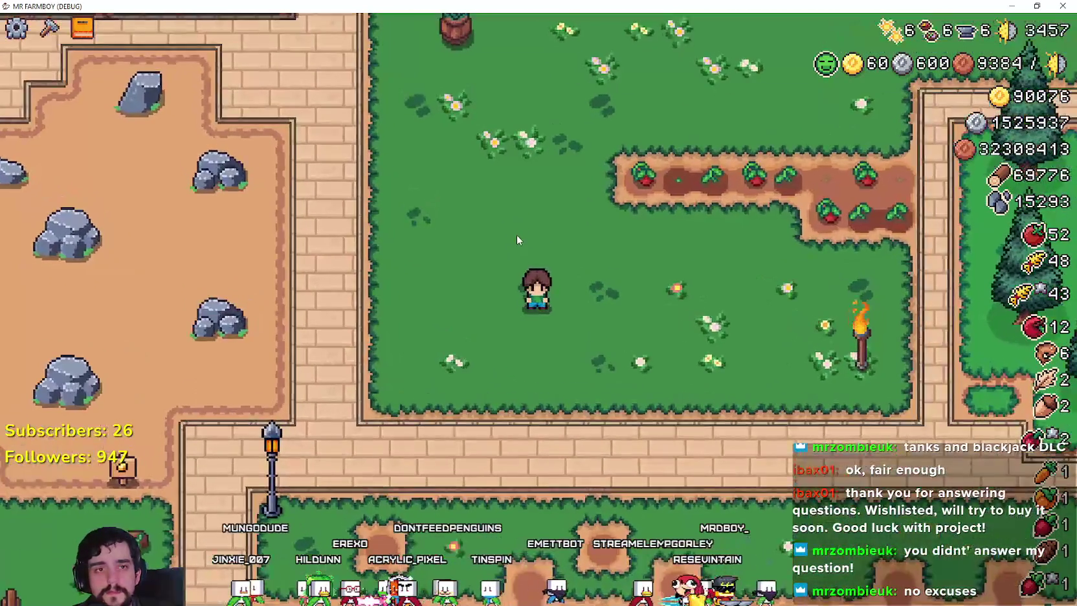
# - Walk the farmer down beside the crops, then roll him to the right
pyautogui.press('s')
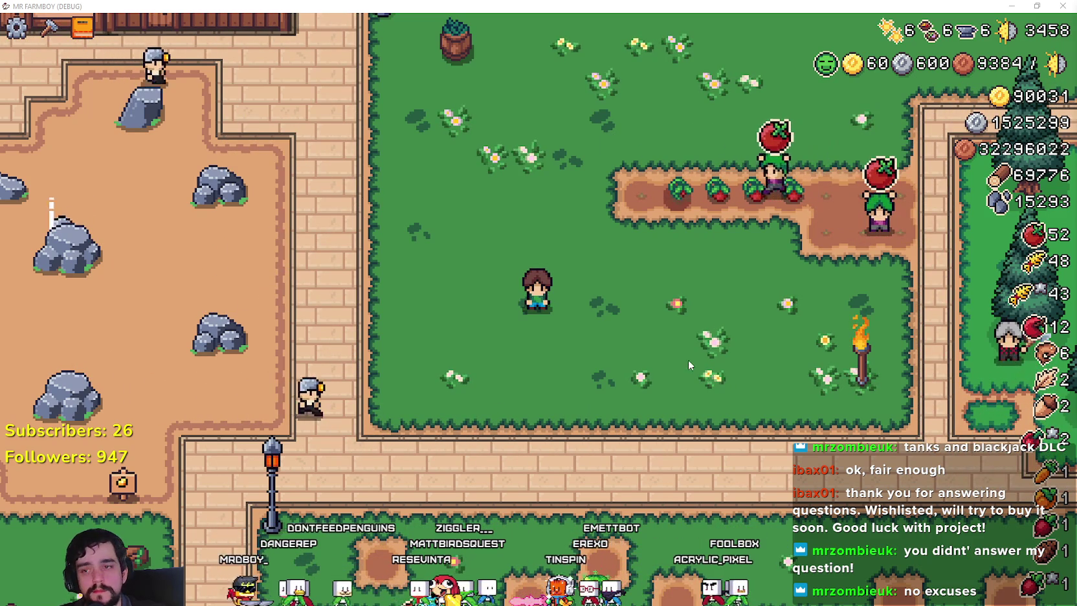
pyautogui.press('c')
pyautogui.press('c')
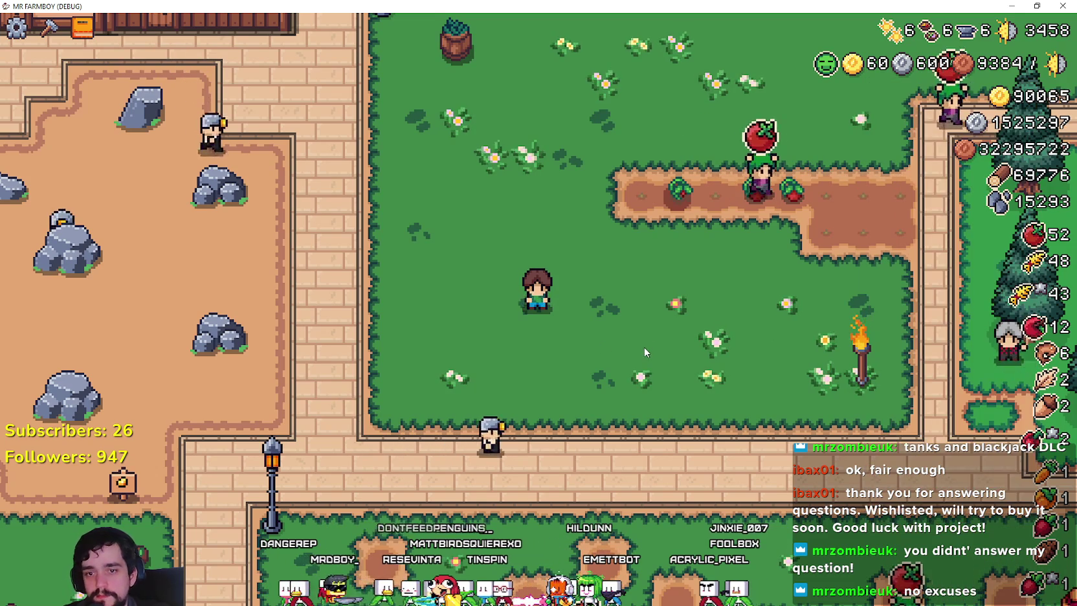
pyautogui.press('d')
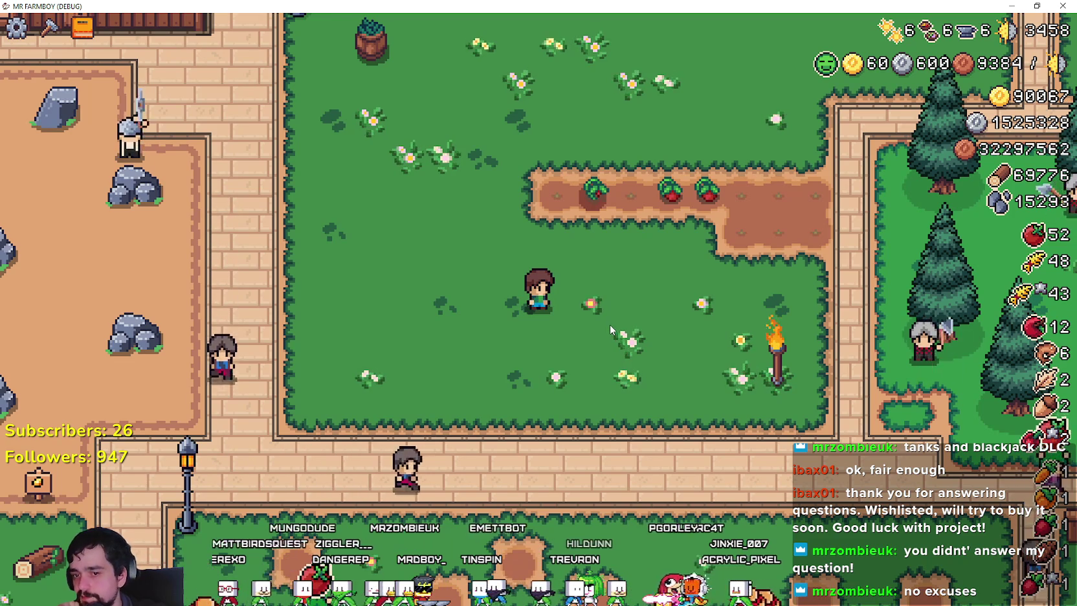
# - Roll the farmer in all directions from the farm through the village, fountain and lakeshore
pyautogui.press('c')
pyautogui.press('c')
pyautogui.press('w')
pyautogui.press('a')
pyautogui.press('w')
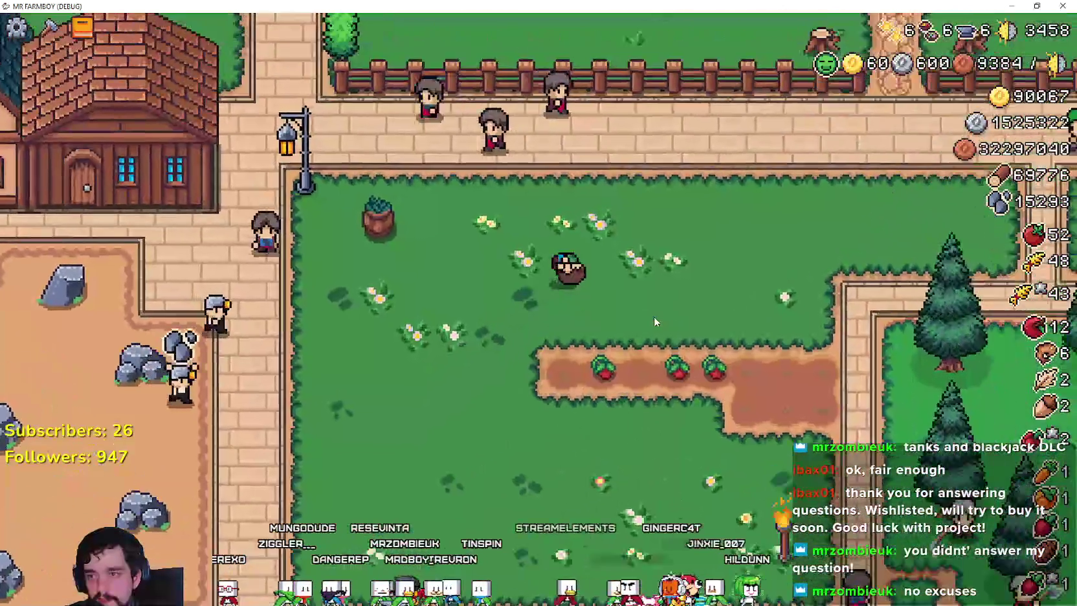
pyautogui.press('w')
pyautogui.press('d')
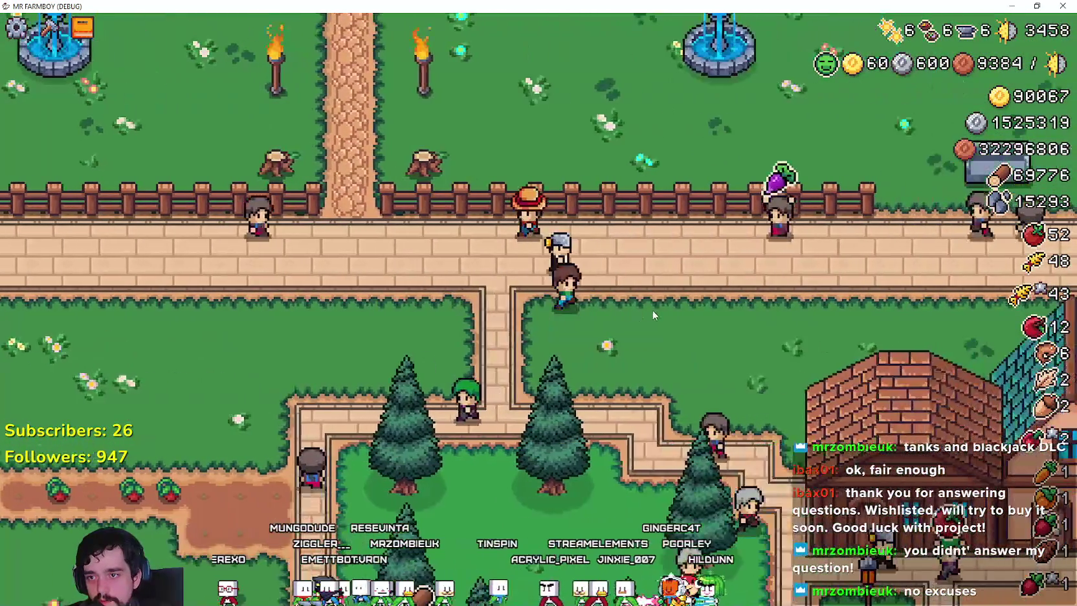
pyautogui.press('w')
pyautogui.press('a')
pyautogui.press('a')
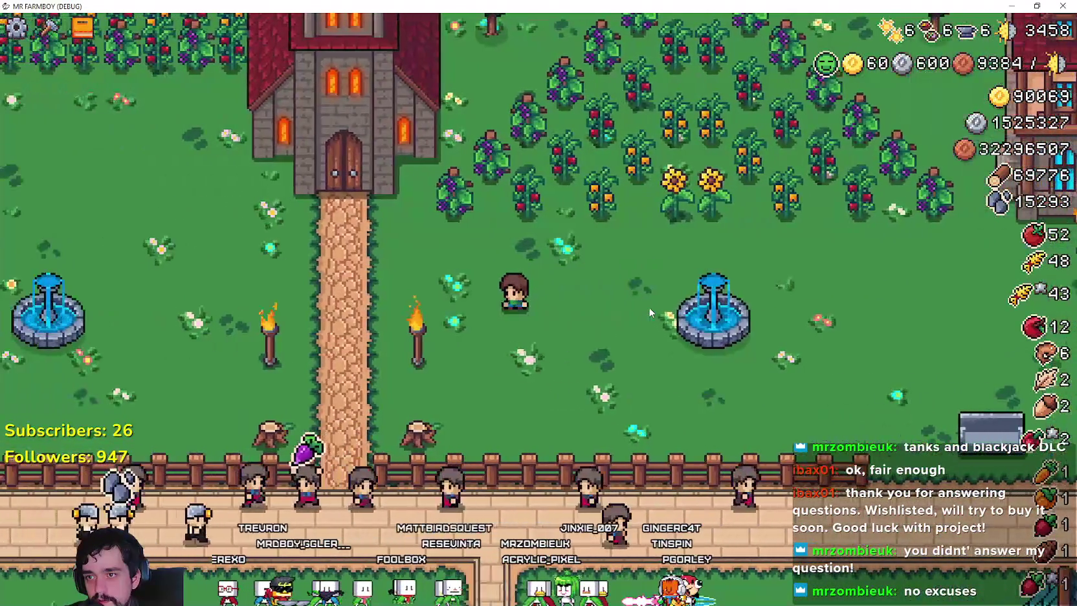
pyautogui.press('w')
pyautogui.press('a')
pyautogui.press('s')
pyautogui.press('d')
pyautogui.press('d')
pyautogui.press('s')
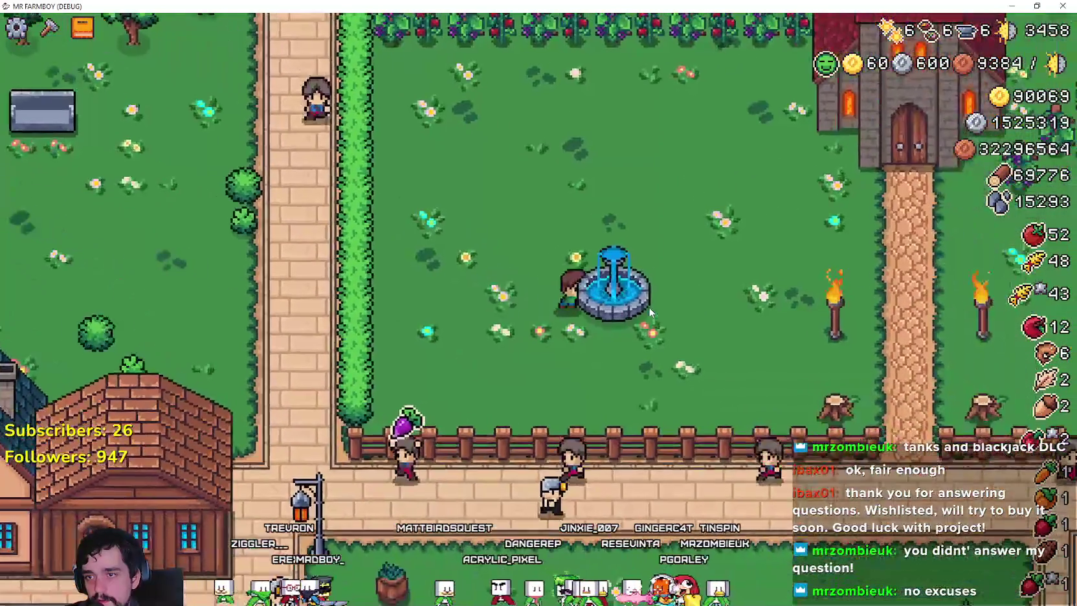
pyautogui.press('d')
pyautogui.press('s')
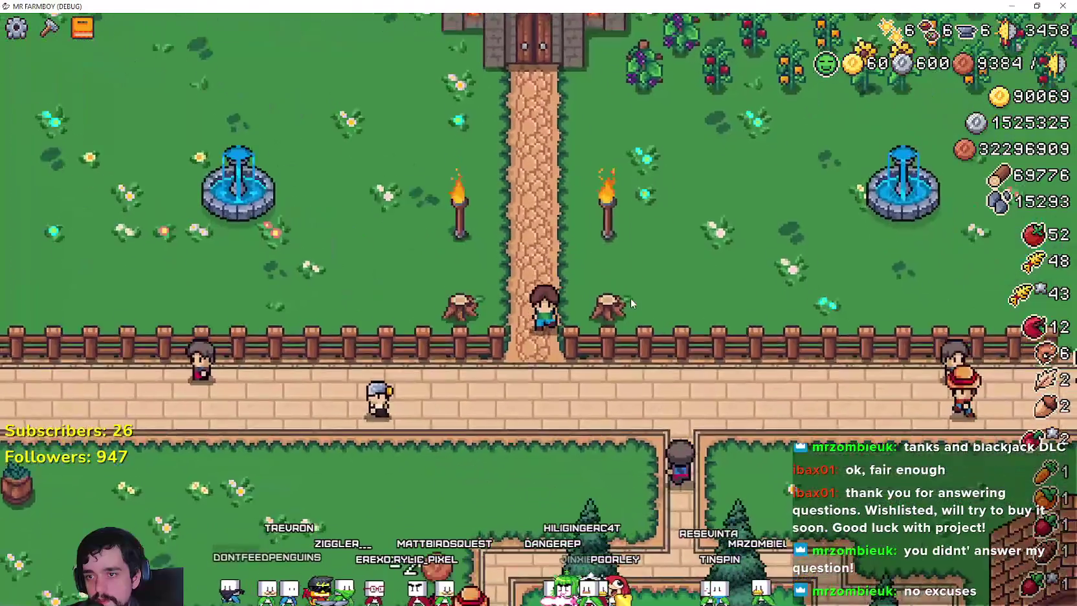
pyautogui.press('a')
pyautogui.press('a')
pyautogui.press('s')
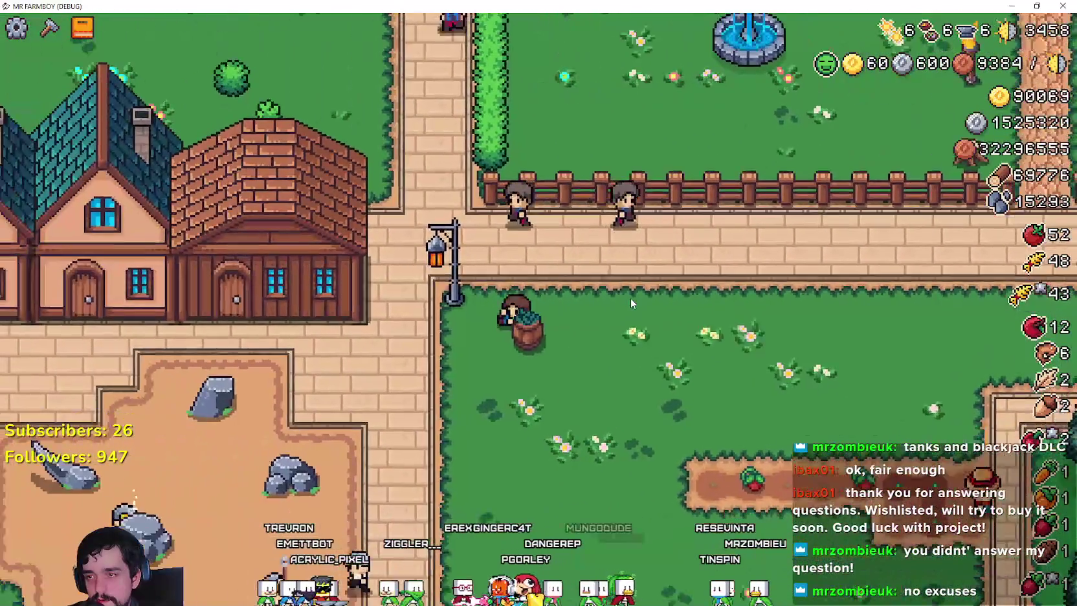
pyautogui.press('d')
pyautogui.press('s')
pyautogui.press('d')
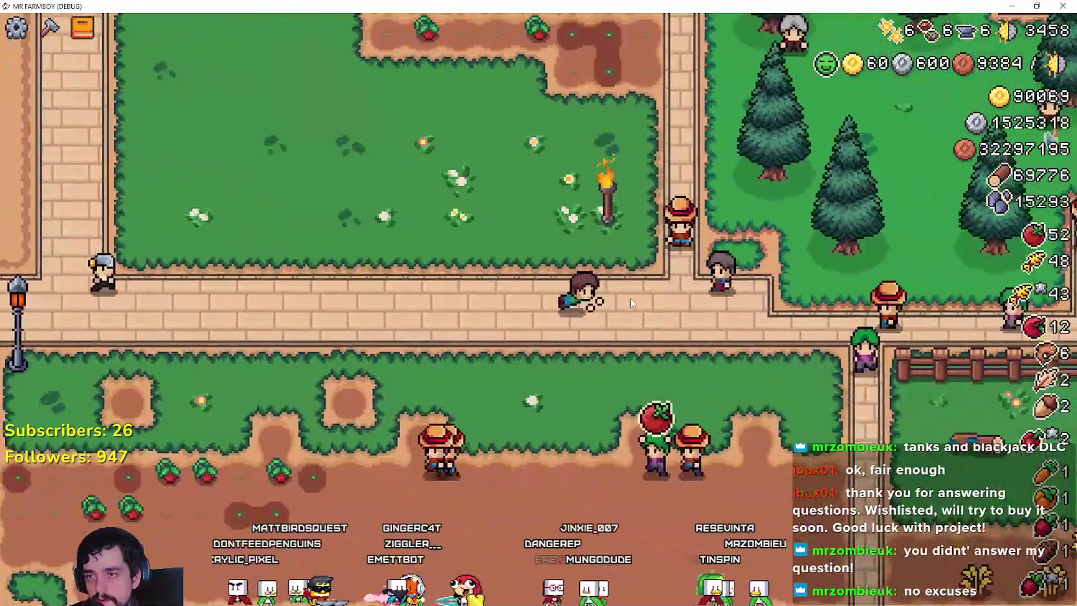
pyautogui.press('d')
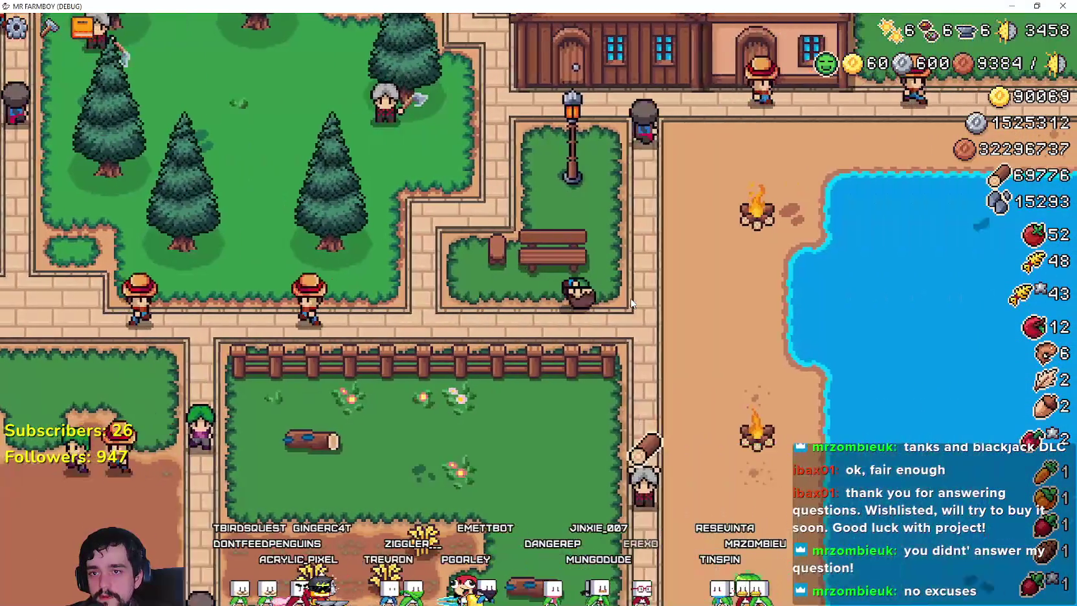
pyautogui.press('w')
pyautogui.press('d')
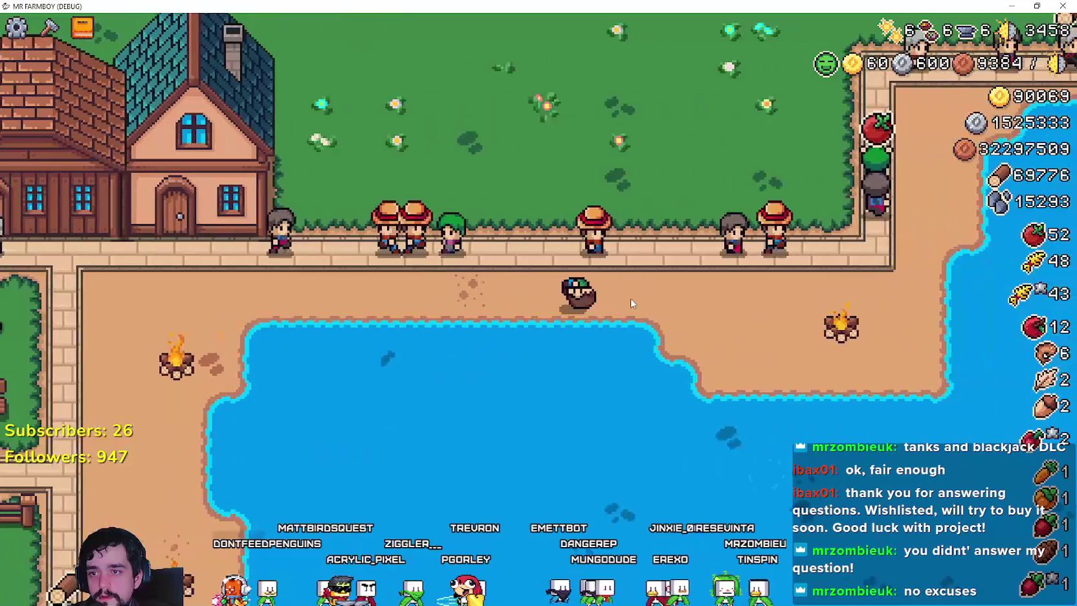
pyautogui.press('w')
pyautogui.press('w')
pyautogui.press('d')
pyautogui.press('d')
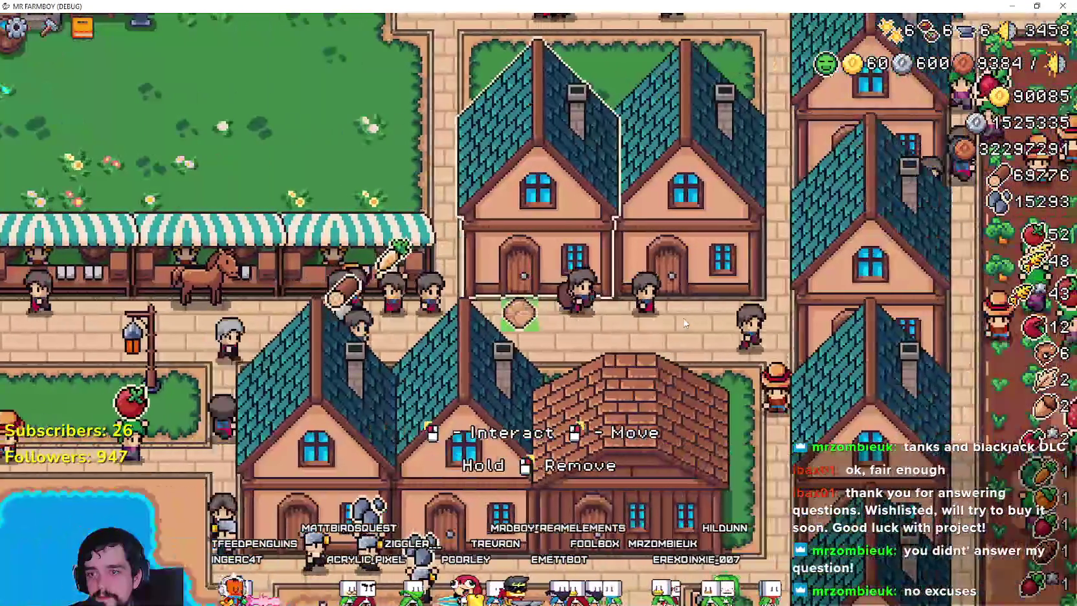
pyautogui.press('w')
# - Roll back west past the fountain and church, then east to the market stalls, and stop with F8
pyautogui.press('a')
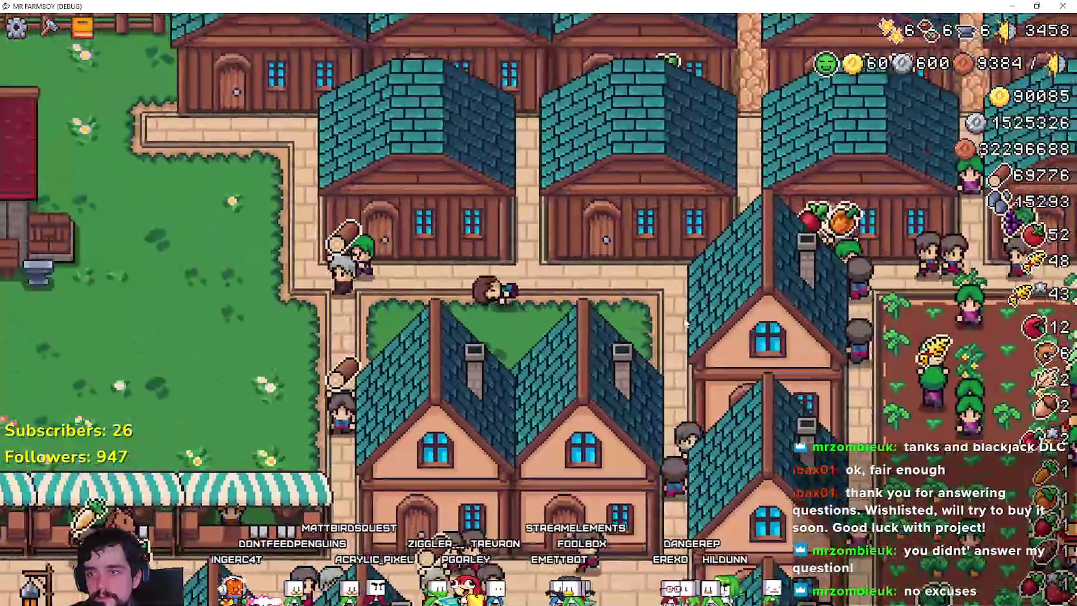
pyautogui.press('a')
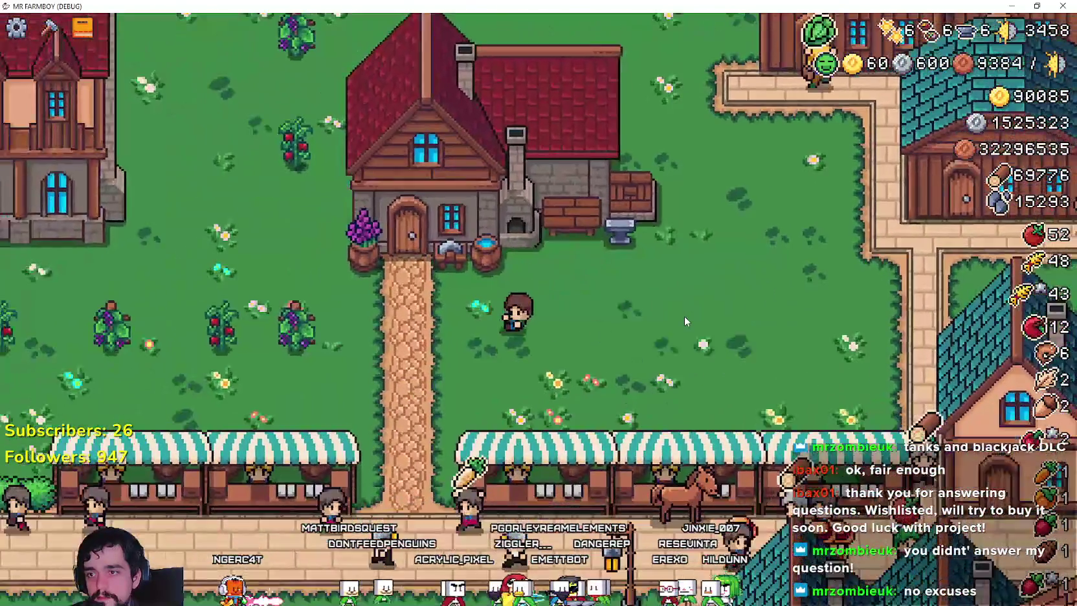
pyautogui.press('a')
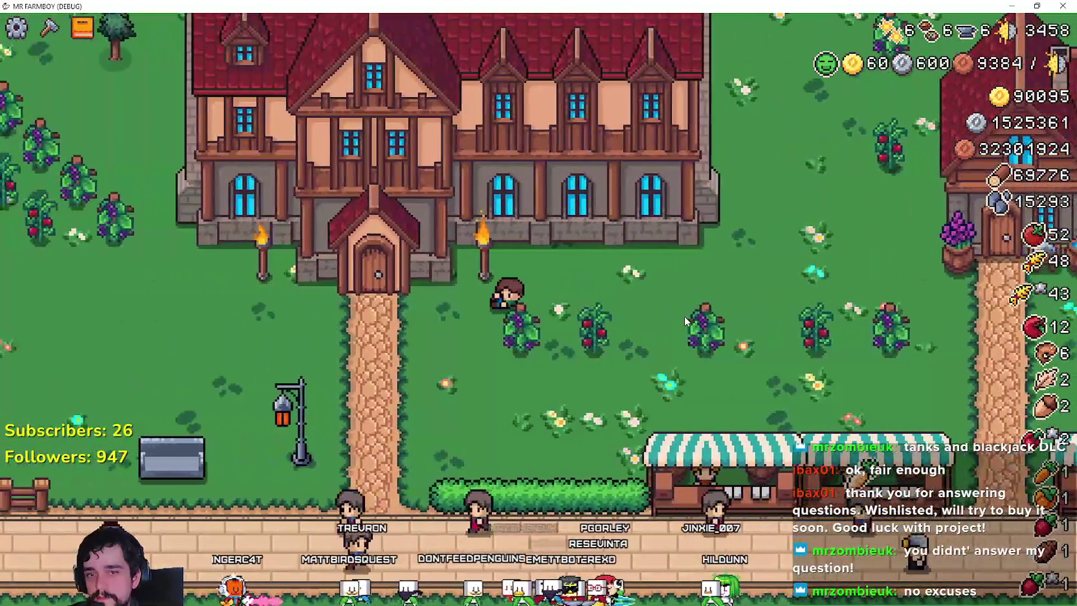
pyautogui.press('a')
pyautogui.press('w')
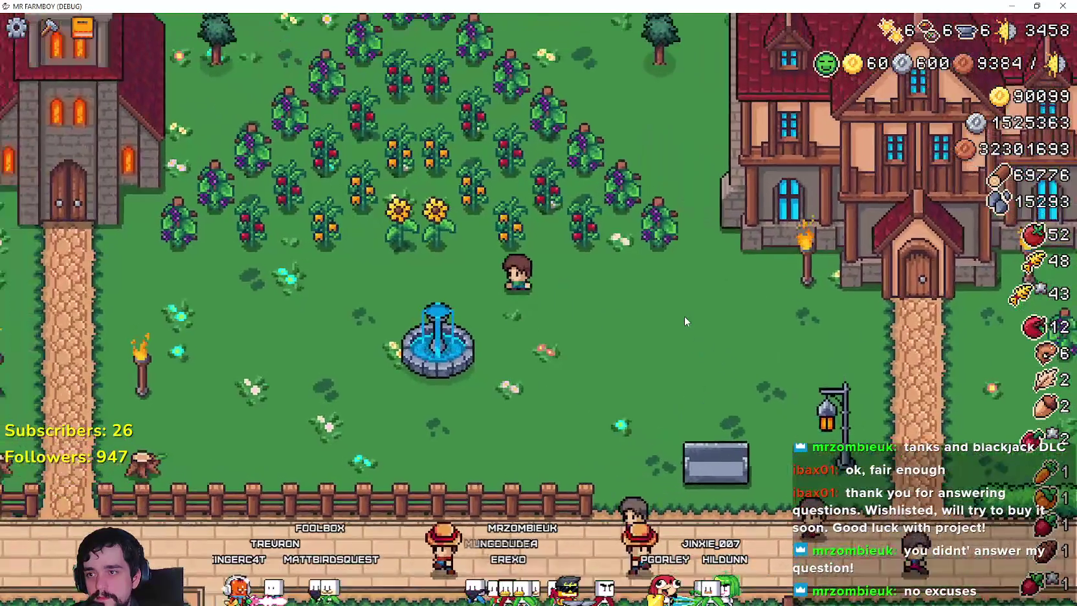
pyautogui.press('s')
pyautogui.press('a')
pyautogui.press('a')
pyautogui.press('w')
pyautogui.press('d')
pyautogui.press('d')
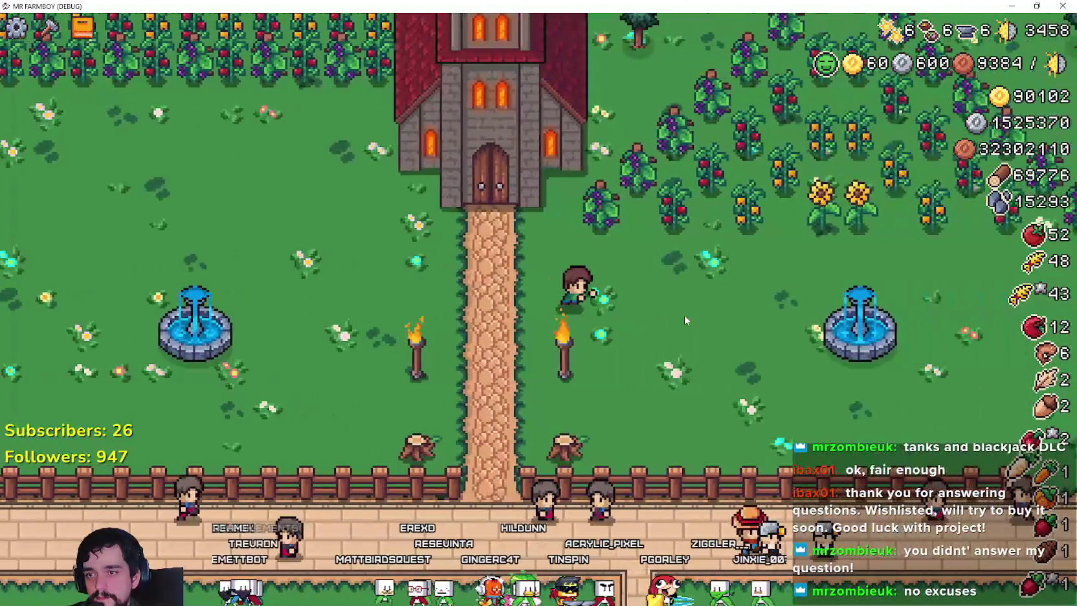
pyautogui.press('d')
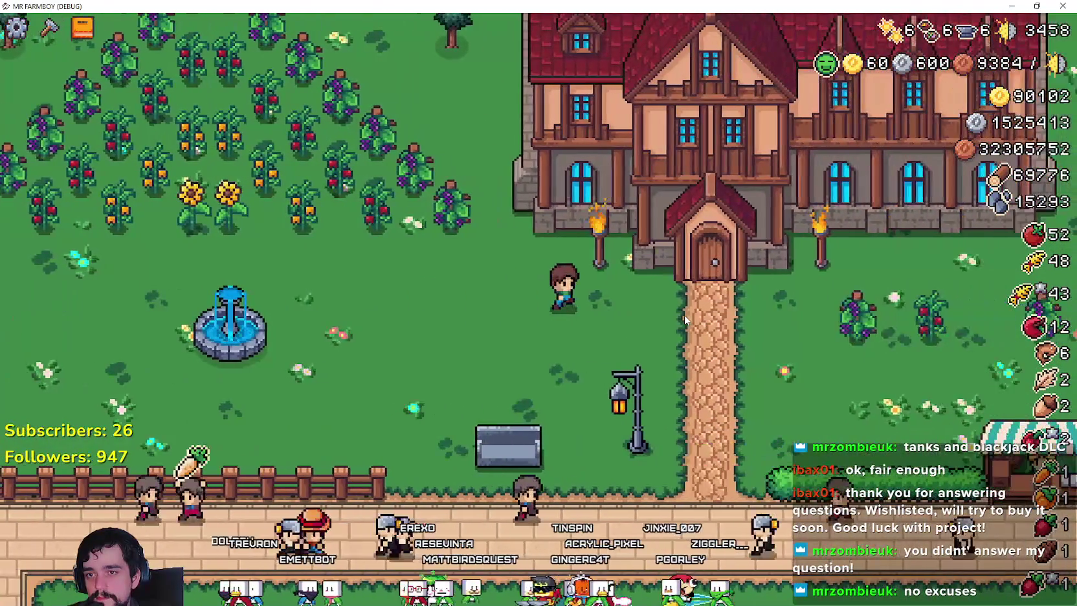
pyautogui.press('a')
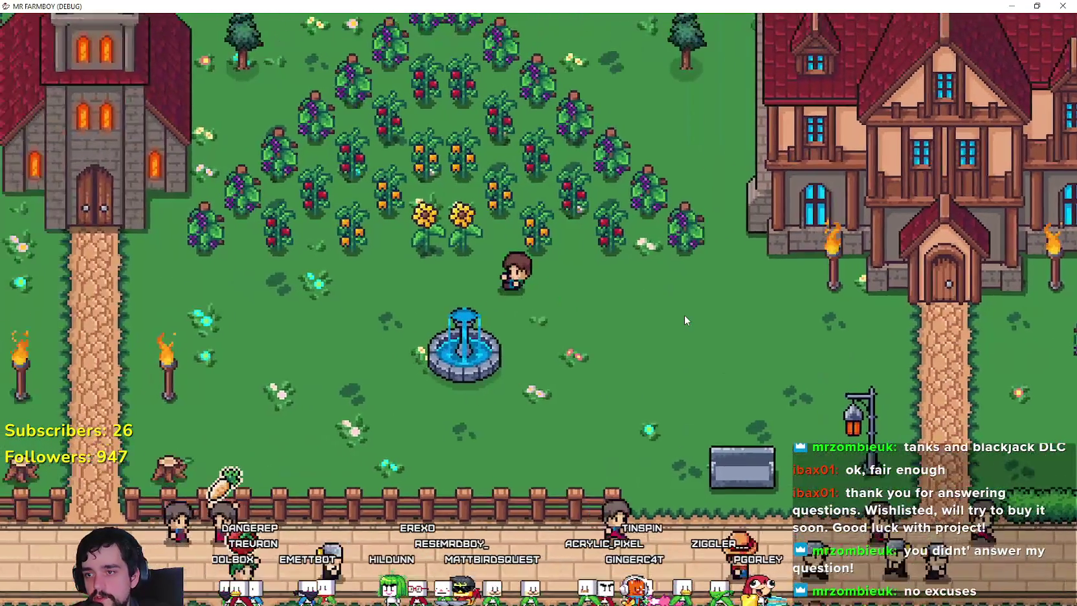
pyautogui.press('s')
pyautogui.press('d')
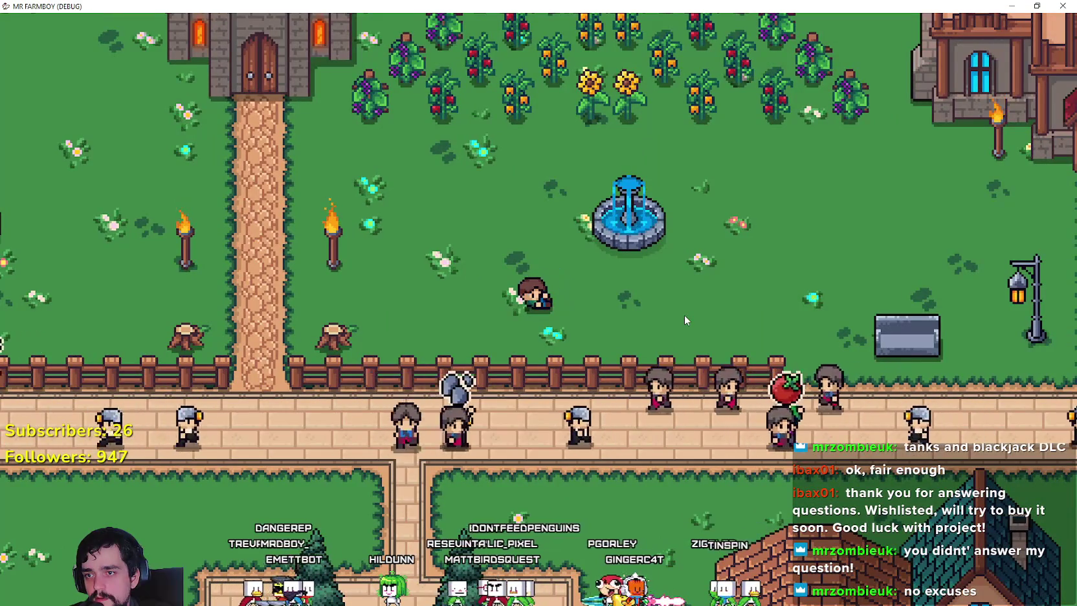
pyautogui.press('d')
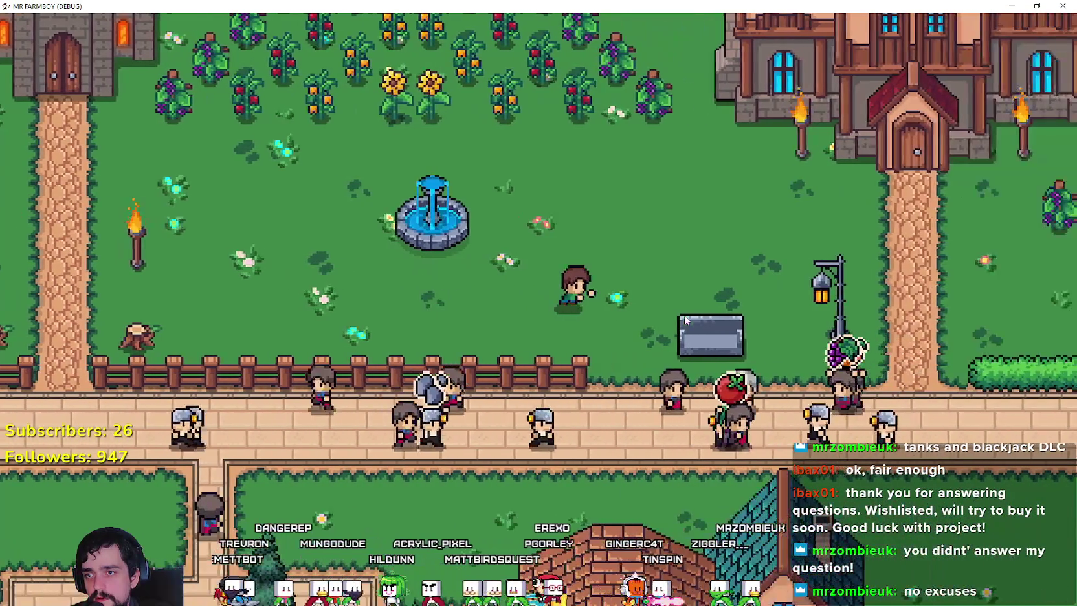
pyautogui.press('d')
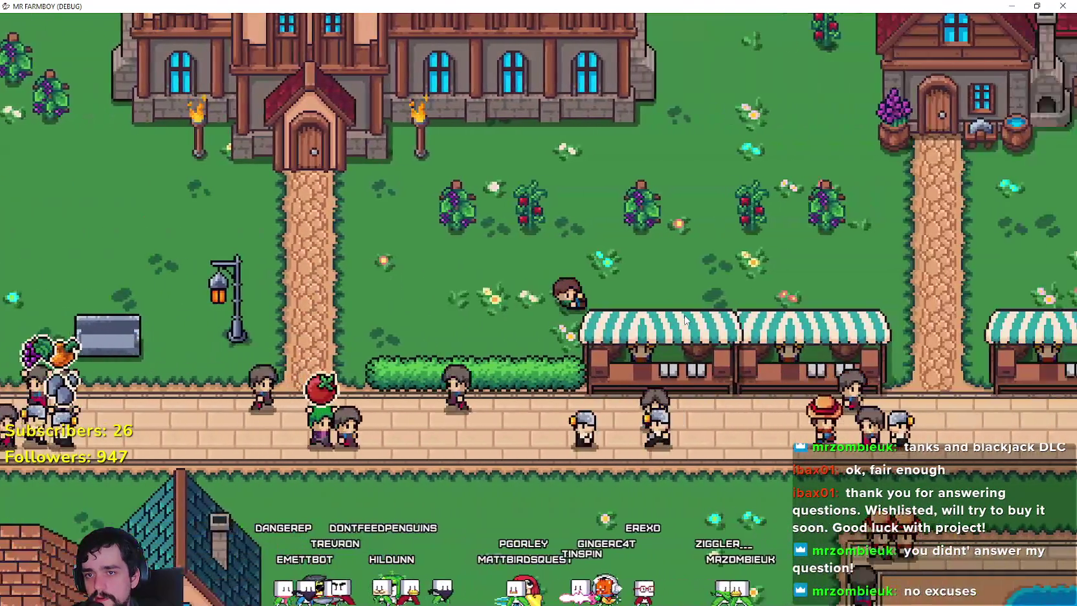
pyautogui.press('d')
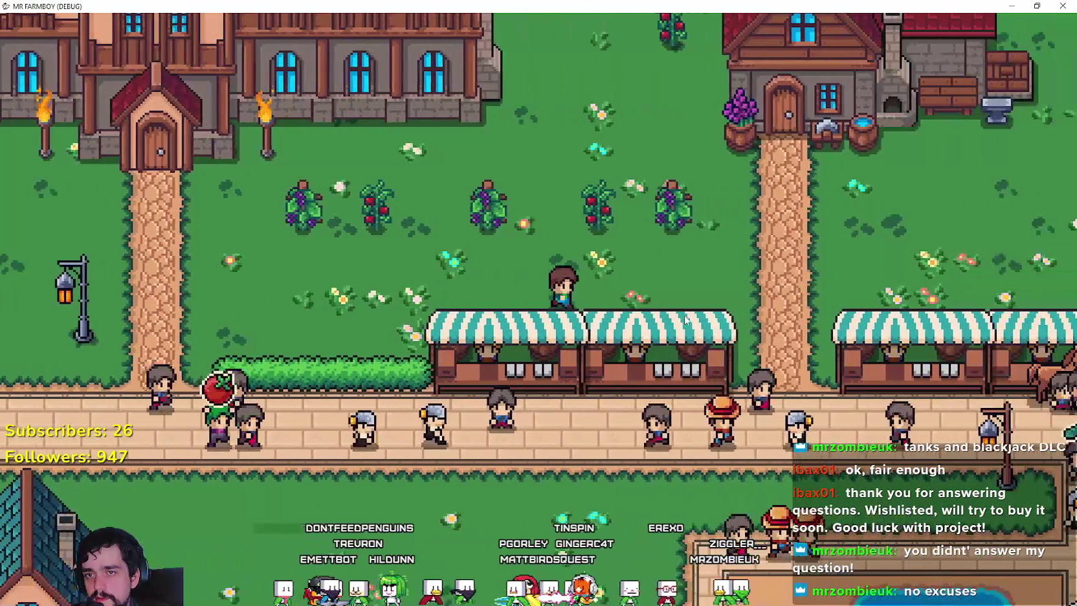
pyautogui.press('w')
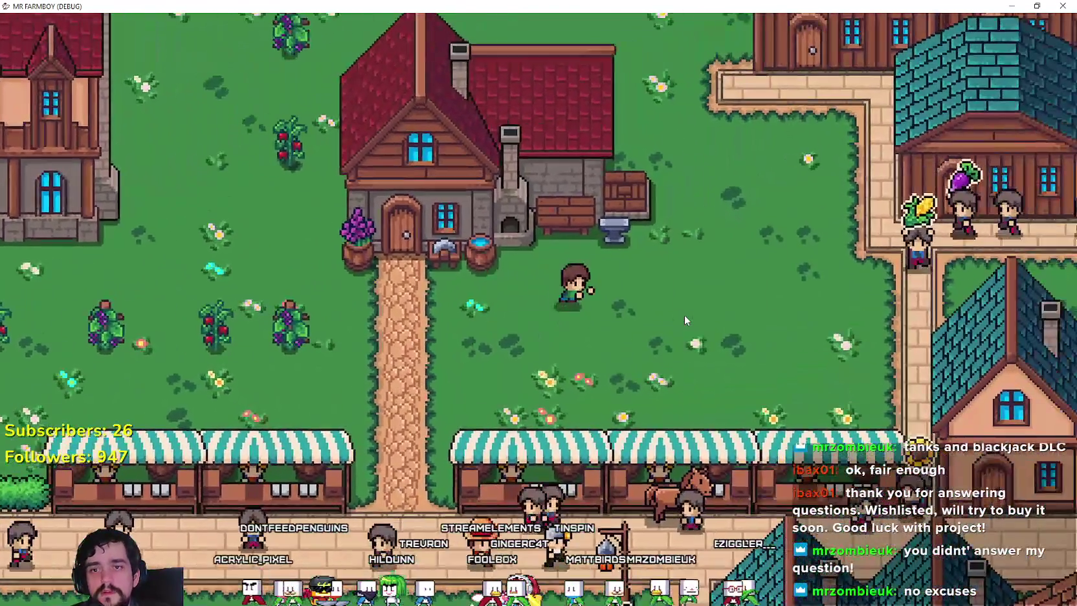
pyautogui.press('d')
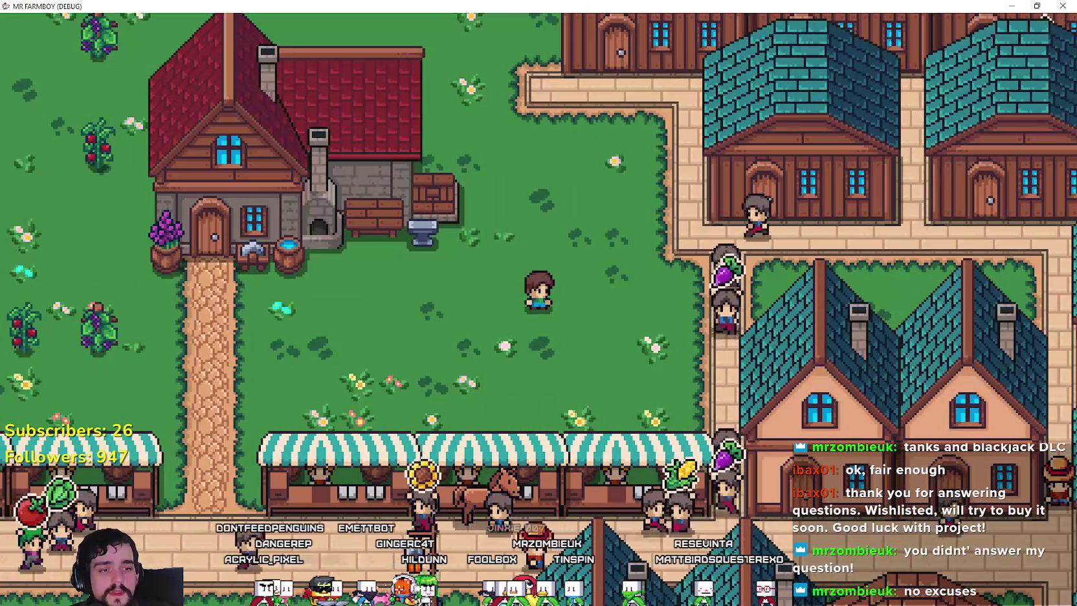
pyautogui.press('F8')
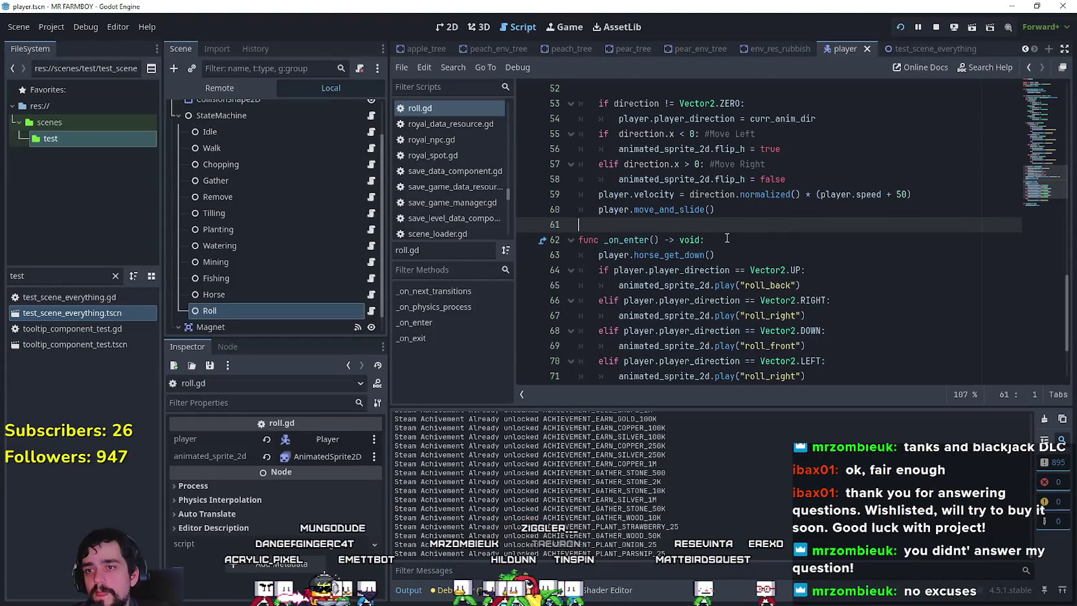
# - On AnimatedSprite2D, set roll_right and roll_back animation speeds to 20 FPS, then run the game
pyautogui.scroll(-2, 727, 239)
pyautogui.scroll(3, 265, 183)
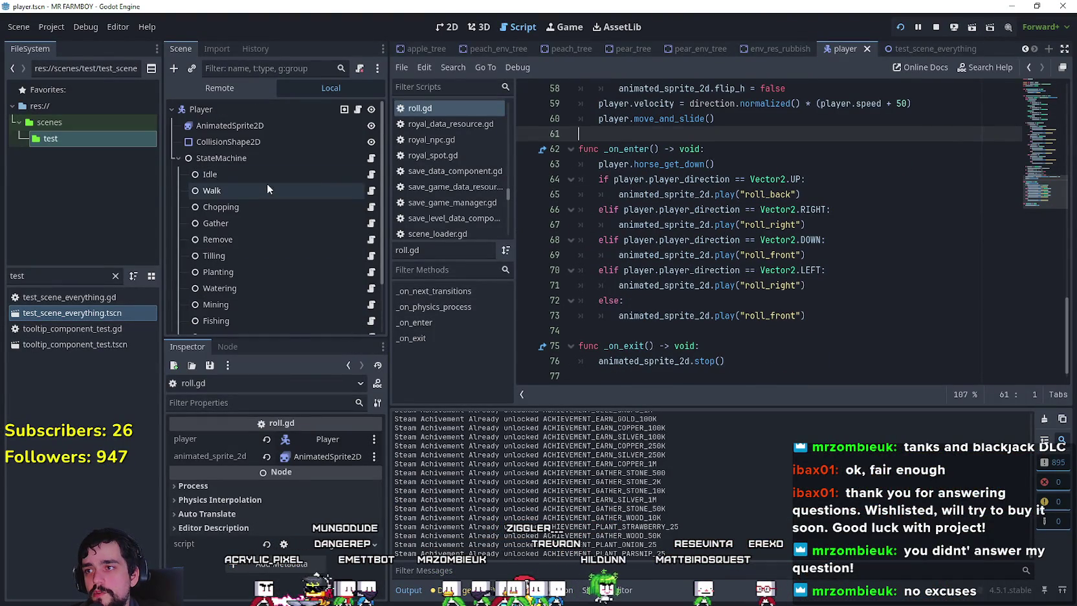
pyautogui.click(278, 127)
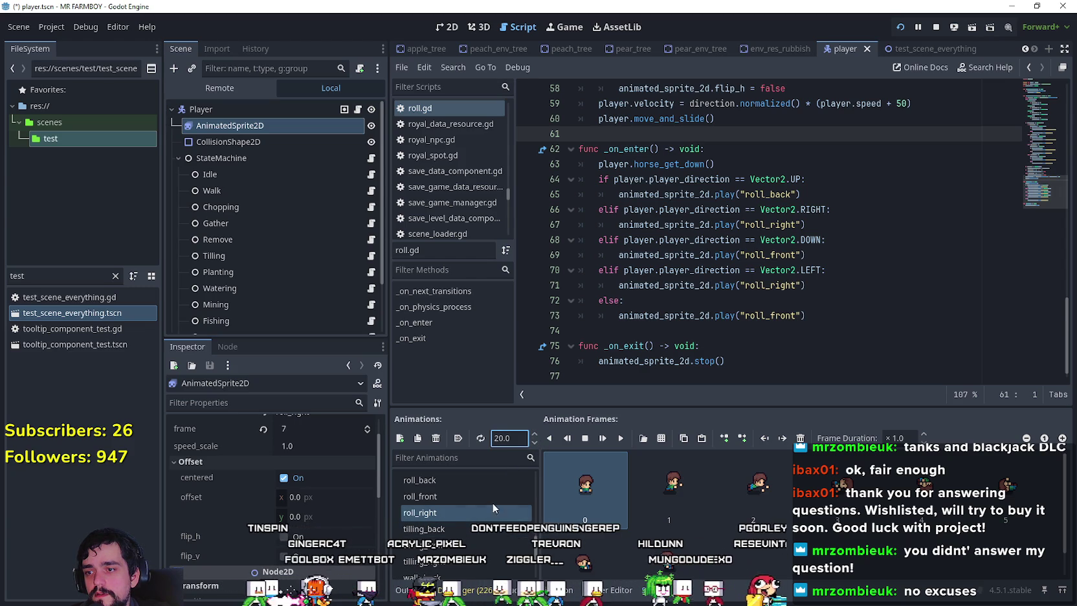
pyautogui.click(499, 497)
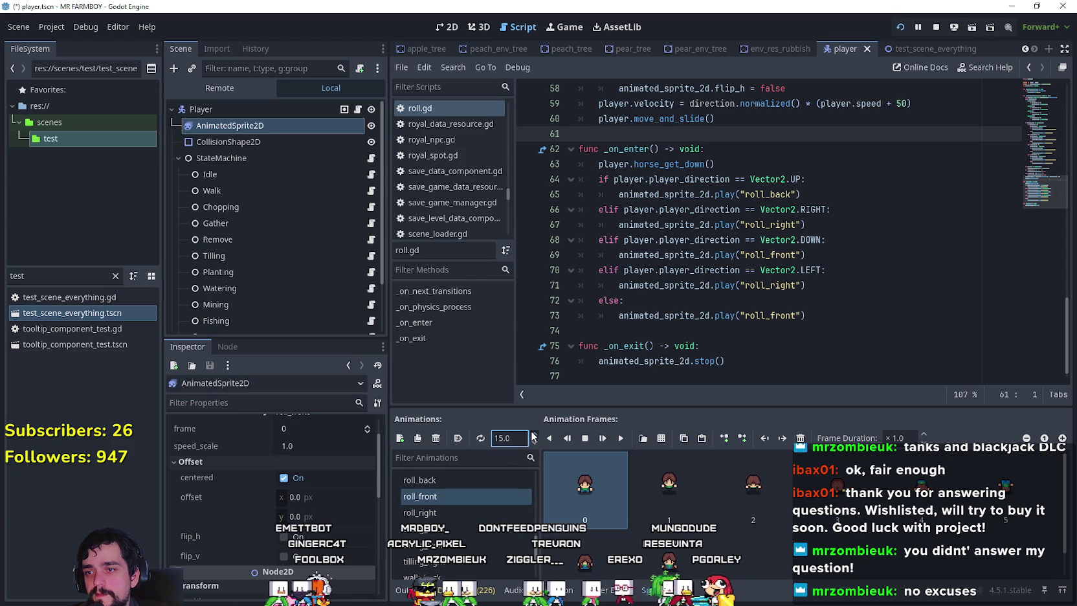
pyautogui.click(497, 484)
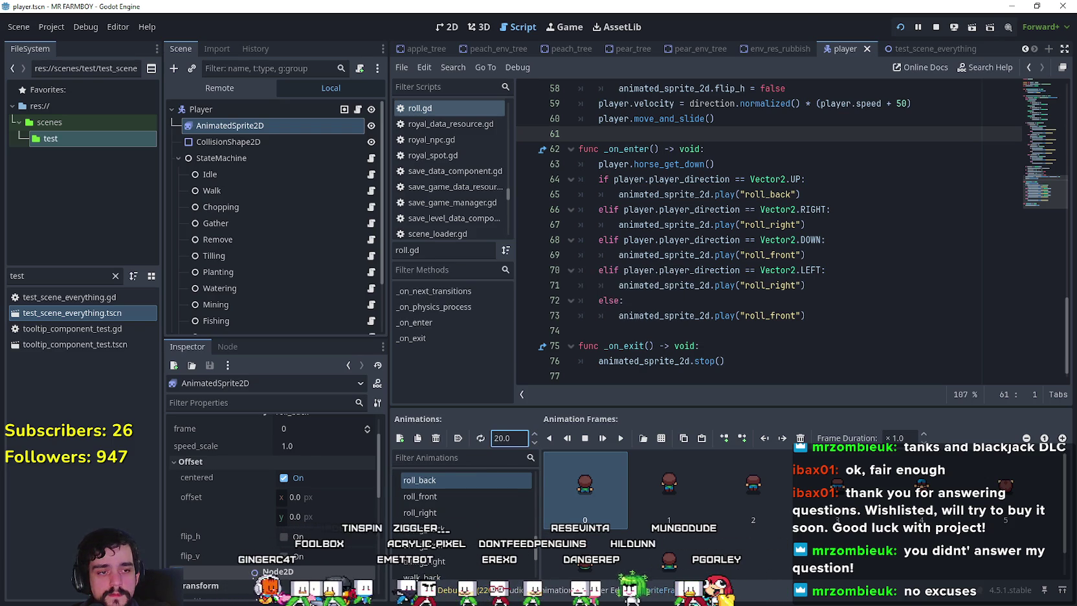
pyautogui.press('F5')
# - Roll the farmer left and right, then walk north, west and south through the village
pyautogui.press('Left')
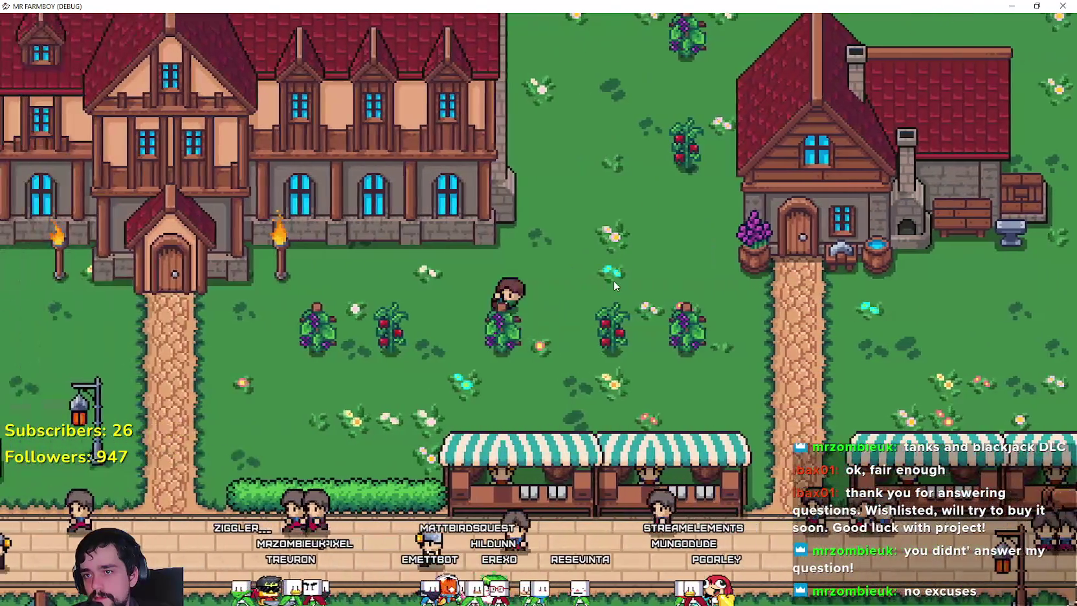
pyautogui.press('Right')
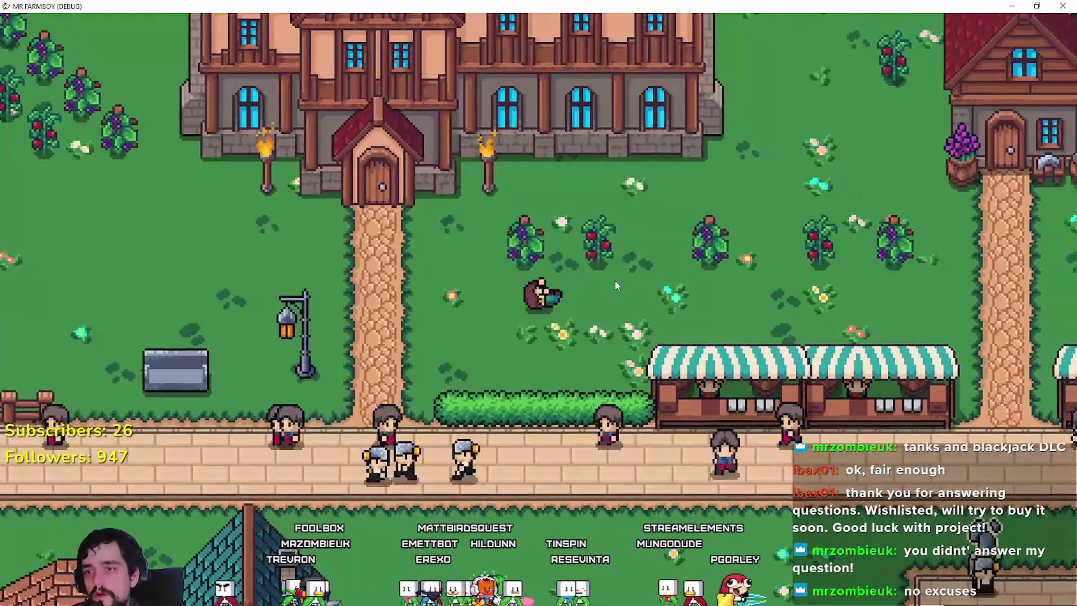
pyautogui.press('Right')
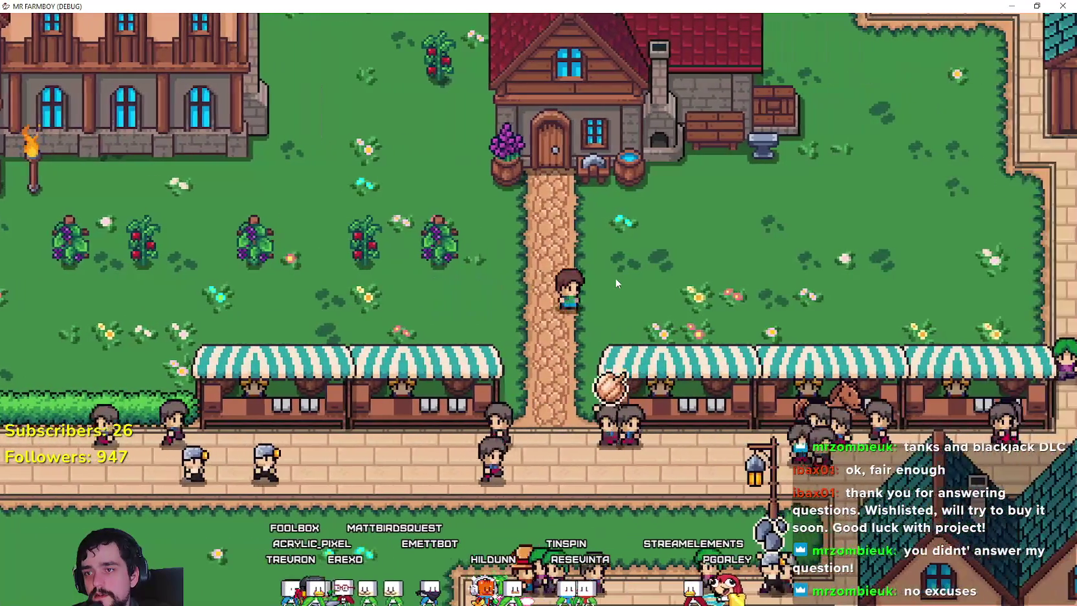
pyautogui.press('Right')
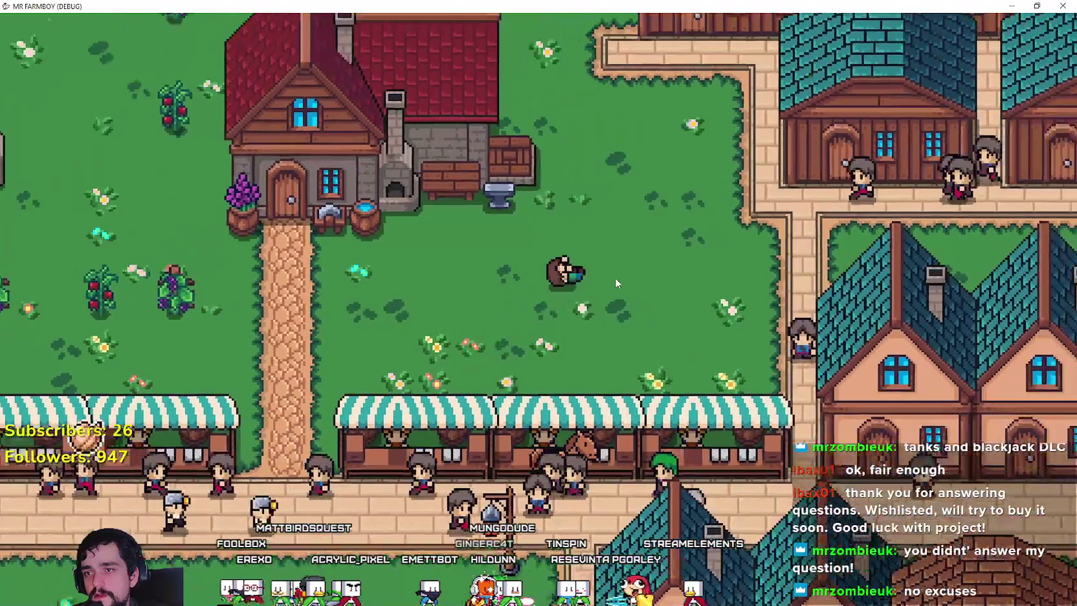
pyautogui.press('Up')
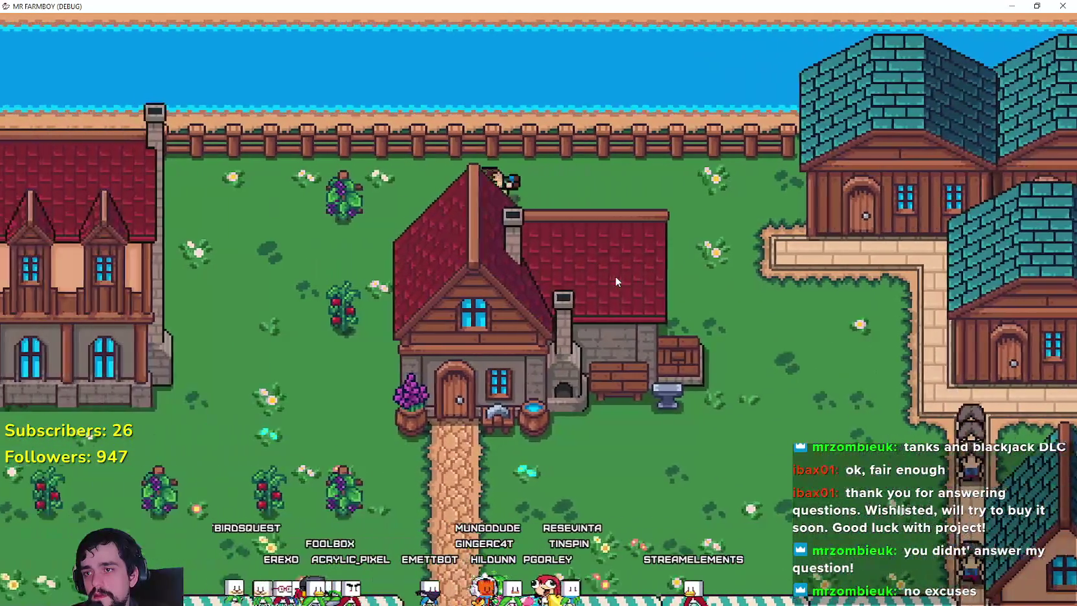
pyautogui.press('Left')
pyautogui.press('Down')
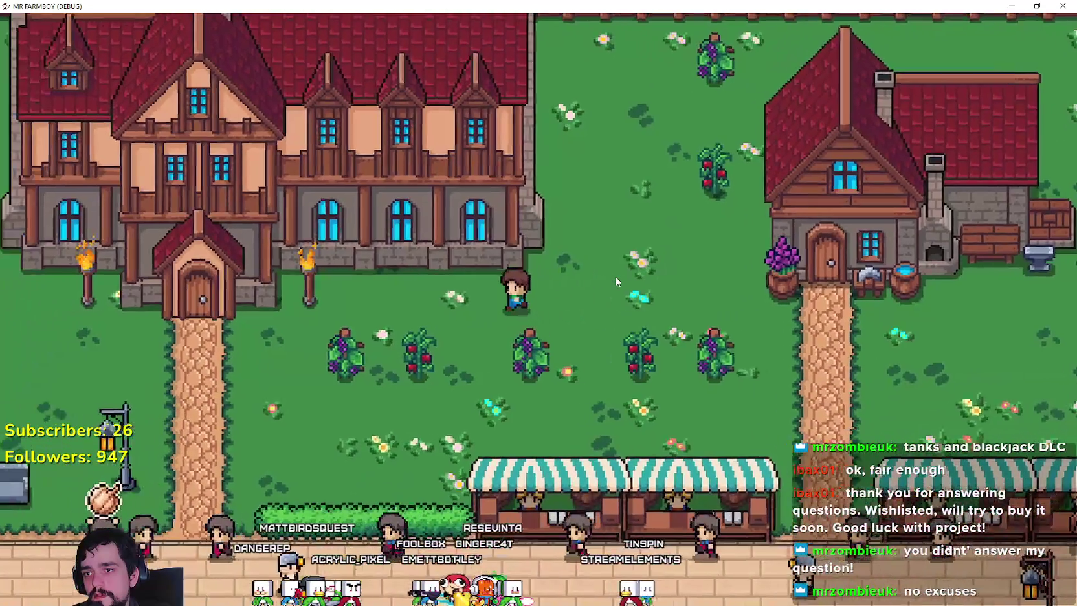
# - Walk the farmer west past the house, fountain and church toward the crops, then close the game
pyautogui.press('Left')
pyautogui.press('Down')
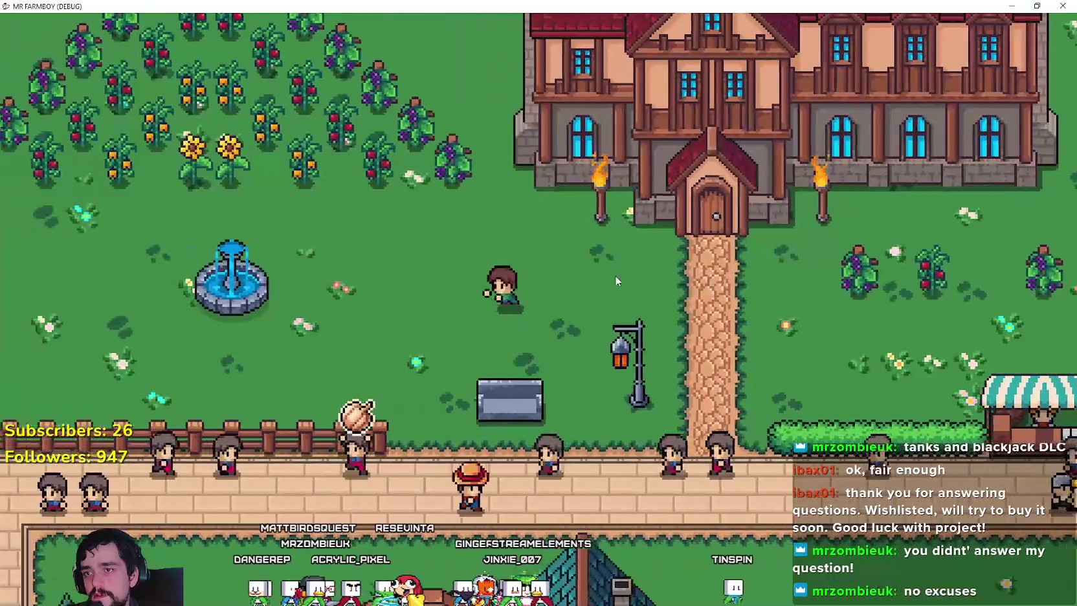
pyautogui.press('Left')
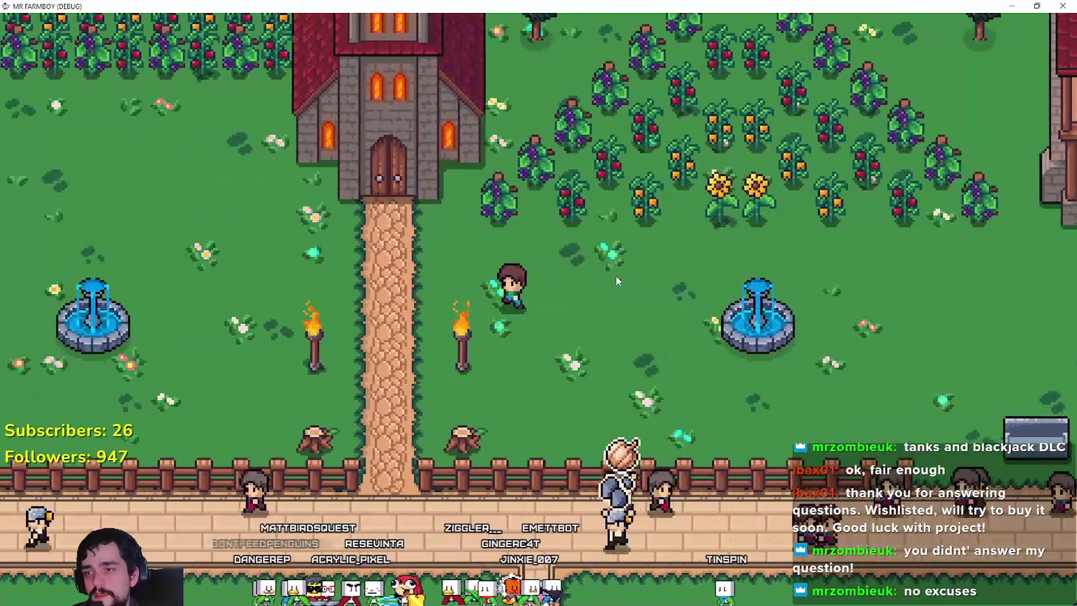
pyautogui.press('Left')
pyautogui.press('Up')
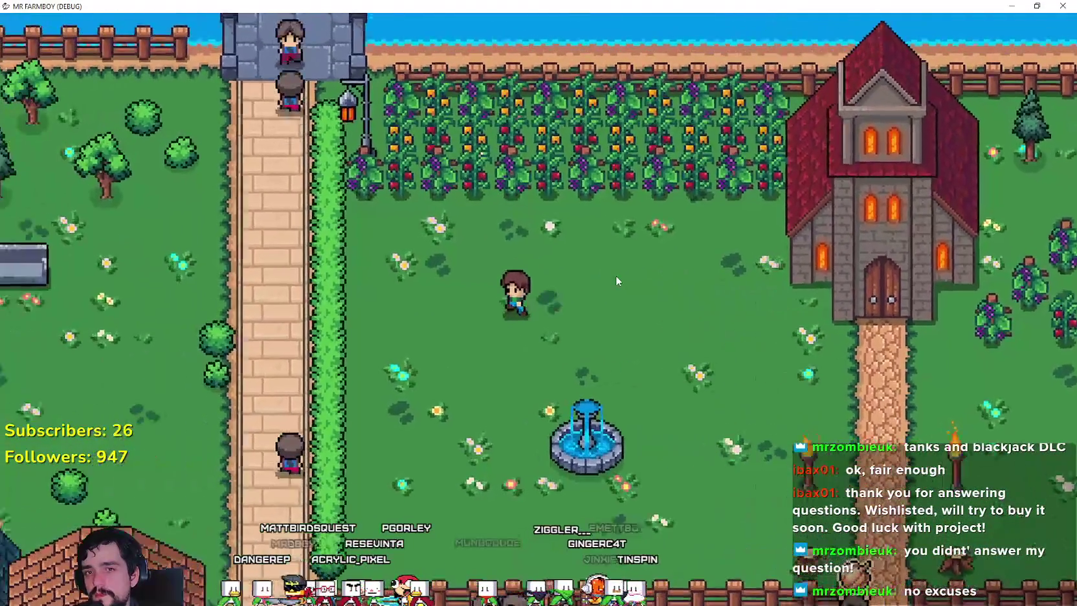
pyautogui.press('Left')
pyautogui.press('Down')
pyautogui.press('F8')
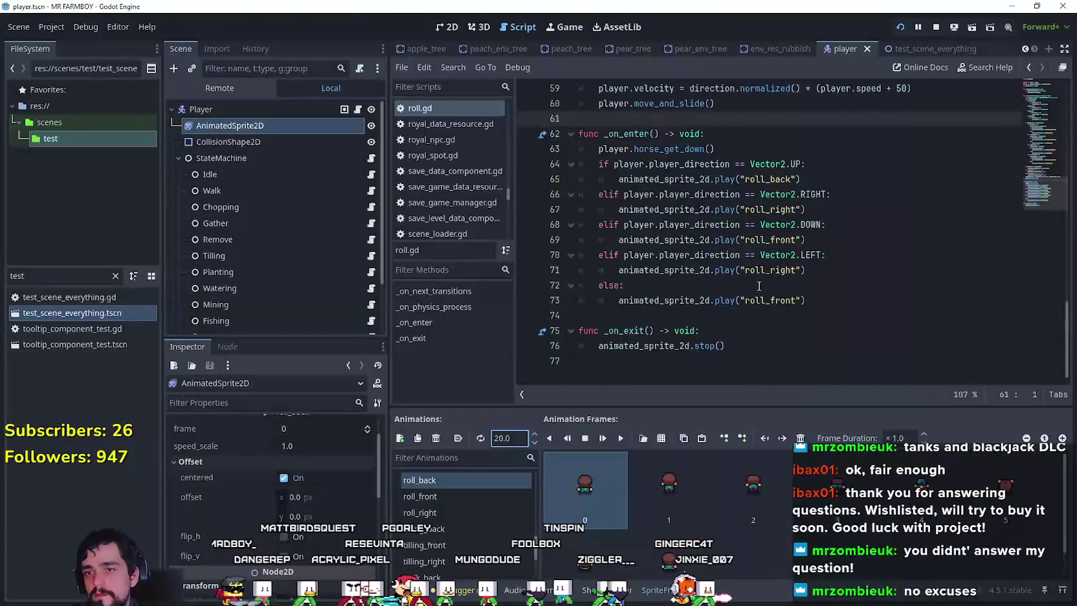
# - Select the directional roll animation lines 64–73 in roll.gd's _on_enter and comment them out
pyautogui.scroll(4, 759, 285)
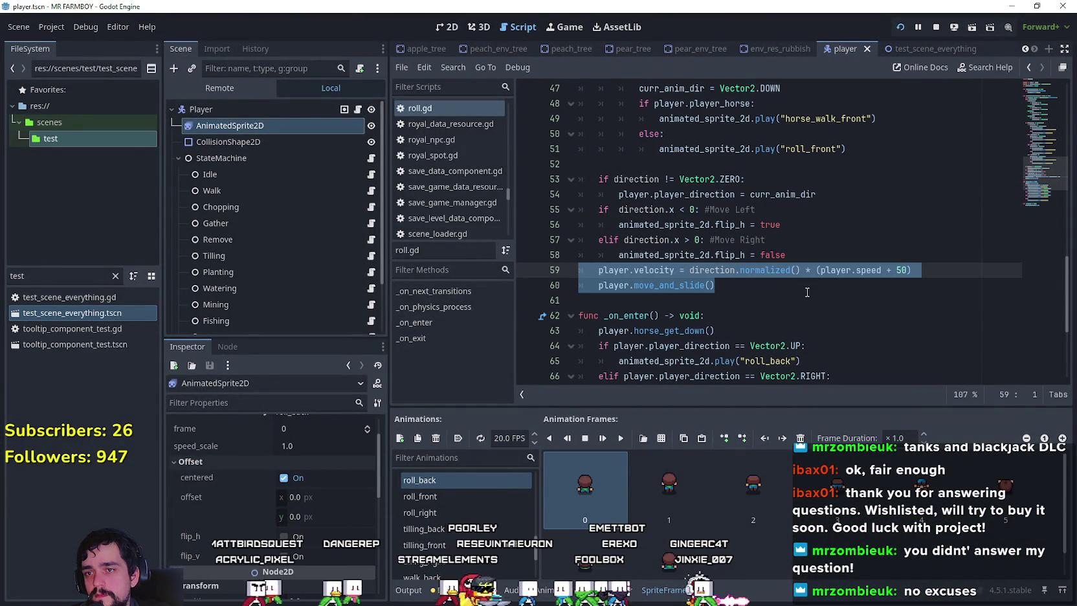
pyautogui.doubleClick(716, 272)
pyautogui.scroll(-4, 780, 294)
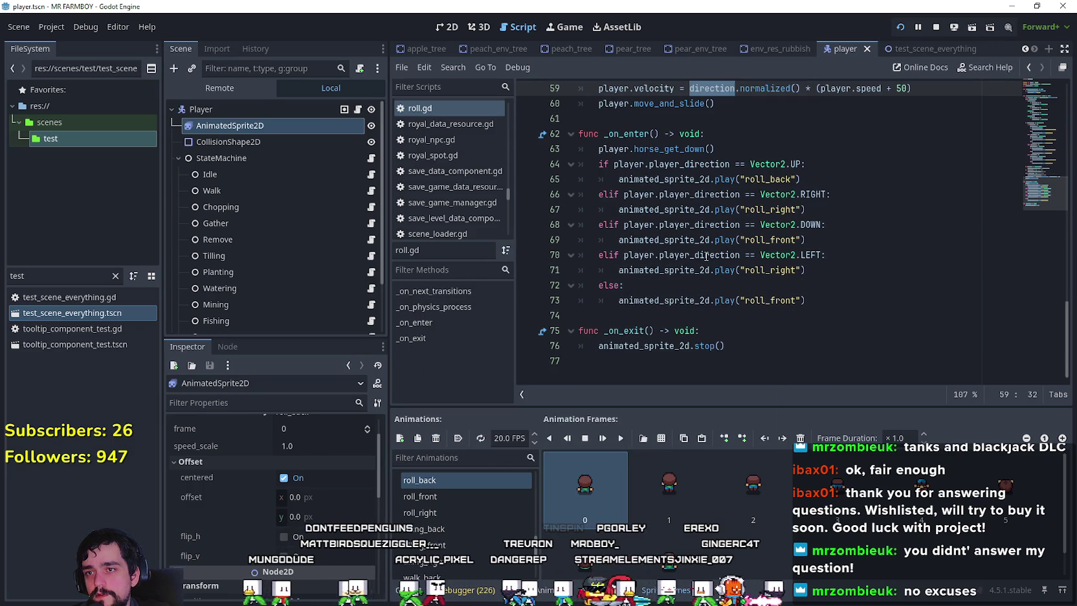
pyautogui.moveTo(845, 299); pyautogui.dragTo(539, 175)
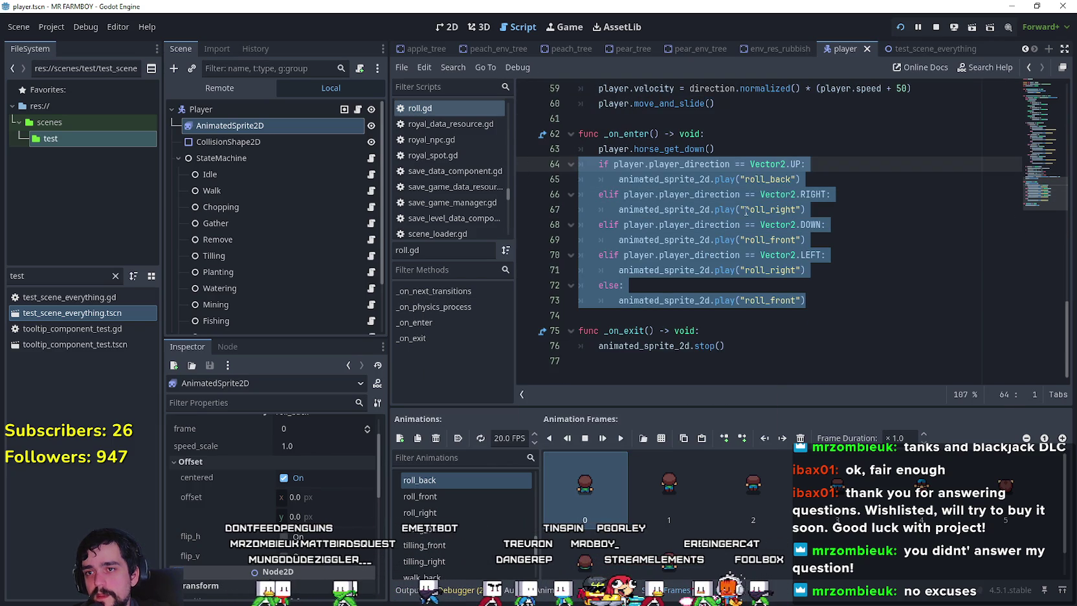
pyautogui.hotkey('ctrl', 's')
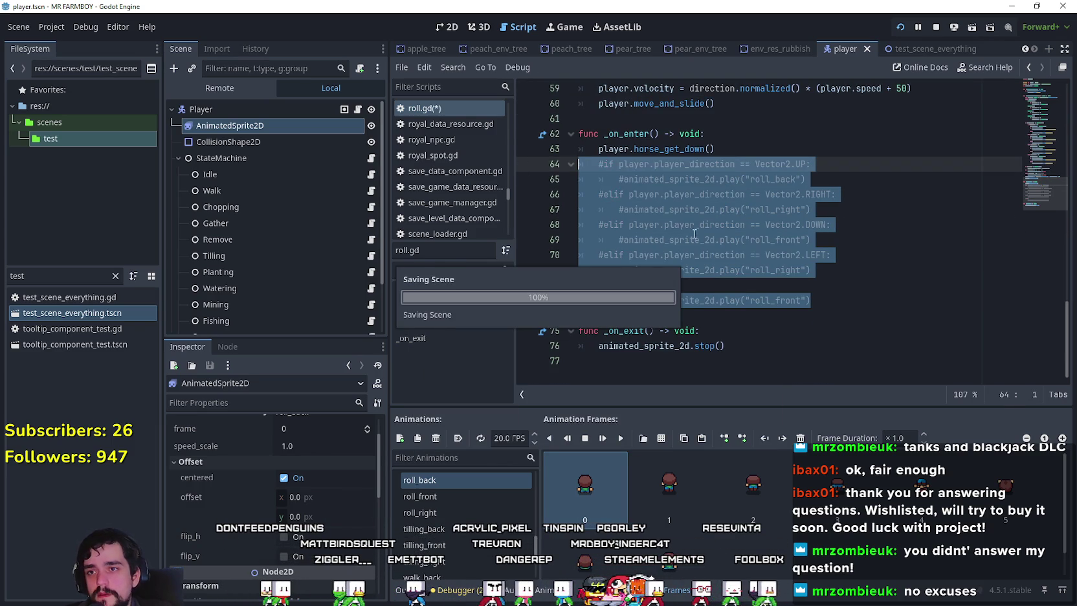
# - Run the game and walk the farmer up, left, down, then right past the fountain and church
pyautogui.press('d')
pyautogui.press('w')
pyautogui.press('a')
pyautogui.press('s')
pyautogui.press('d')
pyautogui.press('w')
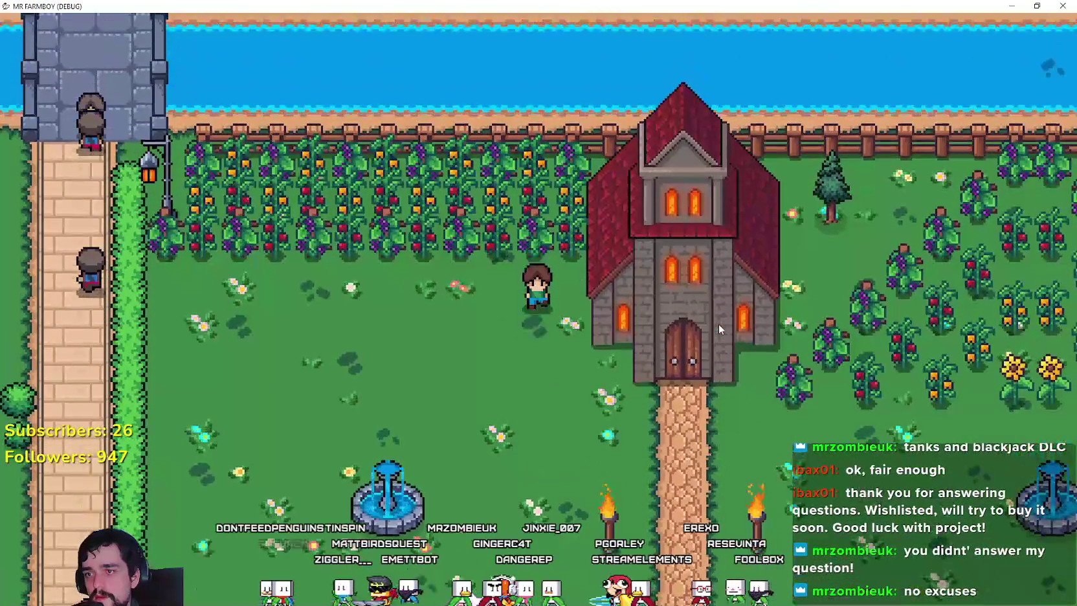
pyautogui.press('s')
pyautogui.press('d')
pyautogui.press('d')
# - Keep walking the farmer between the house, church path and fountain, then close the game
pyautogui.press('w')
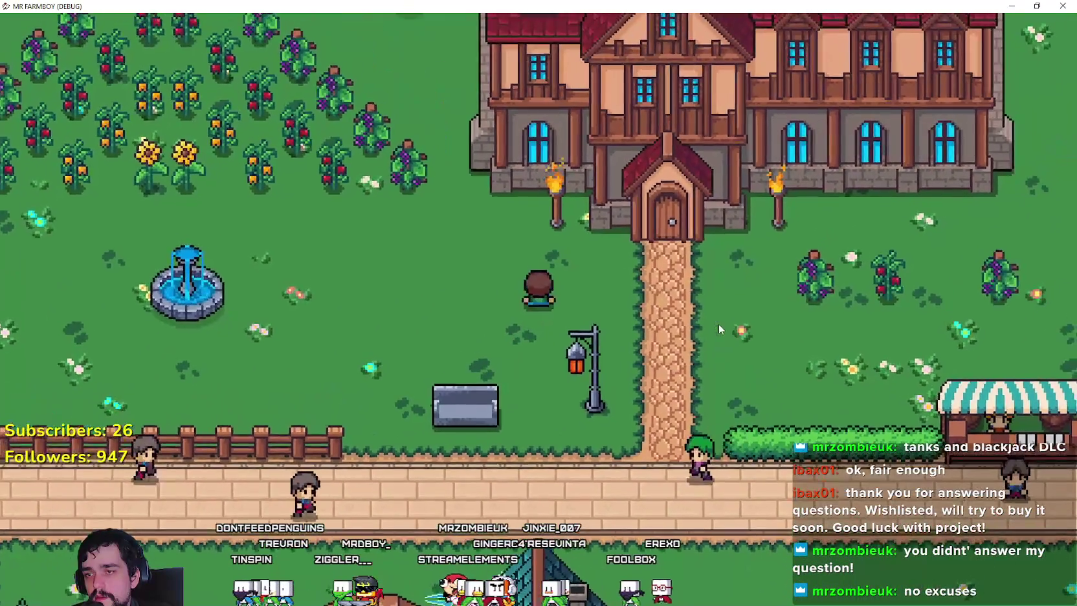
pyautogui.press('a')
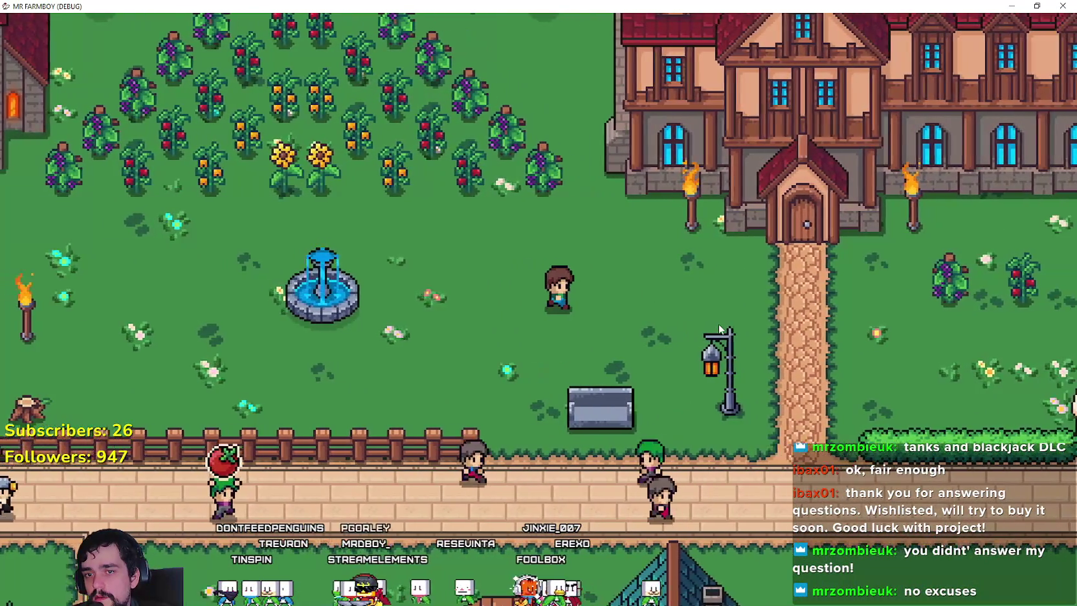
pyautogui.press('d')
pyautogui.press('a')
pyautogui.press('a')
pyautogui.press('a')
pyautogui.press('s')
pyautogui.press('d')
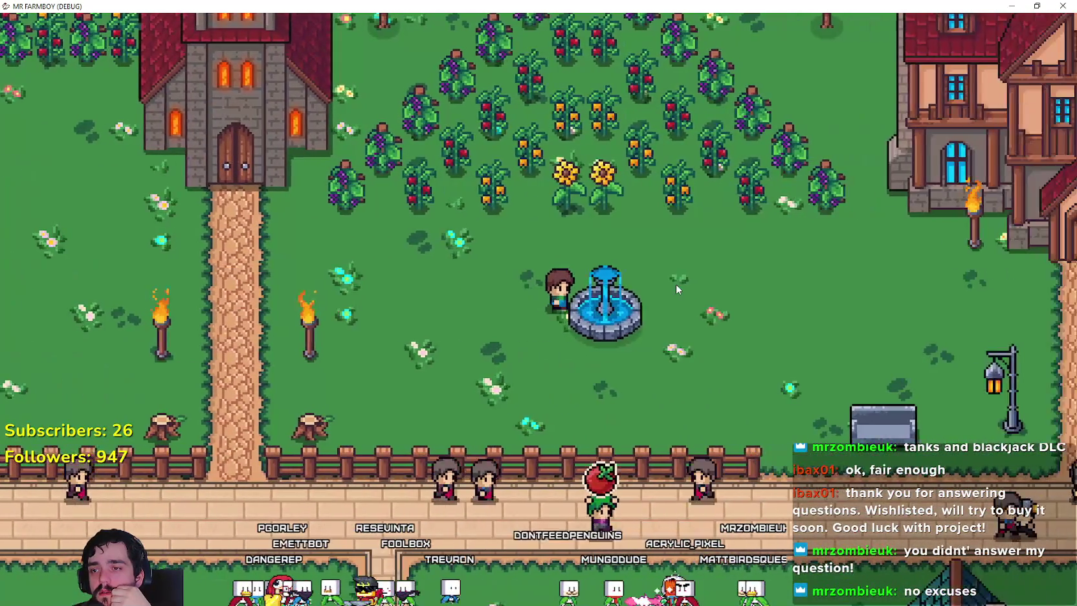
pyautogui.press('d')
pyautogui.press('a')
pyautogui.press('F8')
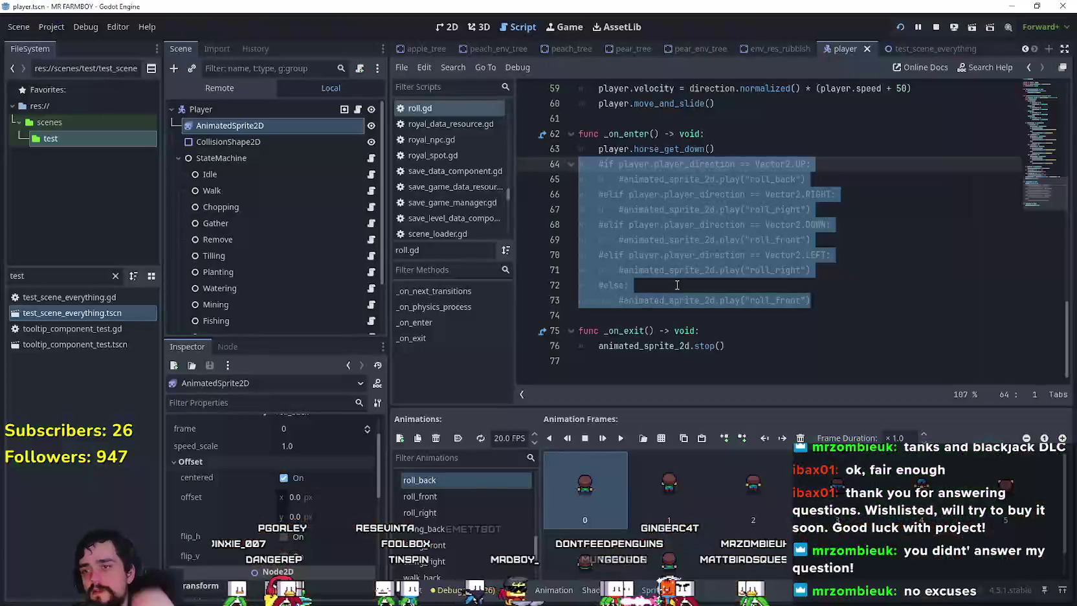
# - Show the roll_right animation in SpriteFrames and scroll roll.gd to _on_enter
pyautogui.click(458, 509)
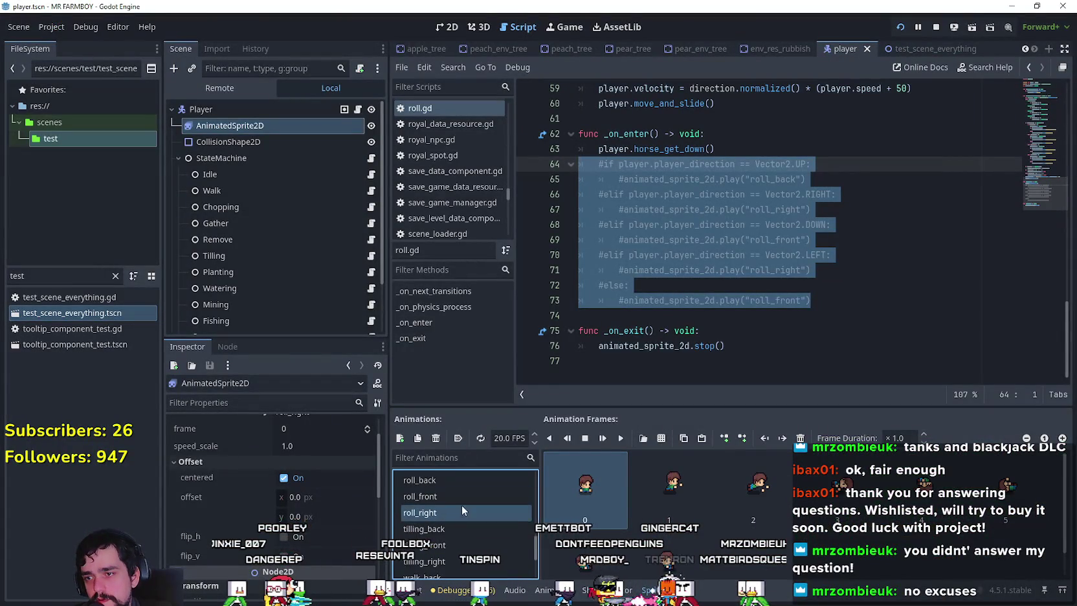
pyautogui.click(744, 346)
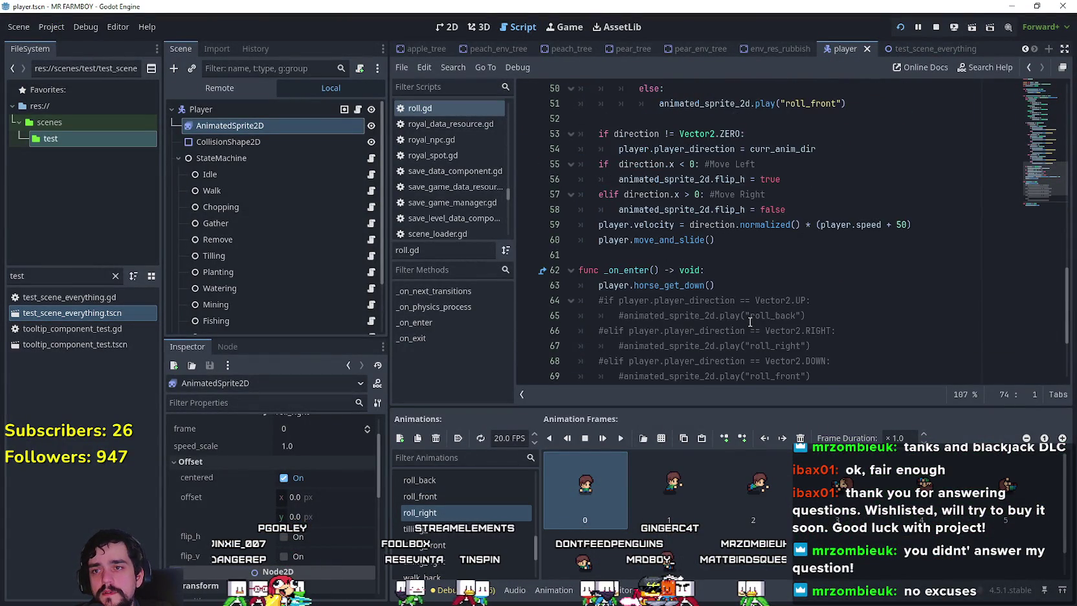
pyautogui.scroll(8, 750, 322)
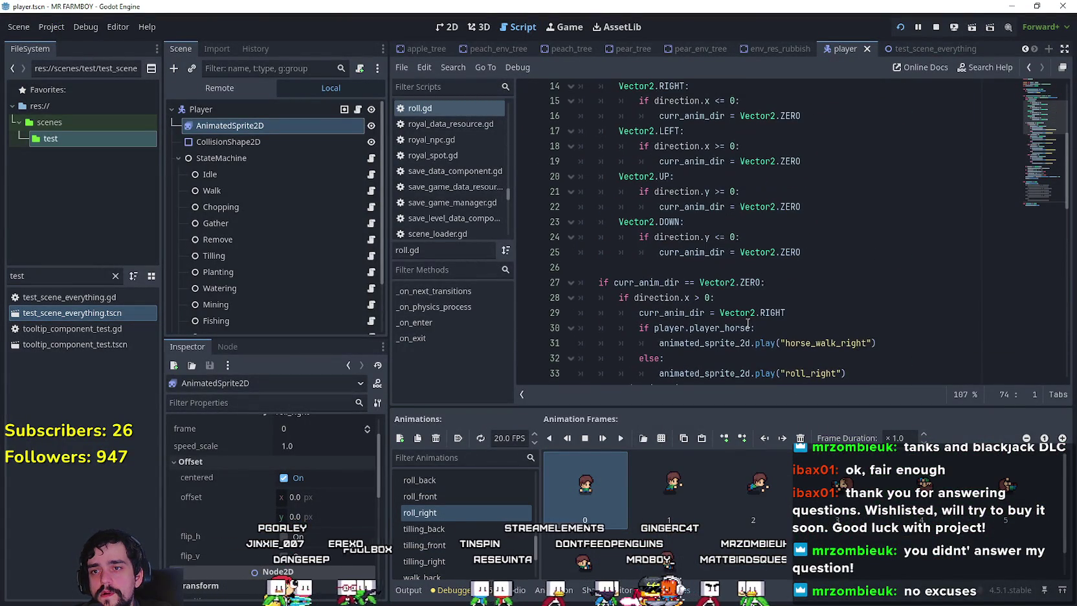
pyautogui.scroll(-7, 744, 321)
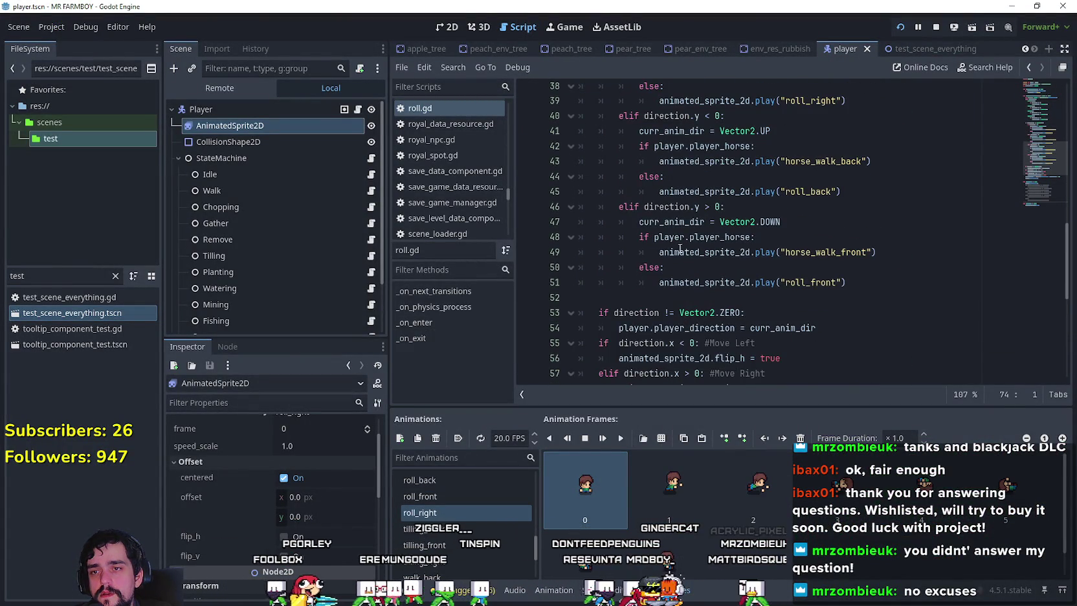
pyautogui.scroll(-7, 690, 267)
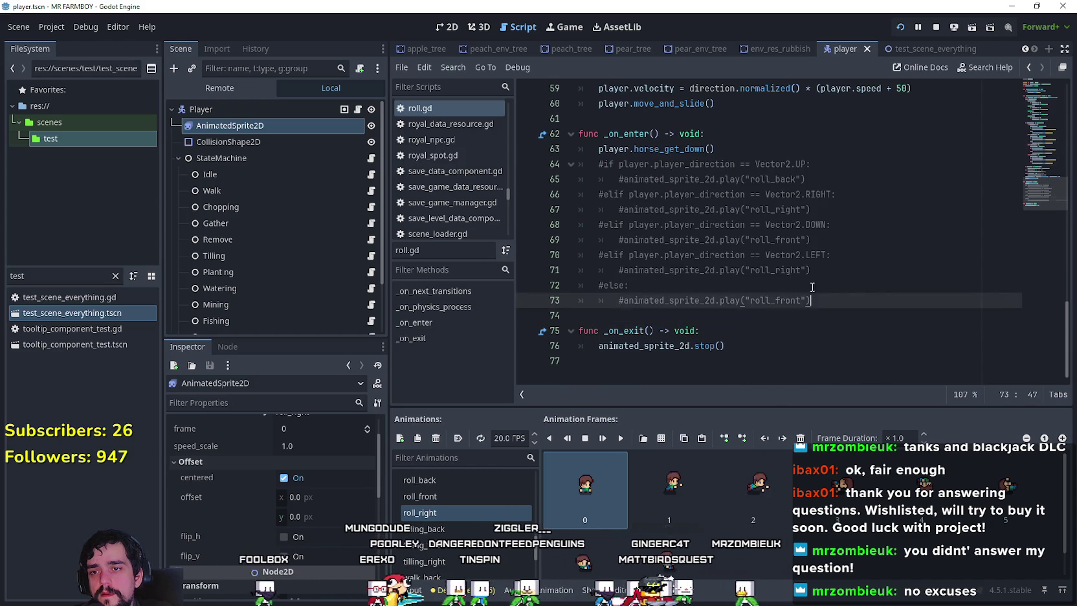
# - Uncomment the directional roll animation lines 64–73 in roll.gd and relaunch the game
pyautogui.moveTo(824, 298); pyautogui.dragTo(585, 168)
pyautogui.hotkey('ctrl', 's')
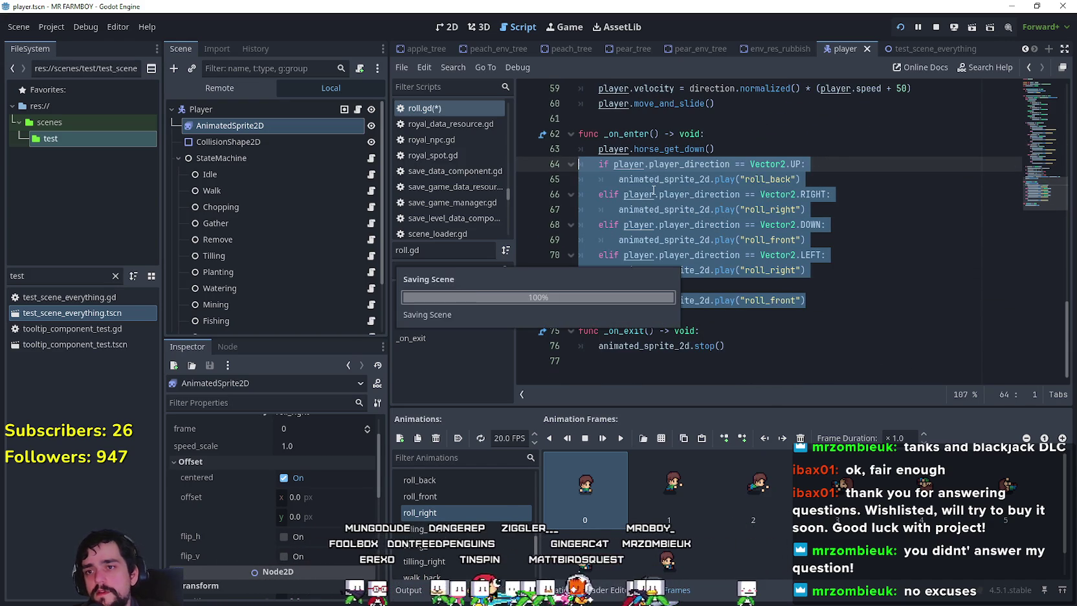
pyautogui.click(791, 329)
pyautogui.scroll(10, 787, 317)
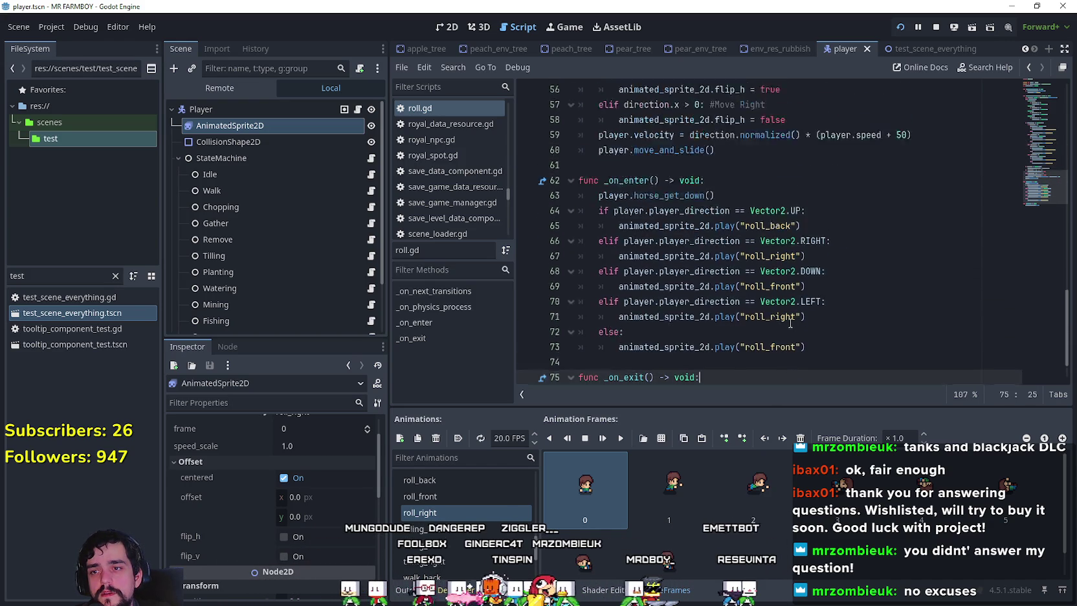
pyautogui.scroll(3, 784, 304)
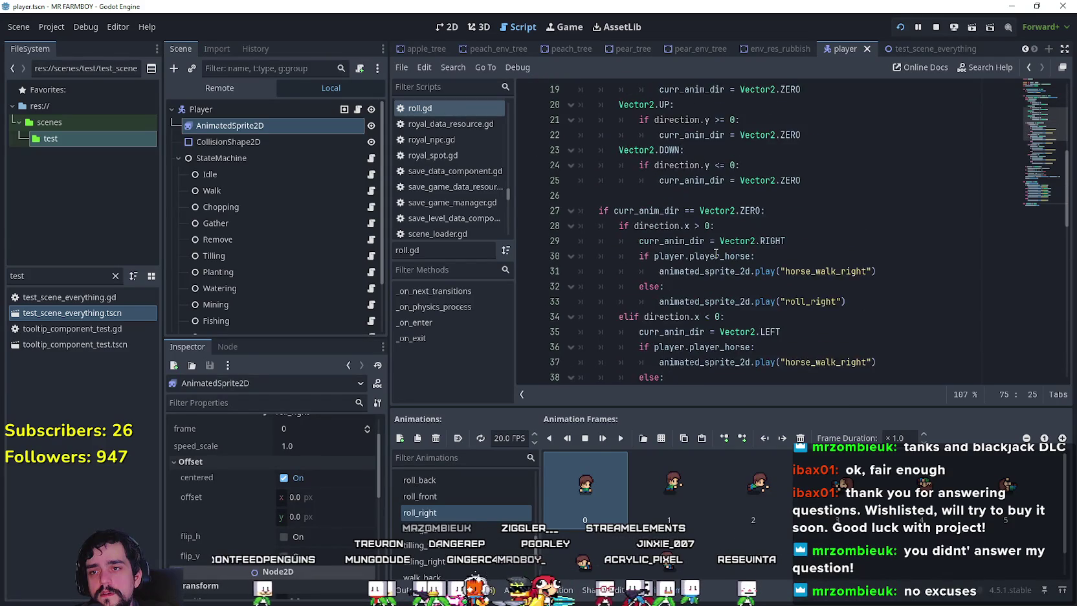
pyautogui.scroll(-4, 716, 253)
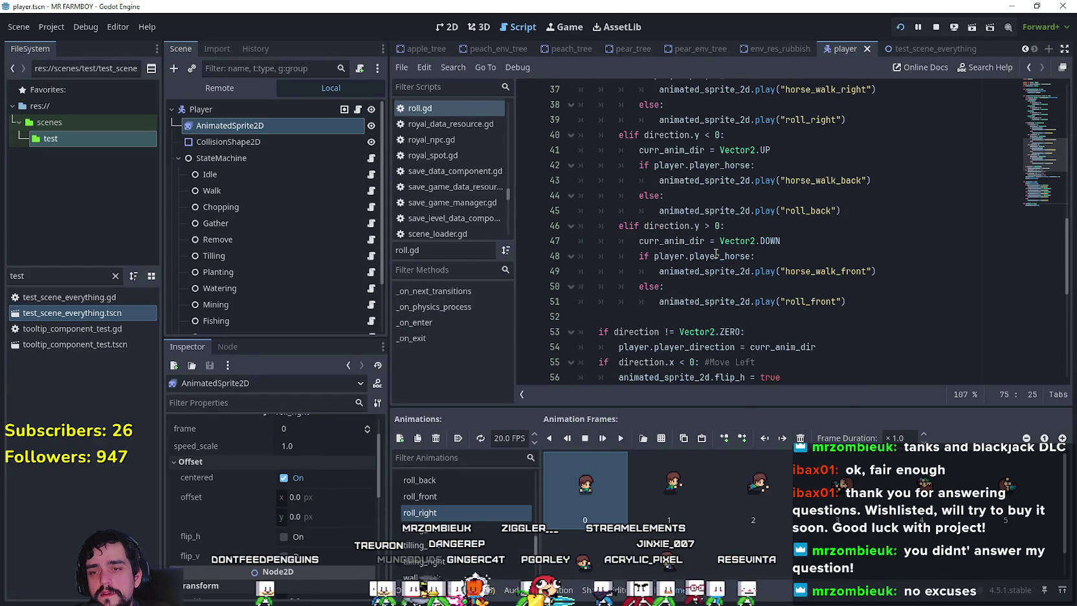
pyautogui.scroll(-2, 716, 253)
pyautogui.press('F5')
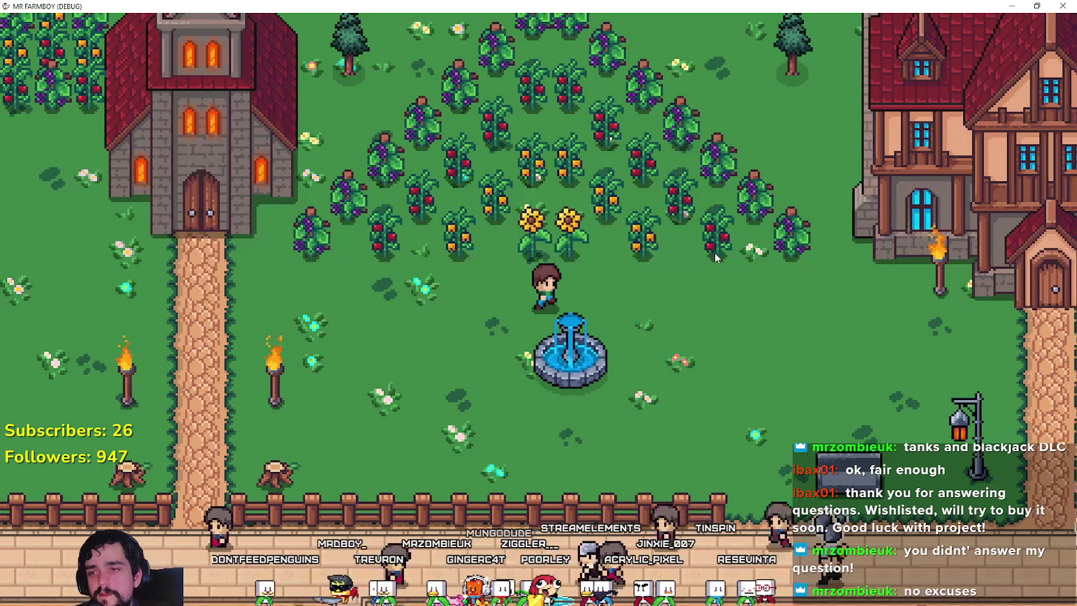
# - Walk the farmer right, left, down and up toward the crop field
pyautogui.press('d')
pyautogui.press('a')
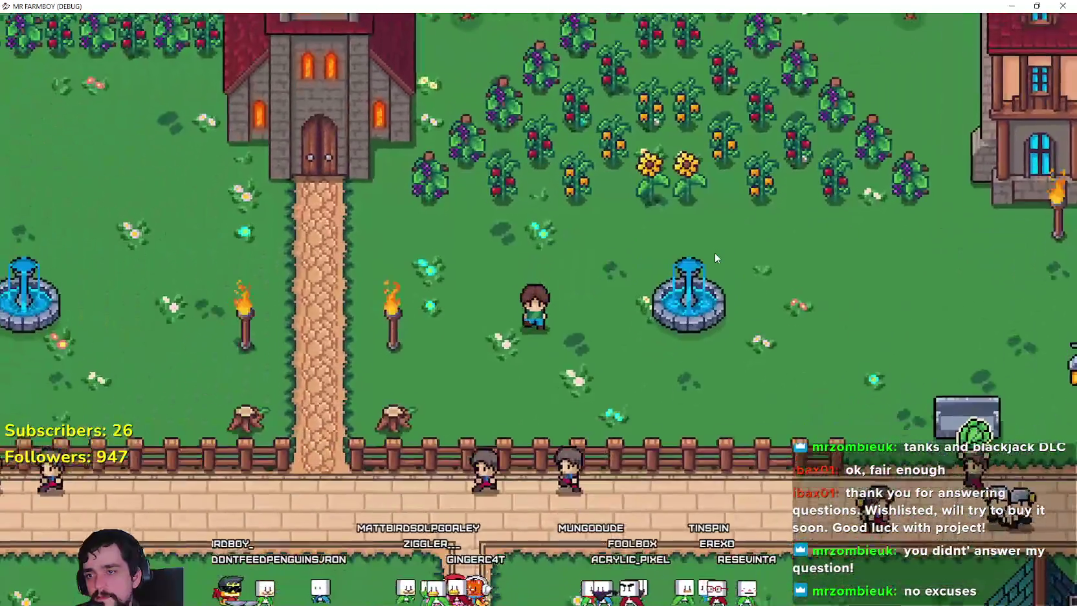
pyautogui.press('s')
pyautogui.press('d')
pyautogui.press('w')
pyautogui.press('a')
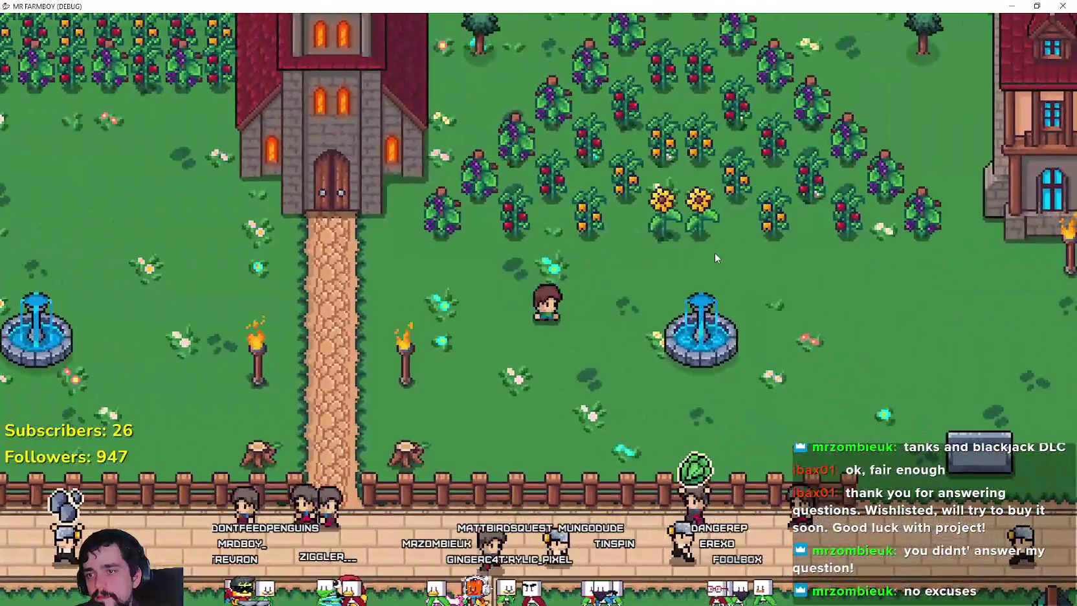
pyautogui.press('d')
pyautogui.press('s')
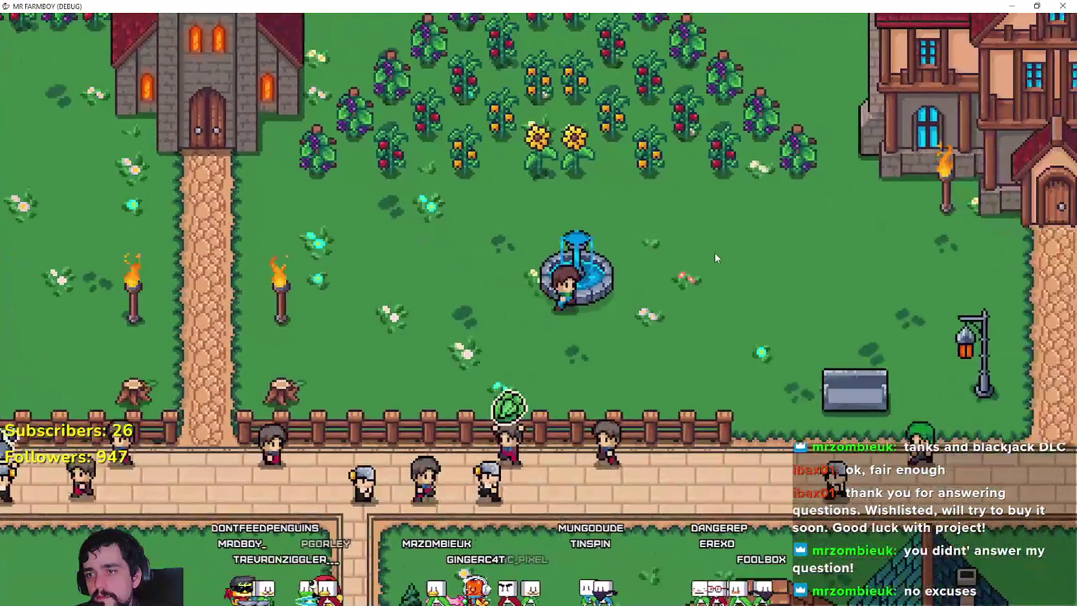
pyautogui.press('a')
pyautogui.press('s')
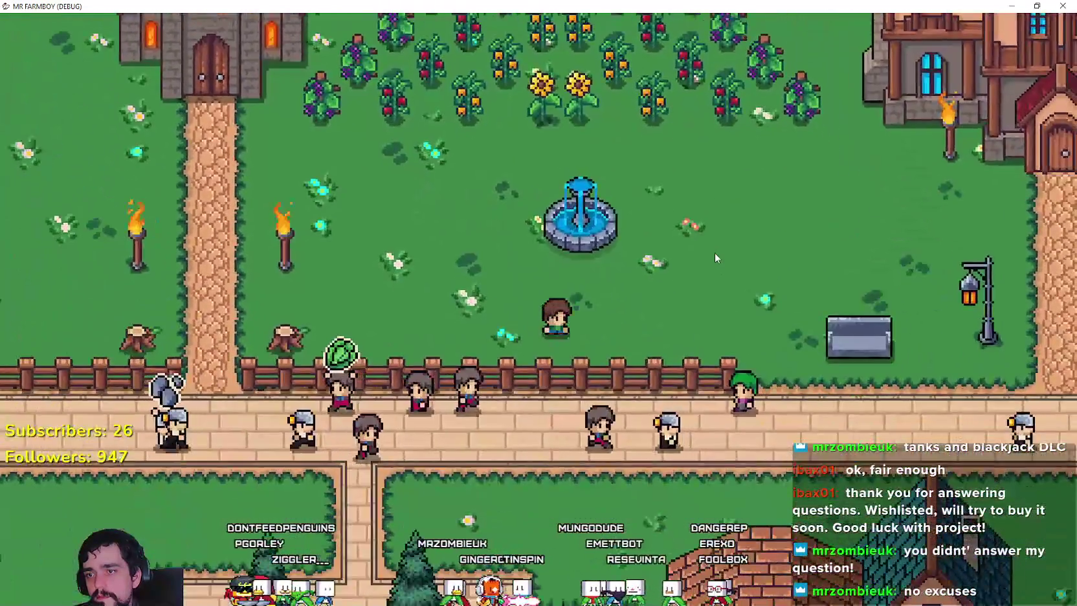
pyautogui.press('d')
pyautogui.press('w')
# - Walk and roll the farmer past the fountain toward the house and crops in new directions
pyautogui.press('a')
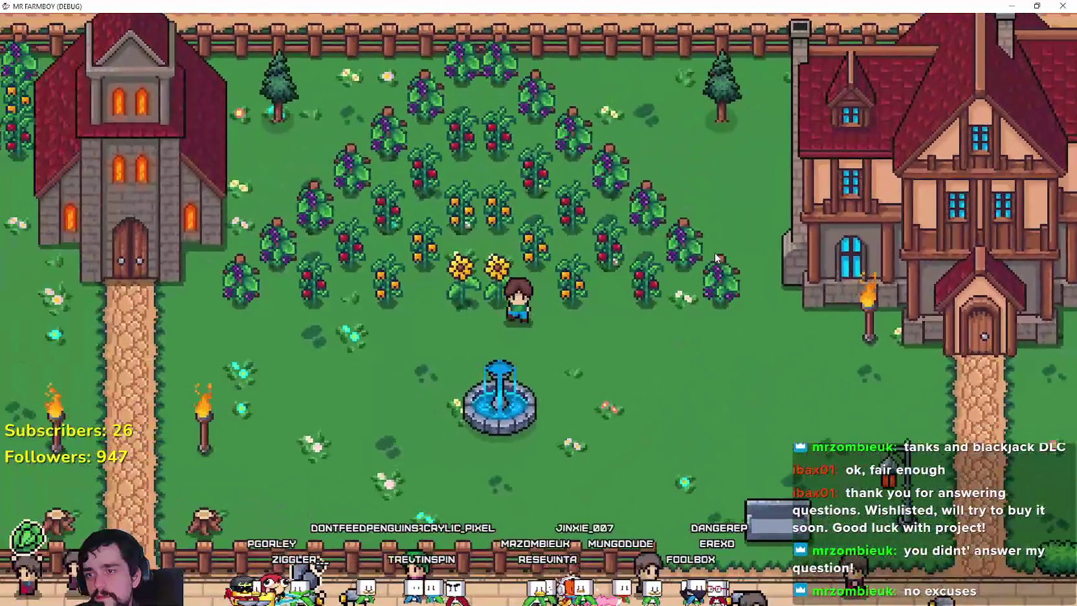
pyautogui.press('s')
pyautogui.press('d')
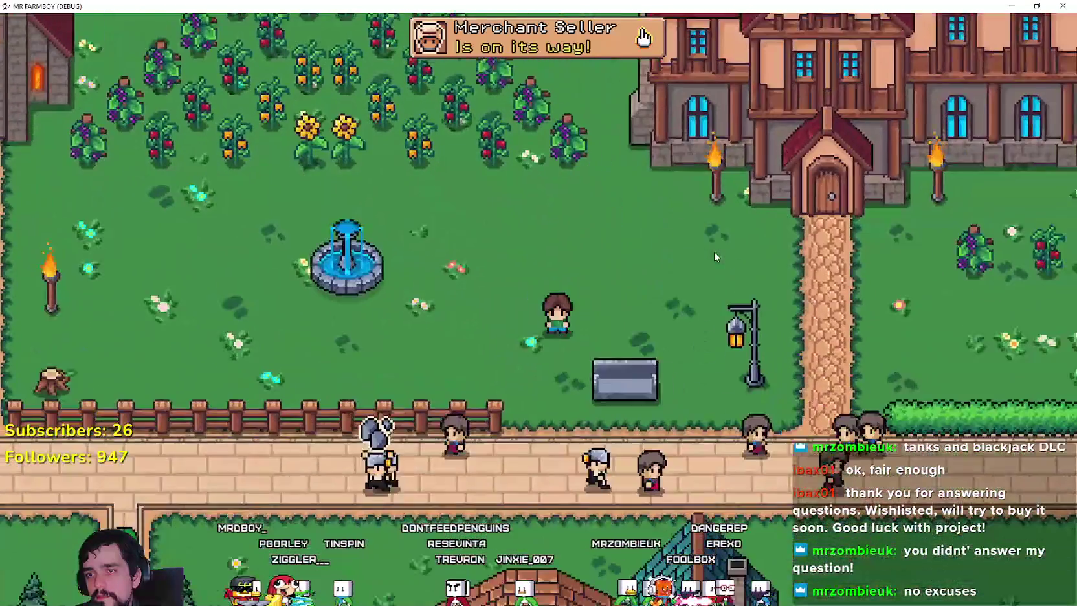
pyautogui.press('d')
pyautogui.press('a')
pyautogui.press('w')
pyautogui.press('a')
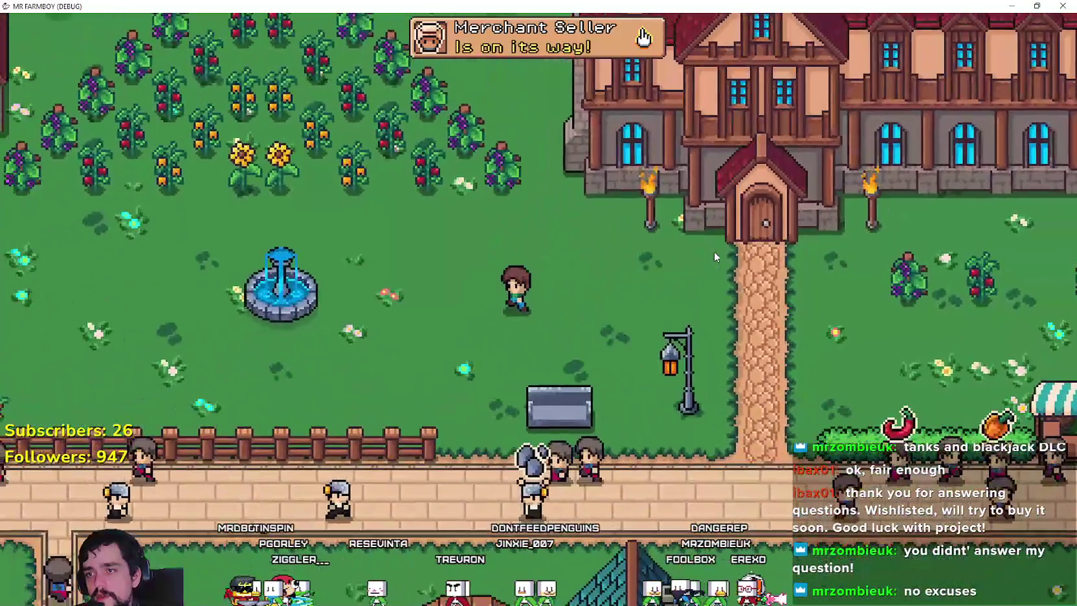
pyautogui.press('s')
pyautogui.press('a')
pyautogui.press('d')
pyautogui.press('w')
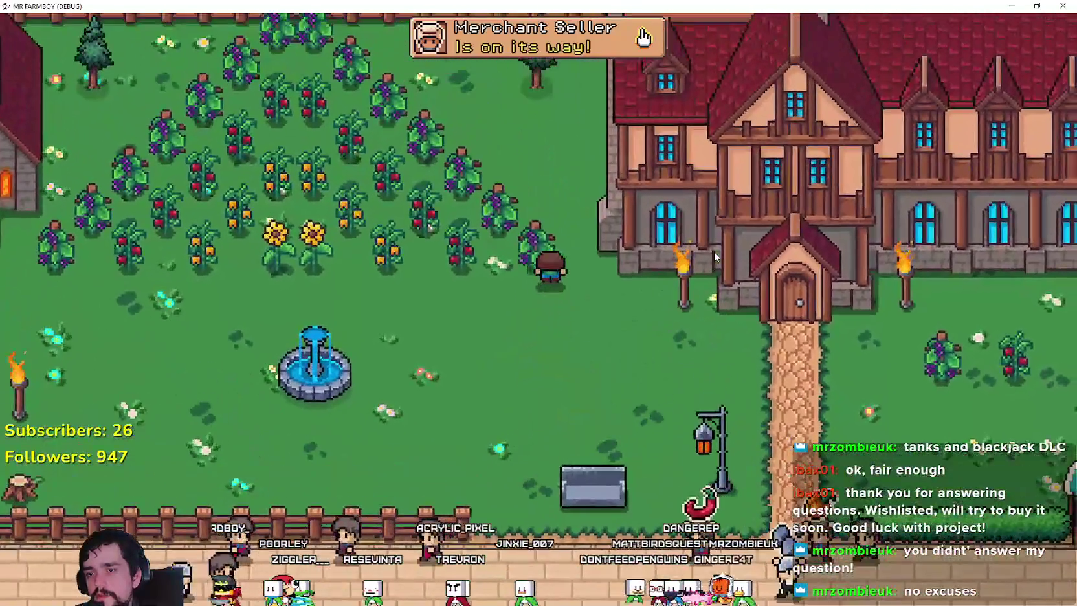
# - Roll the farmer past the church, fence path and blacksmith house, then return to the editor
pyautogui.press('a')
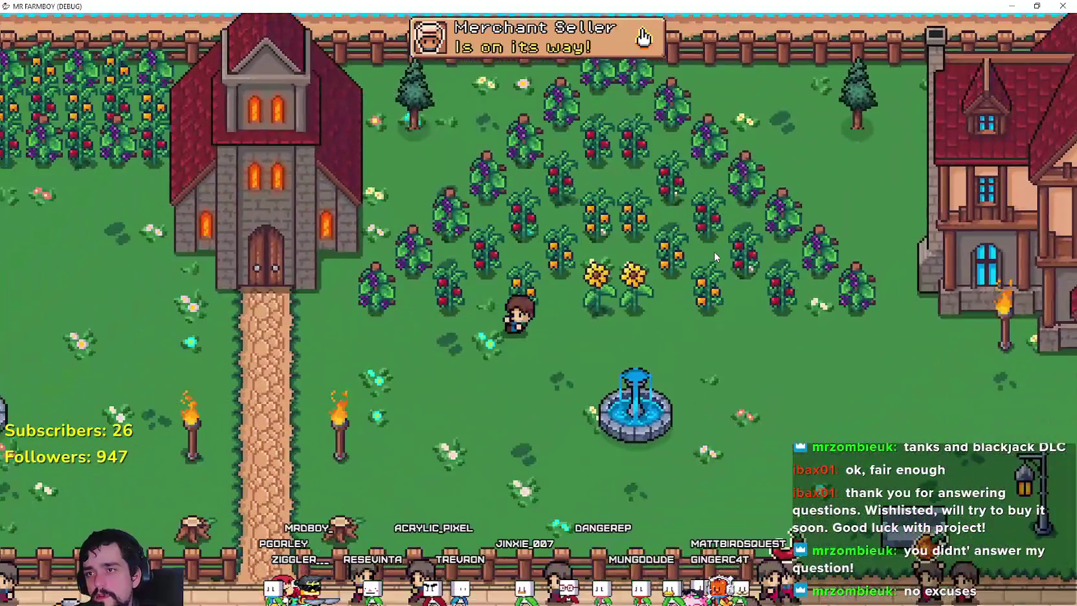
pyautogui.press('s')
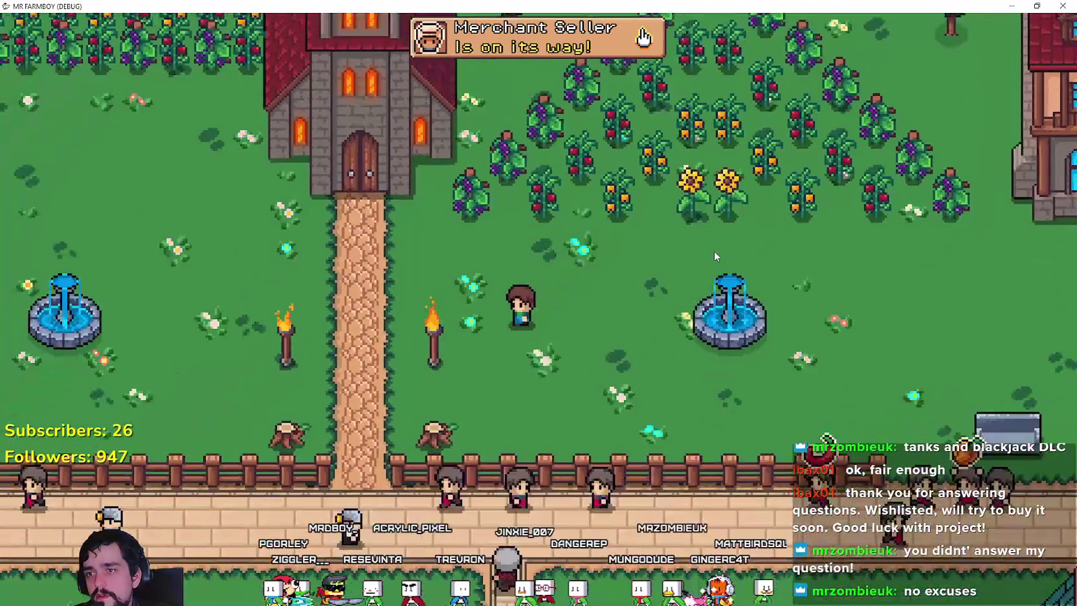
pyautogui.press('d')
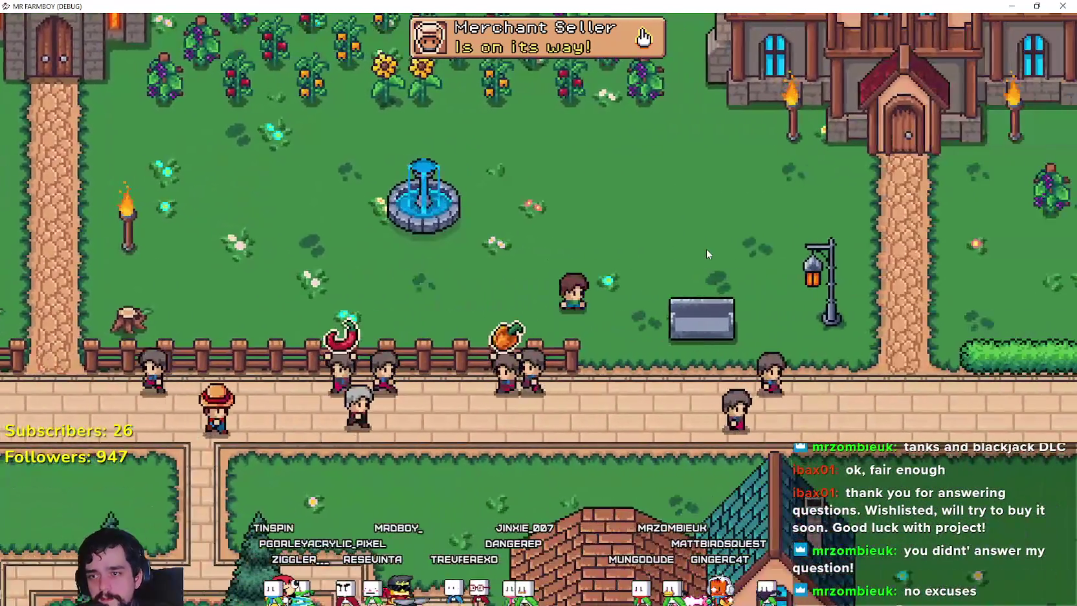
pyautogui.press('d')
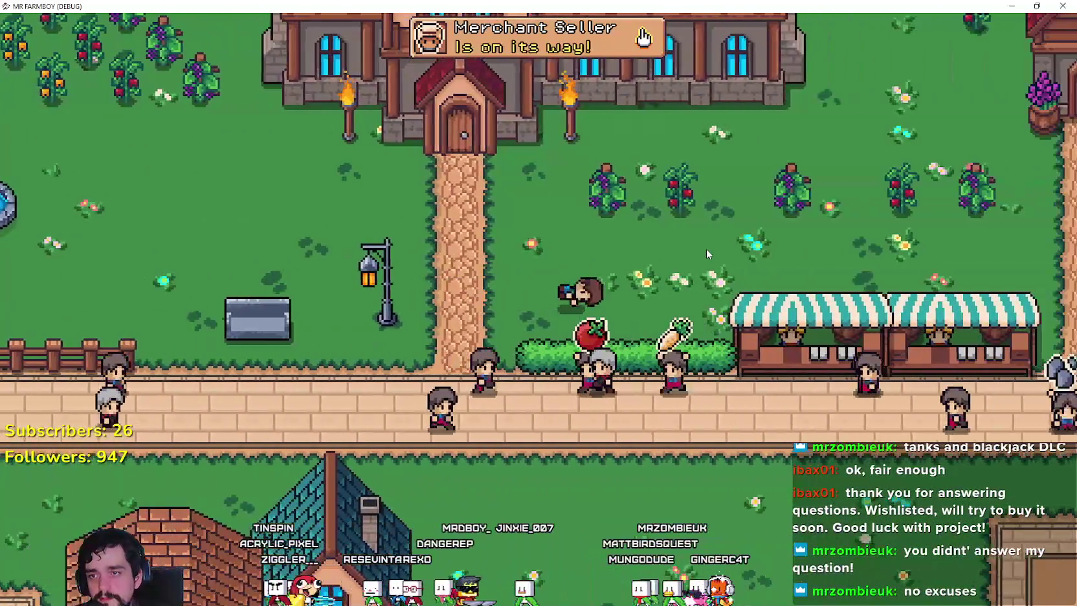
pyautogui.press('w')
pyautogui.press('d')
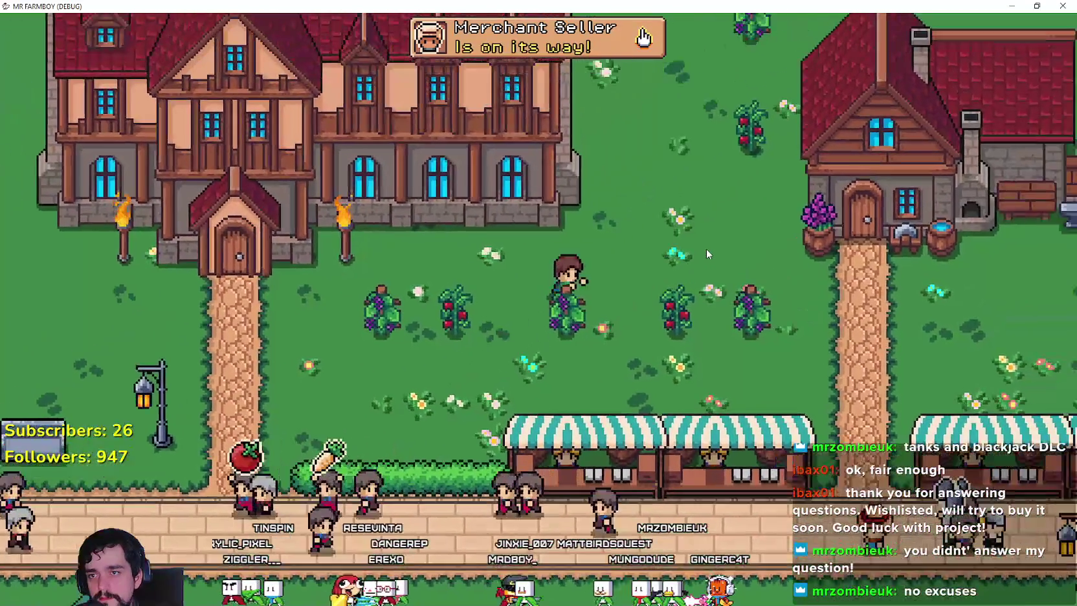
pyautogui.press('s')
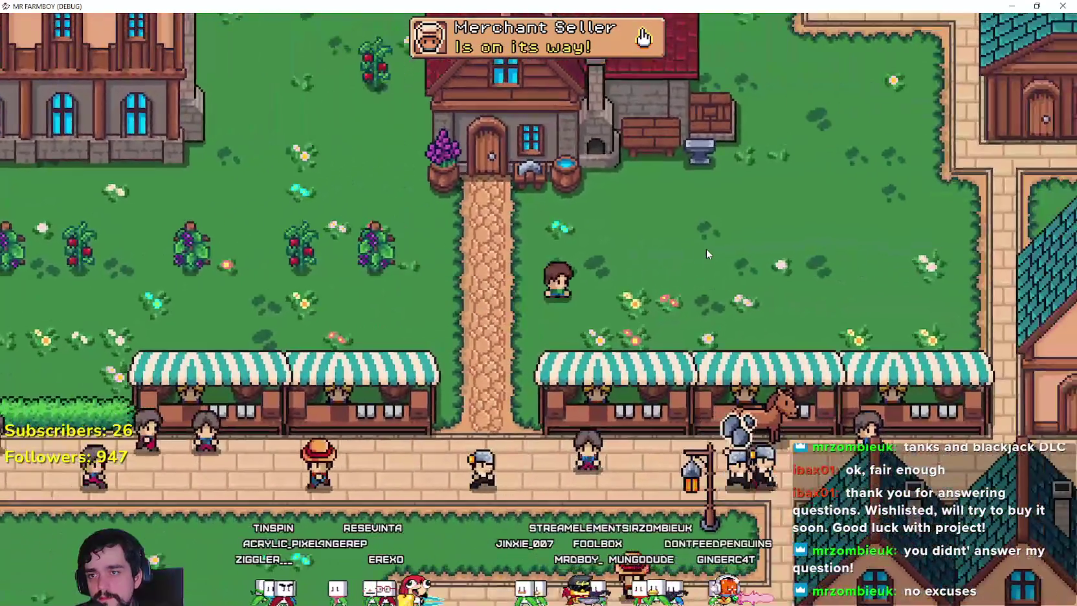
pyautogui.press('w')
pyautogui.press('d')
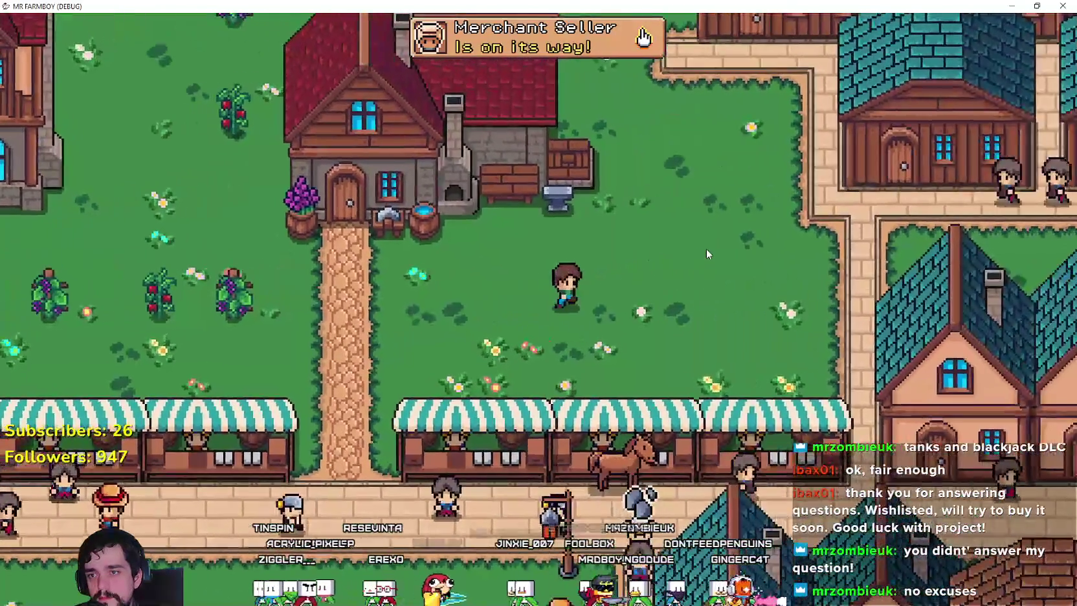
pyautogui.press('a')
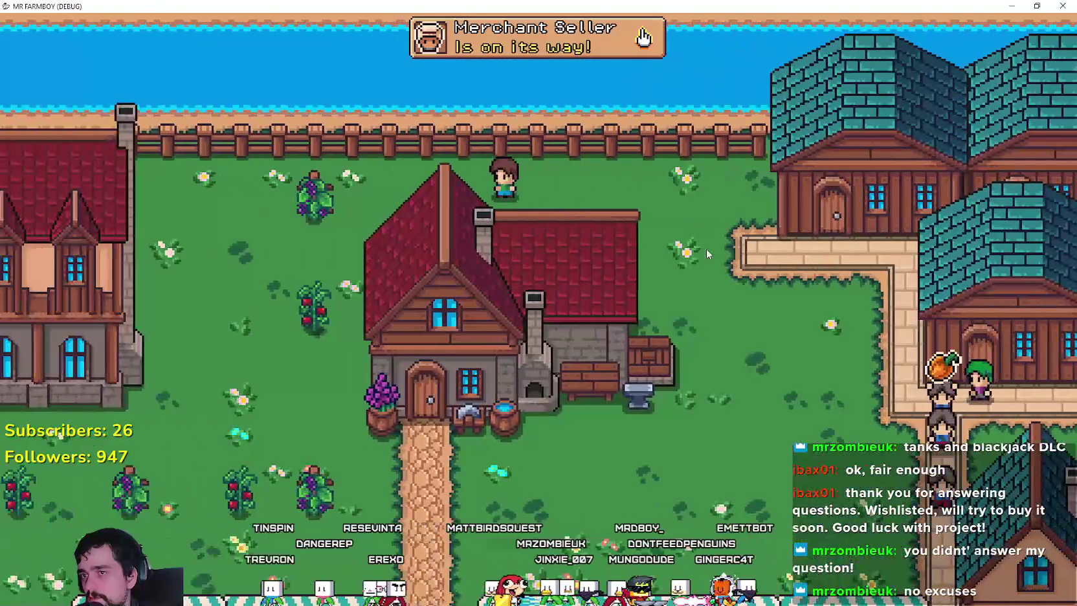
pyautogui.press('s')
pyautogui.hotkey('alt', 'Tab')
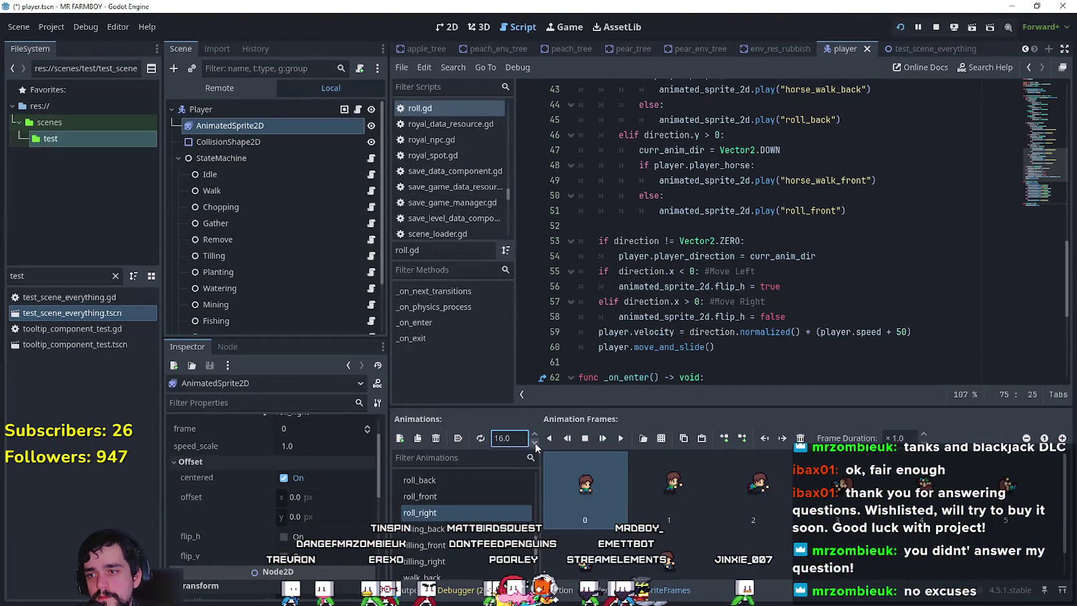
# - Set the roll_front animation speed to 16 FPS, then select roll_back
pyautogui.click(501, 496)
pyautogui.doubleClick(511, 438)
pyautogui.write('16')
pyautogui.press('Return')
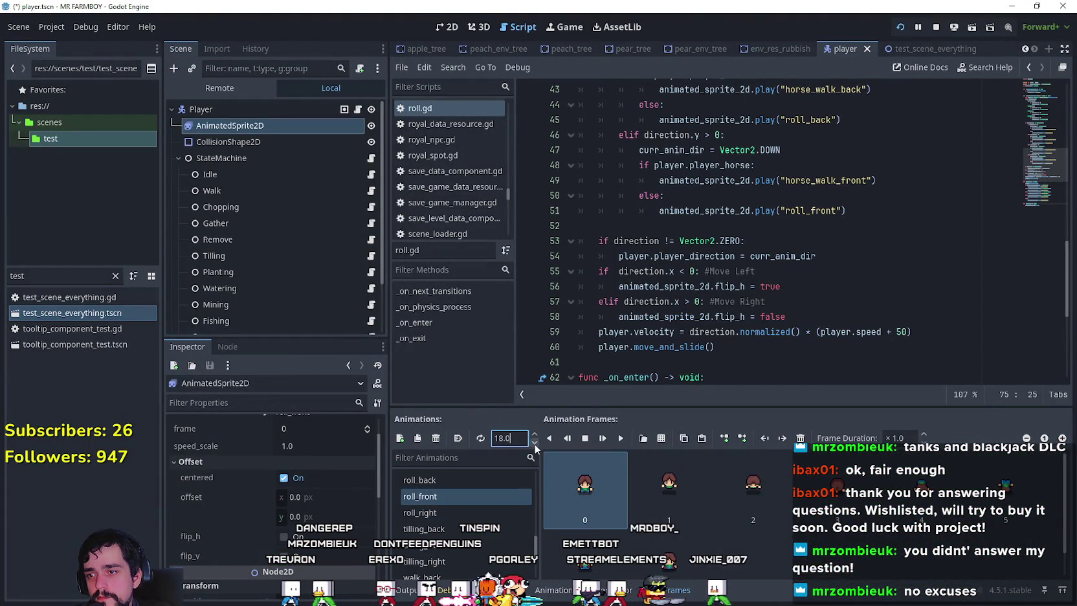
pyautogui.click(492, 477)
# - Launch the game and roll the farmer left past the fountain and church, then down toward the fence
pyautogui.press('F5')
pyautogui.press('a')
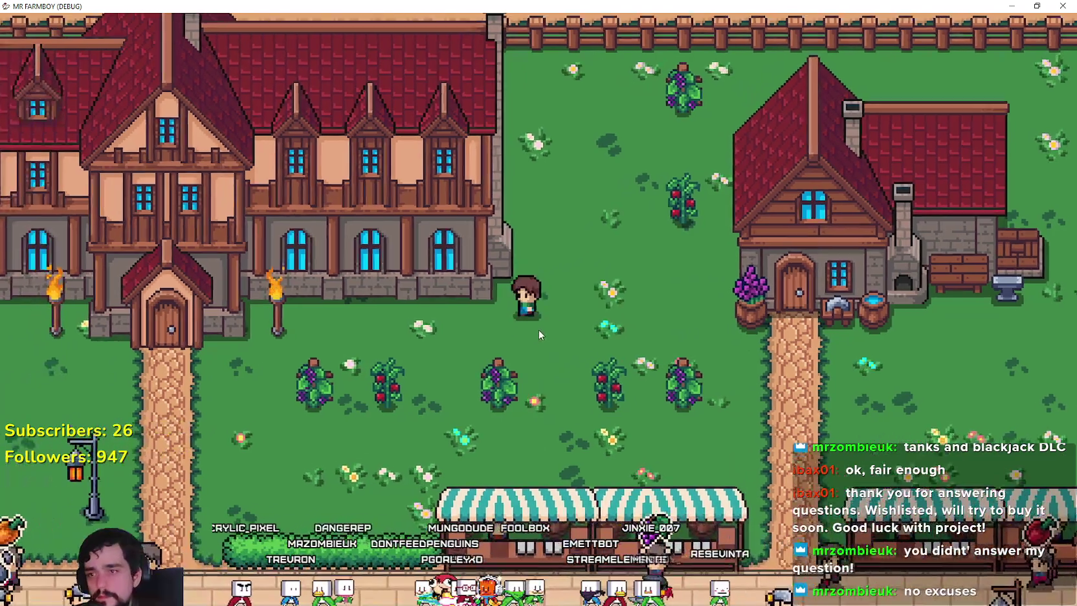
pyautogui.press('s')
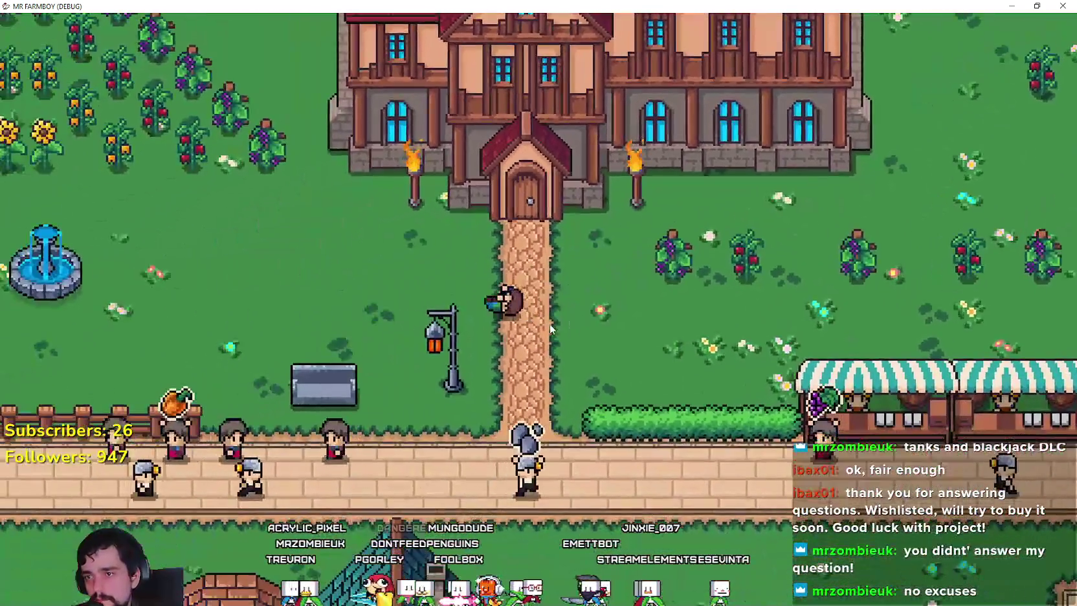
pyautogui.press('a')
pyautogui.press('w')
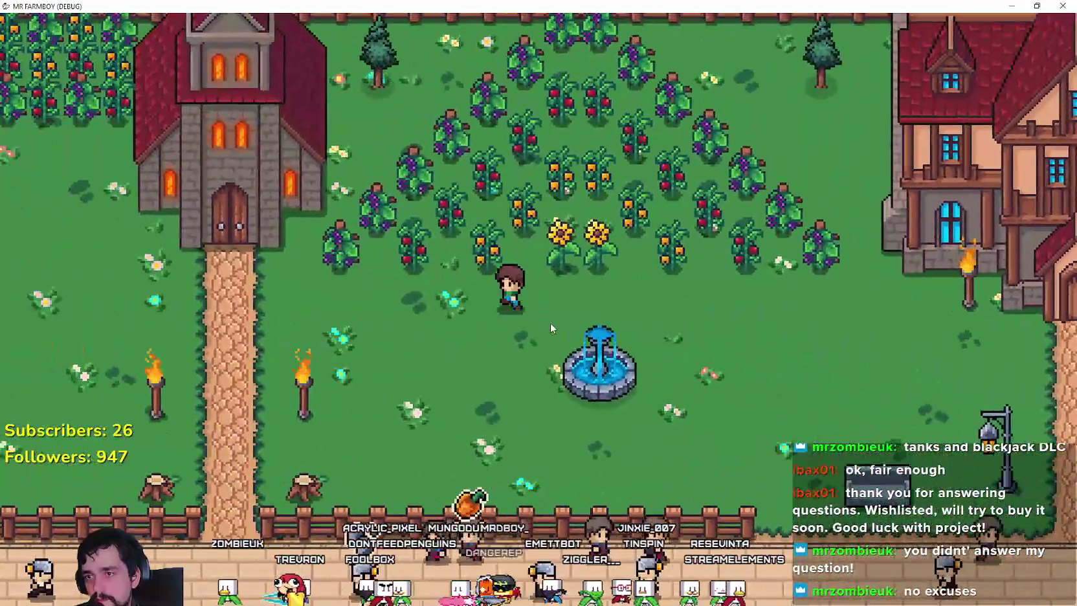
pyautogui.press('a')
pyautogui.press('s')
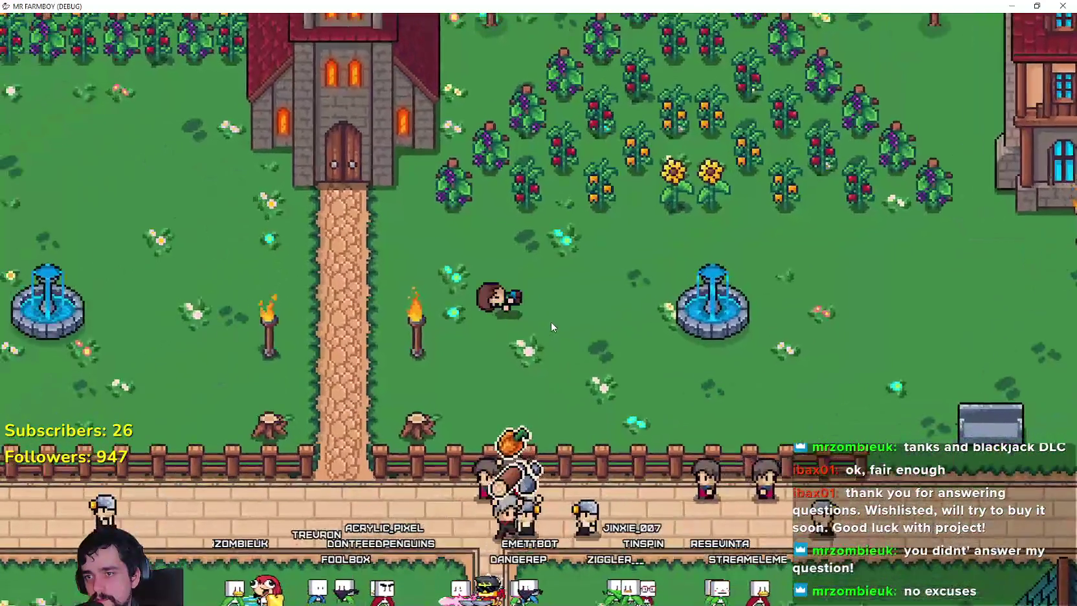
pyautogui.press('w')
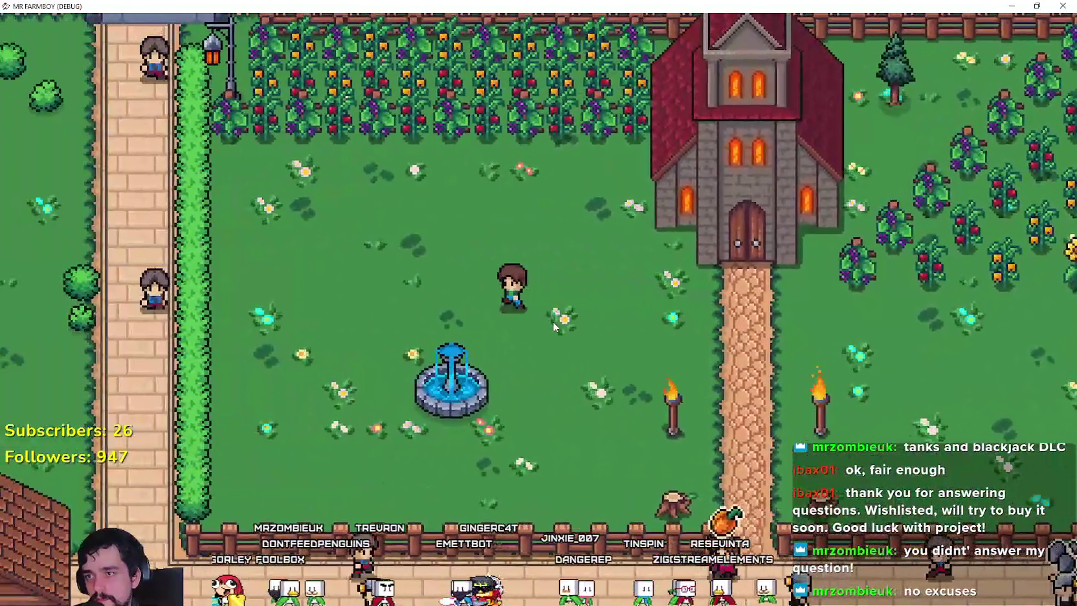
pyautogui.press('a')
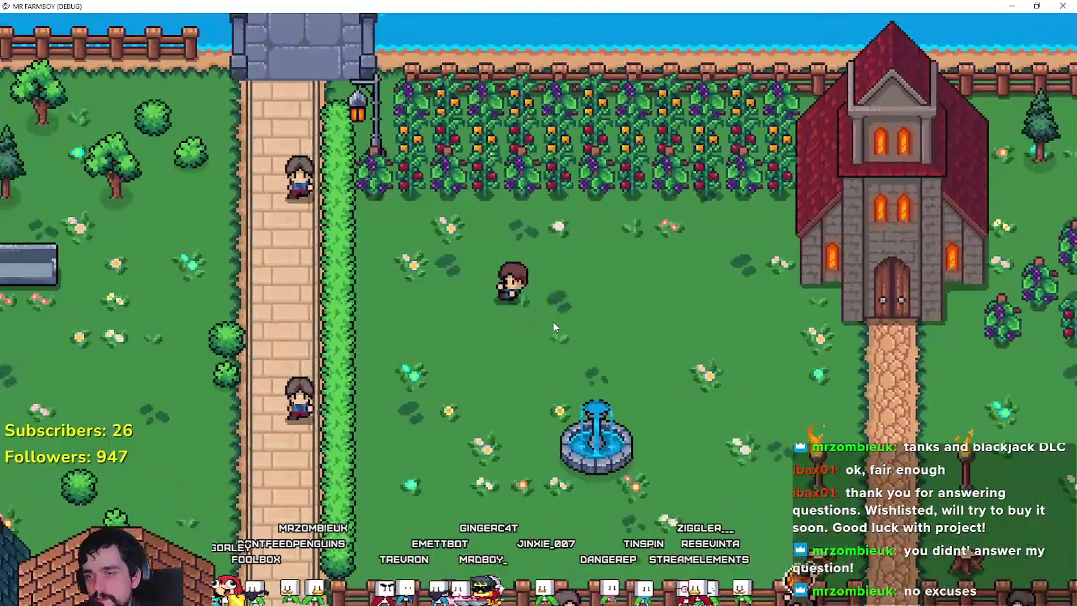
pyautogui.press('s')
pyautogui.press('d')
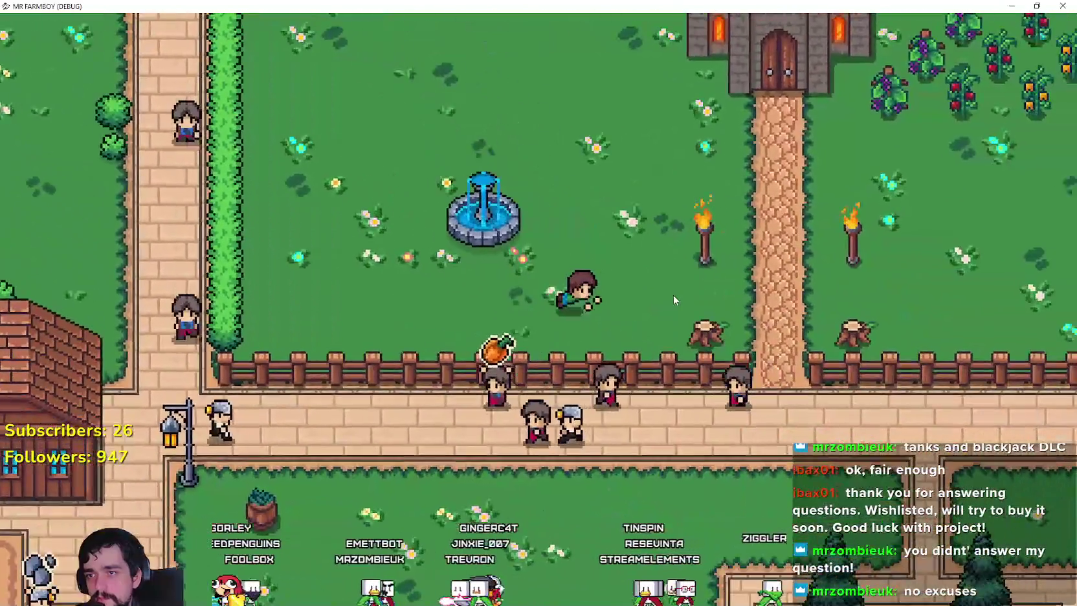
# - Roll the farmer through the fence gap, past the house, market and town hall, then close the game
pyautogui.press('d')
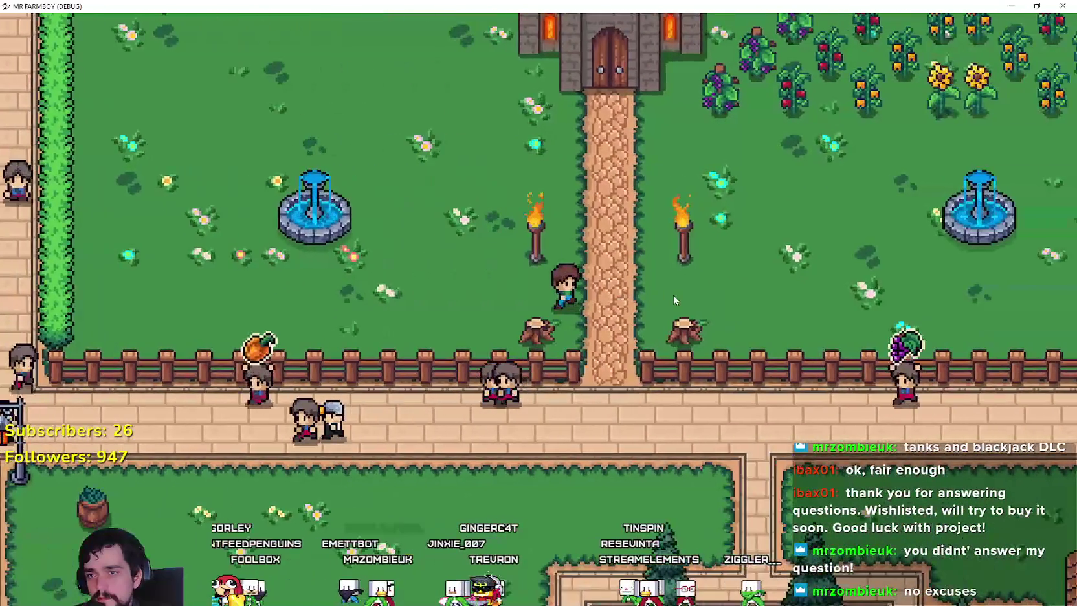
pyautogui.press('s')
pyautogui.press('d')
pyautogui.press('w')
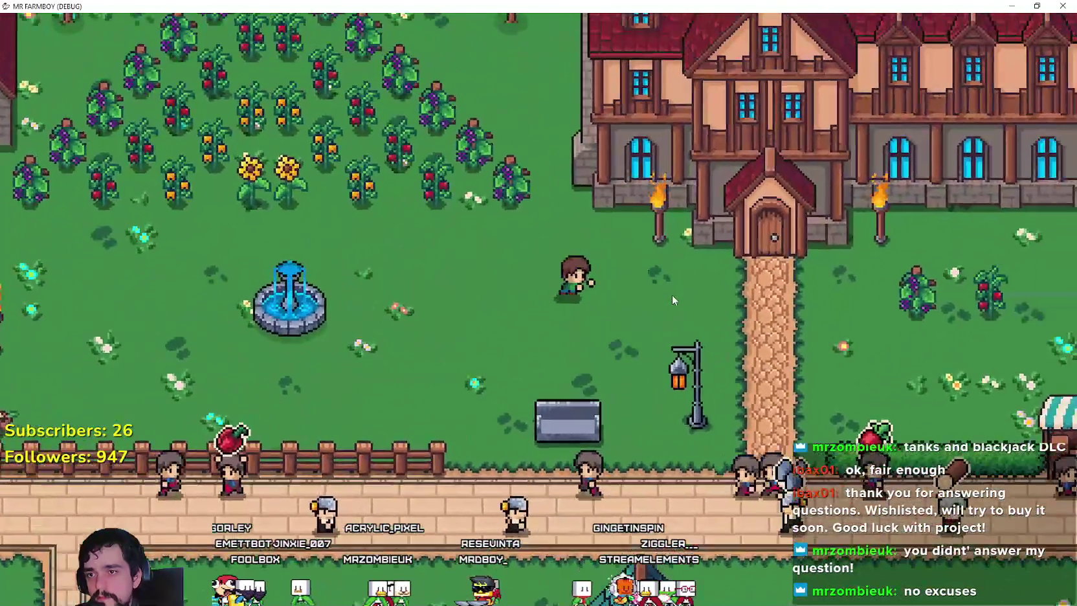
pyautogui.press('d')
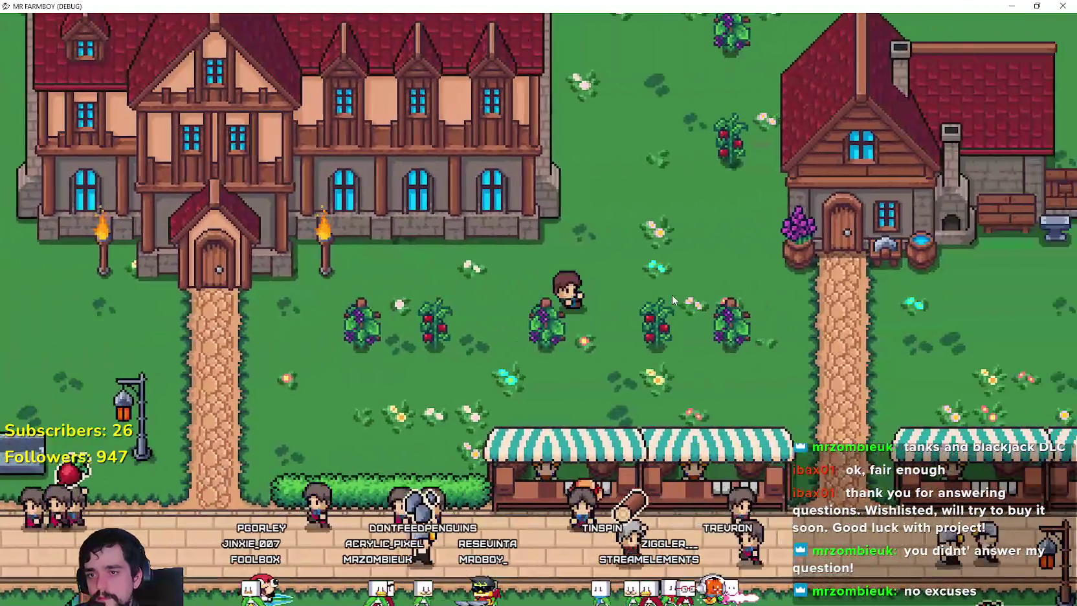
pyautogui.press('w')
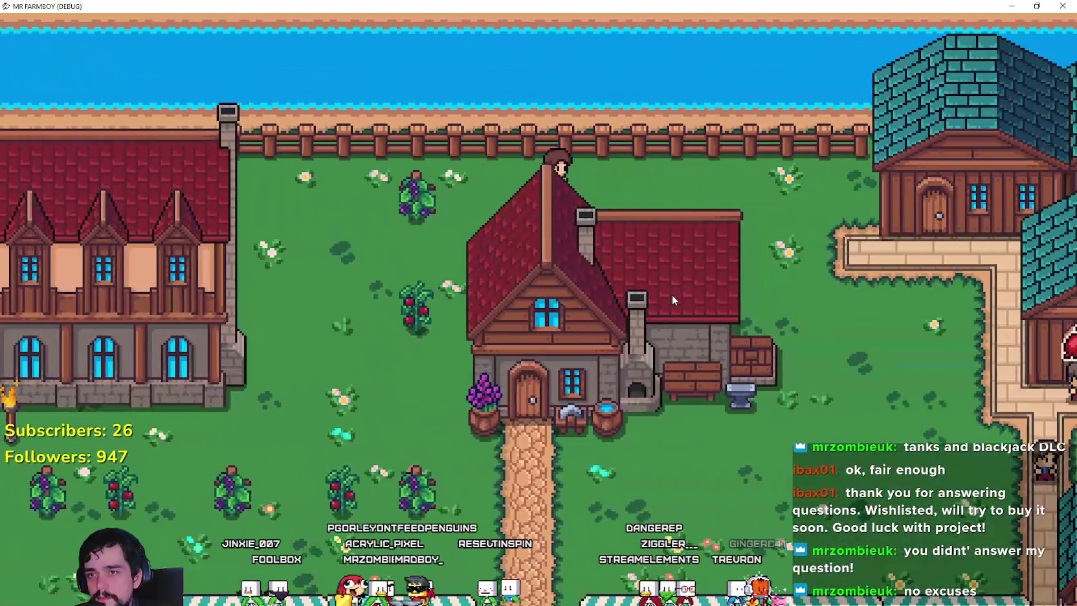
pyautogui.press('d')
pyautogui.press('s')
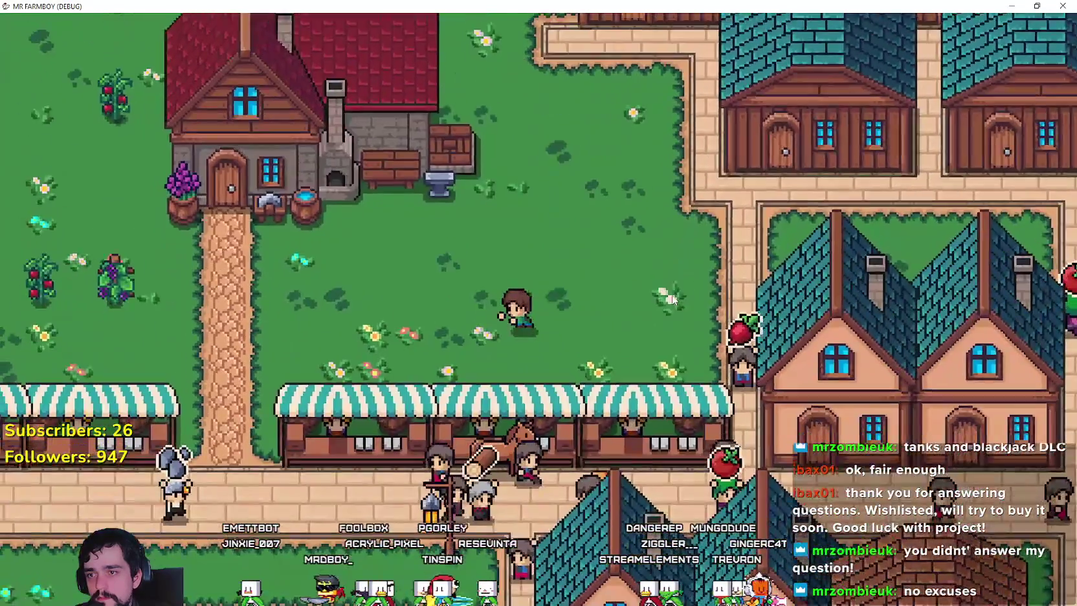
pyautogui.press('a')
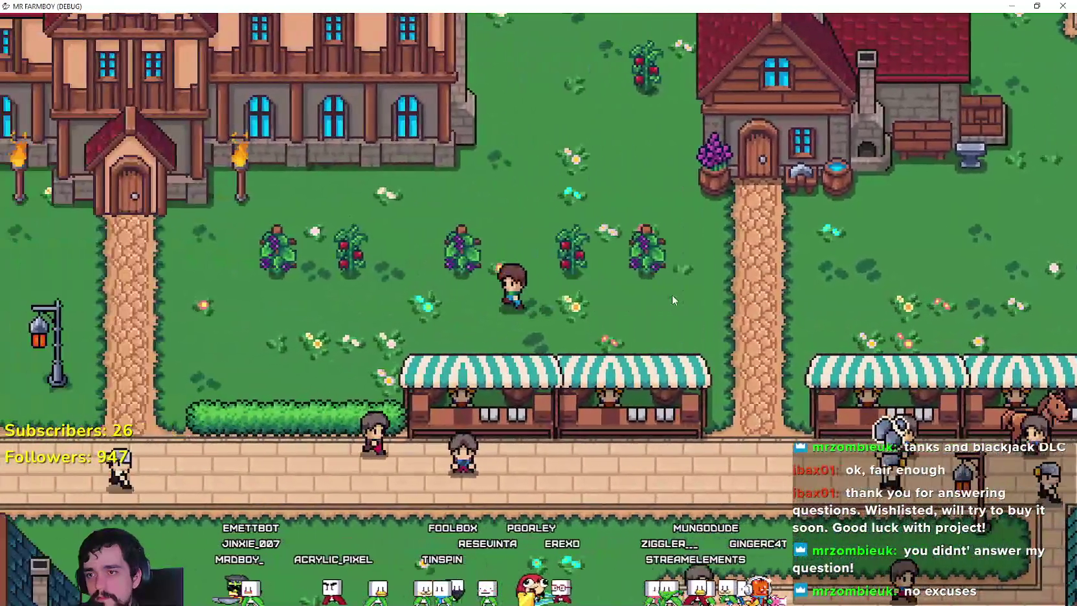
pyautogui.press('a')
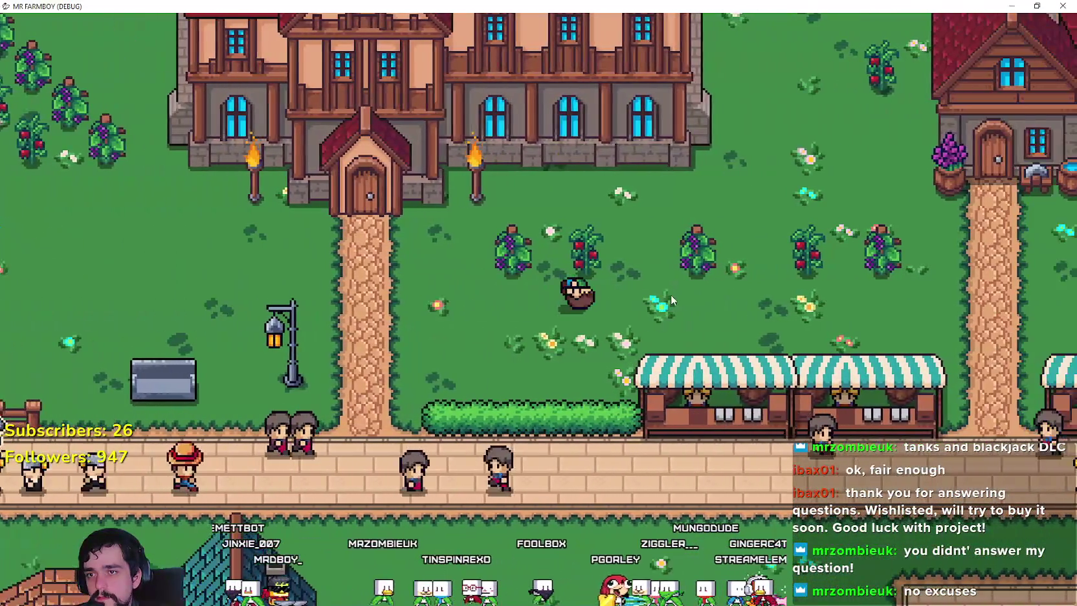
pyautogui.press('d')
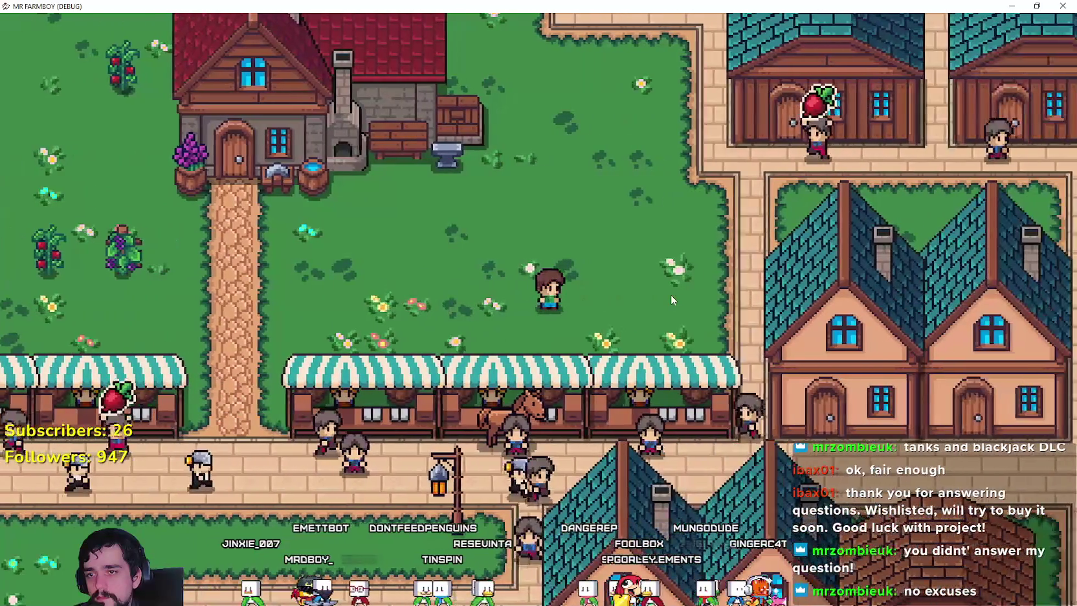
pyautogui.press('a')
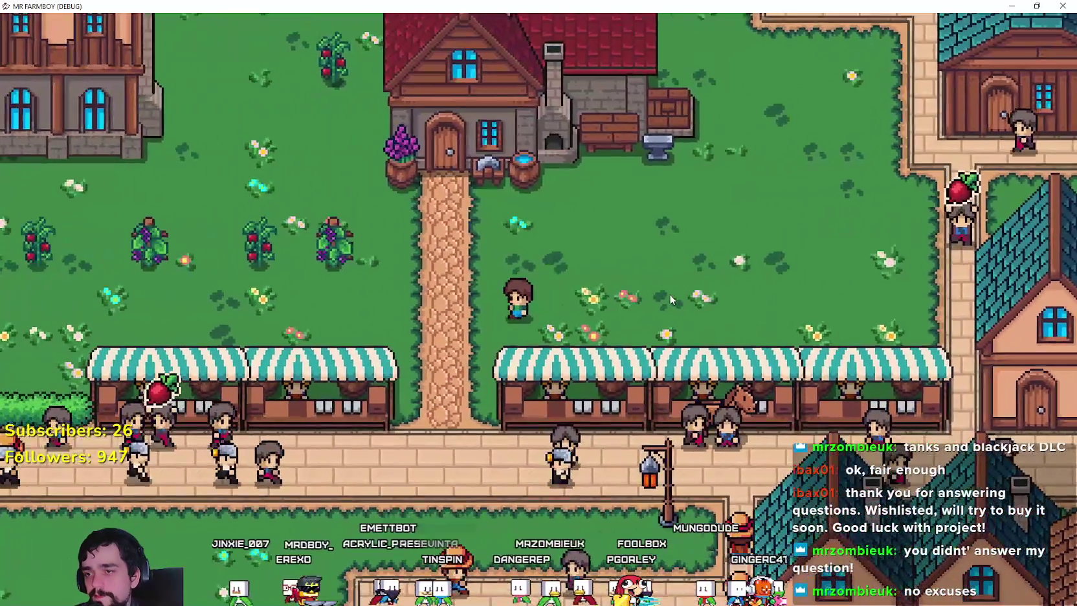
pyautogui.press('s')
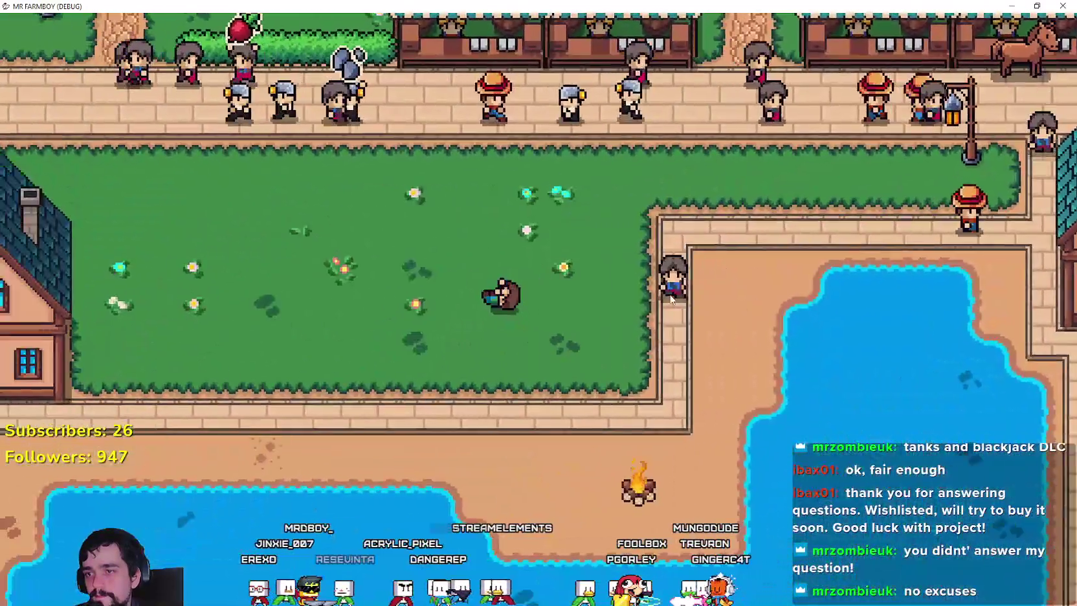
pyautogui.press('w')
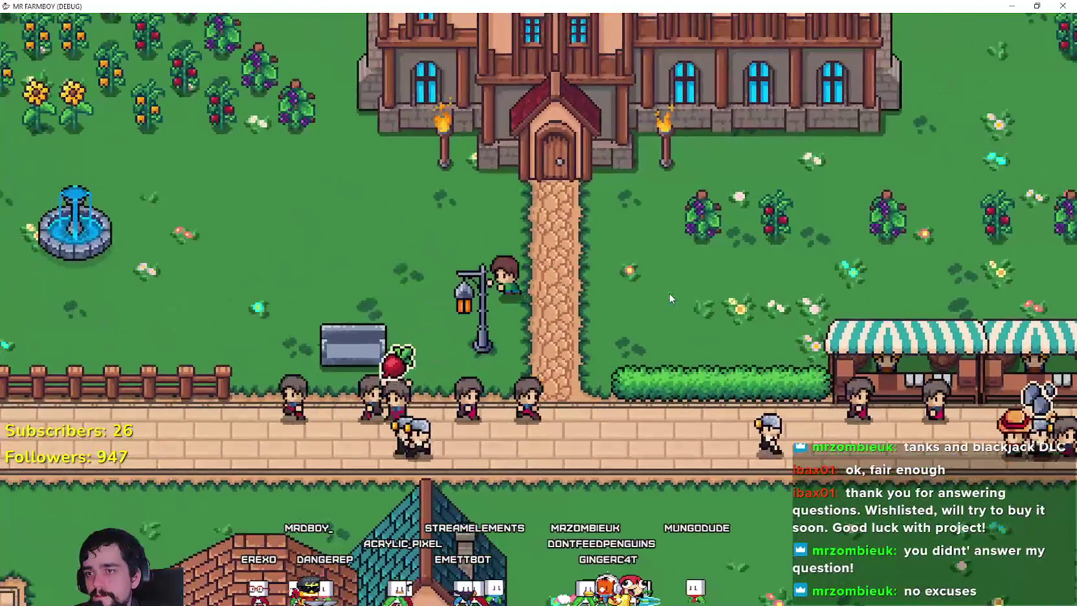
pyautogui.press('F8')
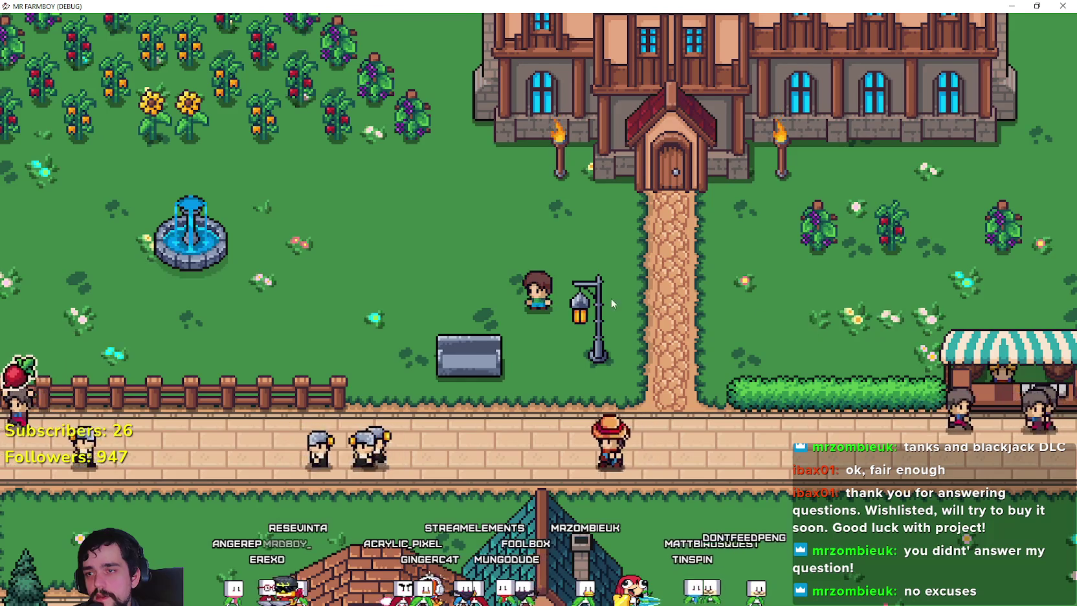
# - In the relaunched game, walk the farmer west past the fountain, then east toward the manor house
pyautogui.press('a')
pyautogui.press('a')
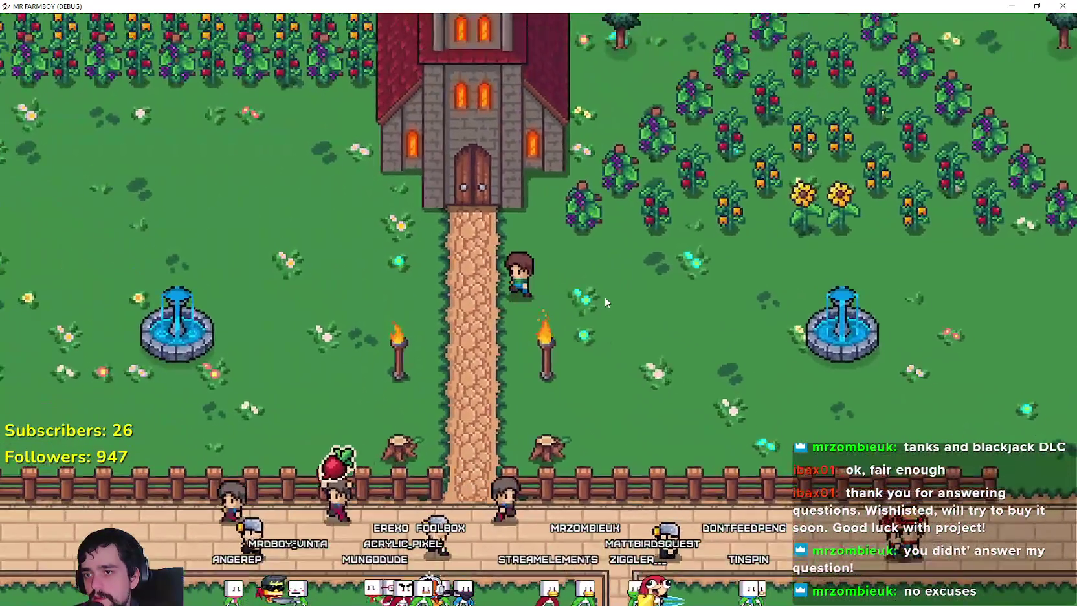
pyautogui.press('a')
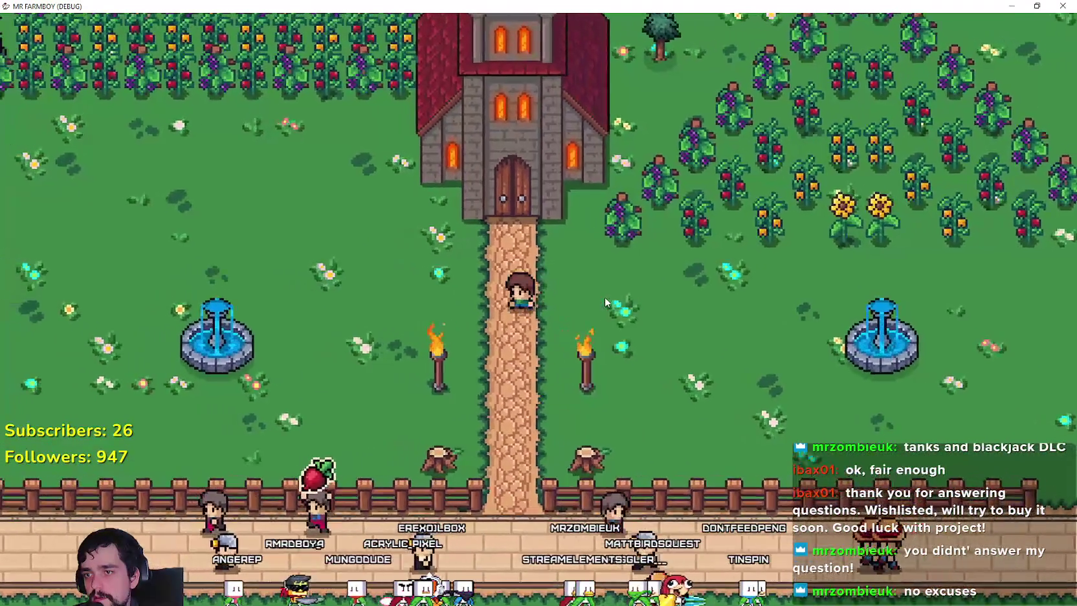
pyautogui.press('d')
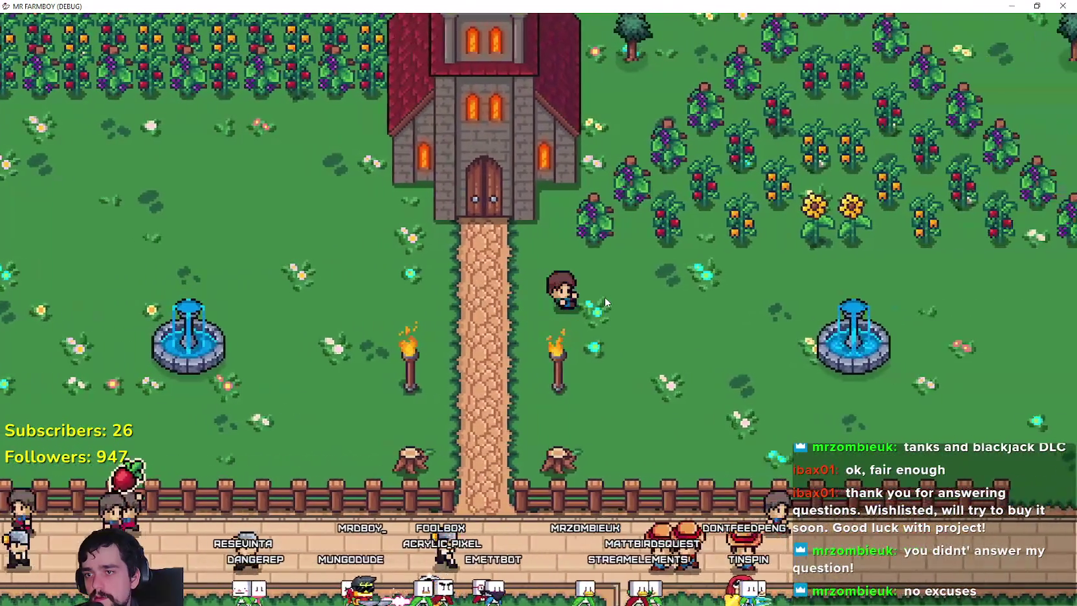
pyautogui.press('d')
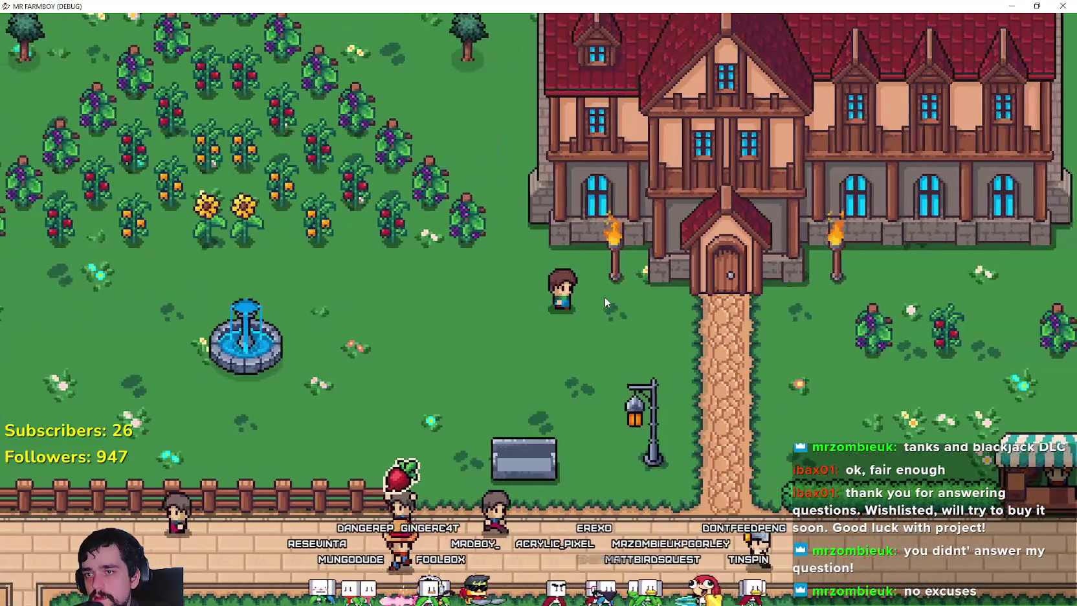
pyautogui.press('s')
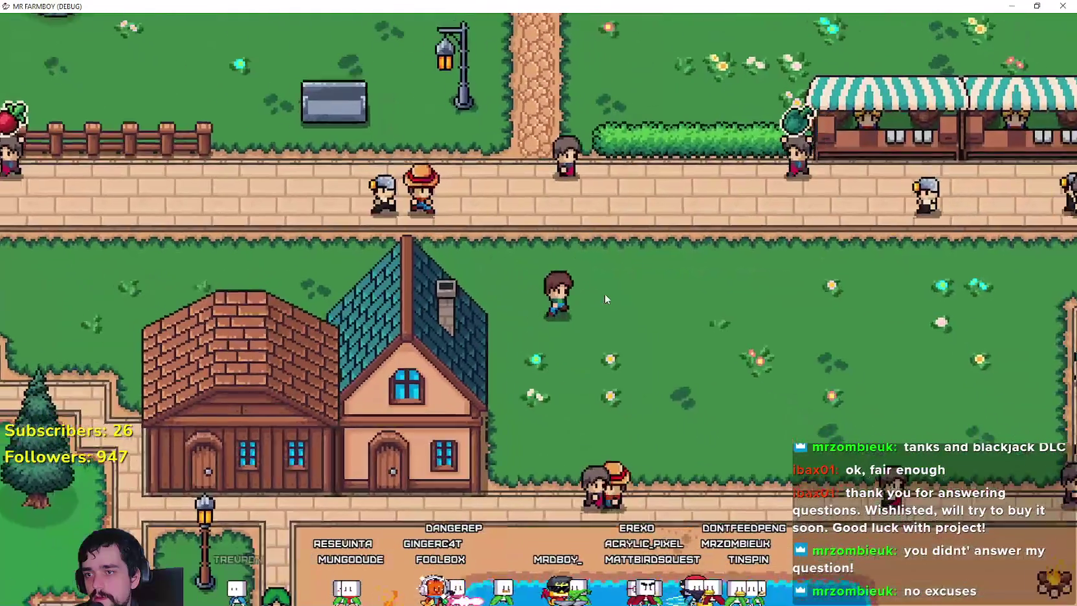
pyautogui.press('d')
pyautogui.hotkey('alt', 'Tab')
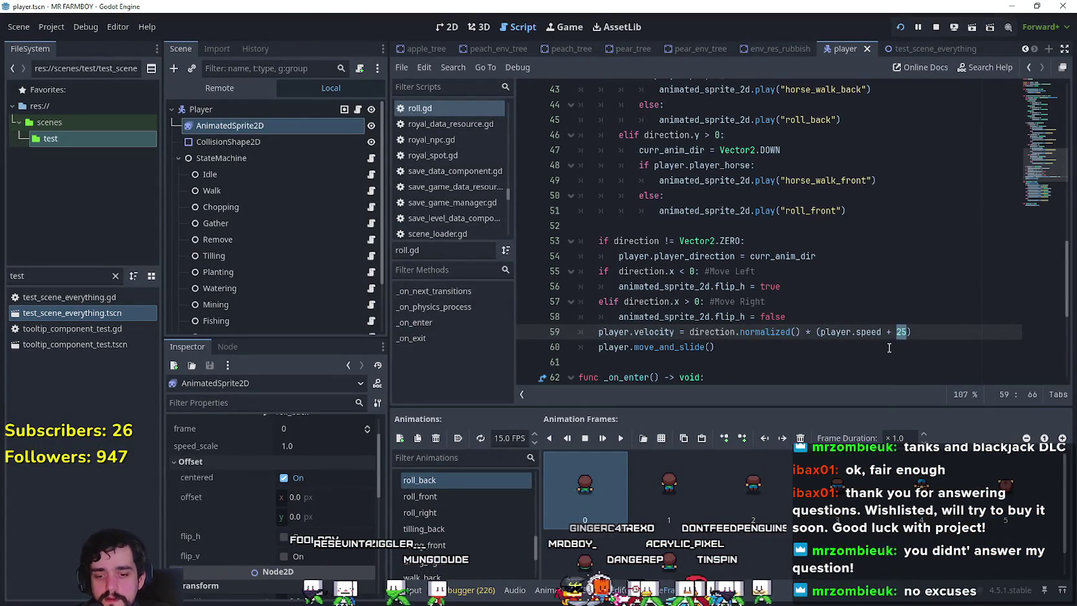
pyautogui.write('0')
pyautogui.hotkey('ctrl', 's')
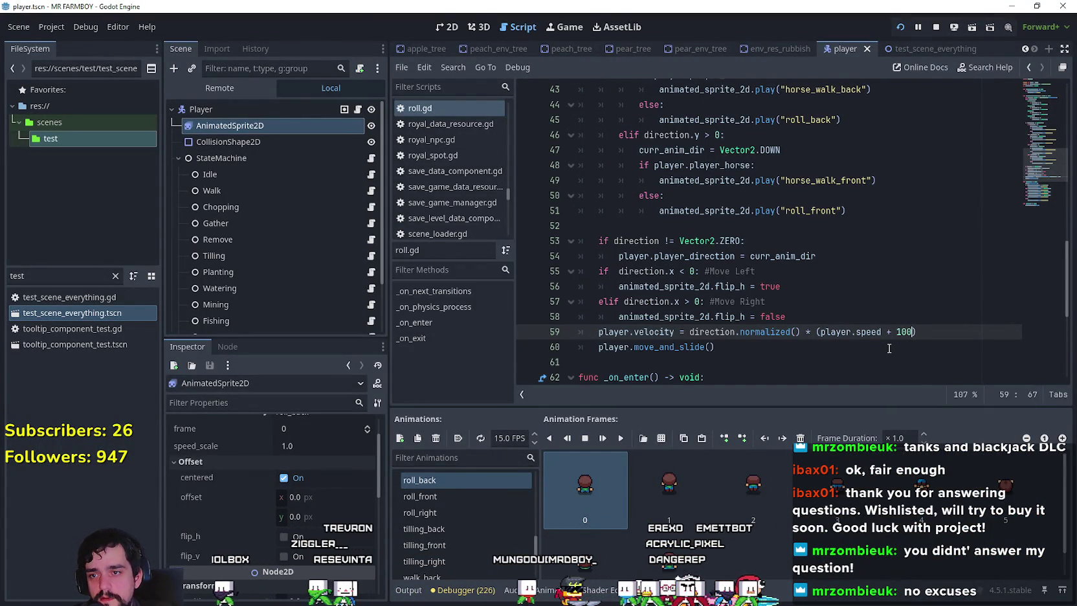
pyautogui.hotkey('alt', 'Tab')
pyautogui.press('a')
pyautogui.press('w')
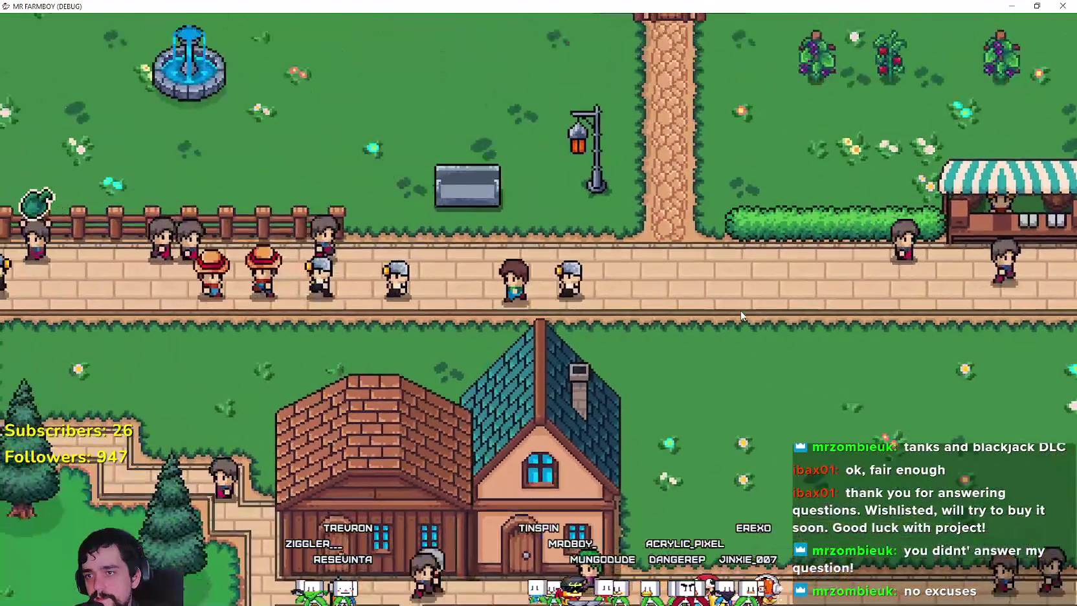
pyautogui.press('d')
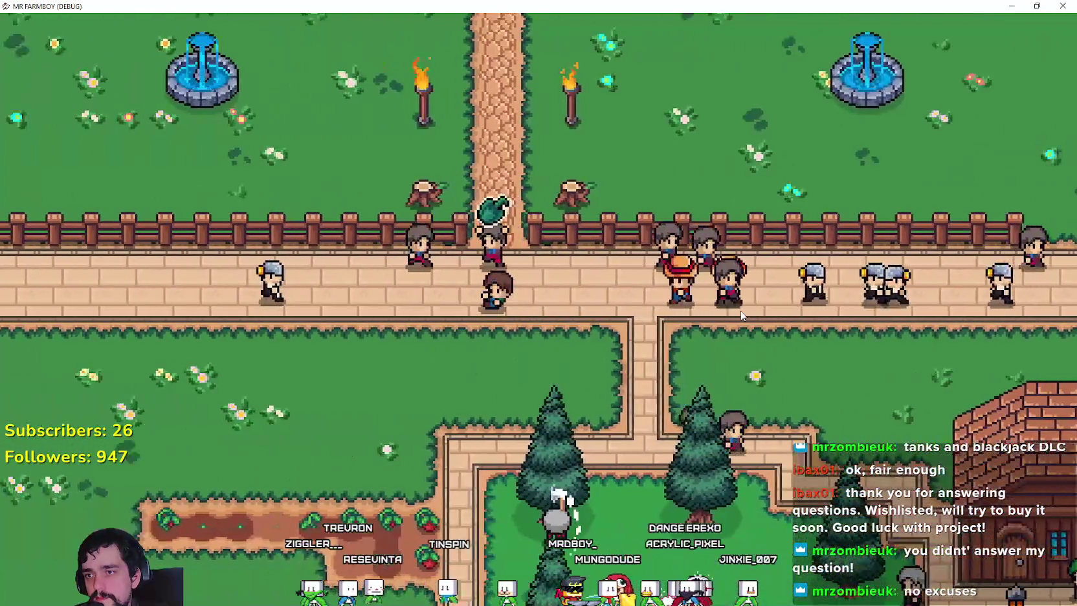
pyautogui.press('w')
pyautogui.press('a')
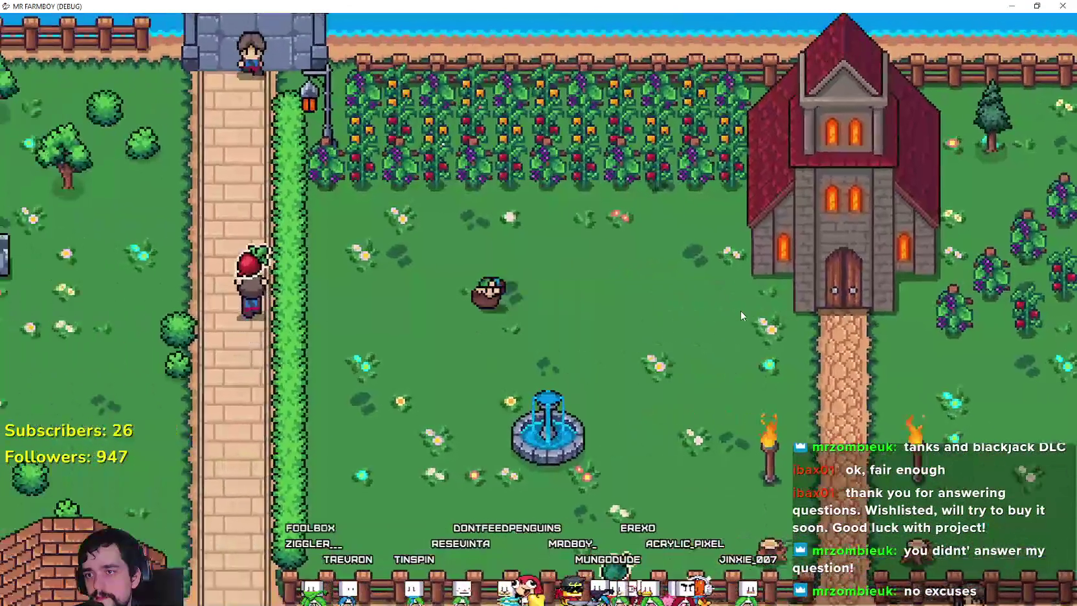
pyautogui.press('s')
pyautogui.press('d')
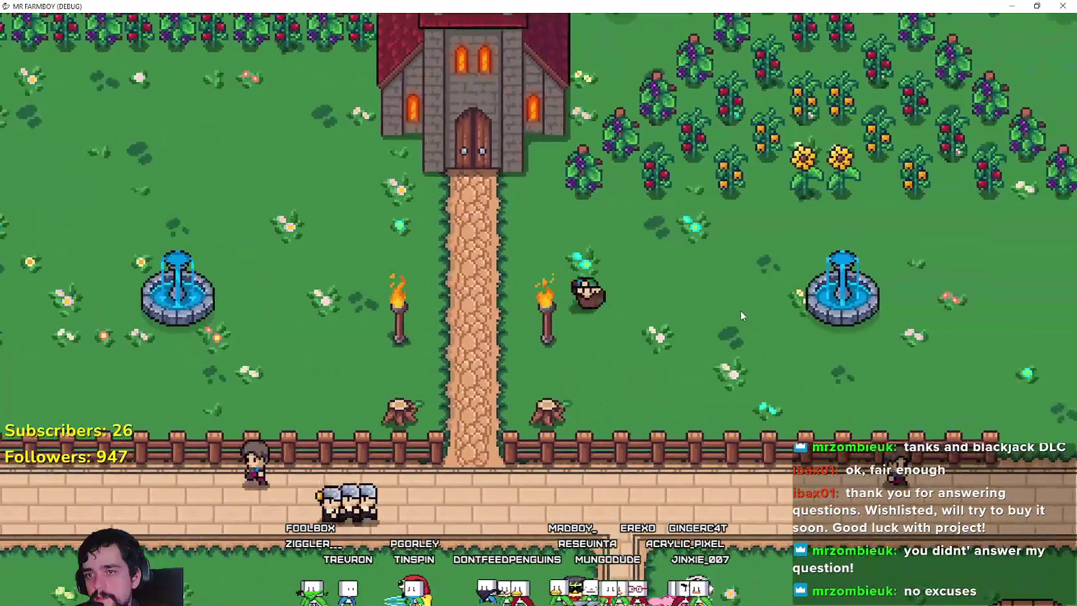
pyautogui.scroll(-3, 741, 311)
pyautogui.scroll(2, 739, 305)
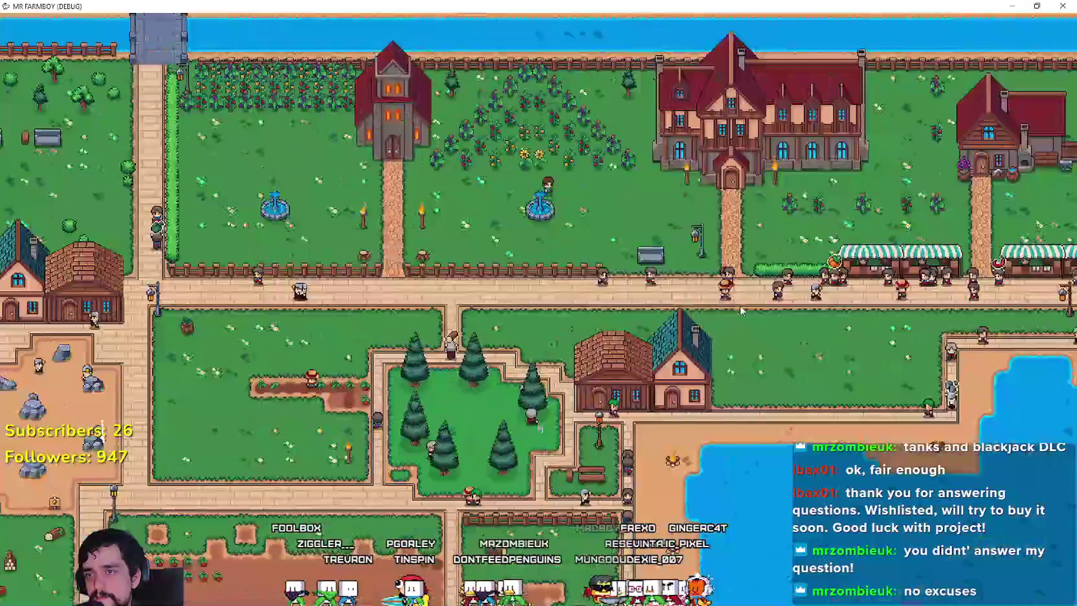
pyautogui.scroll(2, 739, 305)
pyautogui.press('d')
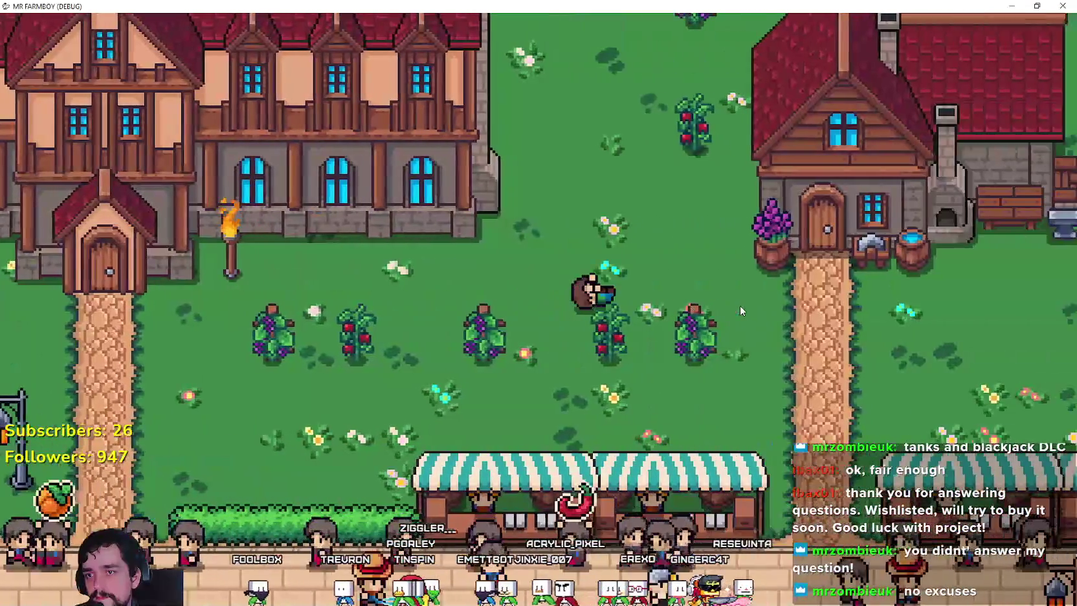
pyautogui.press('d')
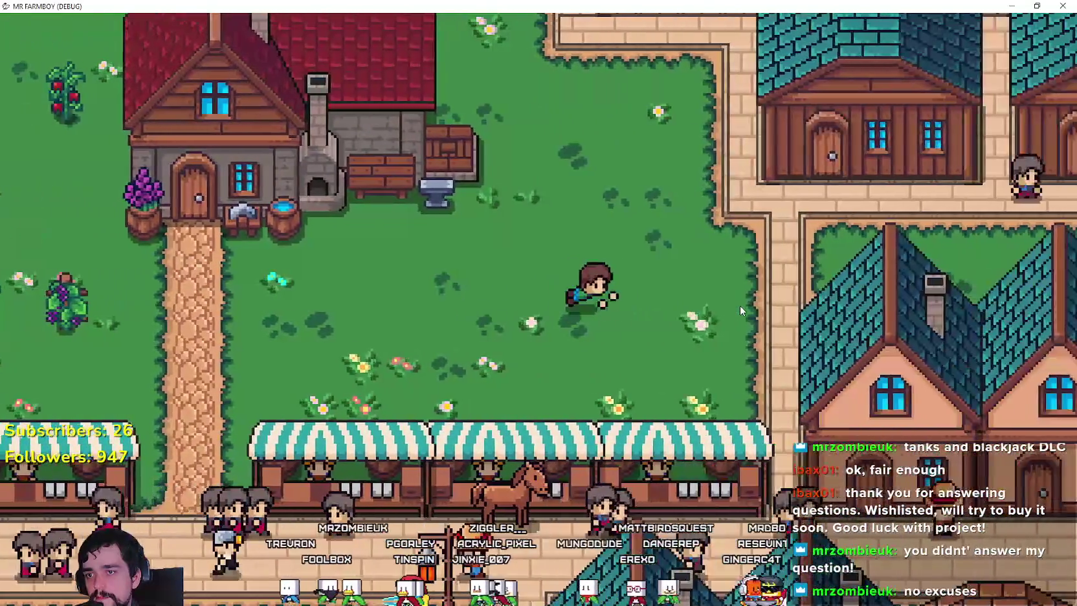
pyautogui.press('a')
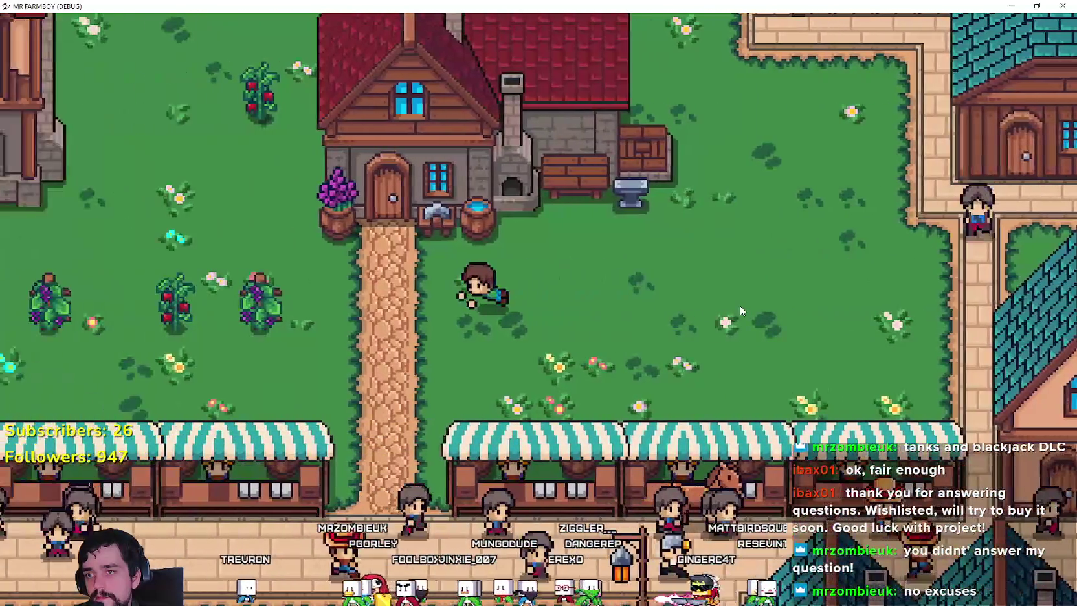
pyautogui.press('a')
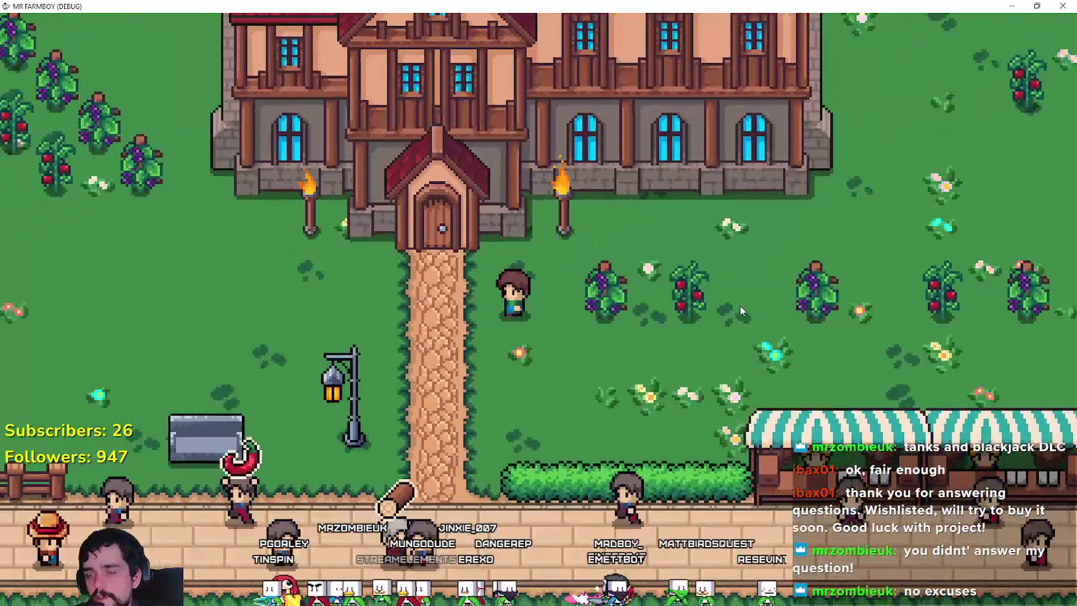
pyautogui.press('a')
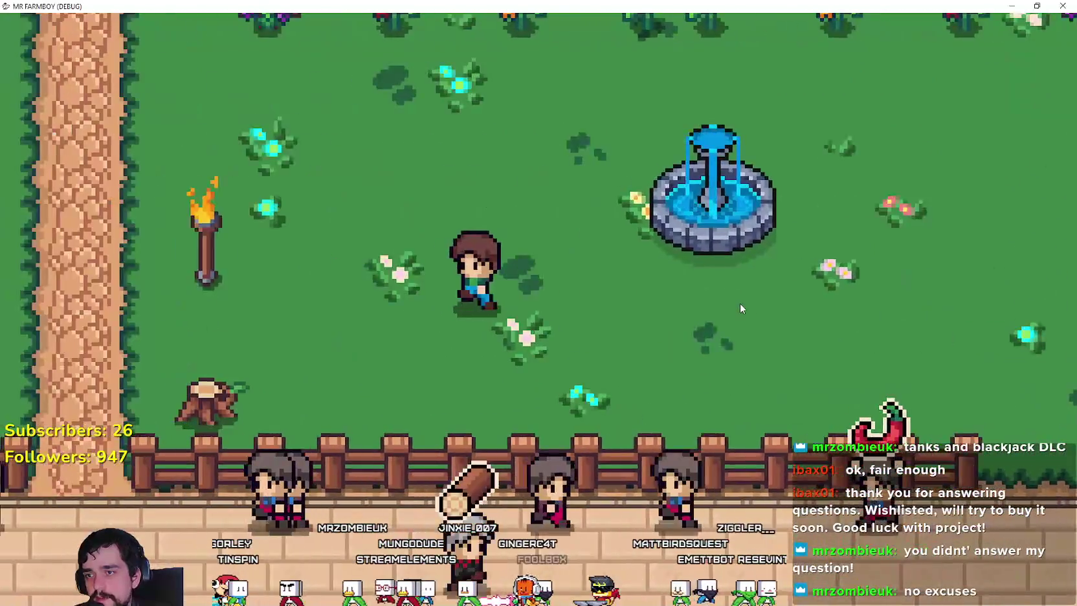
pyautogui.press('a')
pyautogui.press('F8')
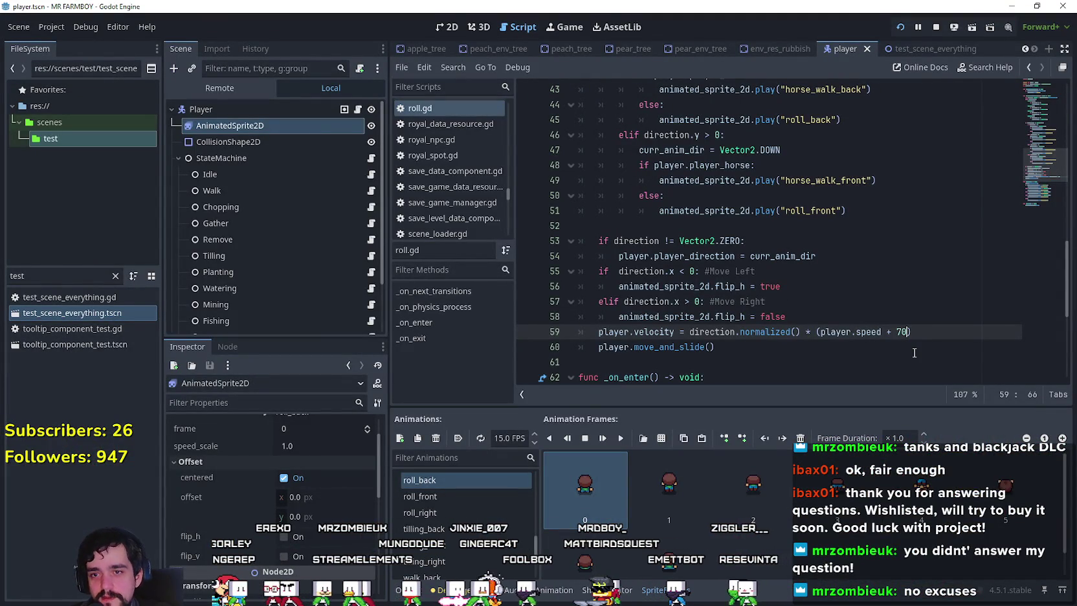
# - Launch the game and roll the farmer right to the market stalls, then back left and down
pyautogui.press('F5')
pyautogui.press('d')
pyautogui.press('d')
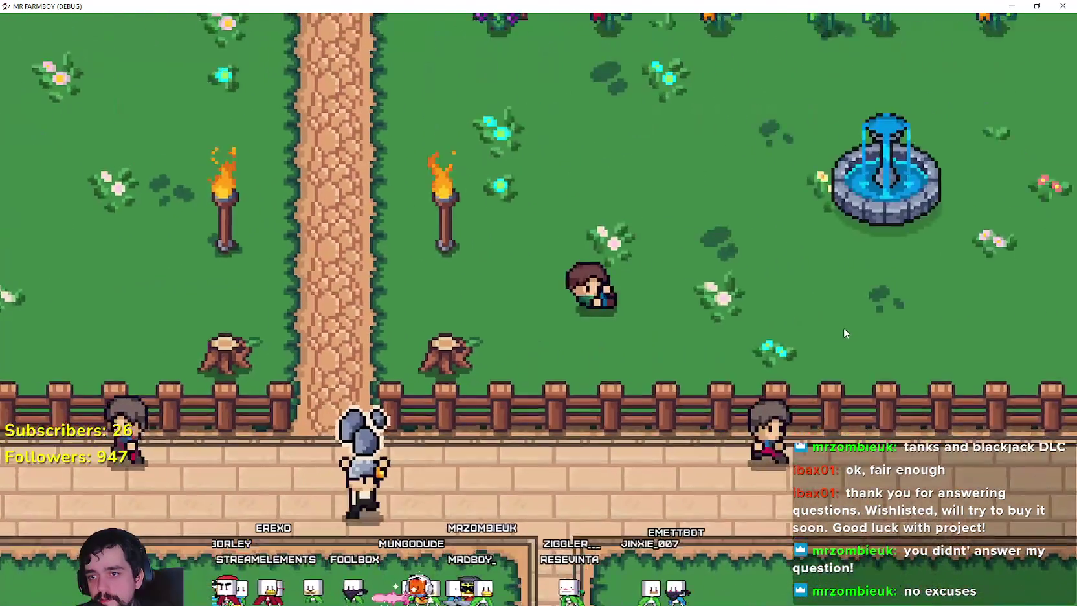
pyautogui.press('d')
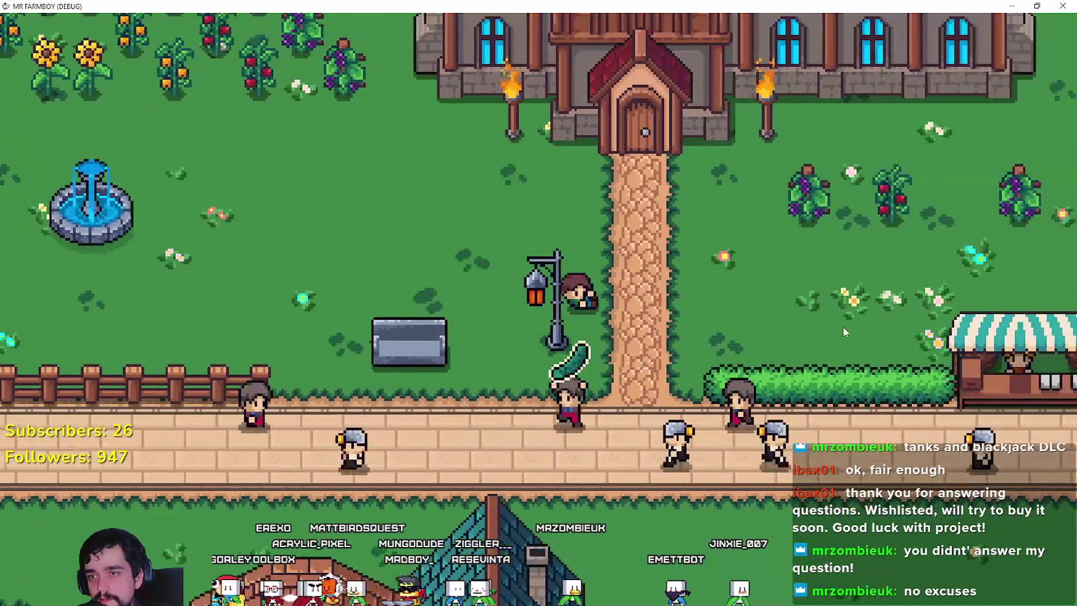
pyautogui.press('d')
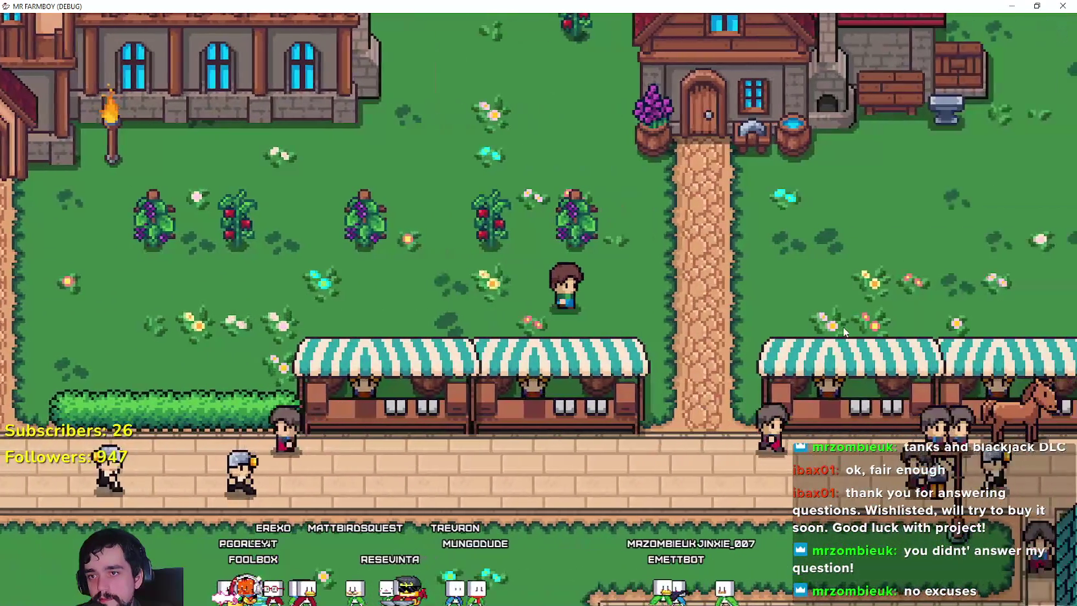
pyautogui.press('a')
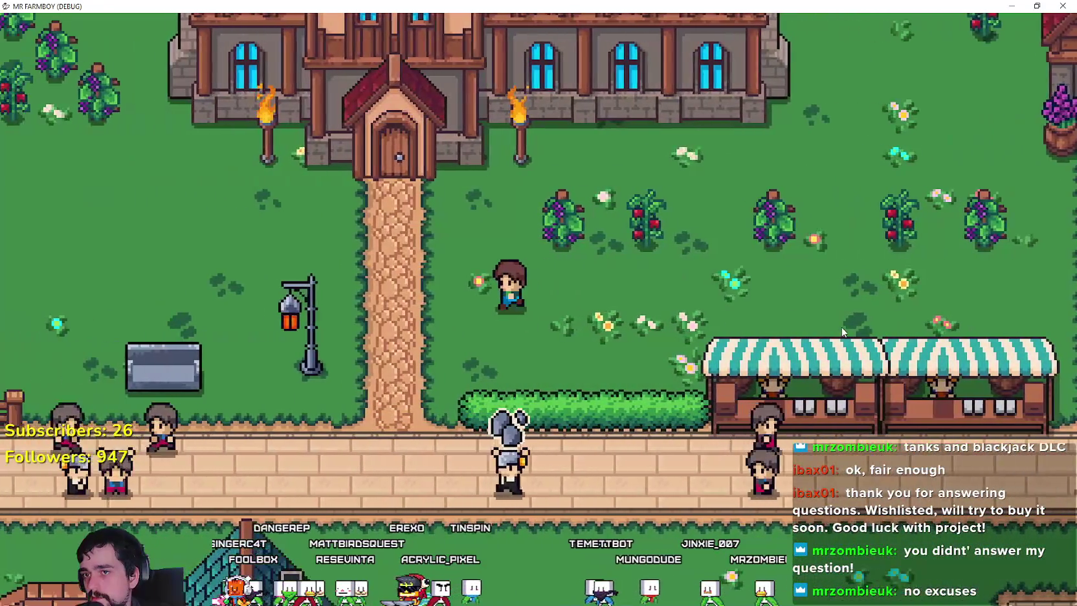
pyautogui.press('s')
pyautogui.press('a')
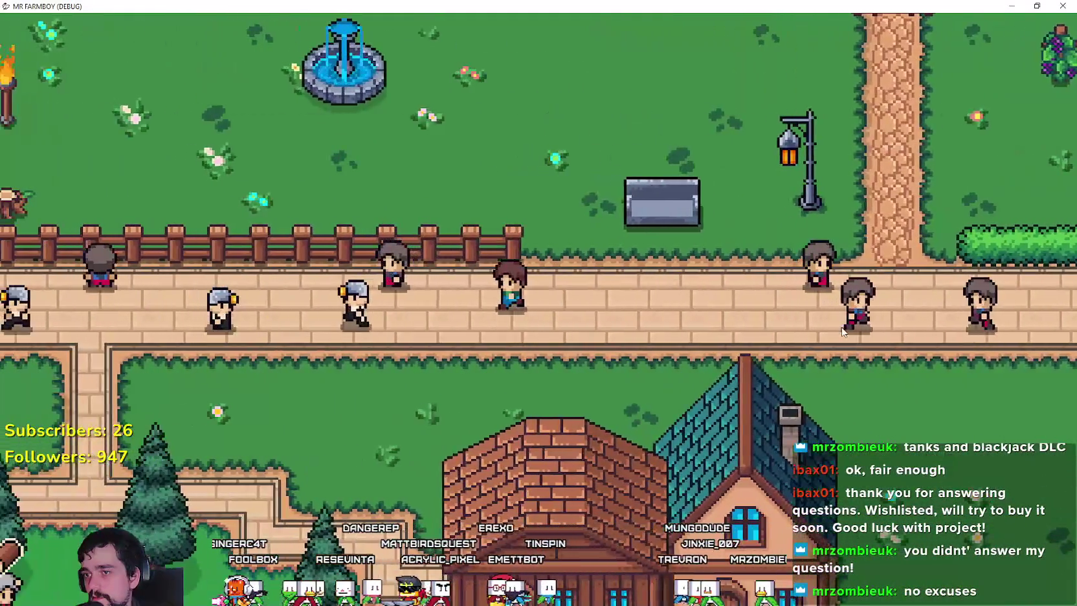
pyautogui.press('w')
# - Roll the farmer left toward the river and bridge, then down onto the brick road
pyautogui.press('a')
pyautogui.press('w')
pyautogui.press('s')
pyautogui.press('d')
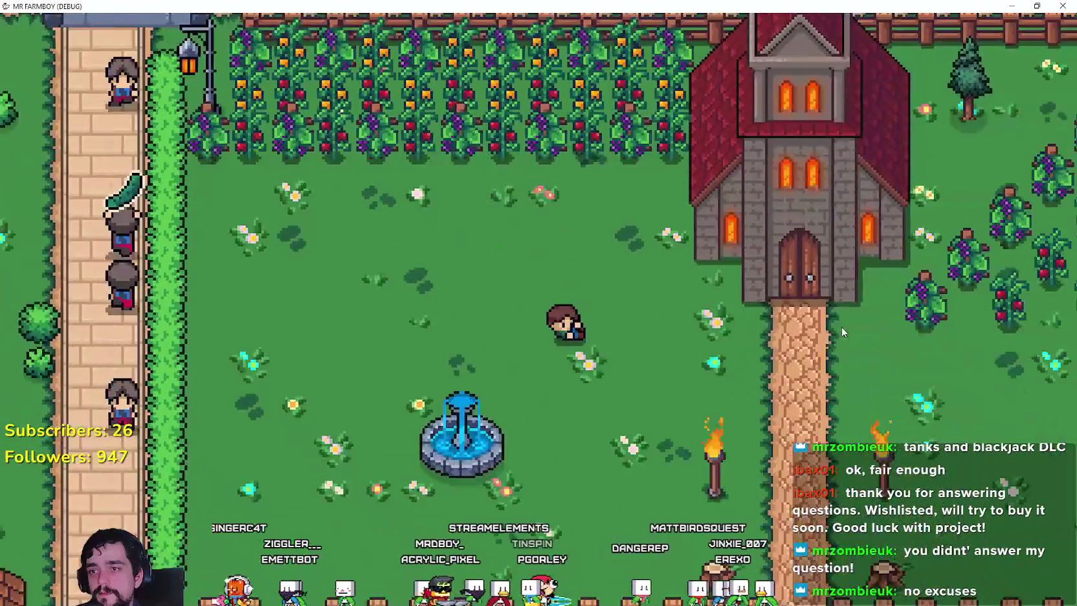
pyautogui.press('d')
pyautogui.press('s')
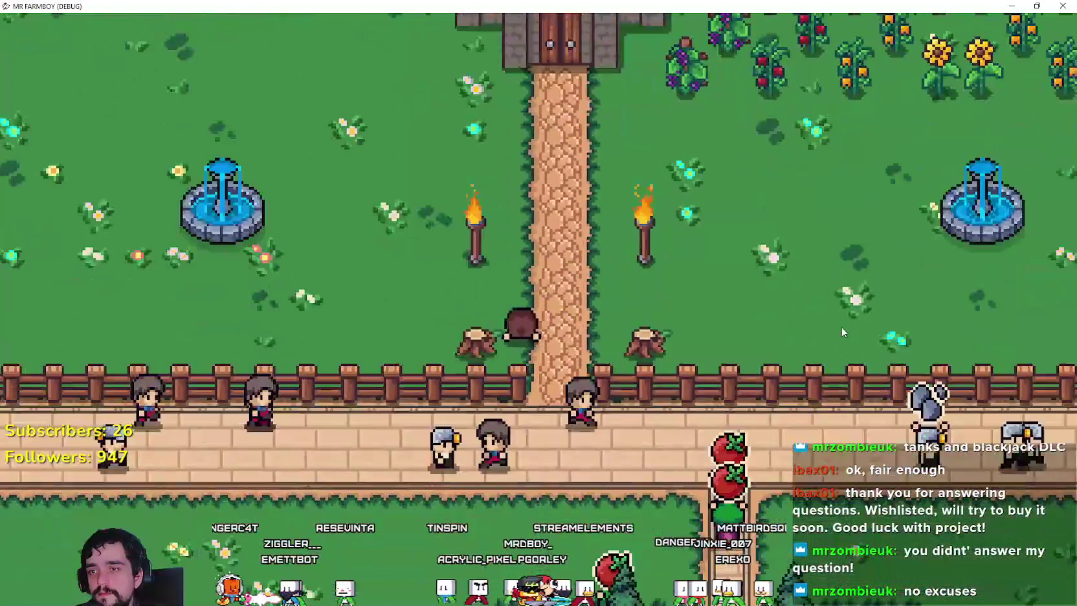
pyautogui.press('a')
pyautogui.press('a')
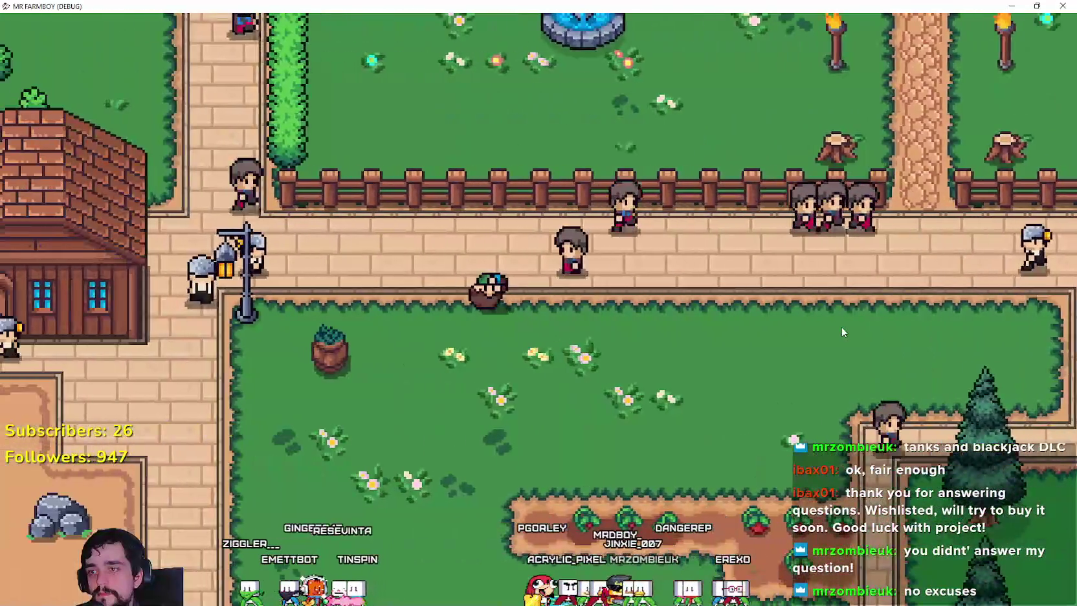
# - Roll the farmer right across town to the blue-roofed houses, then back left onto the grass
pyautogui.press('d')
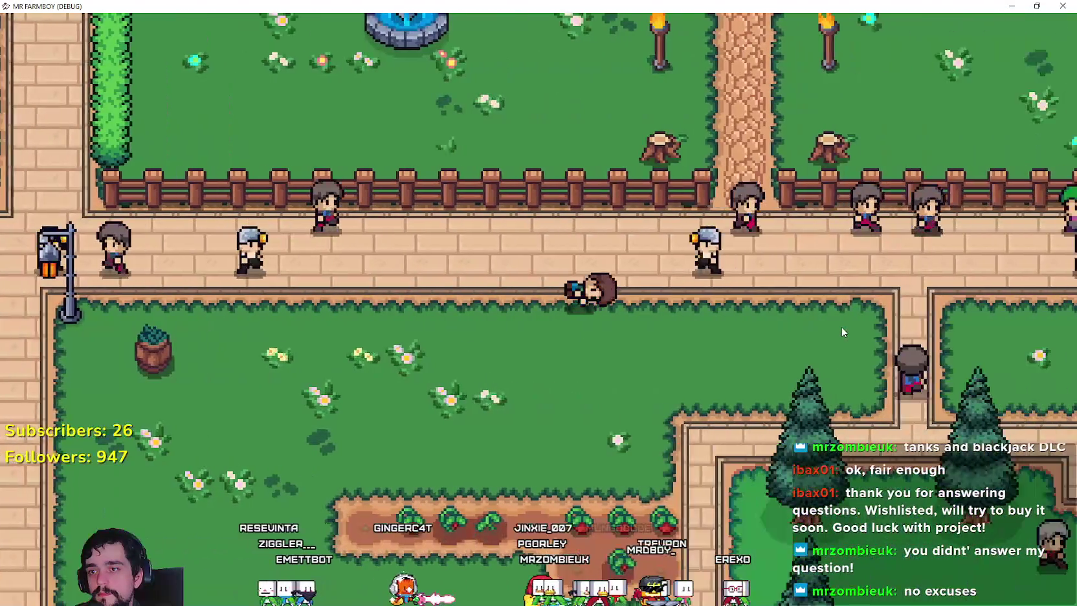
pyautogui.press('d')
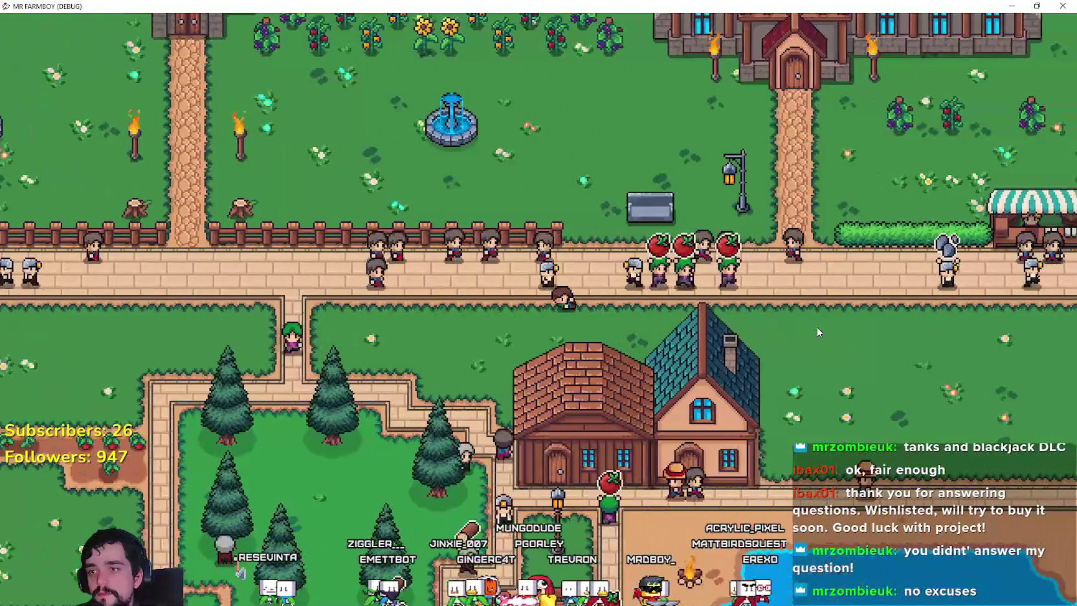
pyautogui.press('d')
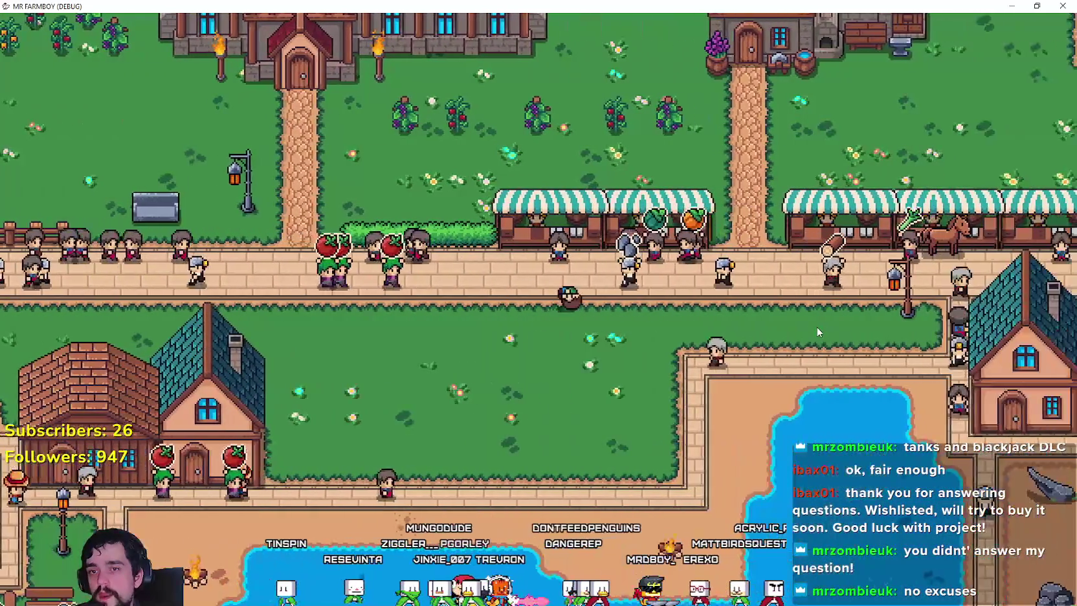
pyautogui.press('d')
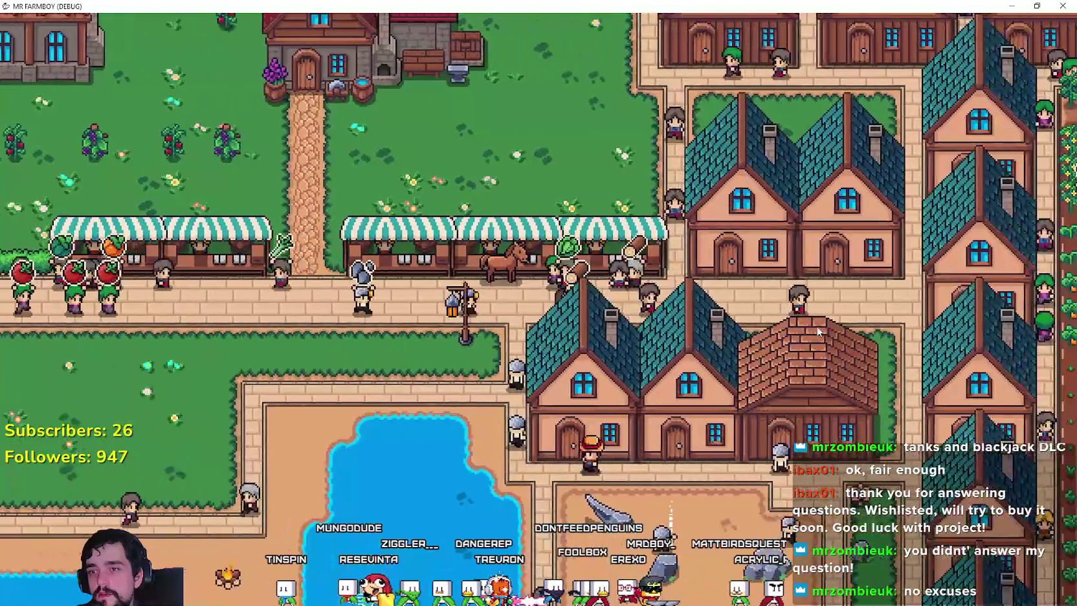
pyautogui.press('a')
pyautogui.scroll(2, 816, 323)
pyautogui.press('a')
pyautogui.press('s')
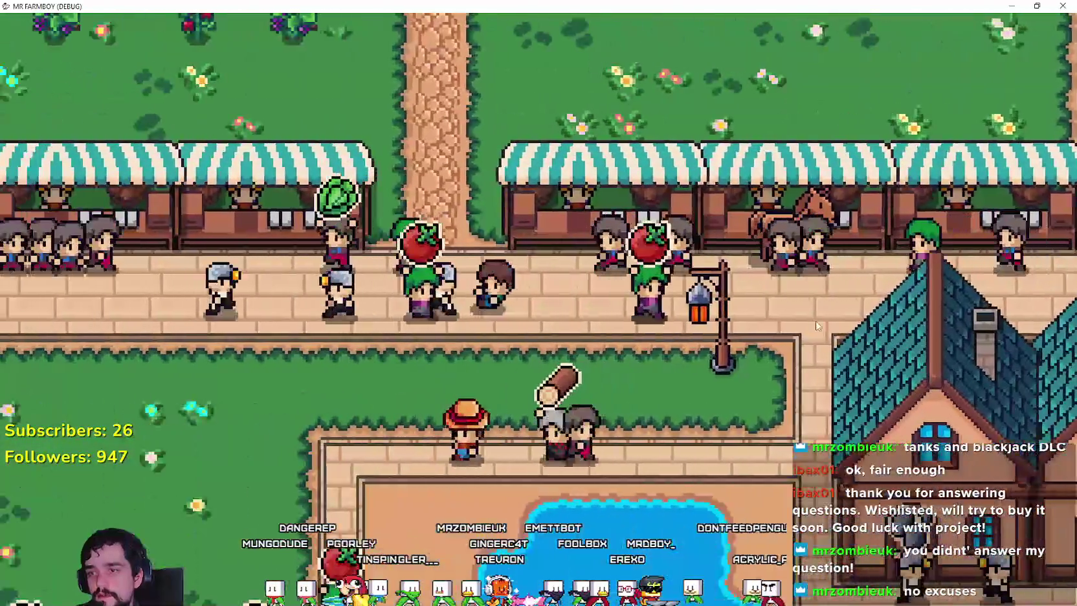
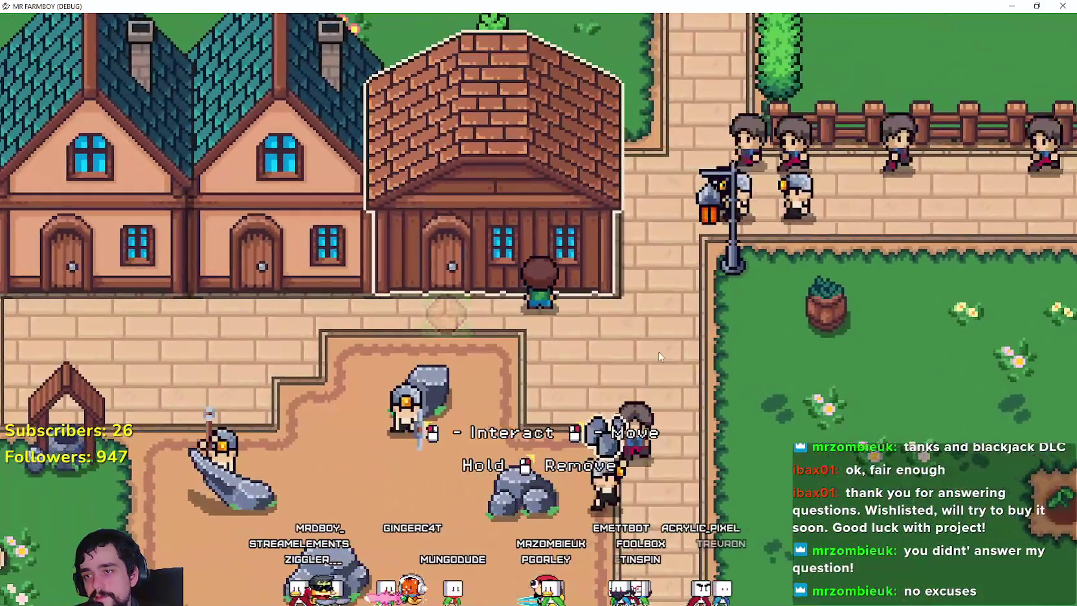
# - Open and close the warehouse inventory twice to check its stock
pyautogui.click(696, 373)
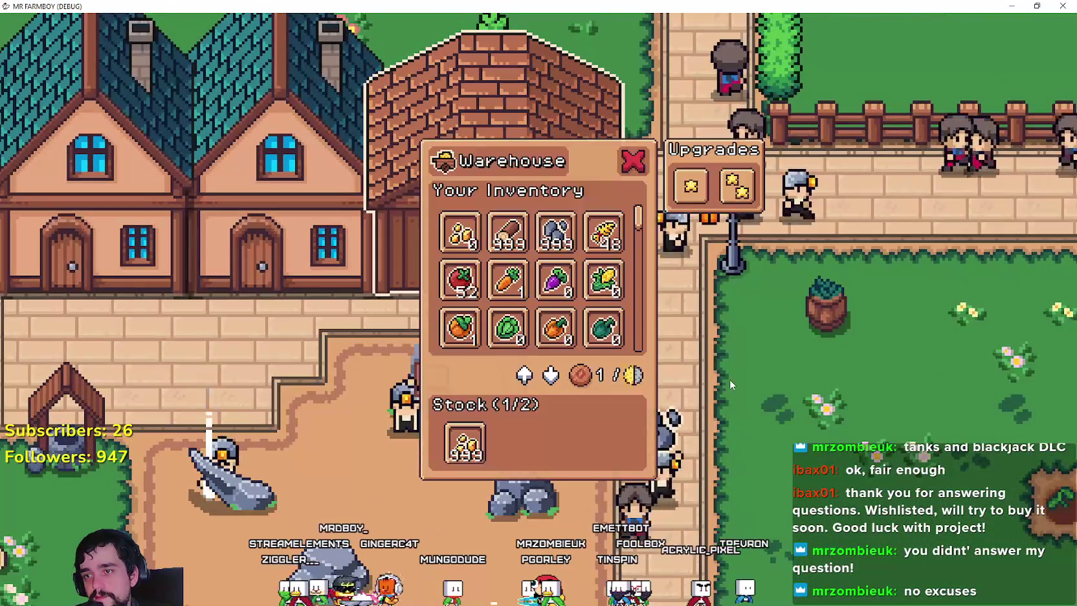
pyautogui.press('Escape')
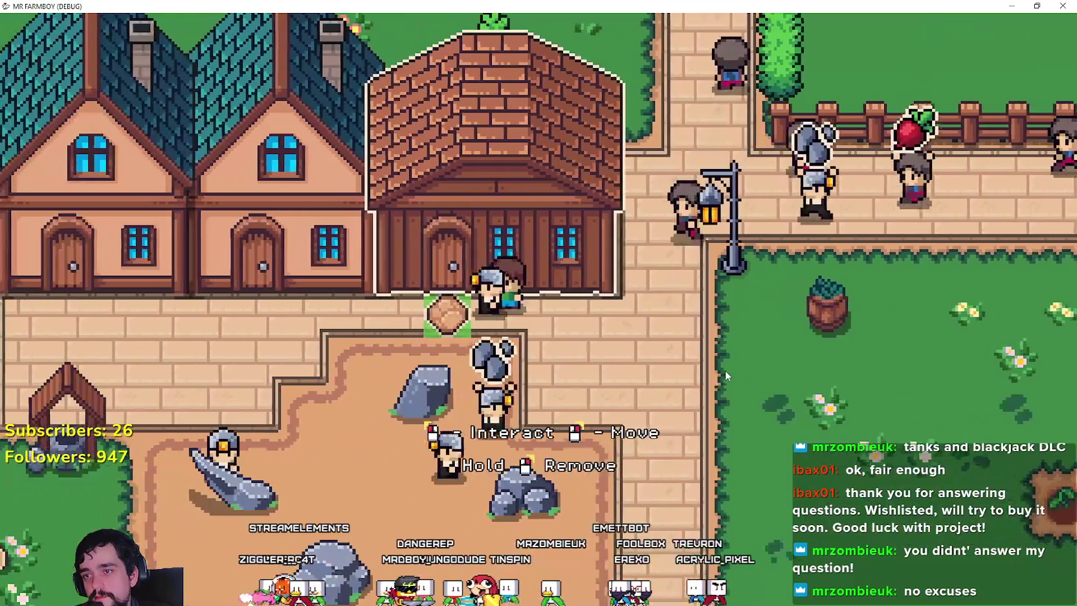
pyautogui.click(726, 372)
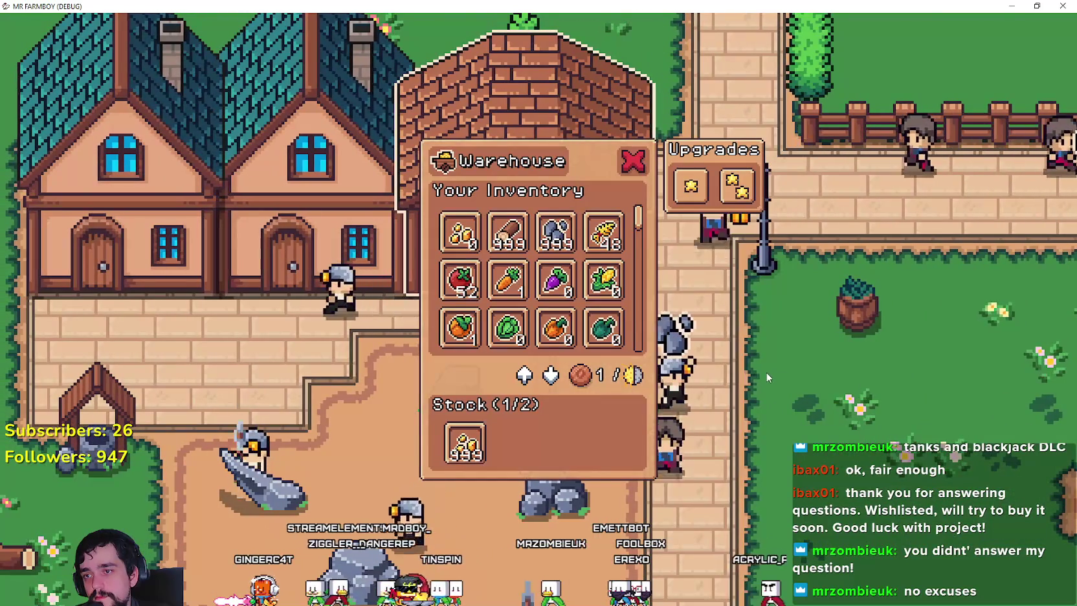
pyautogui.click(766, 371)
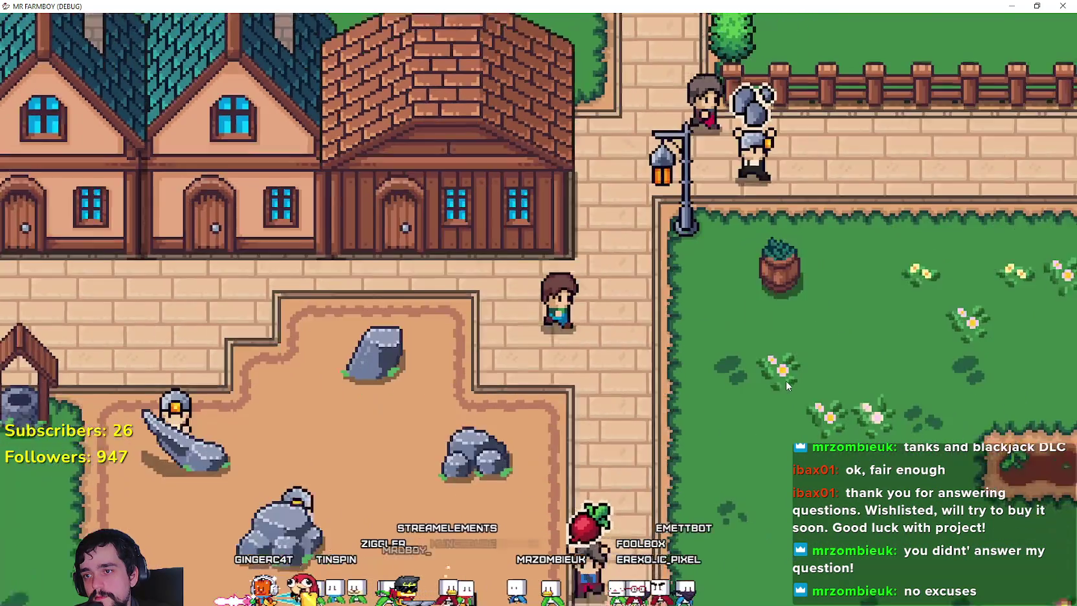
# - Walk the farmer east, ride north to the fountain, east past the large building, then back west
pyautogui.press('d')
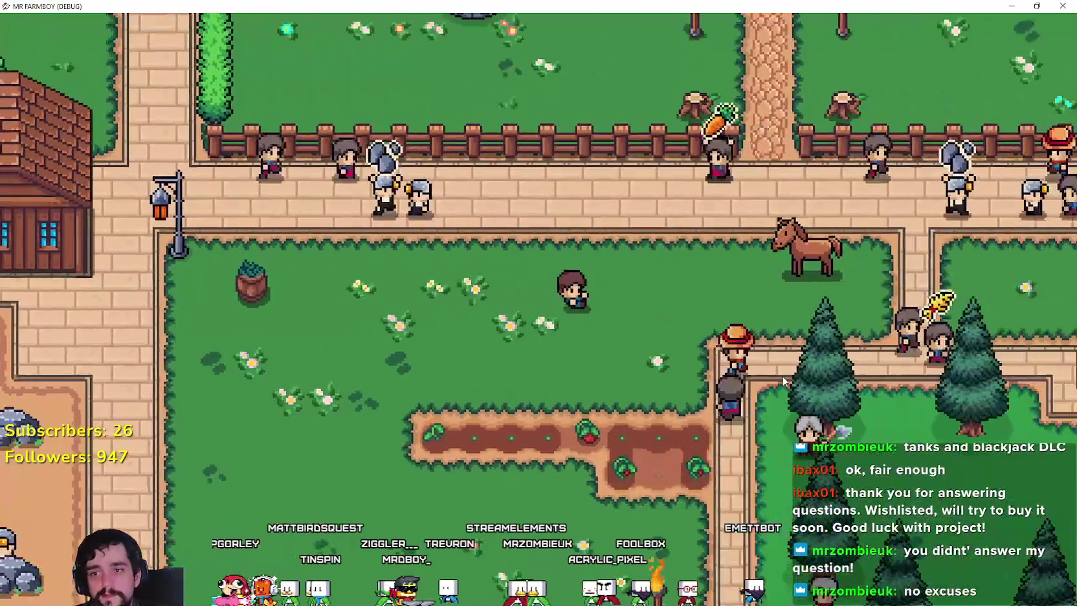
pyautogui.press('a')
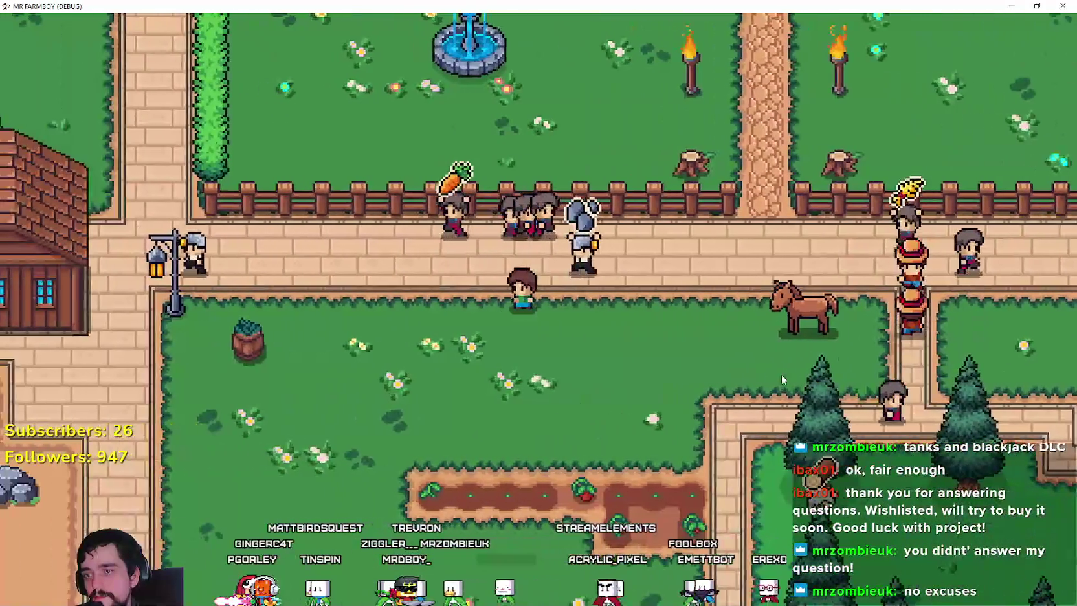
pyautogui.press('w')
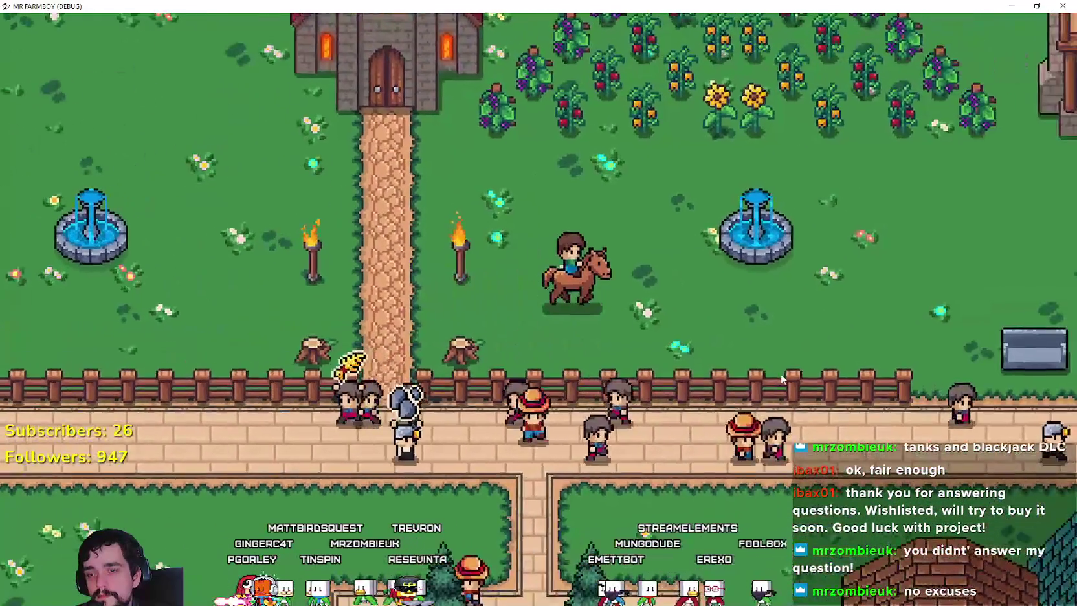
pyautogui.press('d')
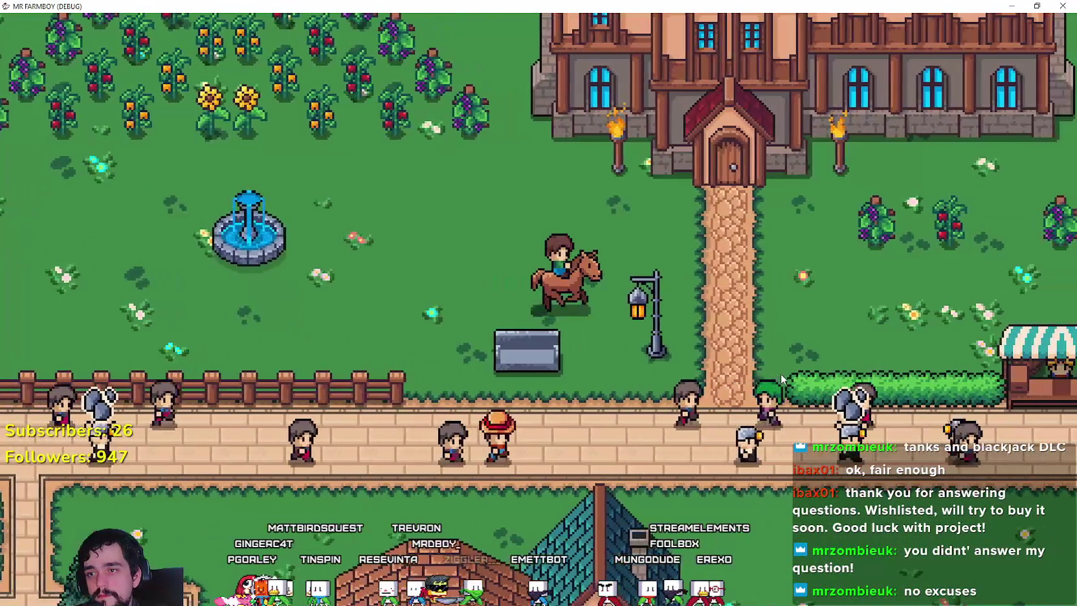
pyautogui.press('d')
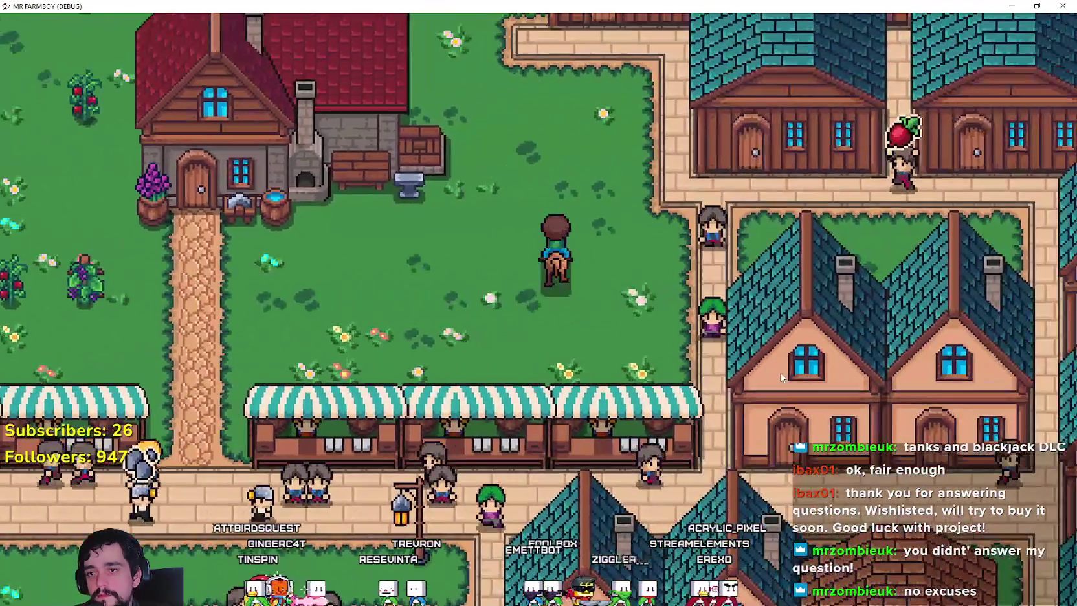
pyautogui.press('a')
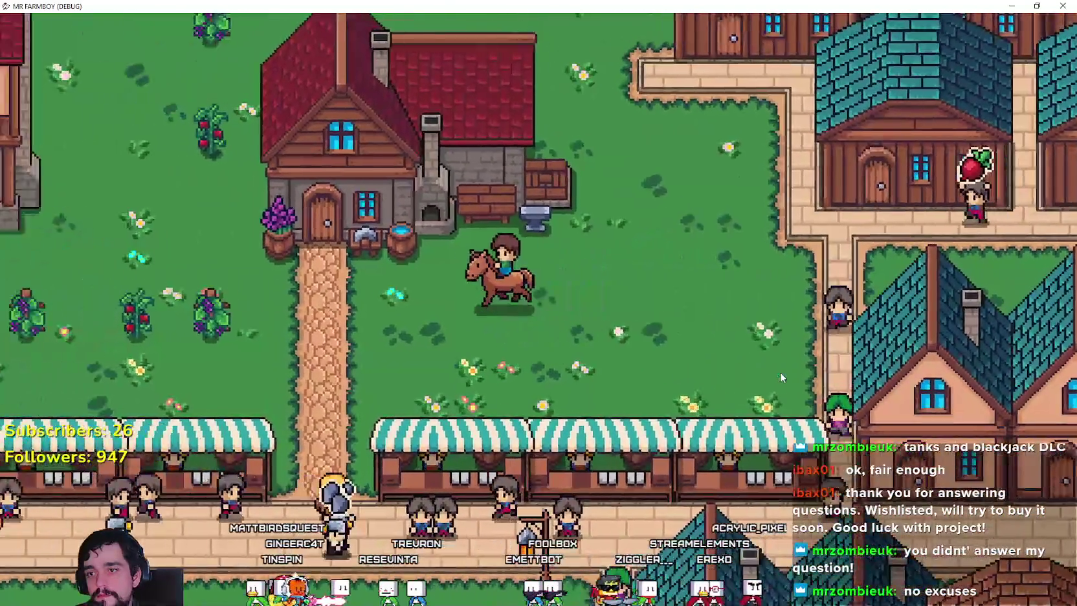
pyautogui.press('a')
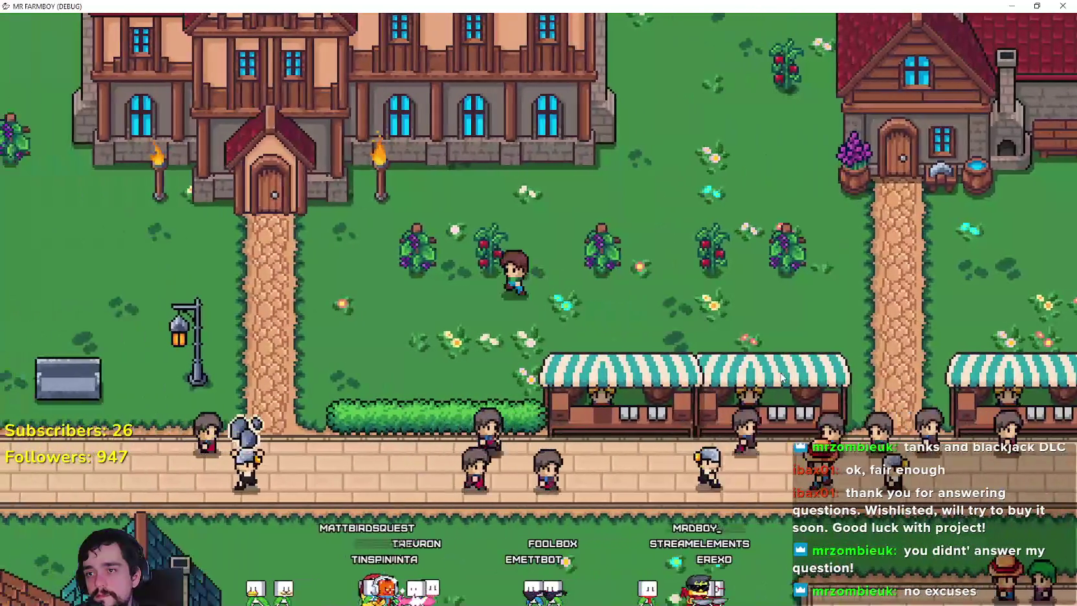
pyautogui.press('a')
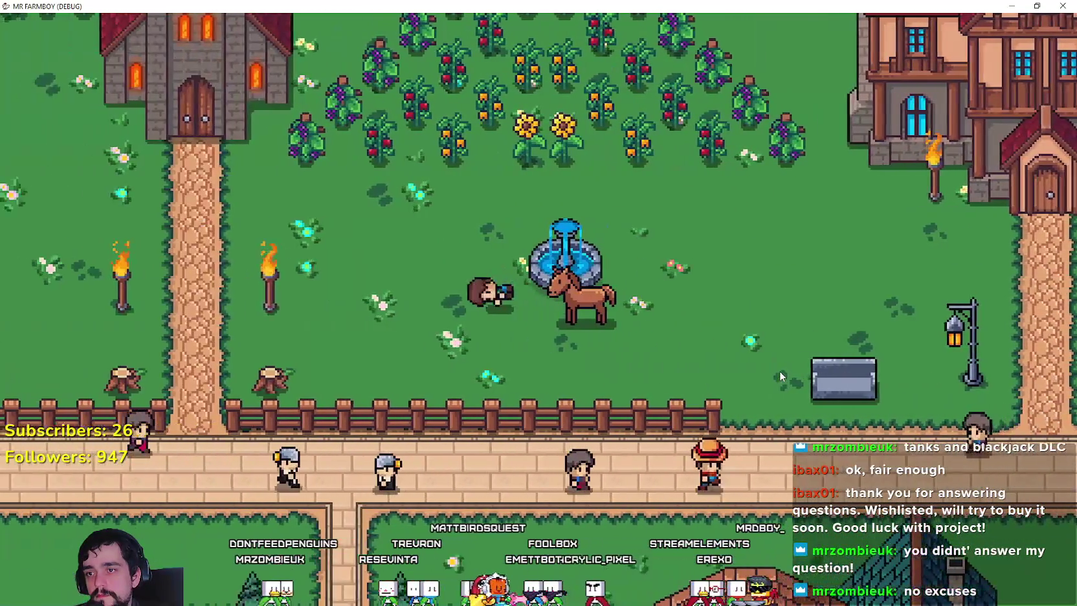
# - Ride the horse west past the church, south past the fountain, east to the market stalls and back
pyautogui.press('e')
pyautogui.press('a')
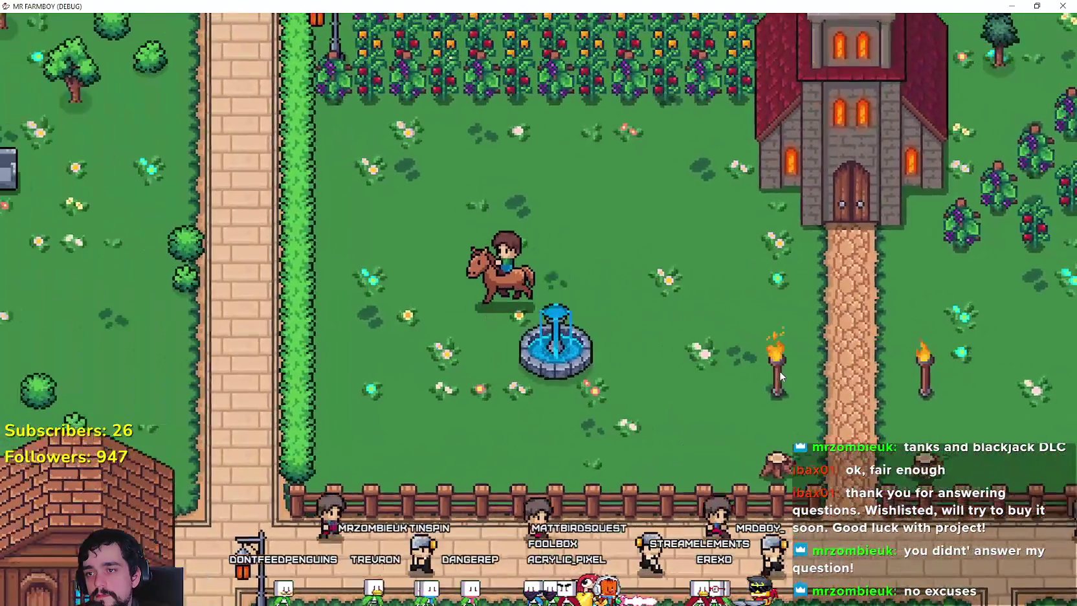
pyautogui.press('s')
pyautogui.press('d')
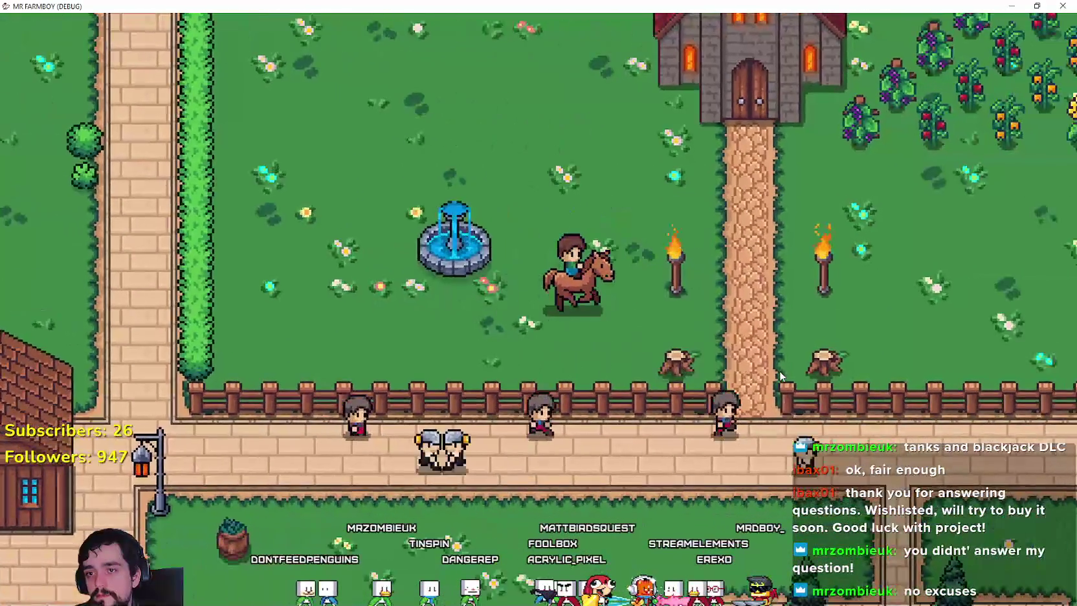
pyautogui.press('d')
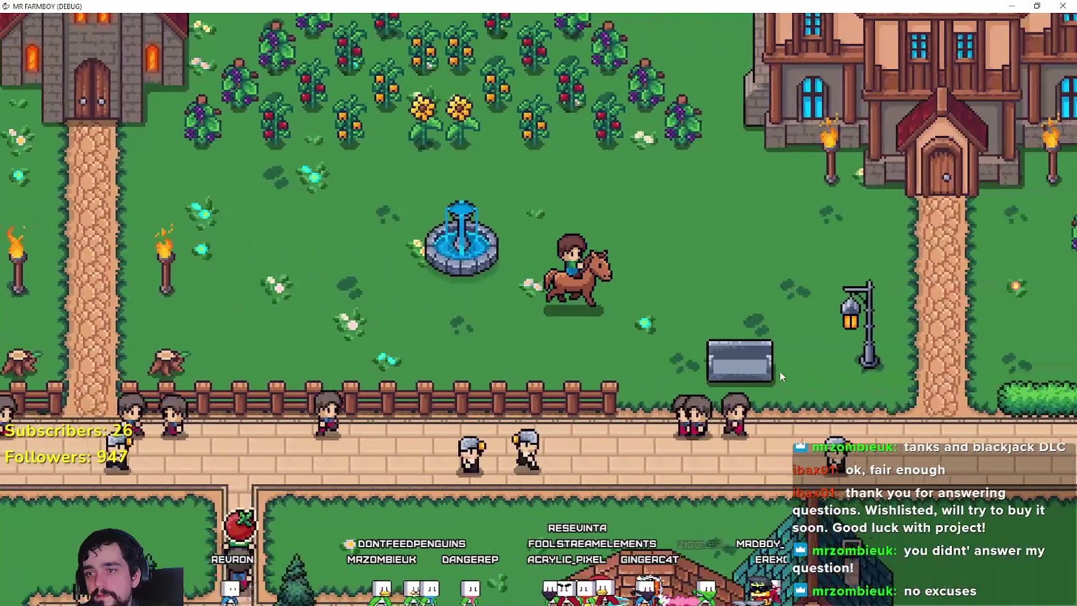
pyautogui.press('d')
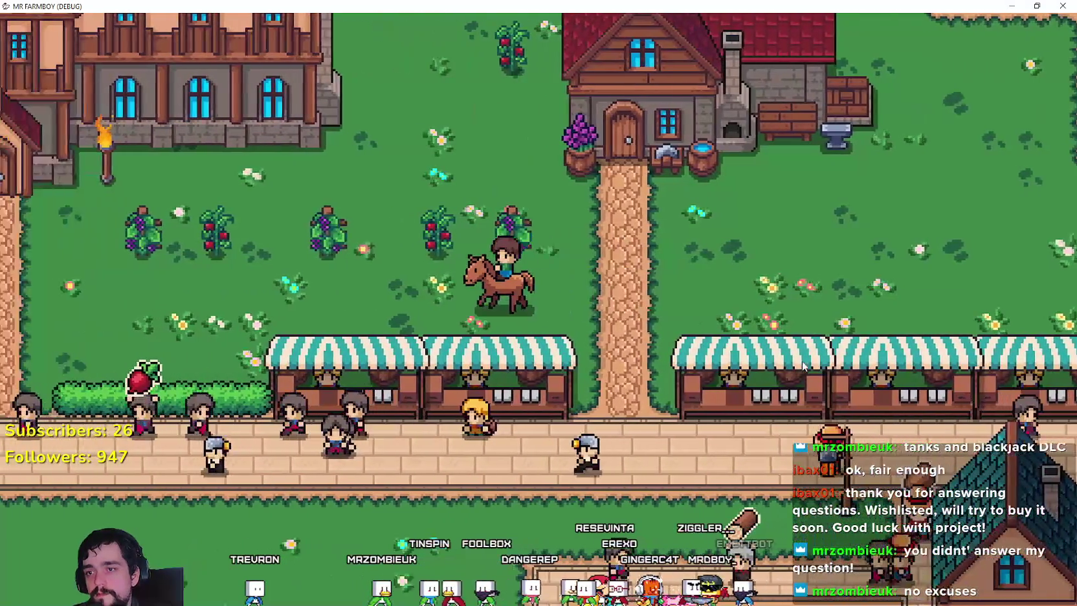
pyautogui.press('a')
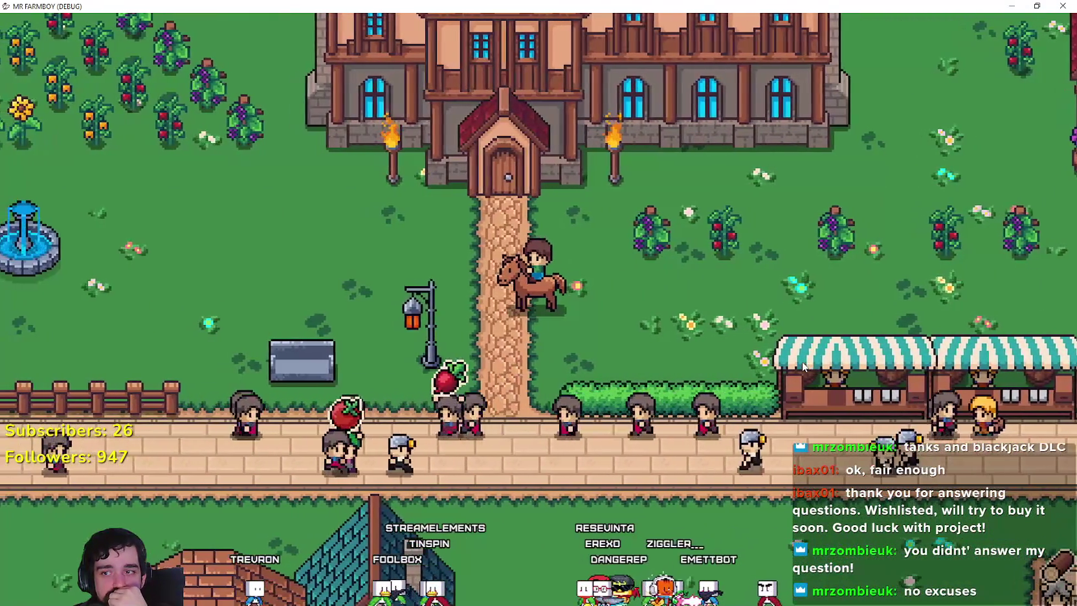
pyautogui.press('a')
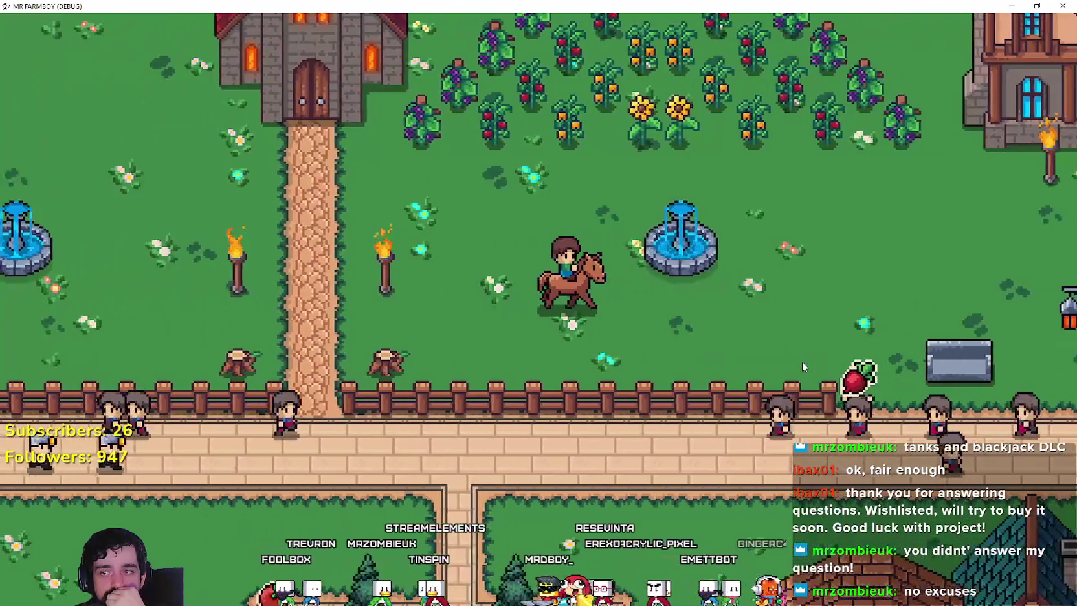
pyautogui.press('d')
# - Repeatedly dismount and remount the horse near the market, then ride south and west along the road
pyautogui.press('e')
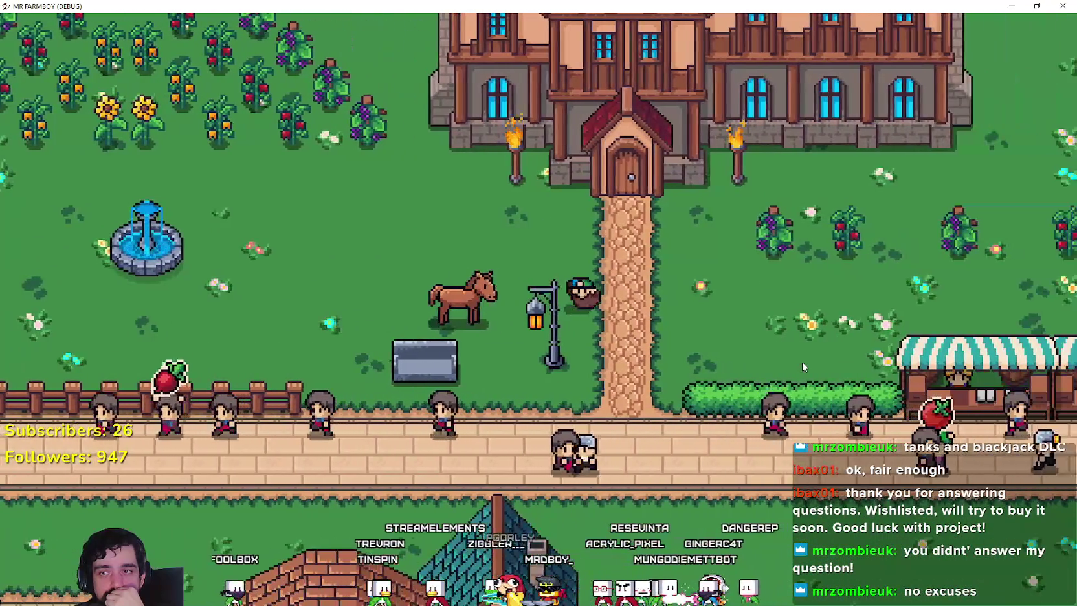
pyautogui.press('a')
pyautogui.press('e')
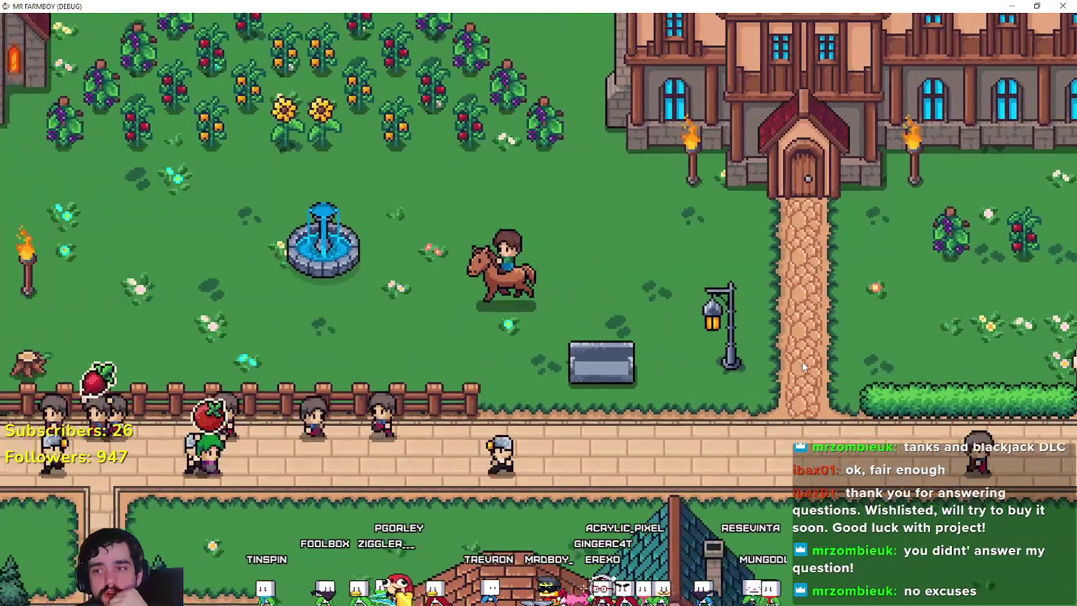
pyautogui.press('d')
pyautogui.press('e')
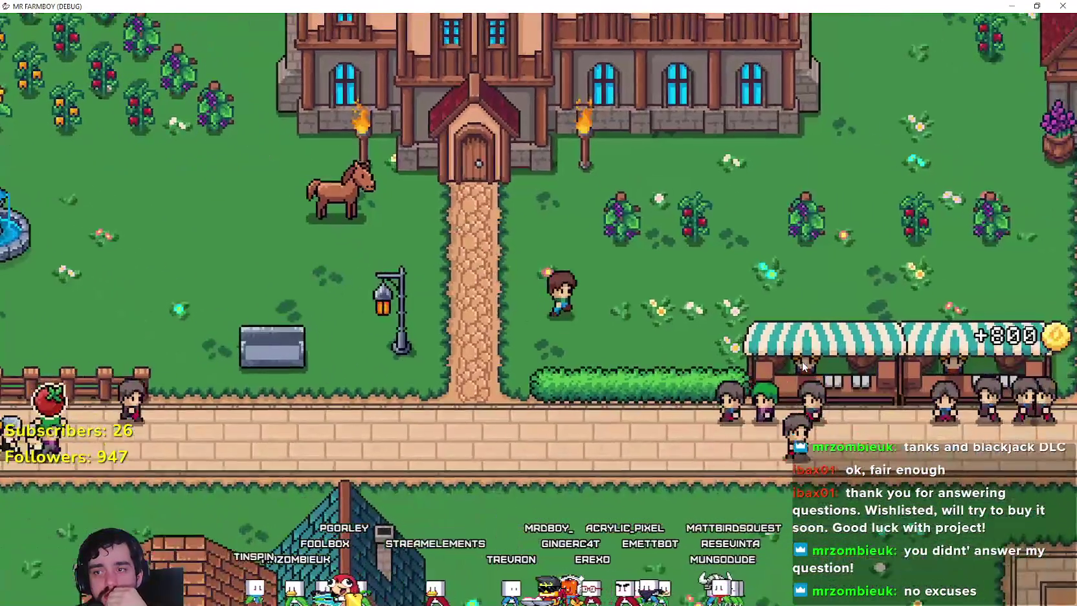
pyautogui.press('a')
pyautogui.press('e')
pyautogui.press('s')
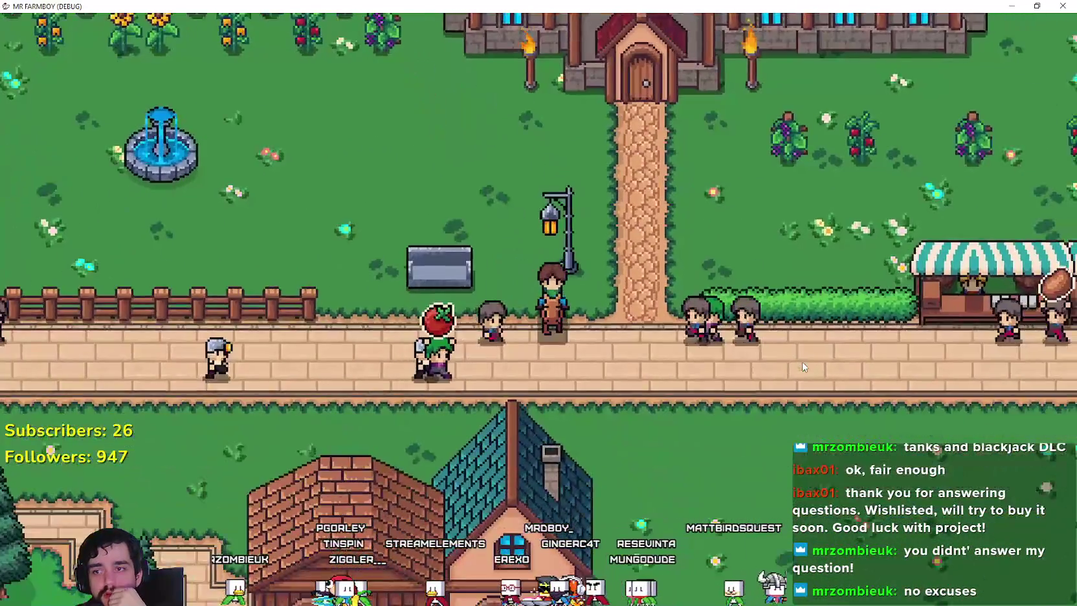
pyautogui.press('a')
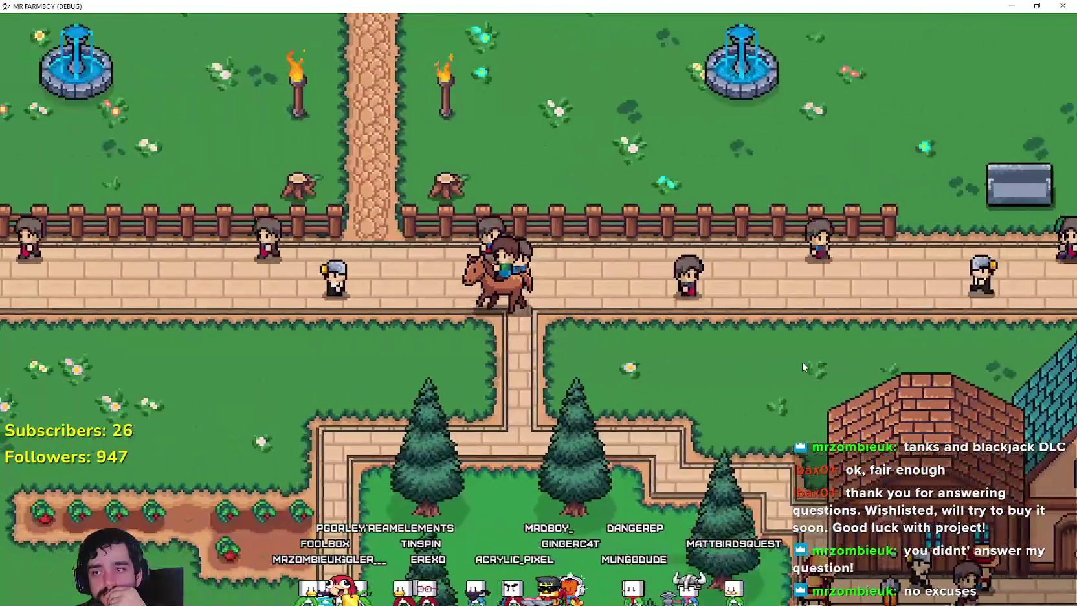
# - Dismount, remount and ride east along the road, then turn back and walk west on foot
pyautogui.press('e')
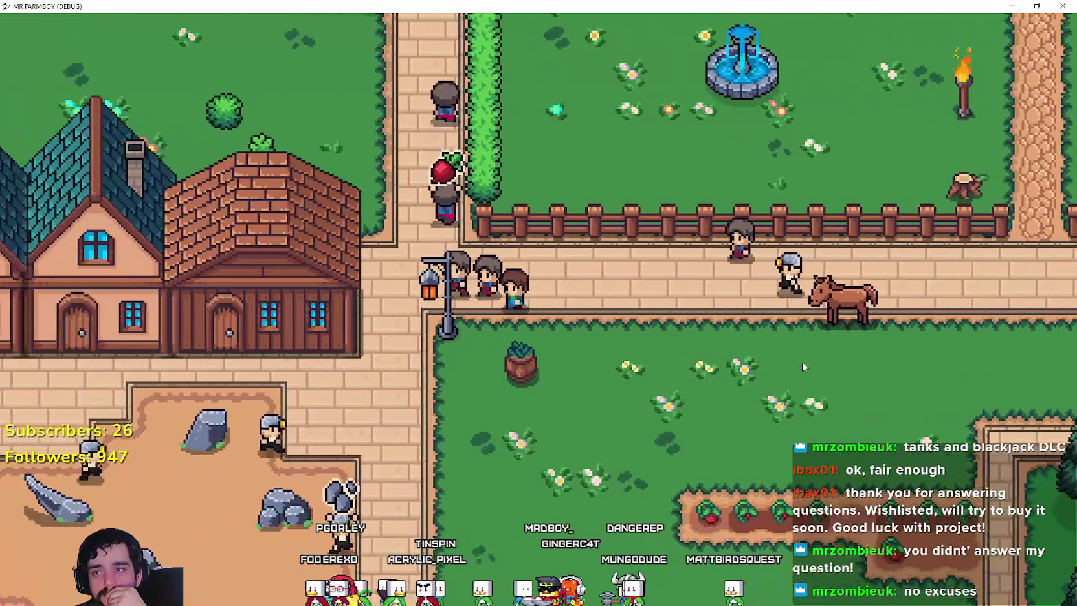
pyautogui.press('d')
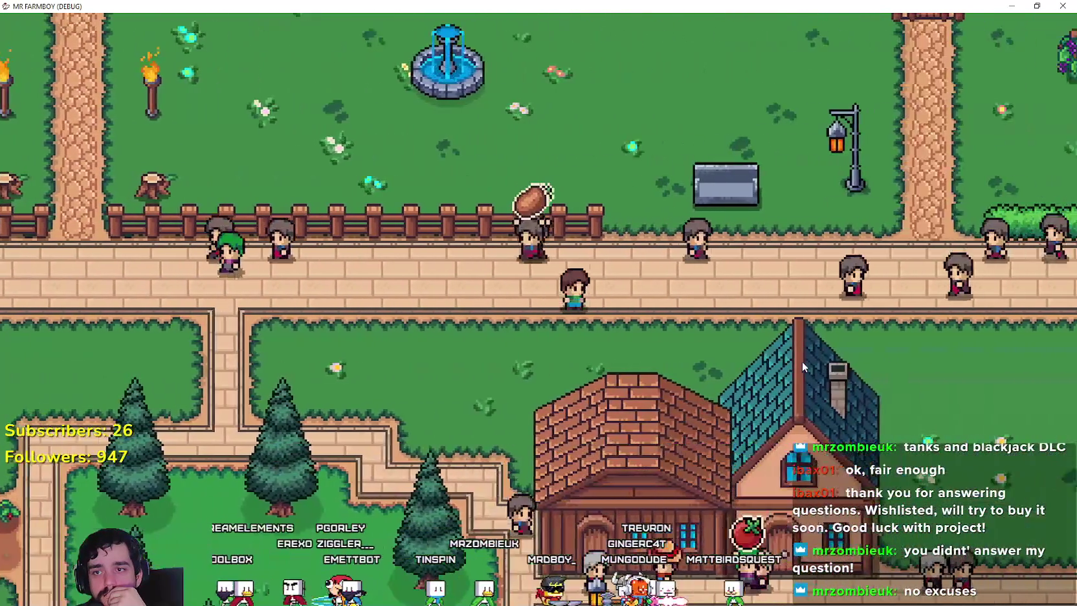
pyautogui.press('e')
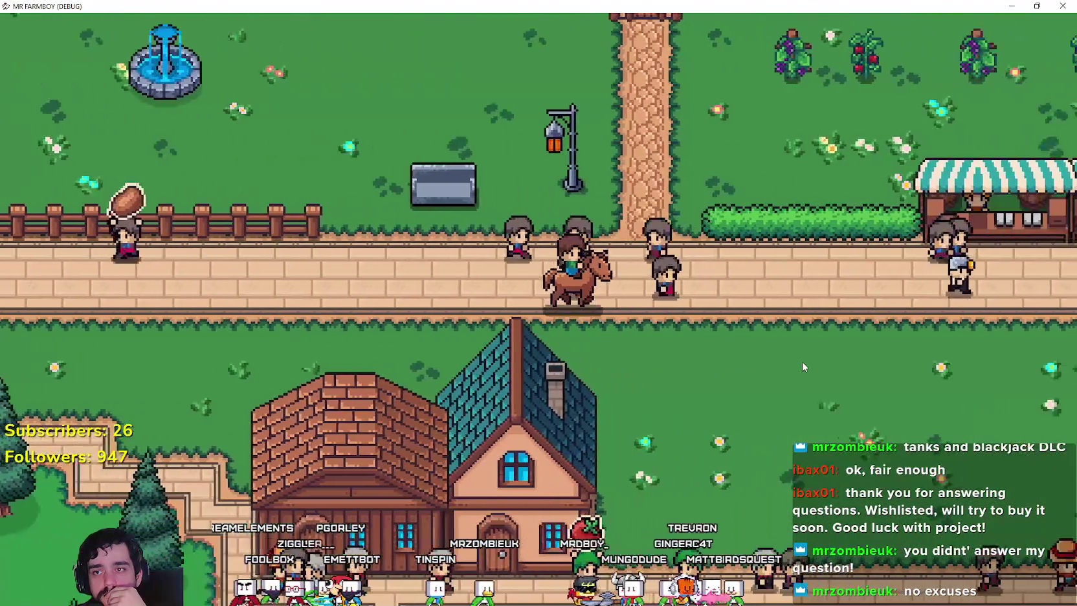
pyautogui.press('d')
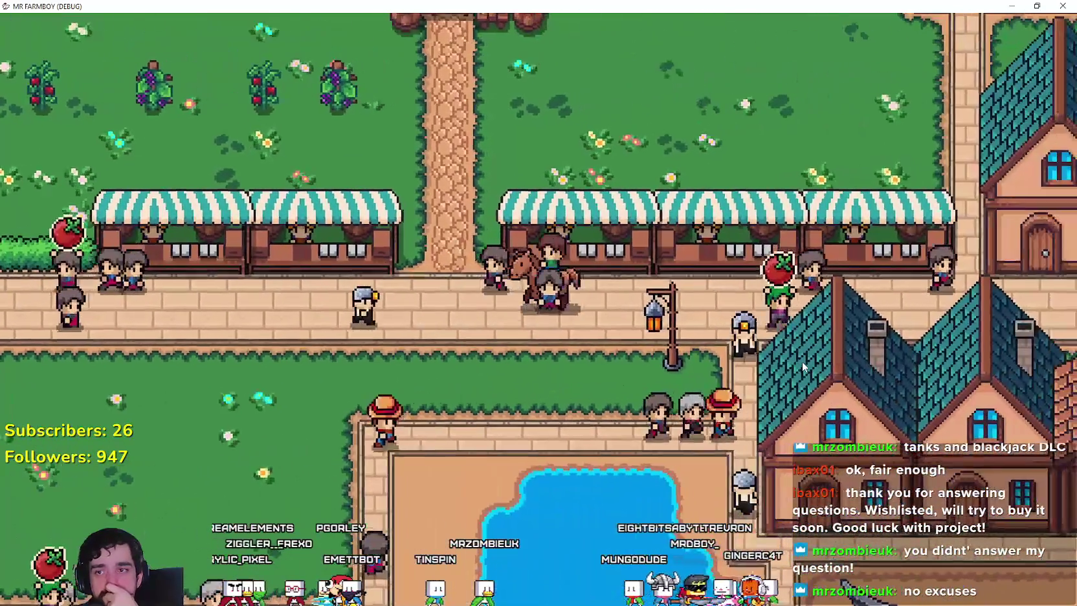
pyautogui.press('a')
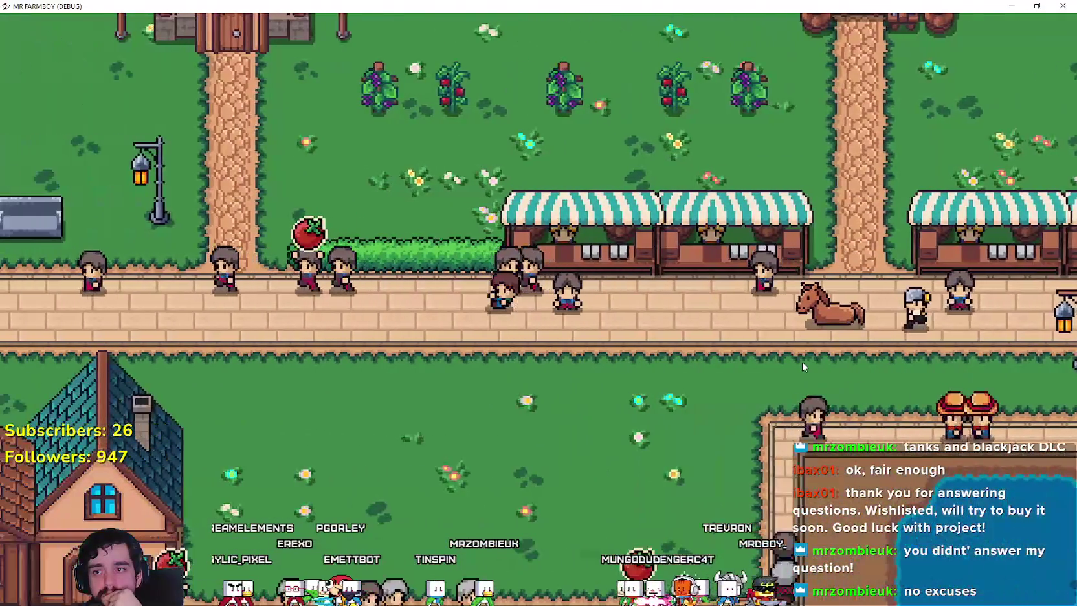
pyautogui.press('e')
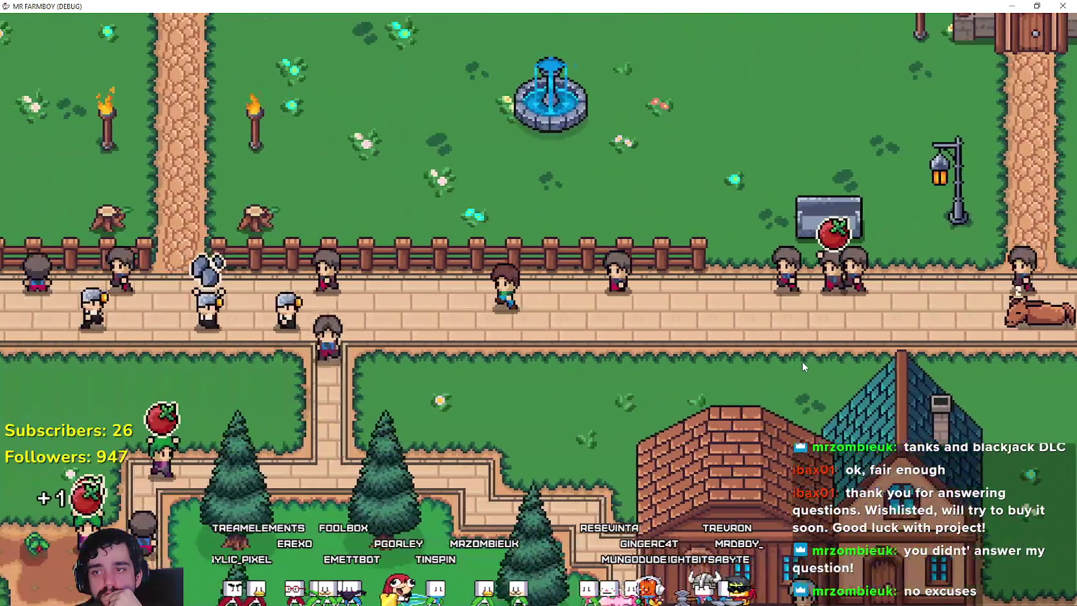
pyautogui.press('a')
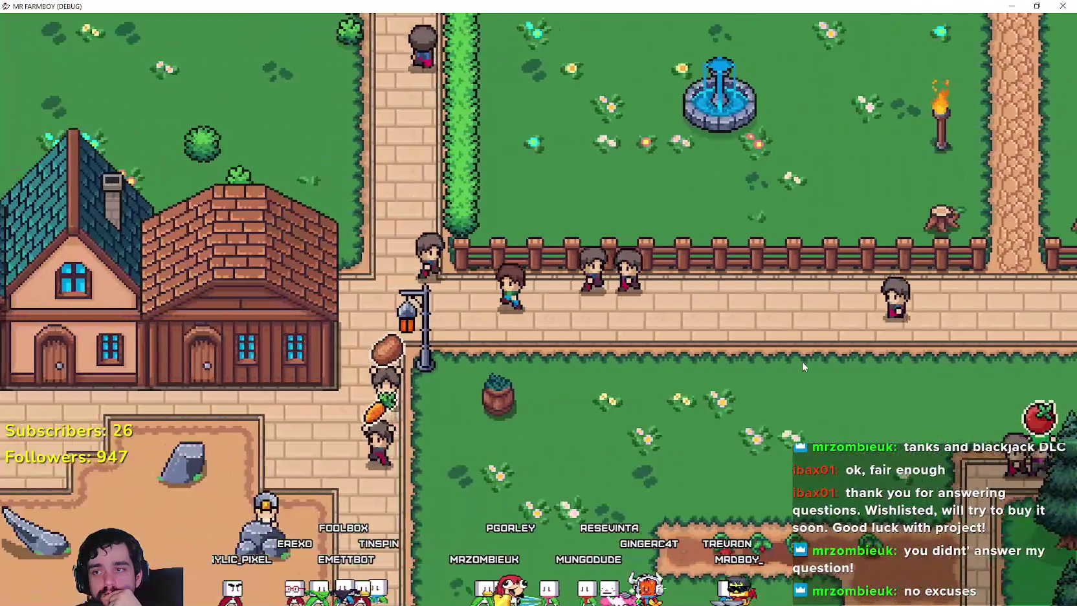
# - Walk the farmer north toward the bridge, then south and east past the houses to the lakeside path
pyautogui.press('w')
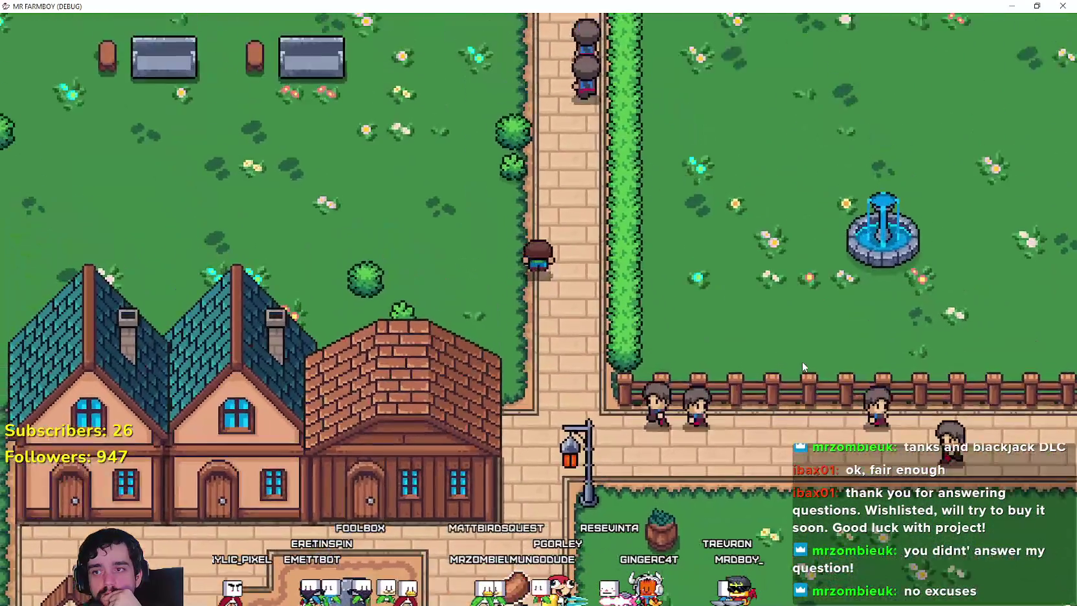
pyautogui.press('w')
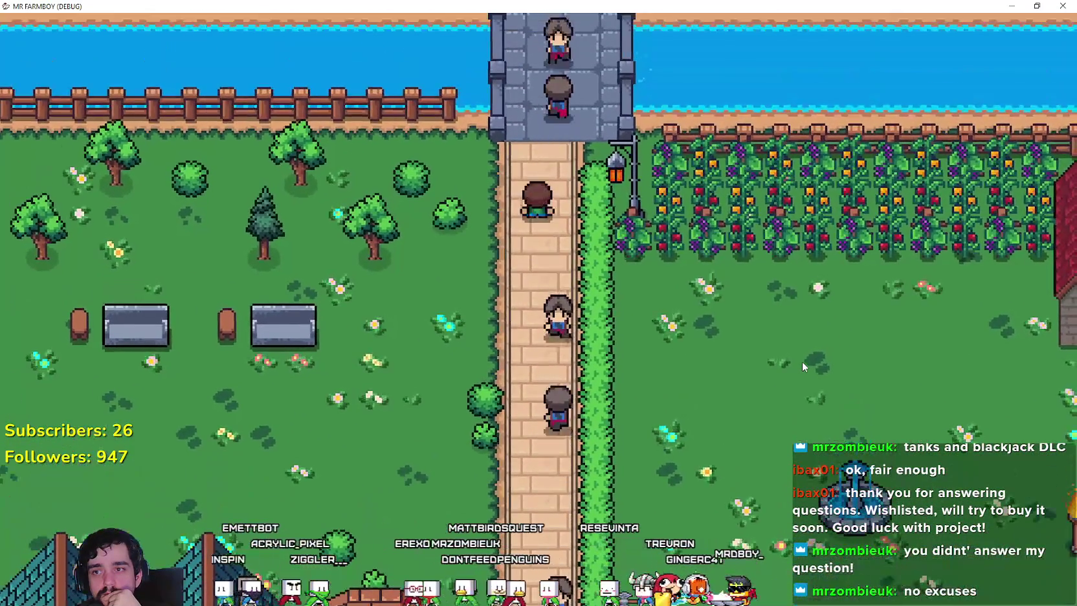
pyautogui.press('s')
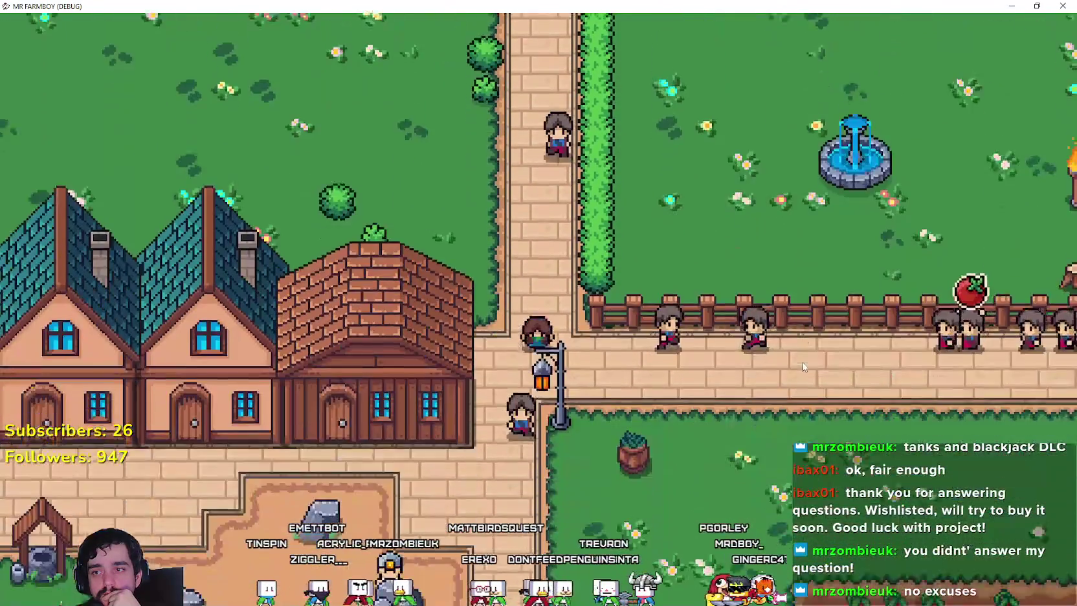
pyautogui.press('d')
pyautogui.press('d')
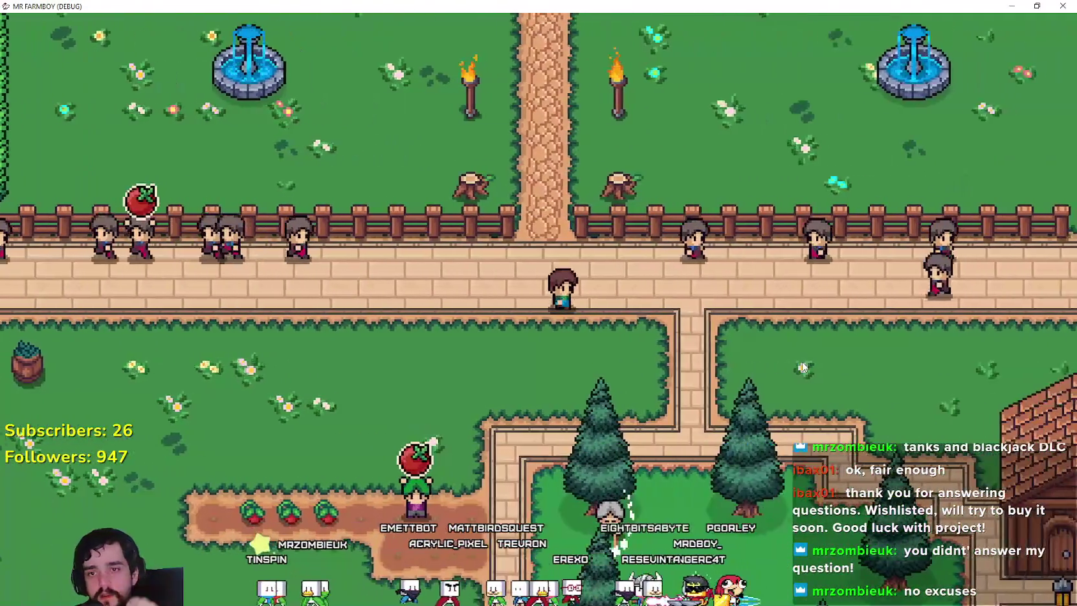
pyautogui.press('s')
pyautogui.press('s')
pyautogui.press('d')
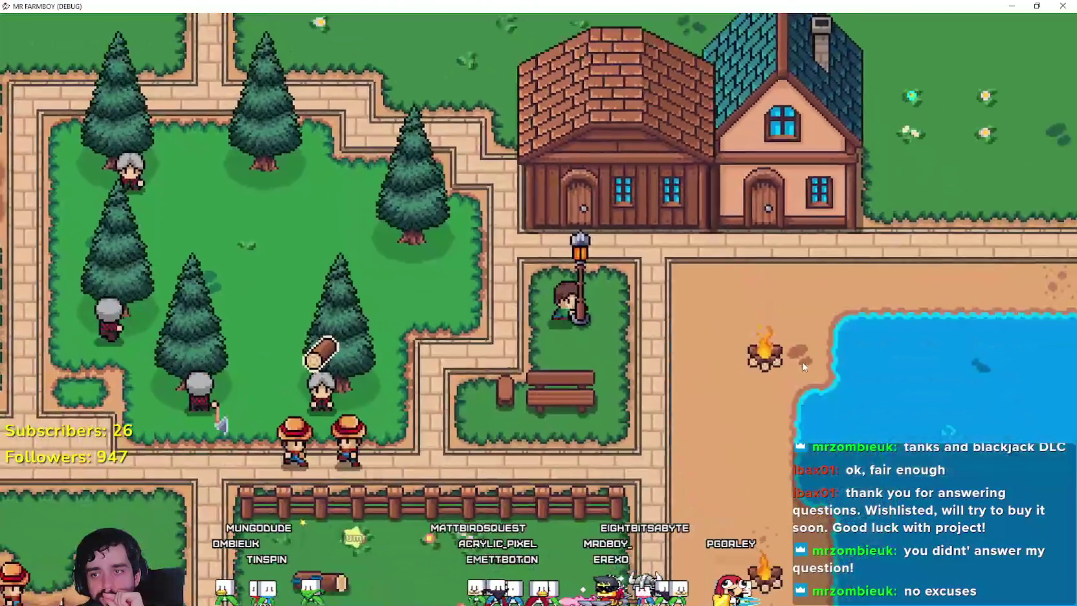
pyautogui.press('w')
pyautogui.press('d')
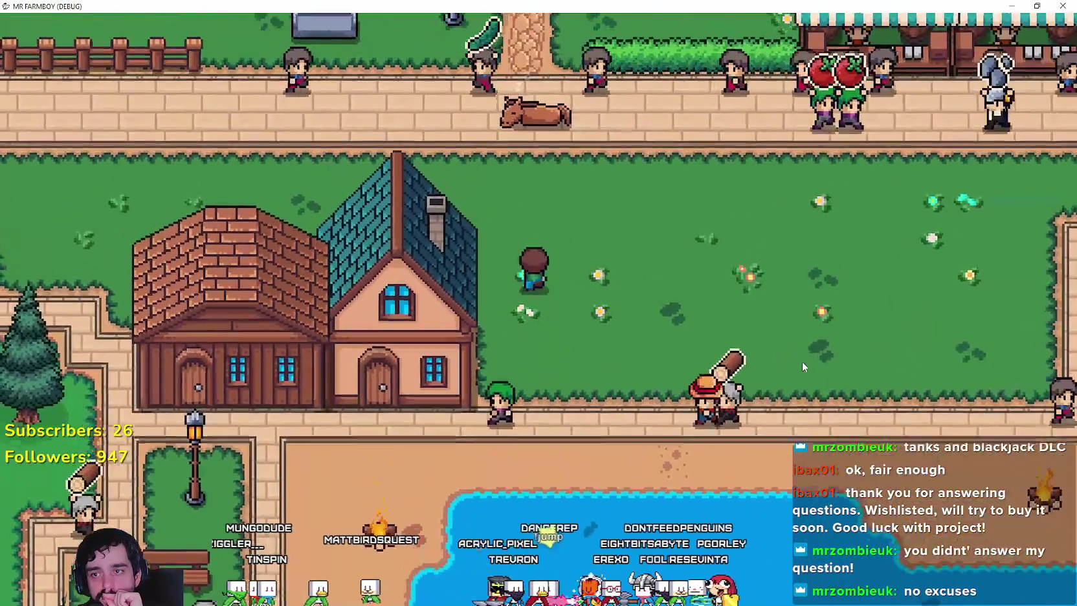
pyautogui.press('d')
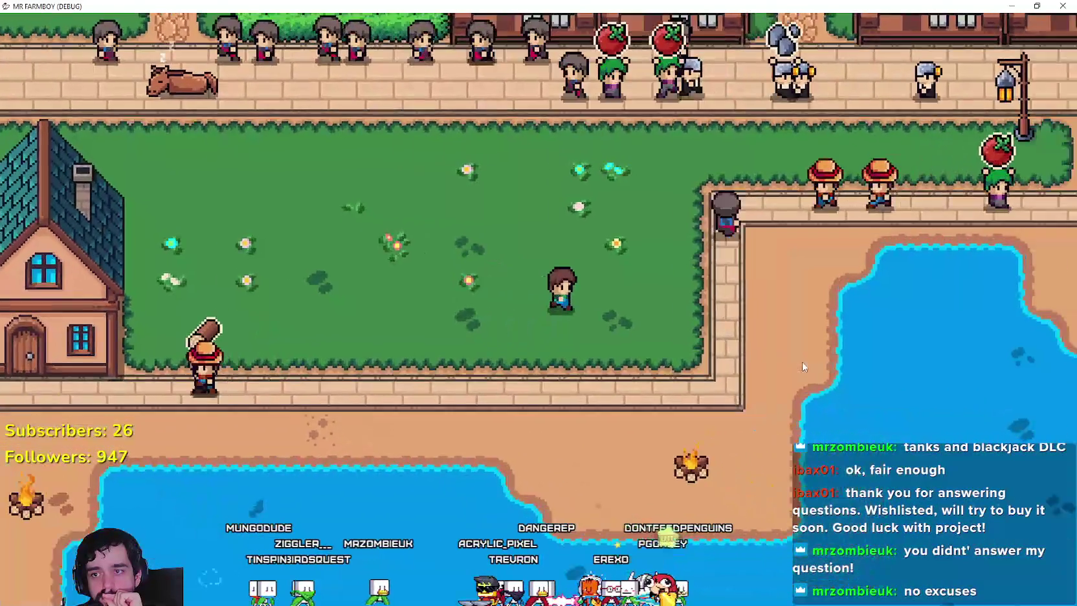
pyautogui.press('d')
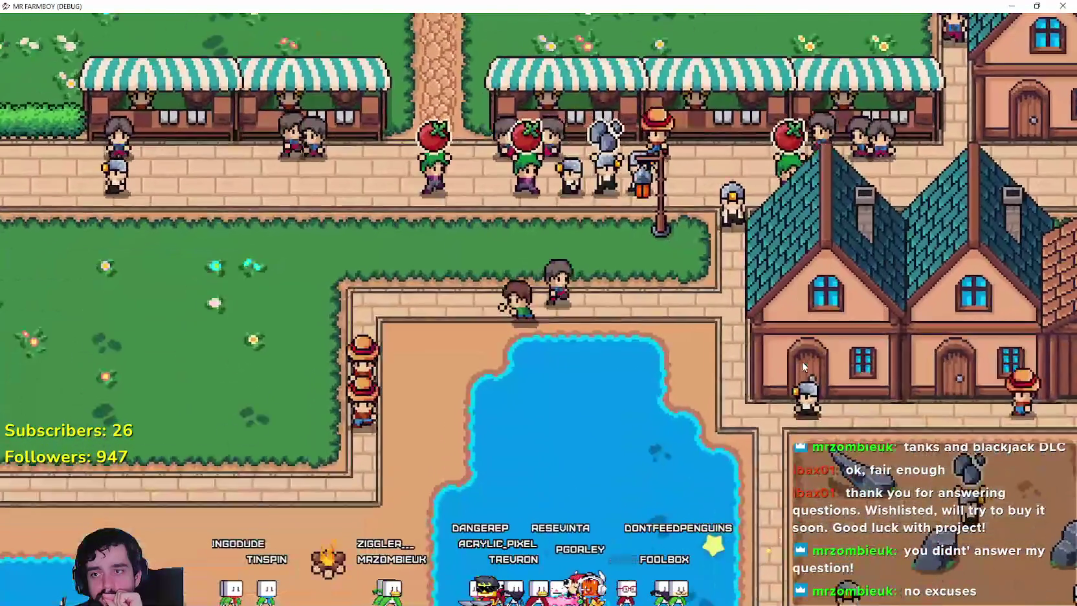
# - Walk west along the path in all four directions, then stop the game with F8
pyautogui.press('a')
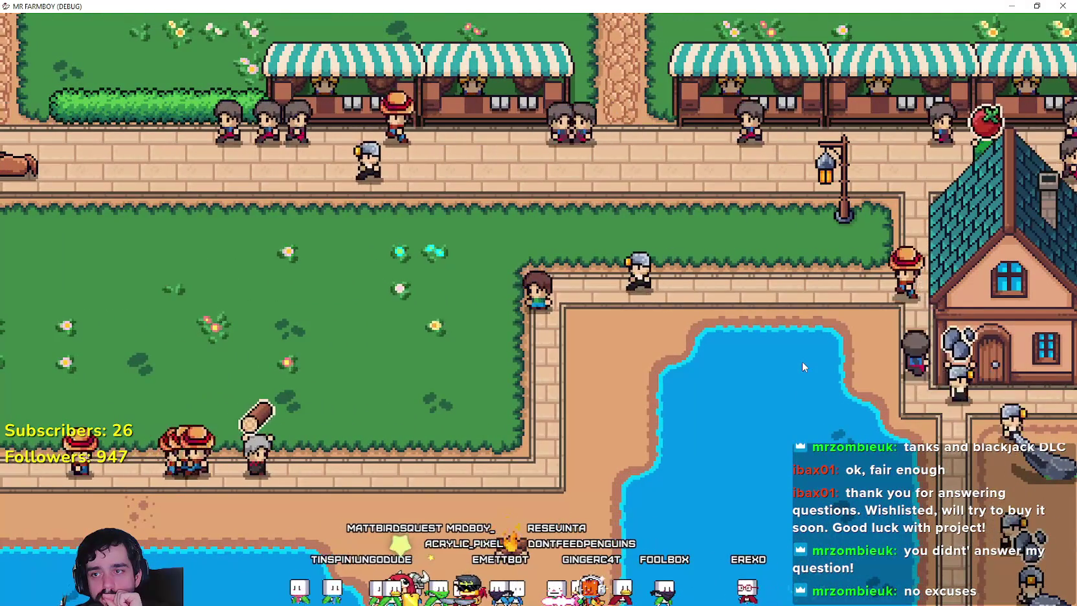
pyautogui.press('d')
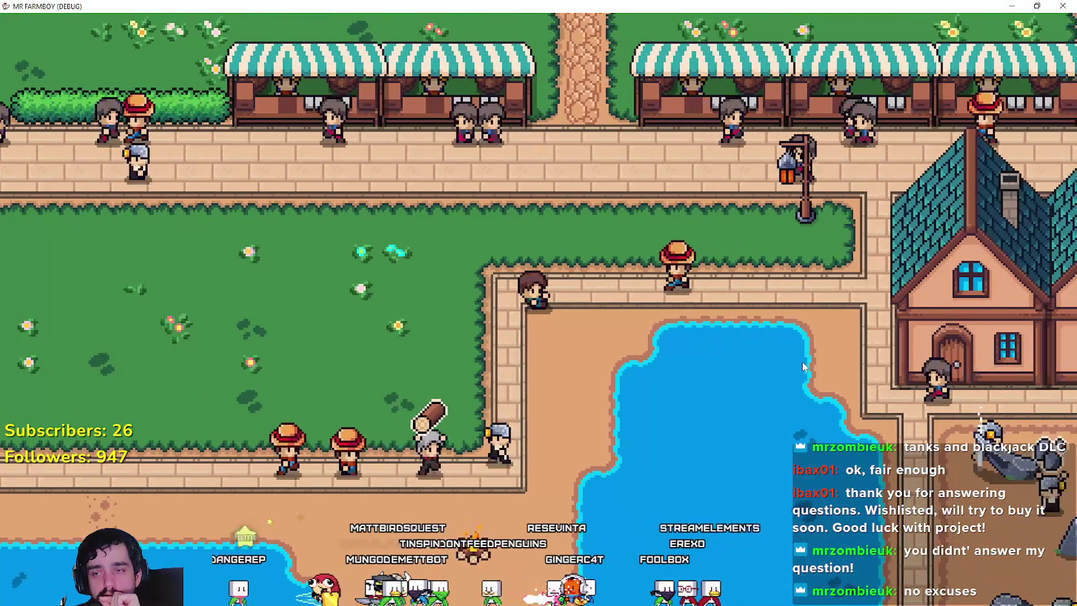
pyautogui.press('a')
pyautogui.press('w')
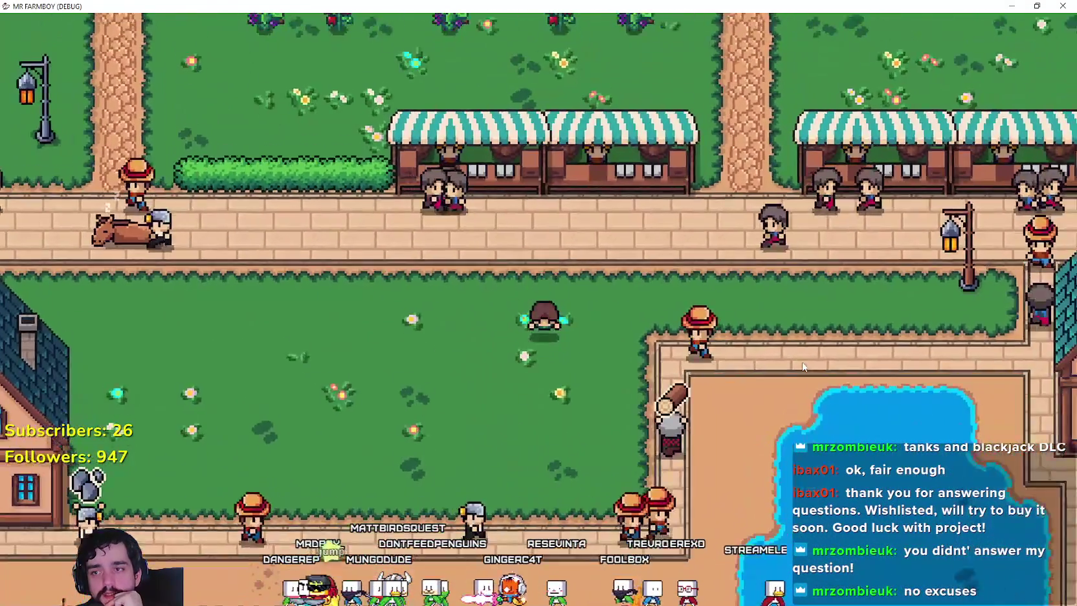
pyautogui.press('w')
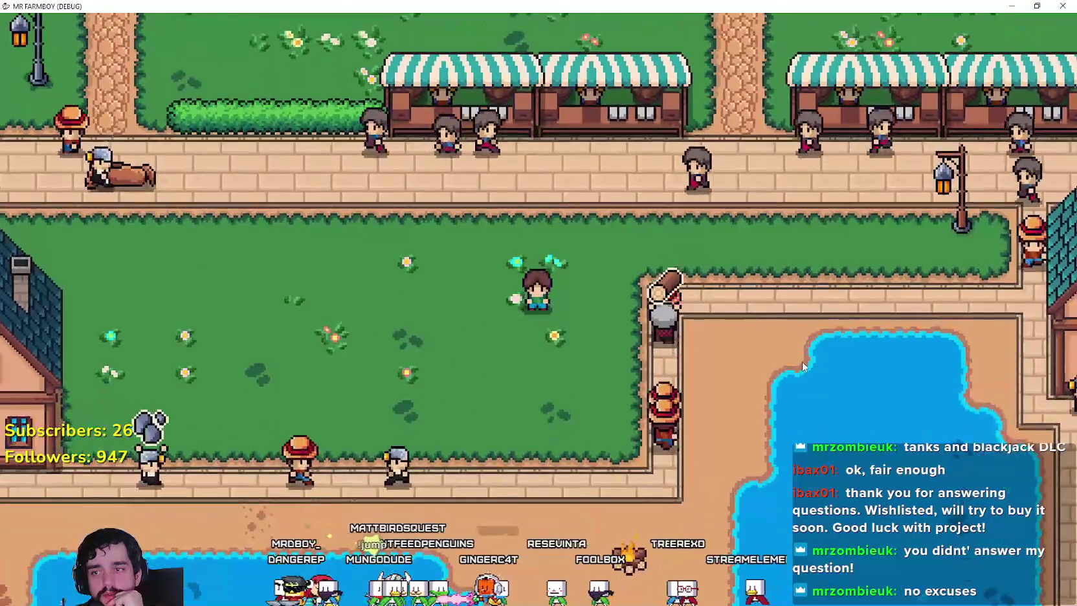
pyautogui.press('a')
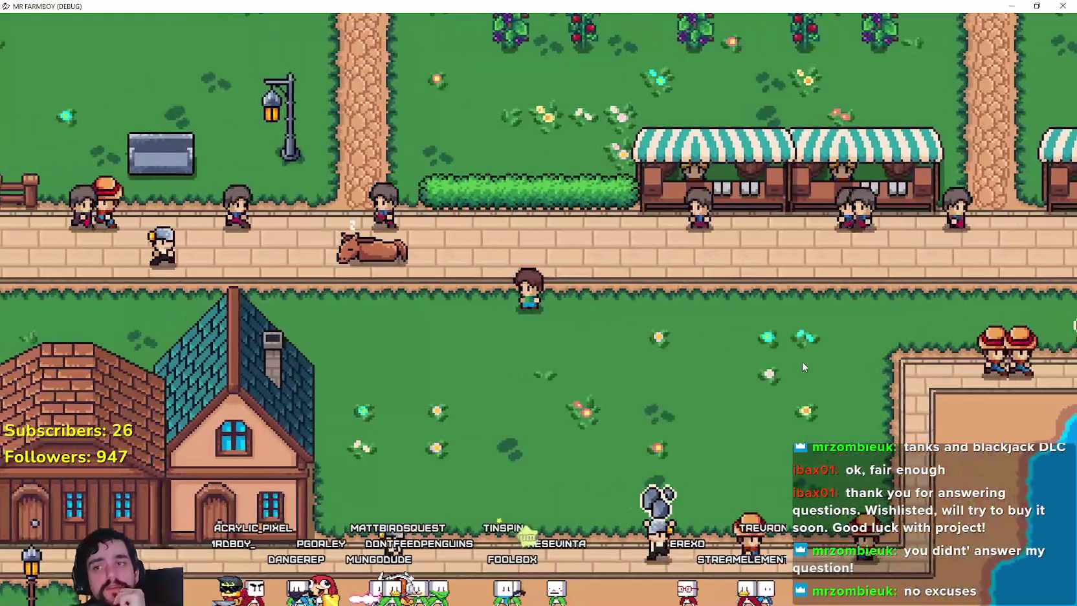
pyautogui.press('d')
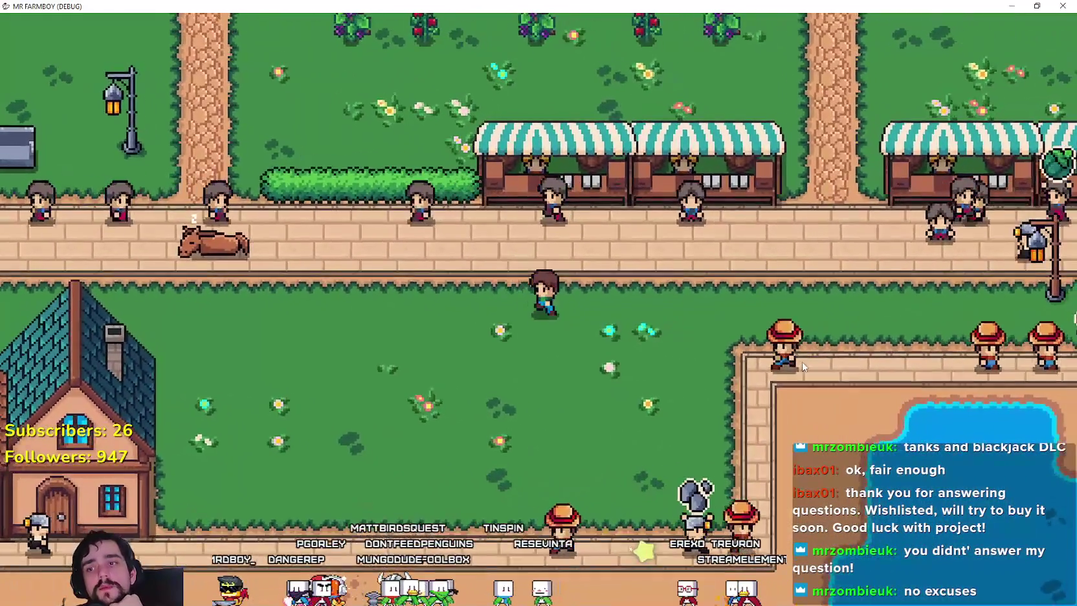
pyautogui.press('s')
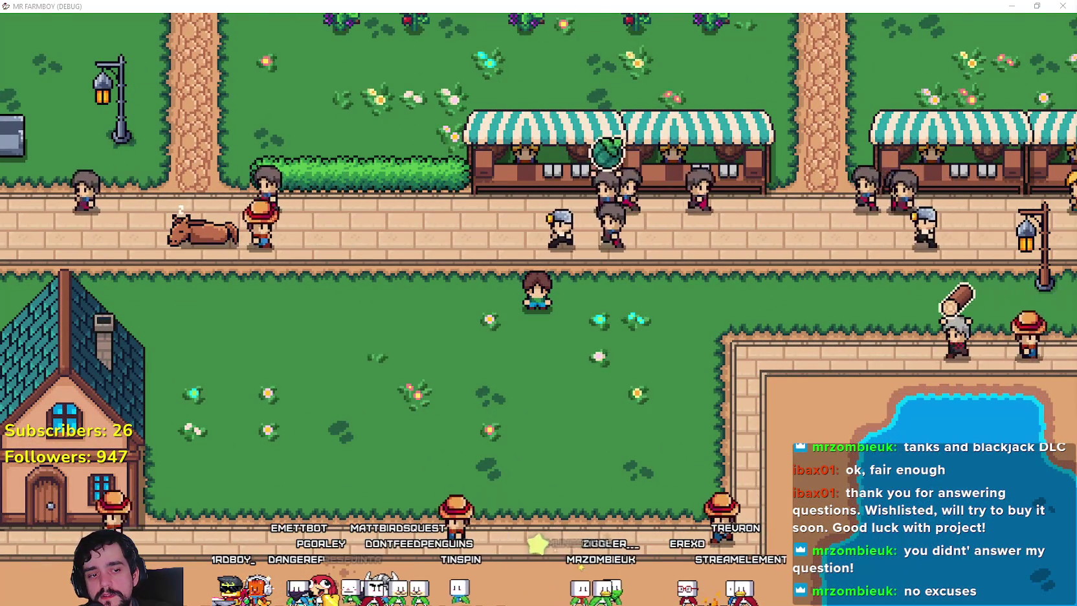
pyautogui.press('F8')
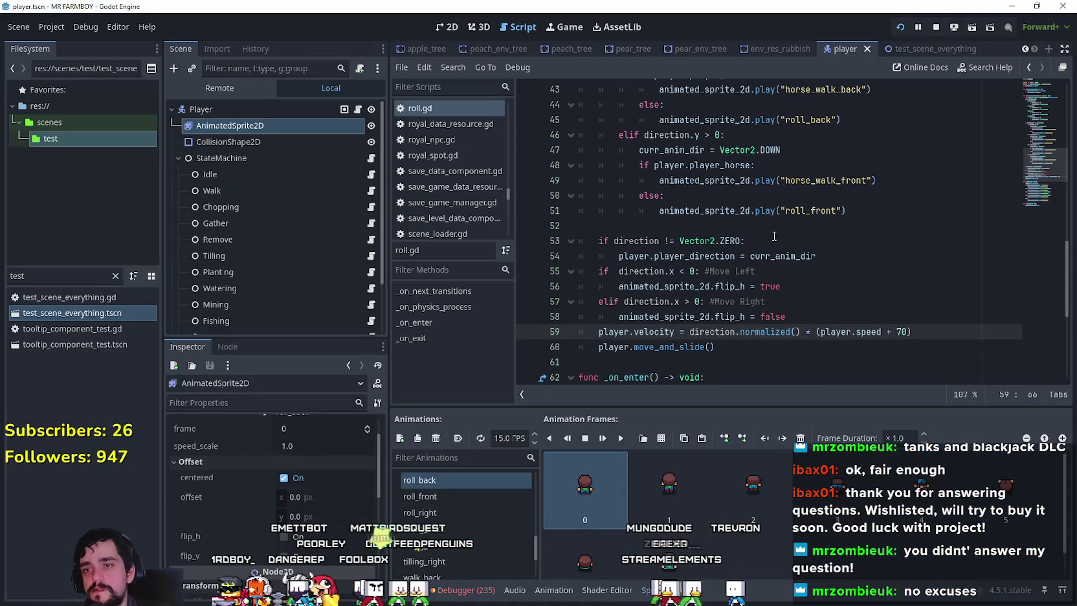
# - Look over roll.gd's direction-handling code, checking curr_anim_dir on line 19
pyautogui.click(777, 232)
pyautogui.scroll(3, 775, 245)
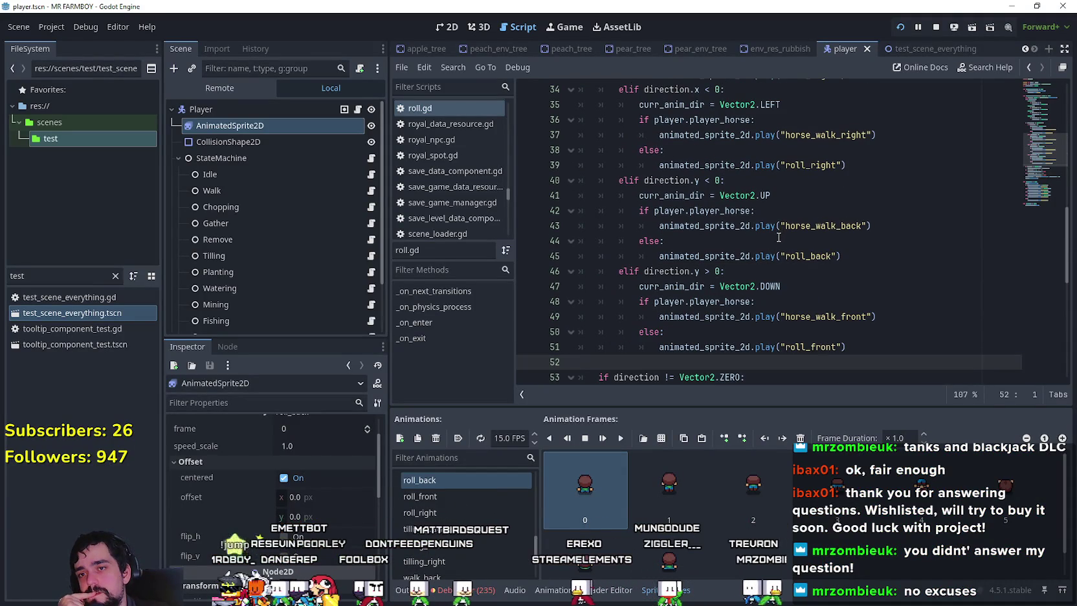
pyautogui.click(779, 237)
pyautogui.scroll(2, 862, 257)
pyautogui.scroll(2, 863, 258)
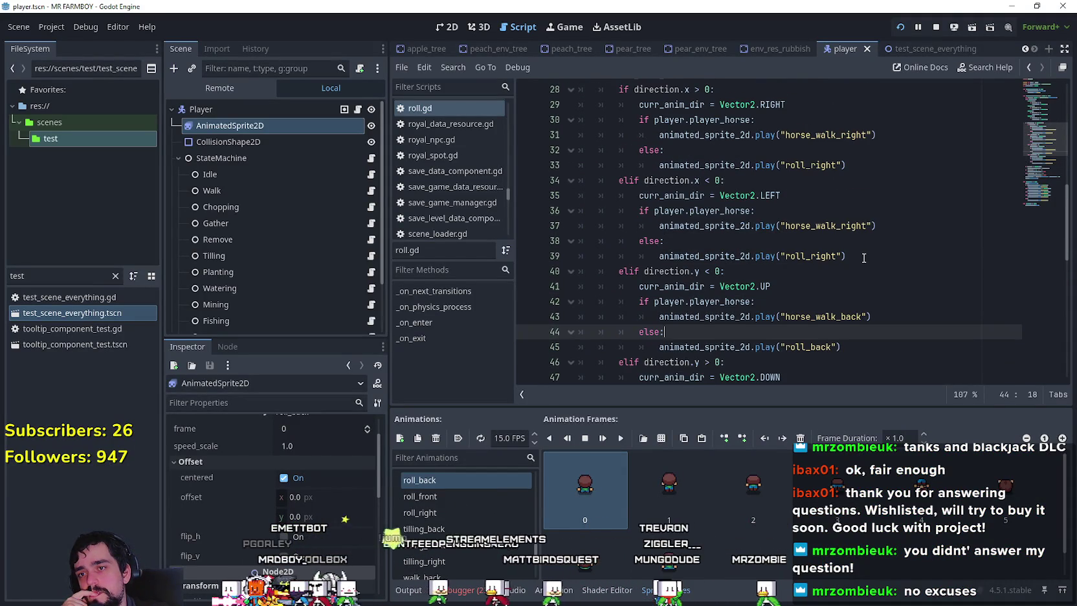
pyautogui.scroll(5, 864, 256)
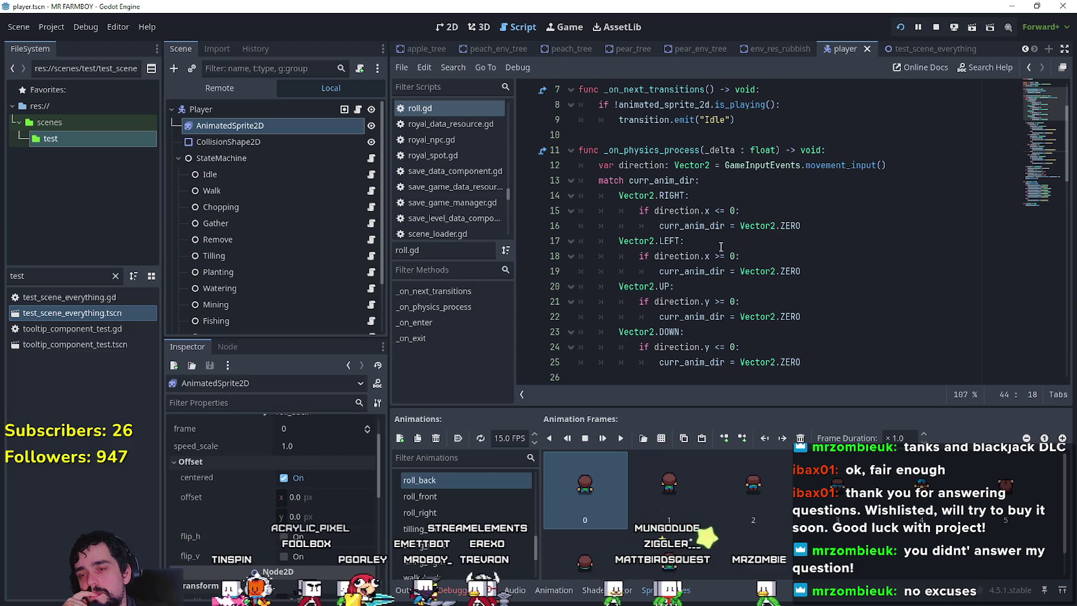
pyautogui.doubleClick(698, 270)
pyautogui.scroll(-4, 863, 274)
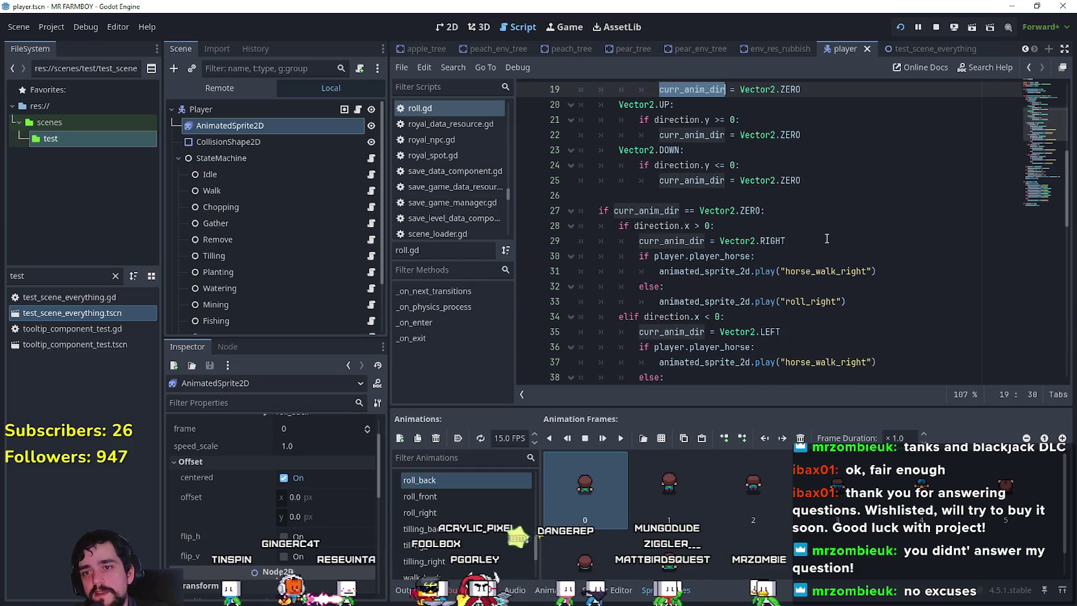
pyautogui.scroll(-2, 826, 238)
# - Make the LEFT branch play roll_right without the player_horse check
pyautogui.doubleClick(811, 210)
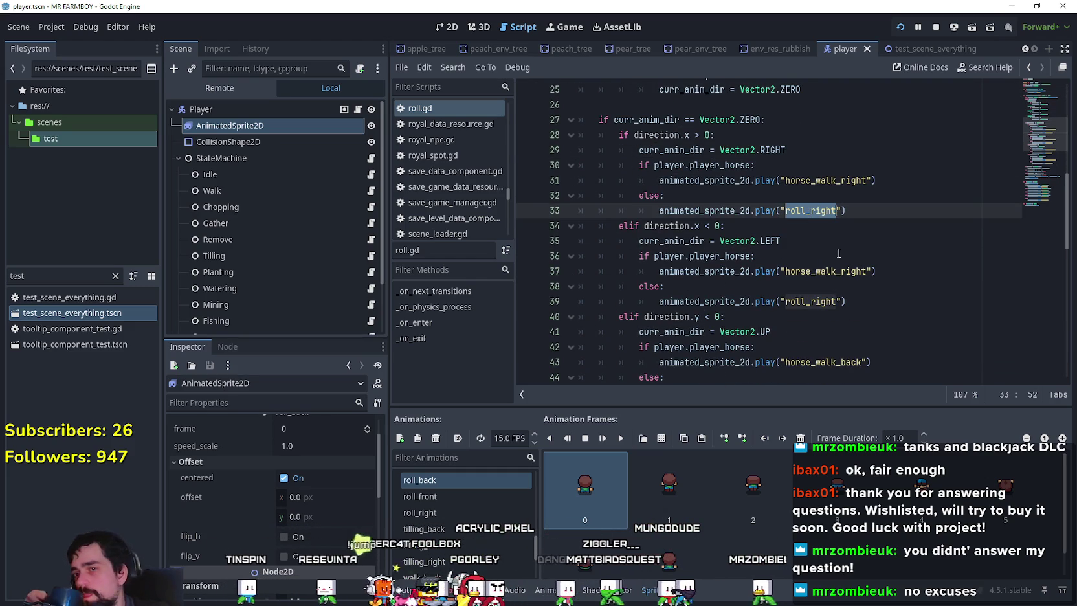
pyautogui.hotkey('ctrl', 'z')
pyautogui.hotkey('ctrl', 'z')
pyautogui.hotkey('ctrl', 'z')
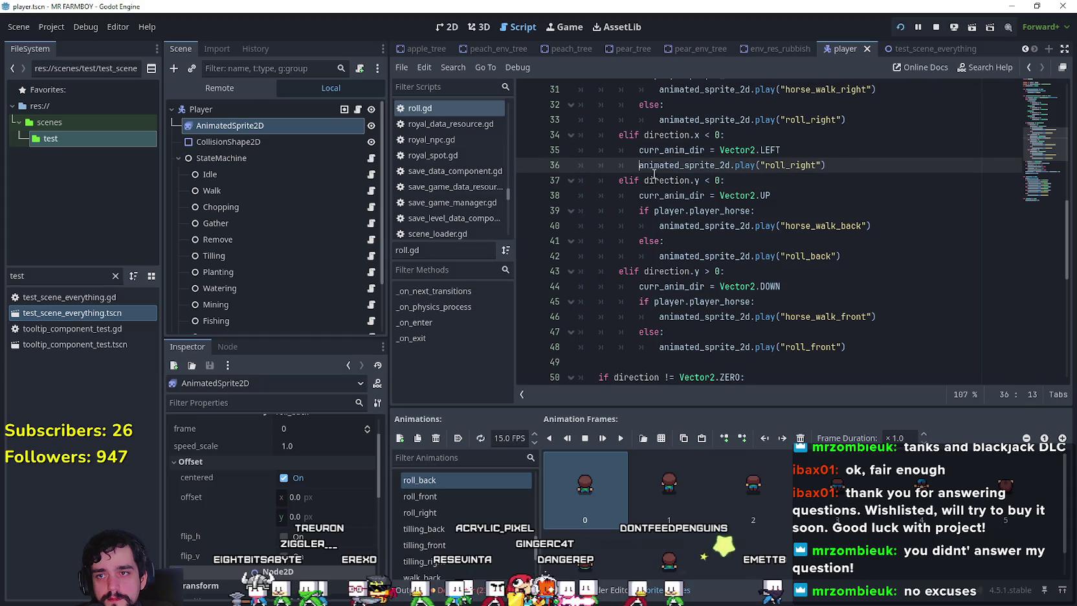
pyautogui.moveTo(875, 226); pyautogui.dragTo(524, 206)
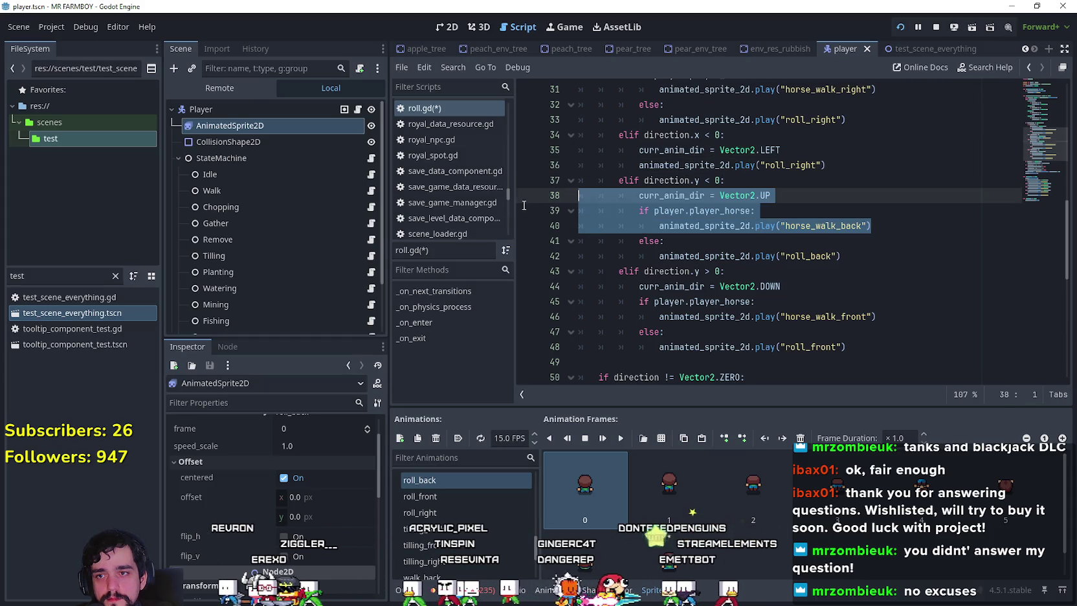
# - Delete the UP branch's horse check and dedent its roll_back play line
pyautogui.press('BackSpace')
pyautogui.press('BackSpace')
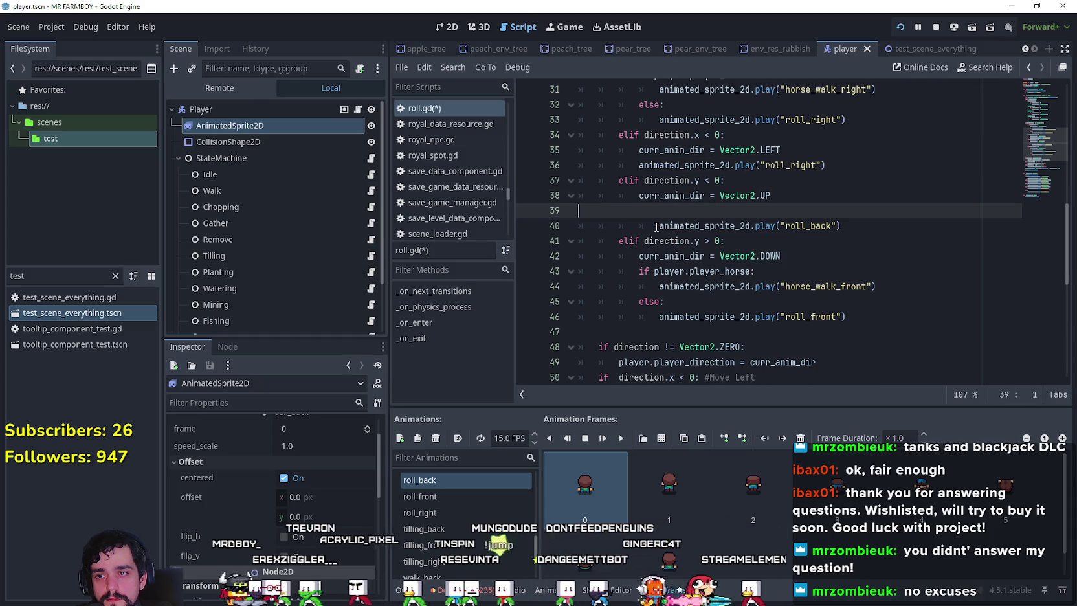
pyautogui.press('Down')
pyautogui.hotkey('shift', 'Tab')
pyautogui.press('Up')
pyautogui.press('BackSpace')
pyautogui.moveTo(823, 247); pyautogui.dragTo(719, 244)
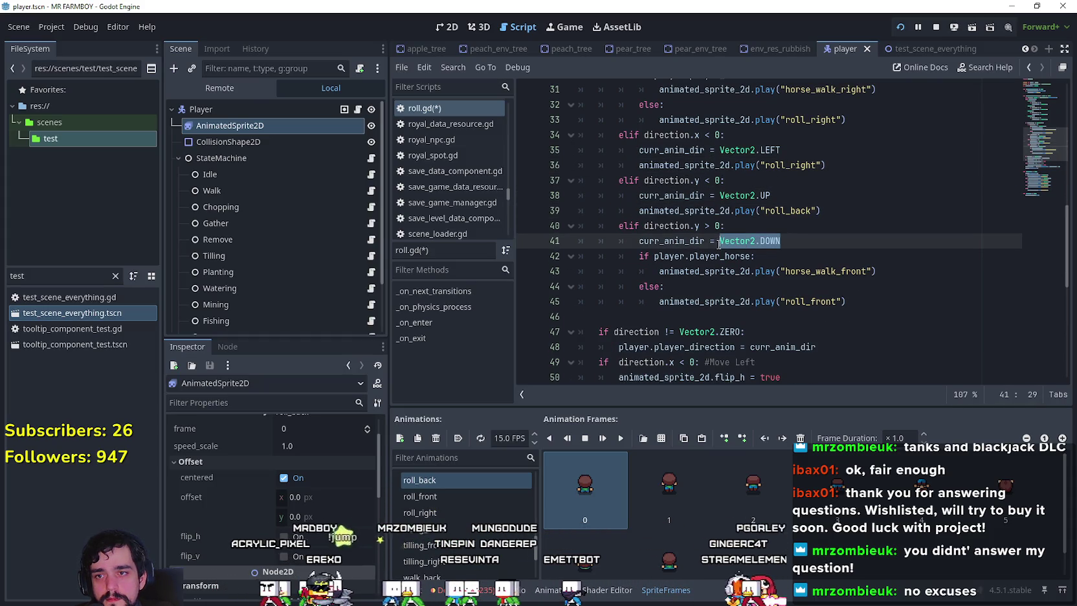
# - Delete the DOWN branch's horse check and dedent its roll_front play line
pyautogui.moveTo(875, 271); pyautogui.dragTo(600, 261)
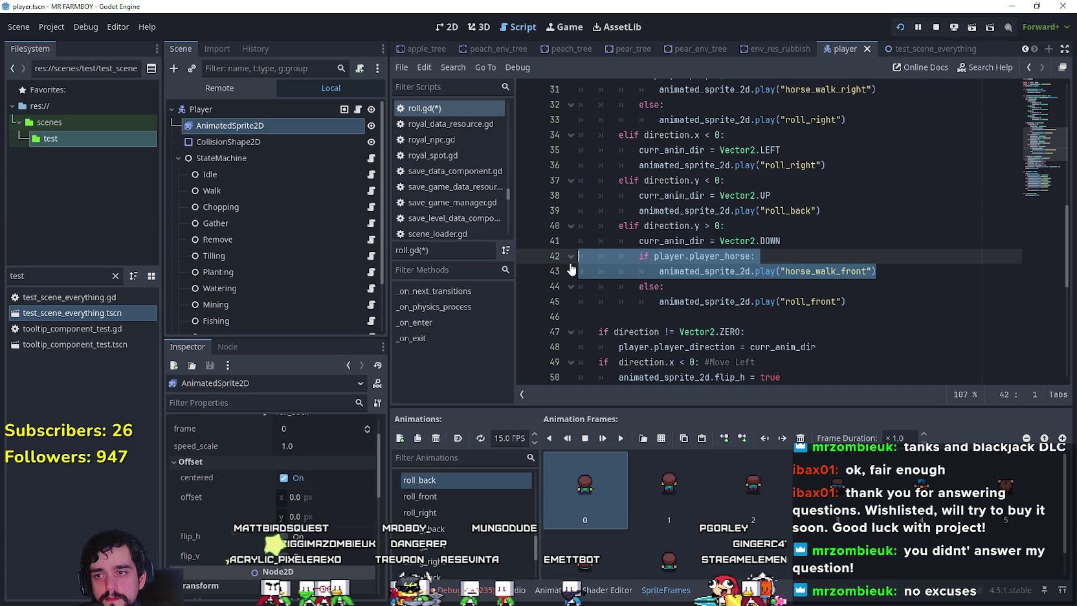
pyautogui.press('BackSpace')
pyautogui.hotkey('shift', 'Down')
pyautogui.hotkey('ctrl', 'shift', 'k')
pyautogui.press('Up')
pyautogui.press('End')
pyautogui.click(657, 261)
pyautogui.press('BackSpace')
# - Delete the RIGHT branch's horse check and dedent its roll_right play line
pyautogui.scroll(3, 751, 261)
pyautogui.moveTo(685, 244); pyautogui.dragTo(599, 211)
pyautogui.press('BackSpace')
pyautogui.hotkey('ctrl', 'shift', 'k')
pyautogui.press('Home')
pyautogui.press('BackSpace')
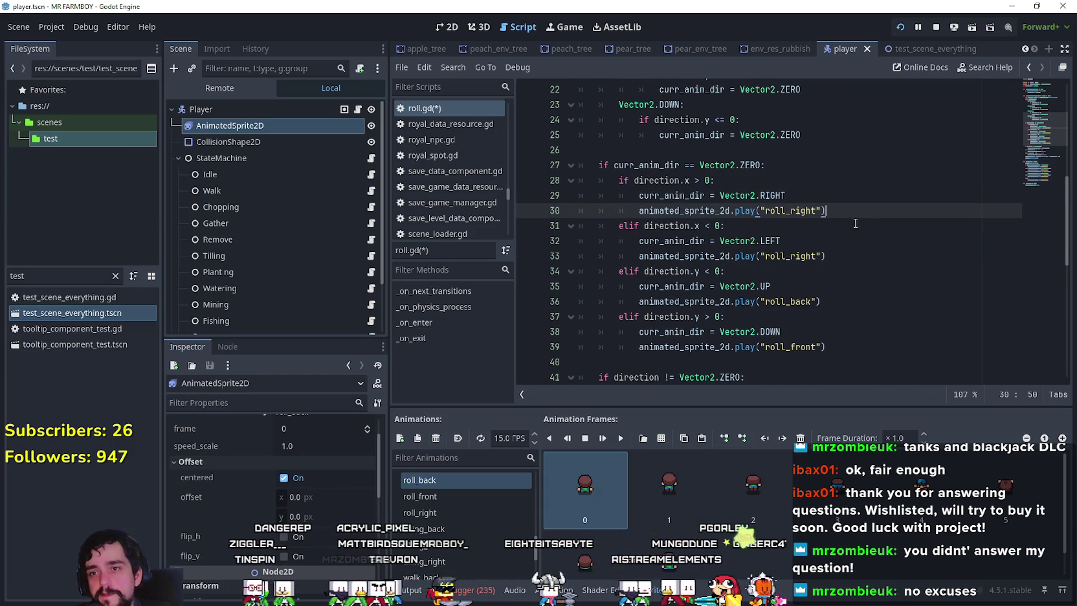
pyautogui.click(829, 210)
pyautogui.scroll(-2, 829, 210)
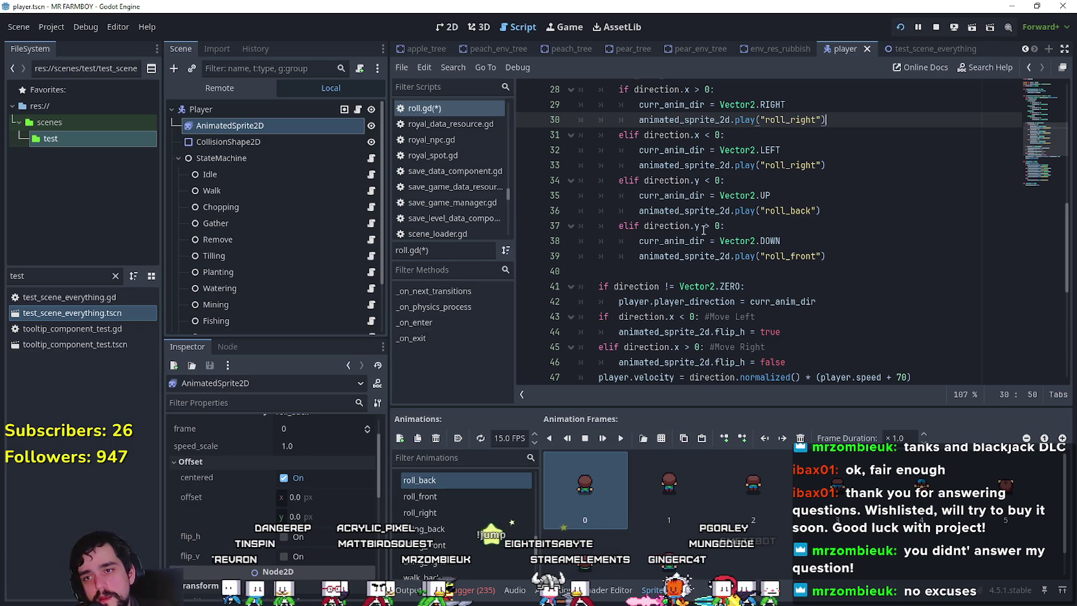
pyautogui.click(802, 256)
# - Read the play() docs and review the move code, selecting the roll_back play statement on line 53
pyautogui.moveTo(738, 257)
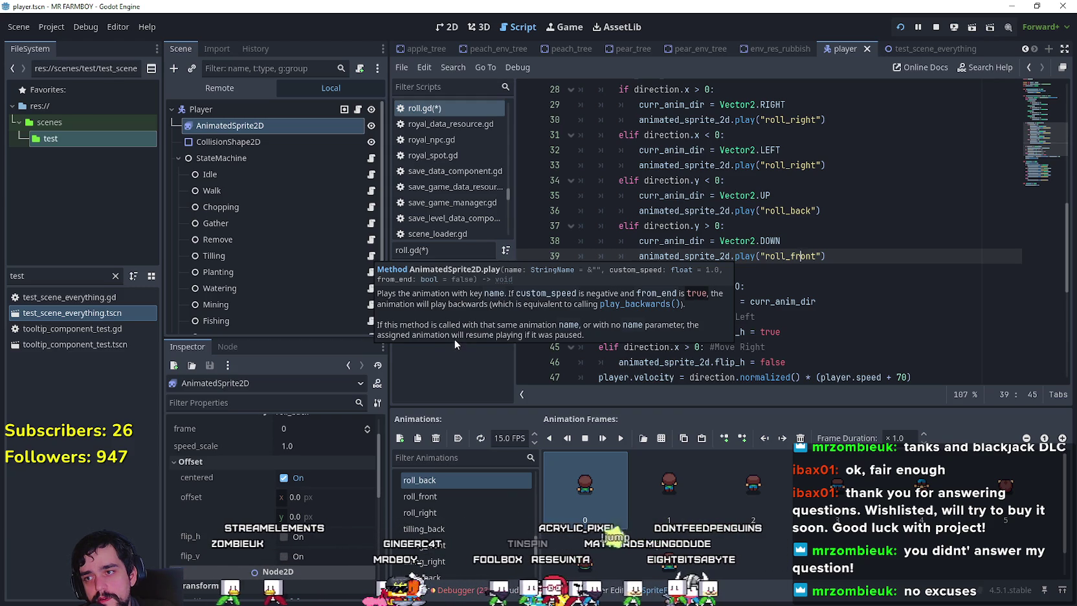
pyautogui.press('Up')
pyautogui.scroll(-1, 749, 283)
pyautogui.scroll(-1, 749, 283)
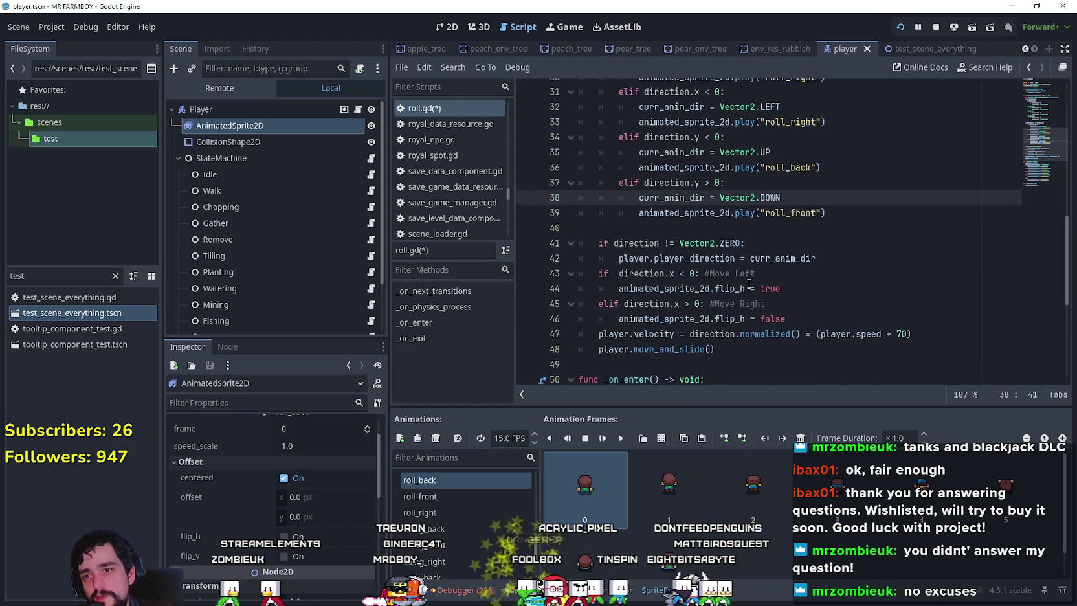
pyautogui.click(792, 314)
pyautogui.scroll(-5, 796, 314)
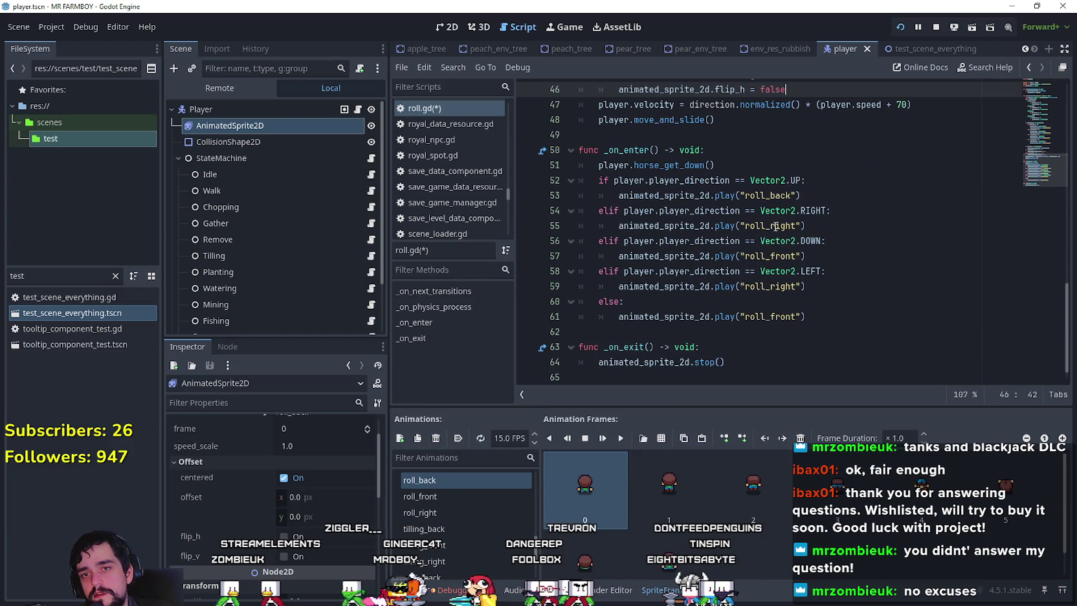
pyautogui.moveTo(619, 196); pyautogui.dragTo(802, 196)
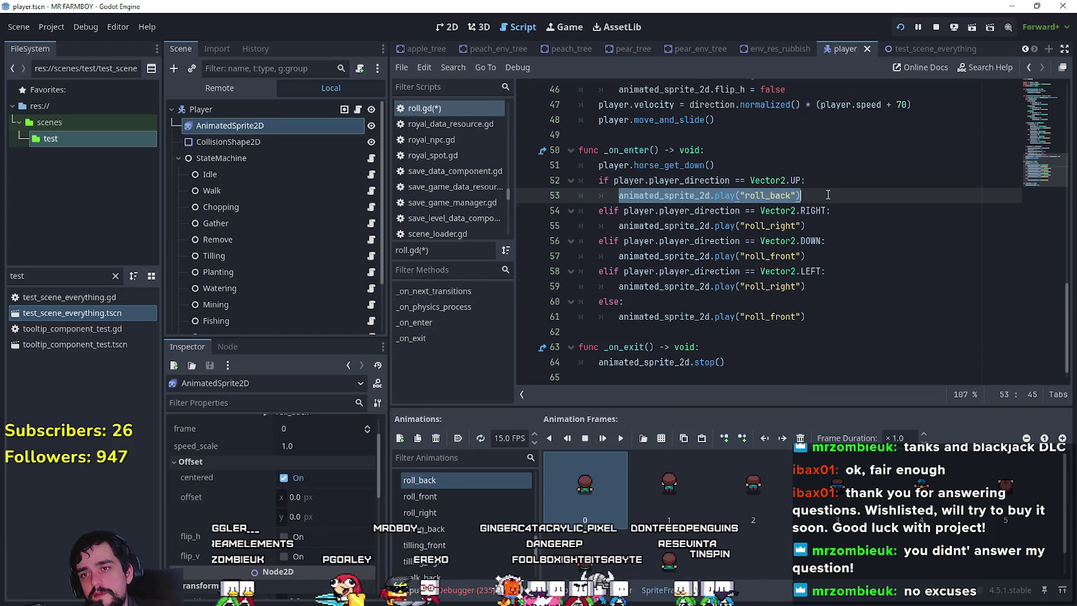
# - Preview the roll_front, roll_right and roll_back animation frames in the SpriteFrames panel
pyautogui.click(790, 196)
pyautogui.click(494, 501)
pyautogui.click(489, 507)
pyautogui.click(474, 490)
pyautogui.click(473, 477)
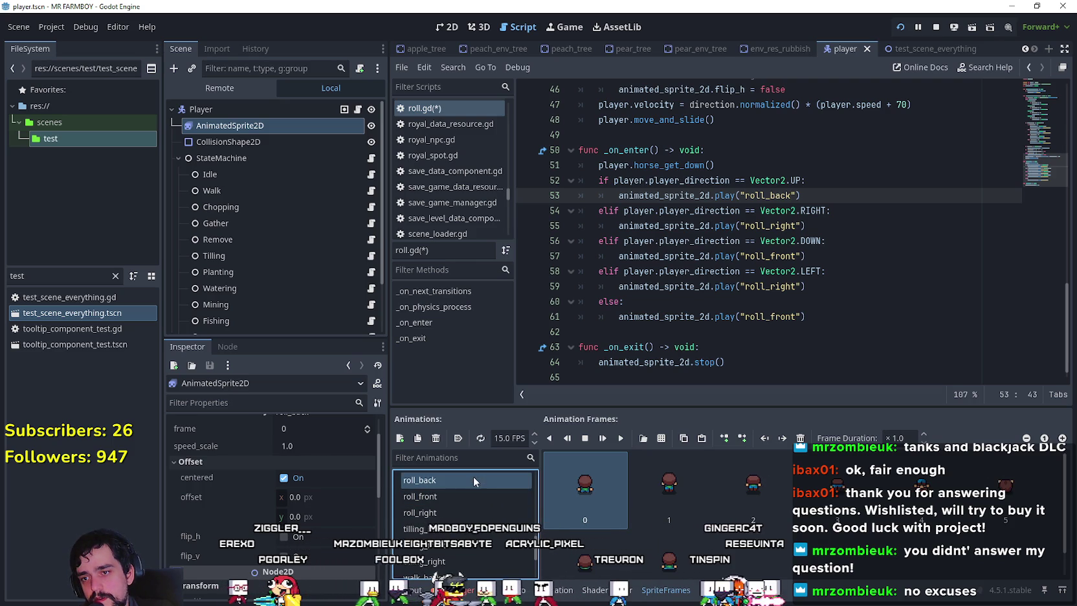
pyautogui.click(467, 492)
# - Select line 30's play("roll_right") call and enlarge the animation frames panel
pyautogui.scroll(9, 862, 246)
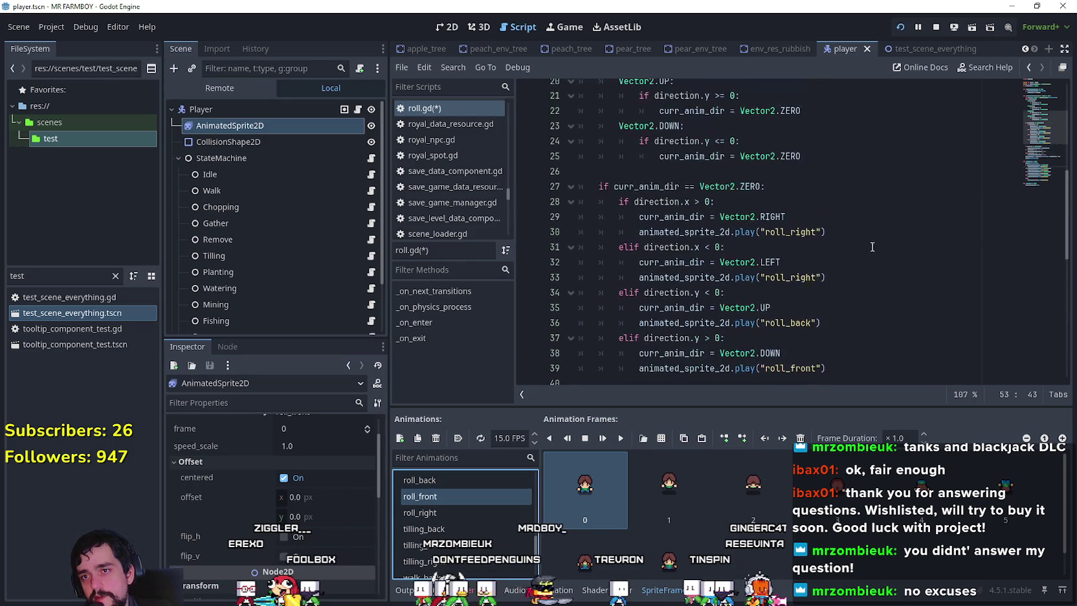
pyautogui.click(839, 233)
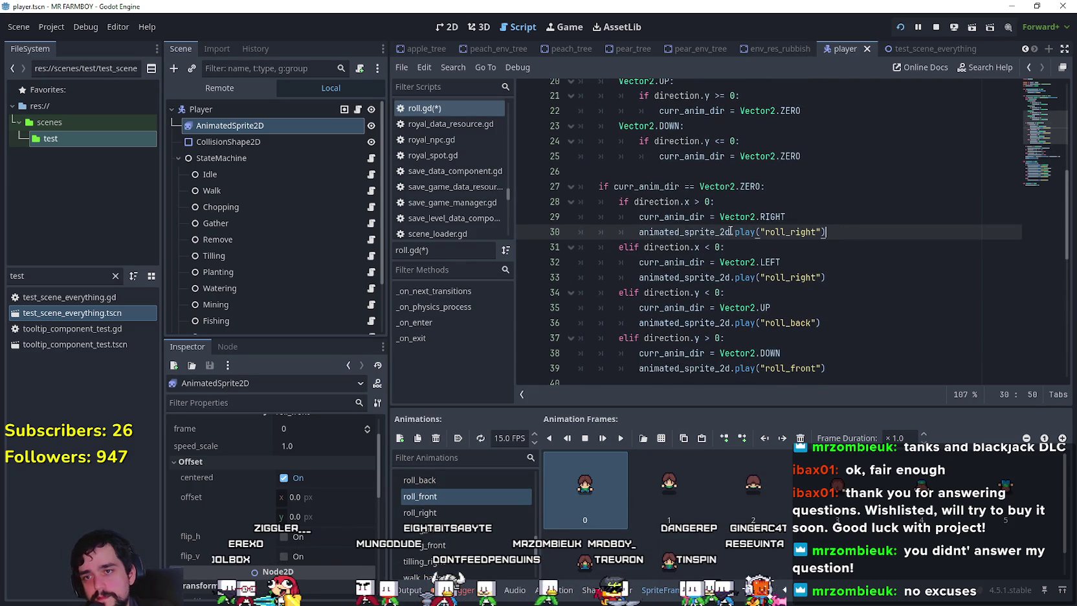
pyautogui.moveTo(637, 233); pyautogui.dragTo(866, 231)
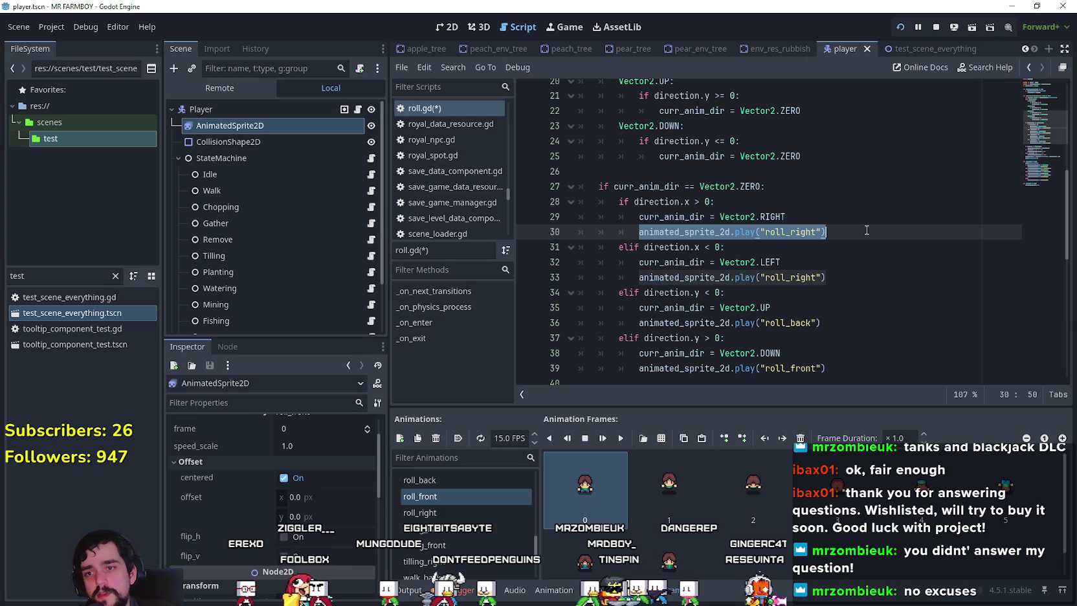
pyautogui.moveTo(648, 405)
pyautogui.mouseDown()
pyautogui.moveTo(673, 350)
pyautogui.moveTo(678, 374)
pyautogui.mouseUp()
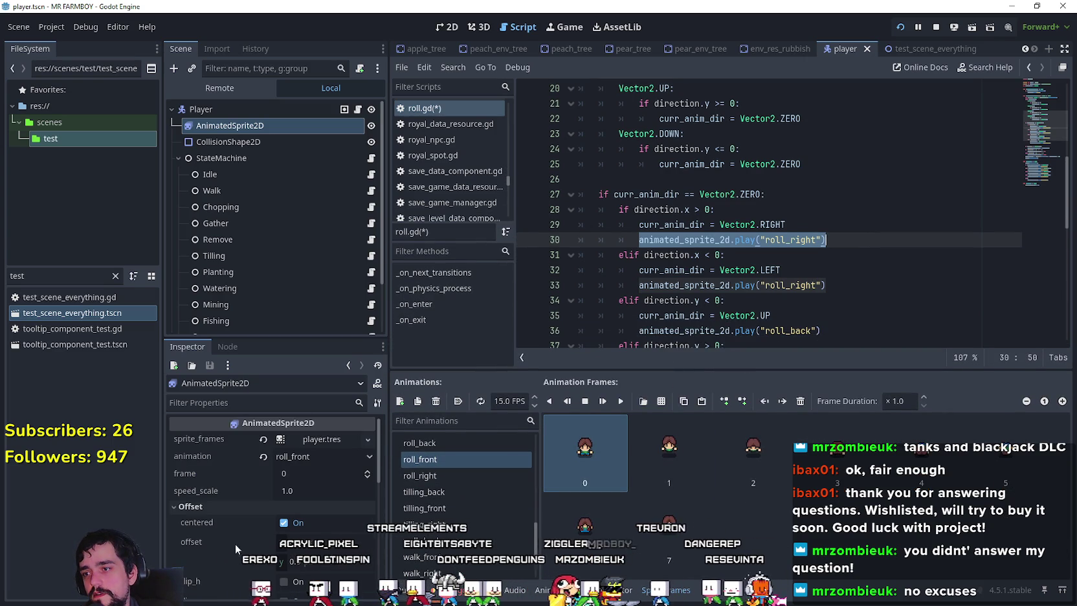
# - Add line 31 'animated_sprite_2d.animation =' below the roll_right play call
pyautogui.click(847, 239)
pyautogui.press('Return')
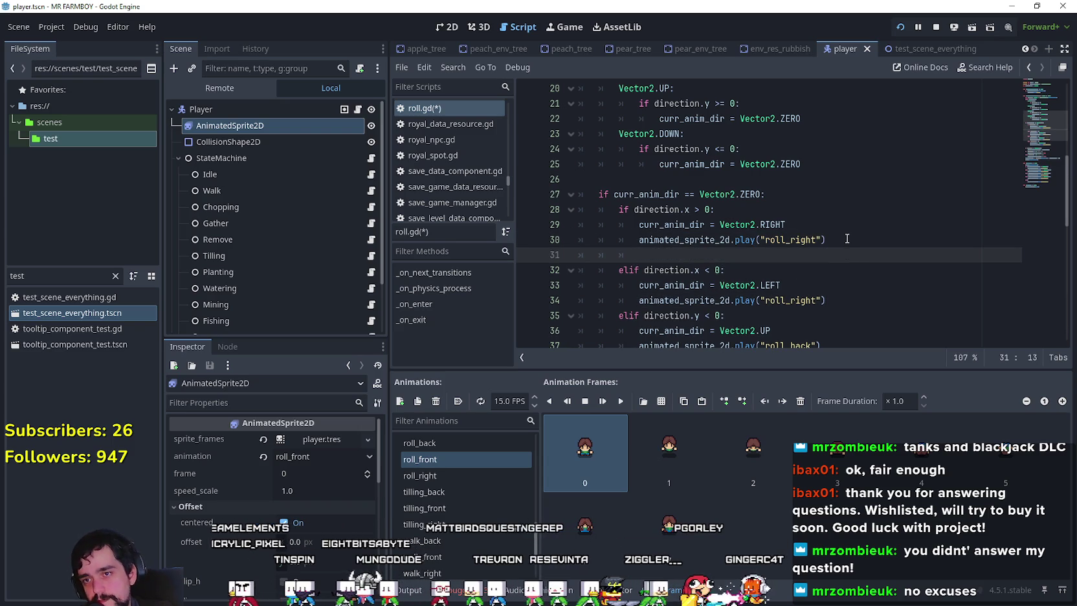
pyautogui.write('animated_sprite_2d.')
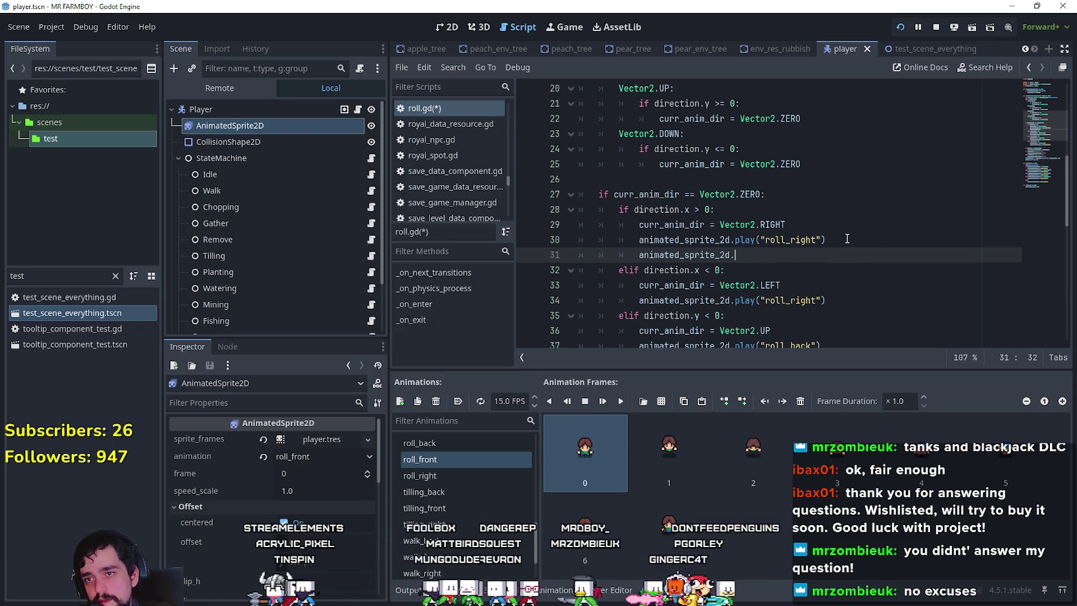
pyautogui.write('anim')
pyautogui.press('Return')
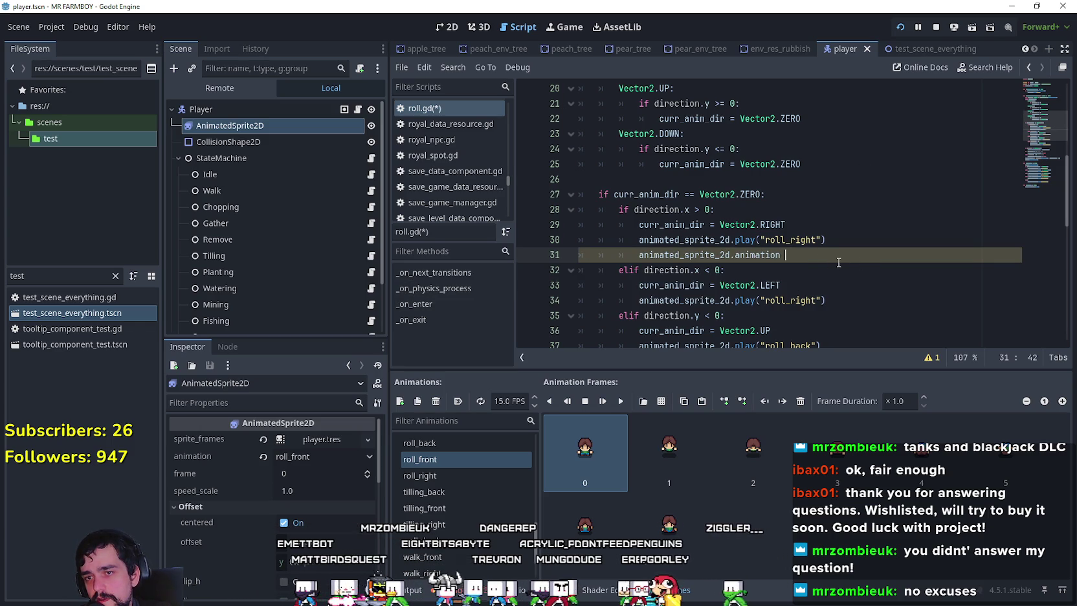
pyautogui.write('=')
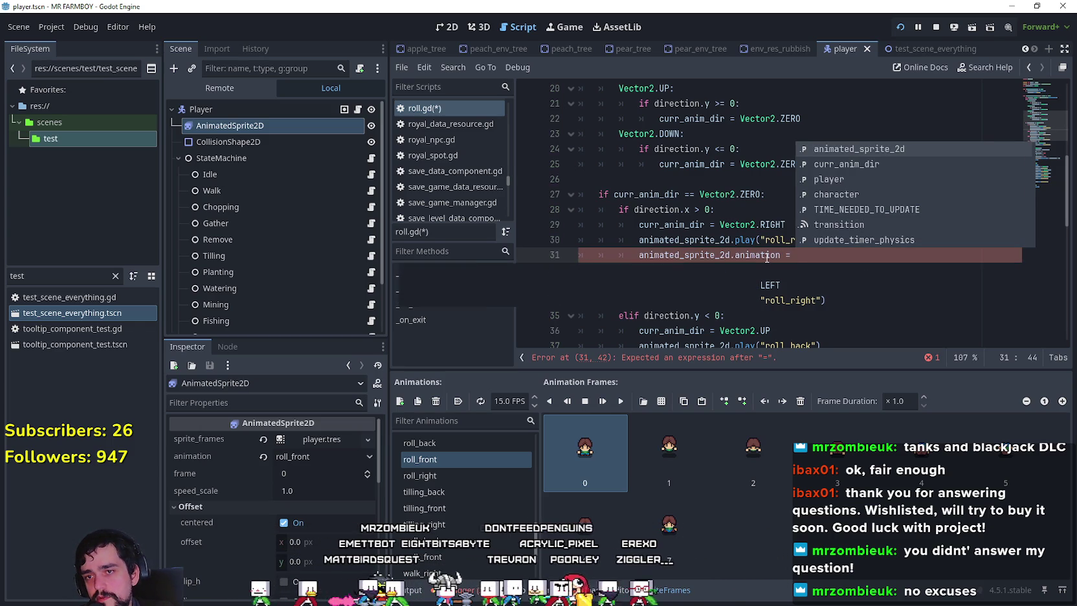
# - Look up the animation property in the AnimatedSprite2D docs and turn the line into a set_animation call
pyautogui.rightClick(767, 258)
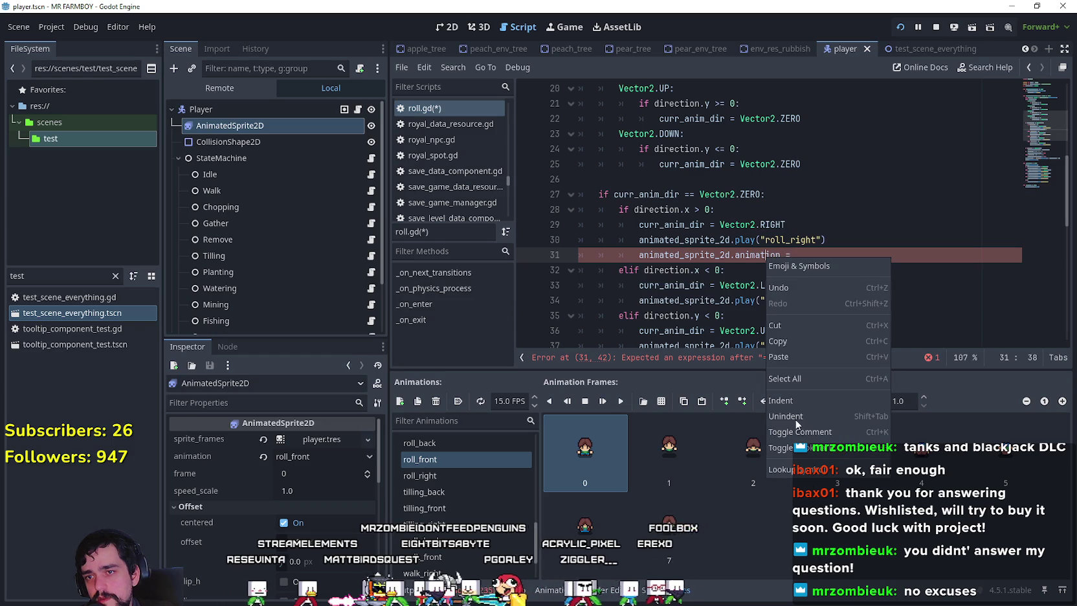
pyautogui.click(817, 475)
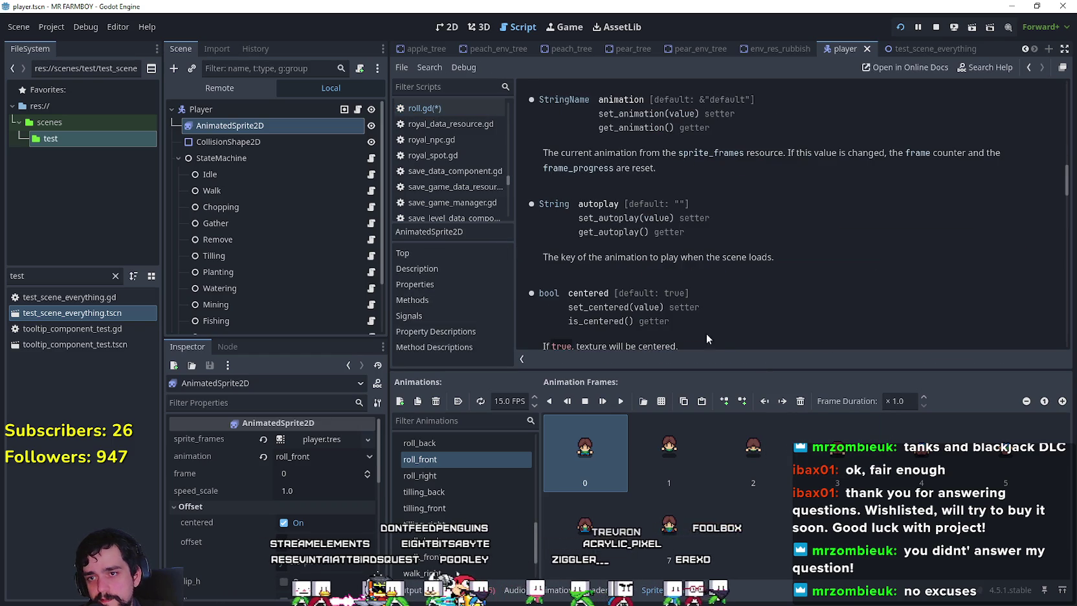
pyautogui.doubleClick(611, 114)
pyautogui.hotkey('ctrl', 'c')
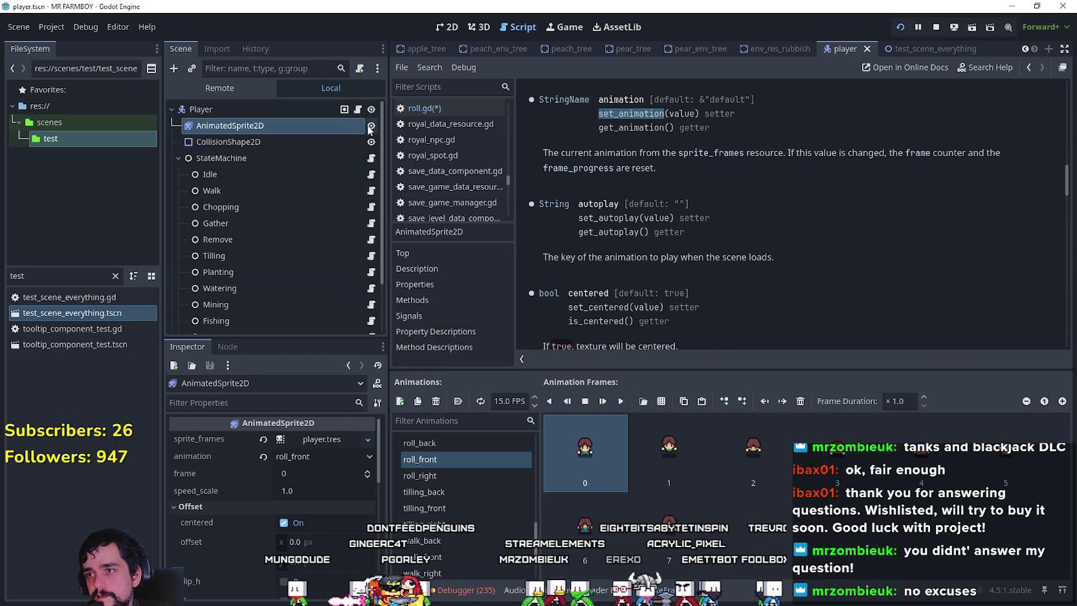
pyautogui.scroll(-4, 373, 233)
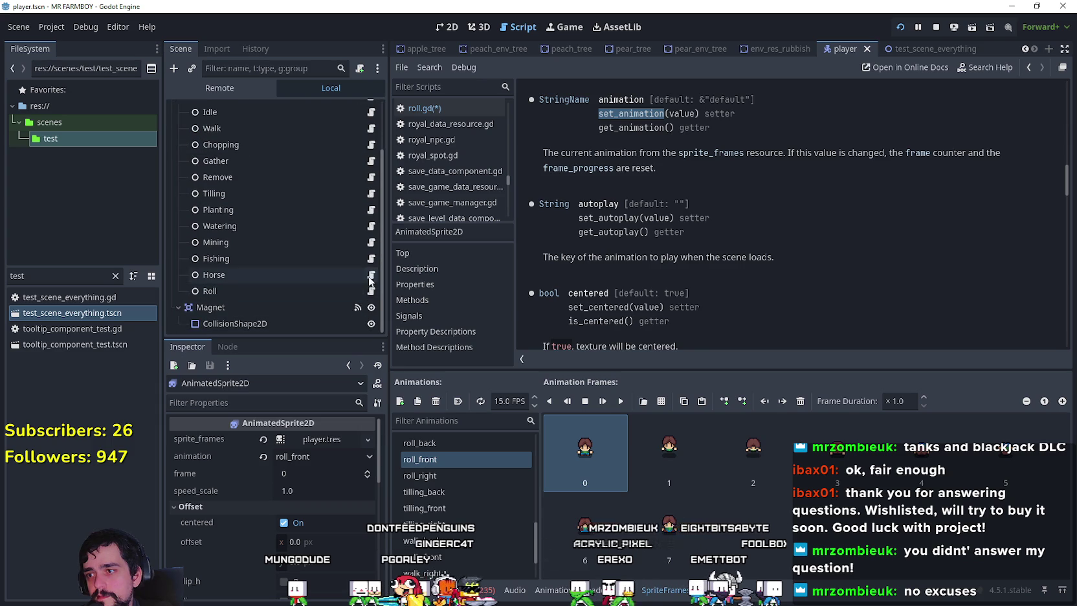
pyautogui.click(371, 291)
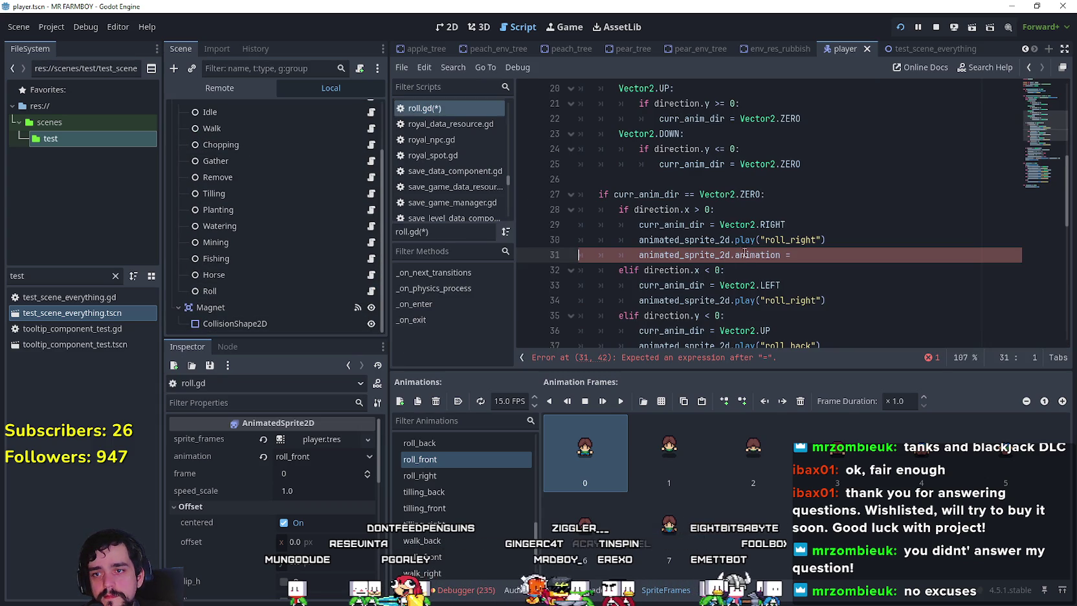
pyautogui.hotkey('ctrl', 'v')
# - Make the right-roll branch call set_animation("roll_right") using the copied animation name
pyautogui.press('BackSpace')
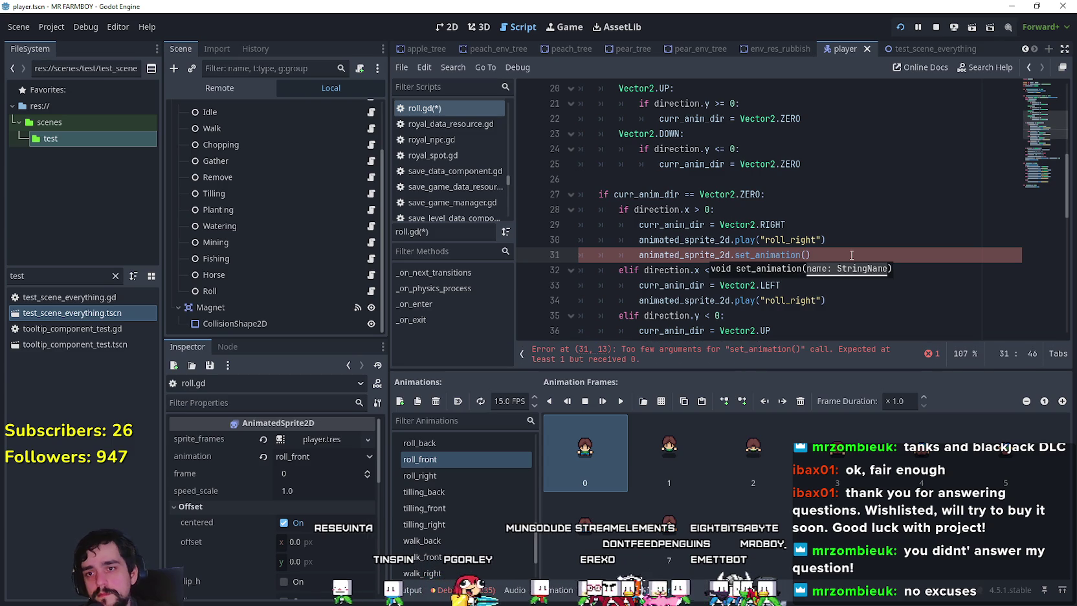
pyautogui.doubleClick(791, 239)
pyautogui.hotkey('ctrl', 'c')
pyautogui.click(802, 255)
pyautogui.hotkey('ctrl', 'v')
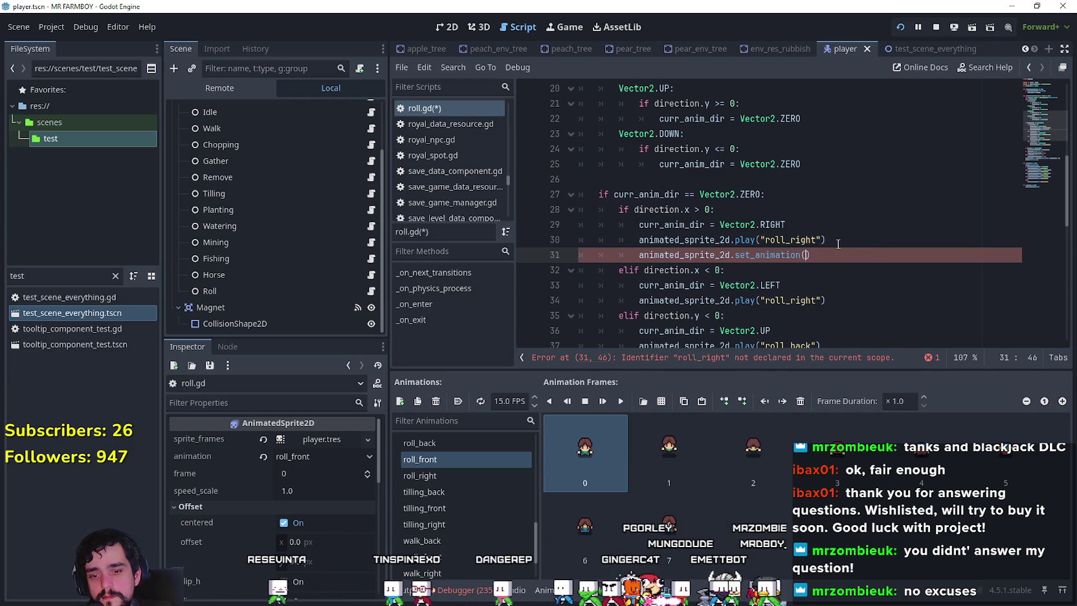
pyautogui.write('"roll_right')
pyautogui.press('Return')
pyautogui.click(809, 254)
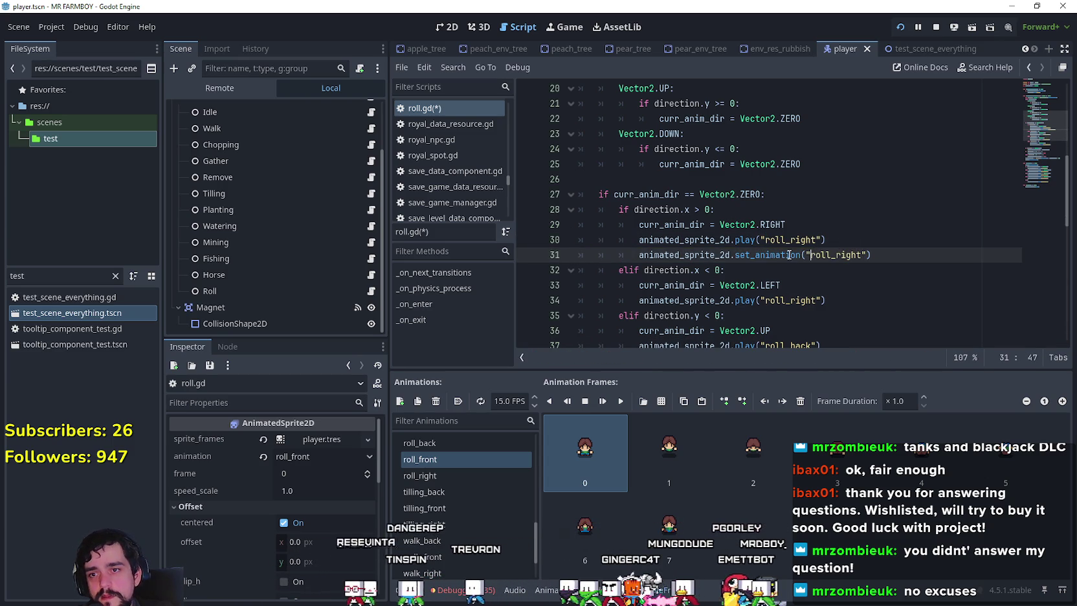
# - Comment out the old roll_right and left-direction play calls, adding a line under the left one
pyautogui.moveTo(770, 257)
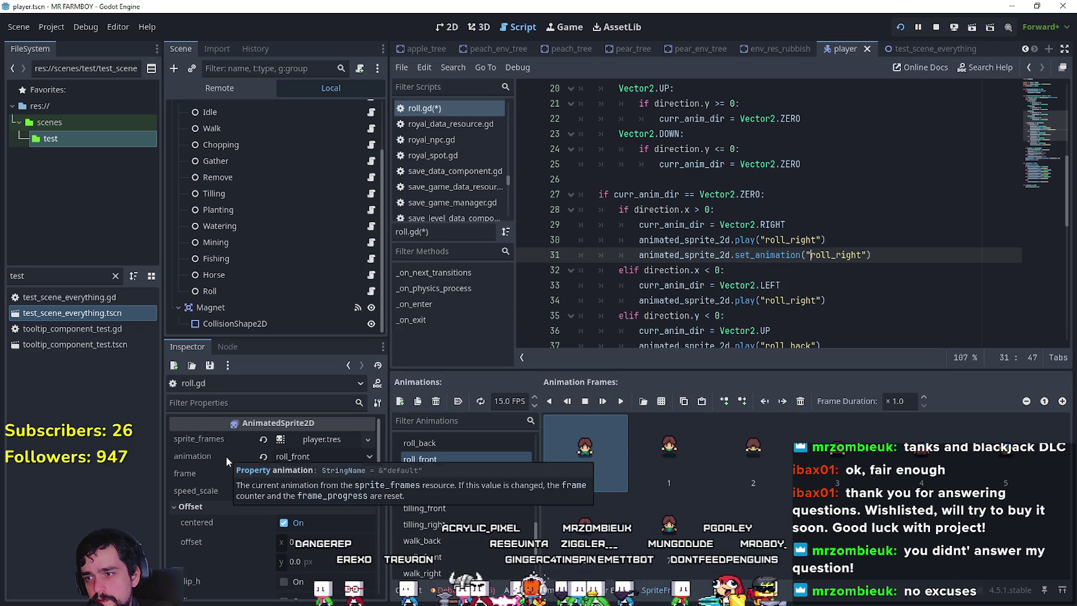
pyautogui.moveTo(196, 455)
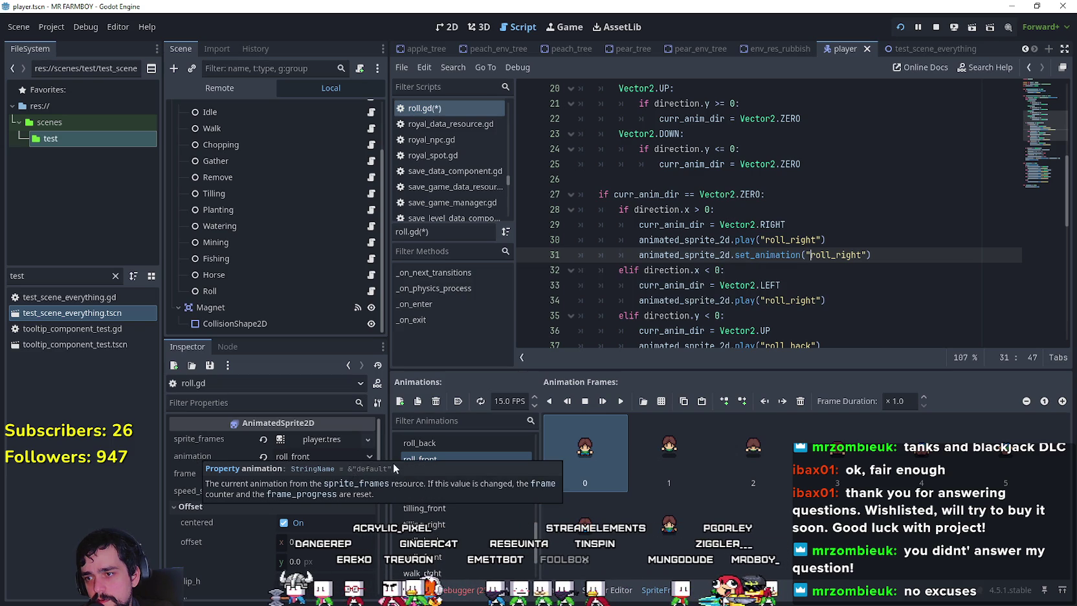
pyautogui.moveTo(829, 239)
pyautogui.mouseDown()
pyautogui.moveTo(584, 225)
pyautogui.moveTo(626, 238)
pyautogui.mouseUp()
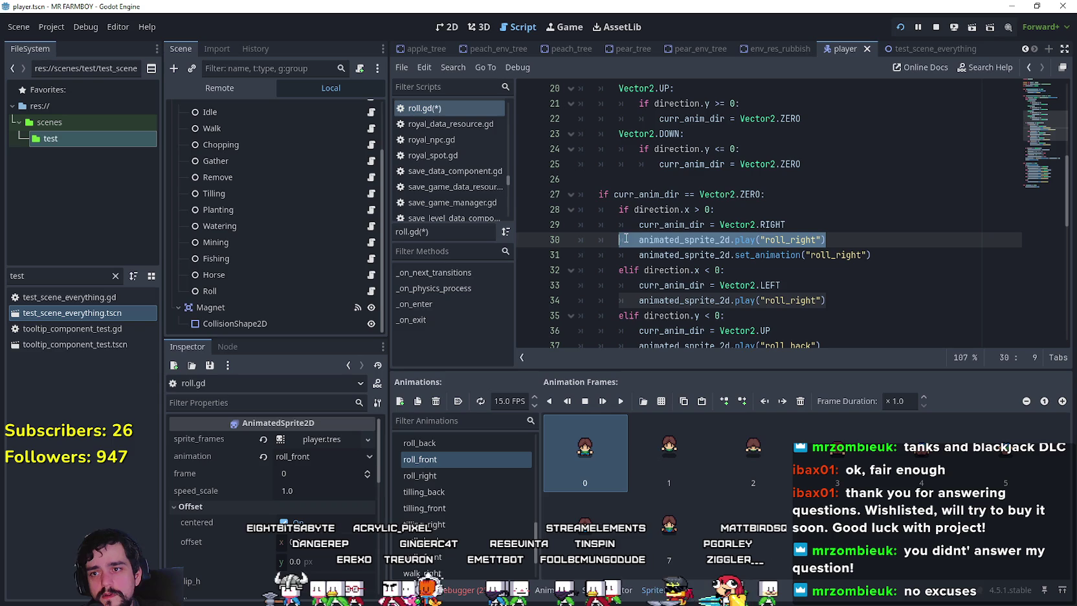
pyautogui.click(638, 240)
pyautogui.write('#')
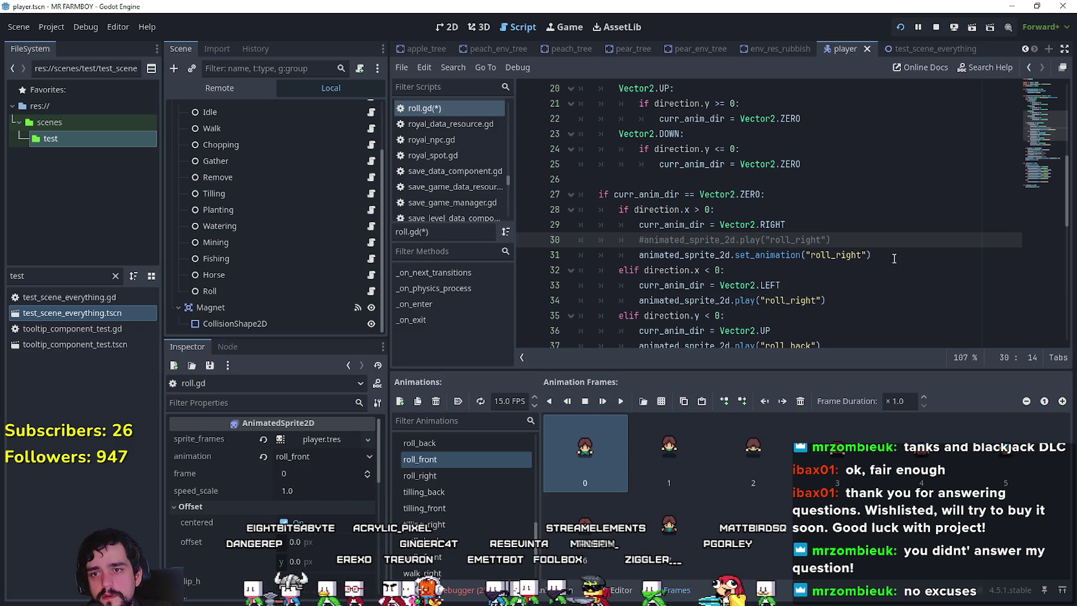
pyautogui.click(850, 300)
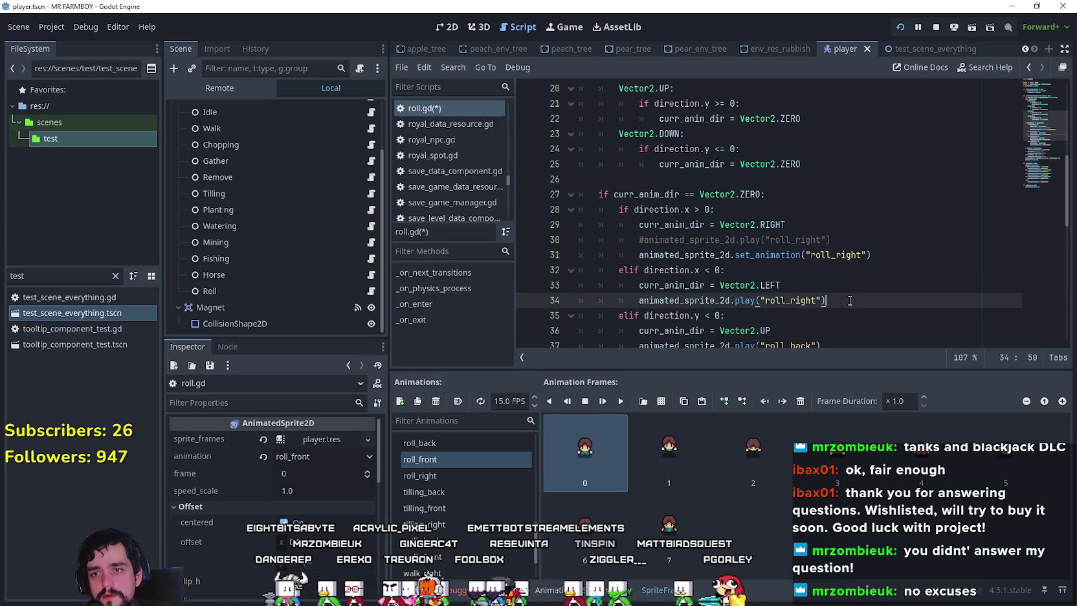
pyautogui.scroll(-1, 841, 285)
pyautogui.press('Return')
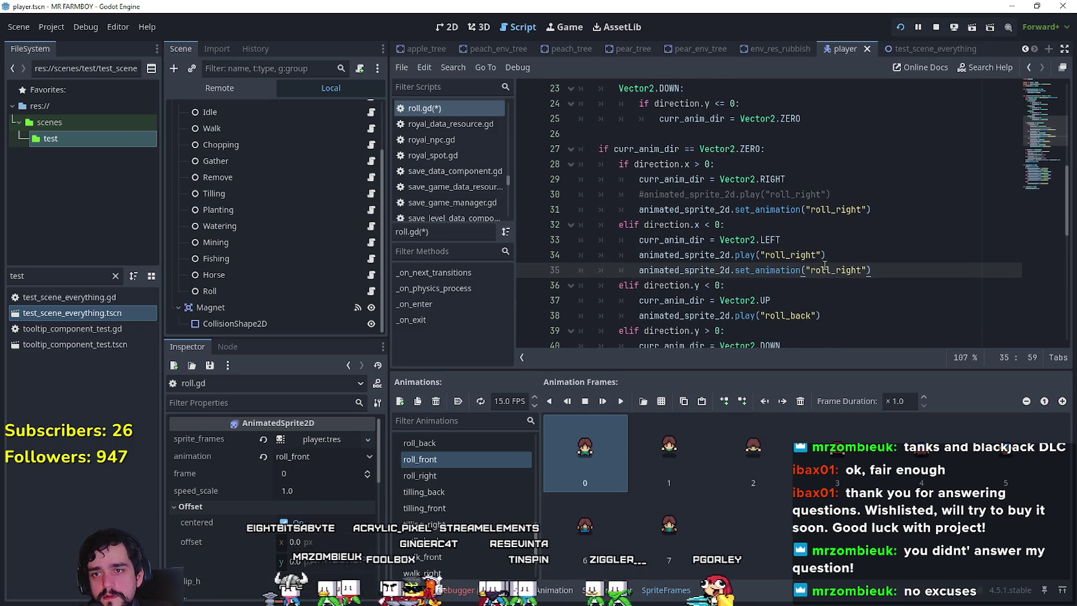
pyautogui.click(638, 255)
pyautogui.write('#')
# - Paste set_animation lines below the roll_back and roll_front play calls
pyautogui.scroll(-3, 809, 214)
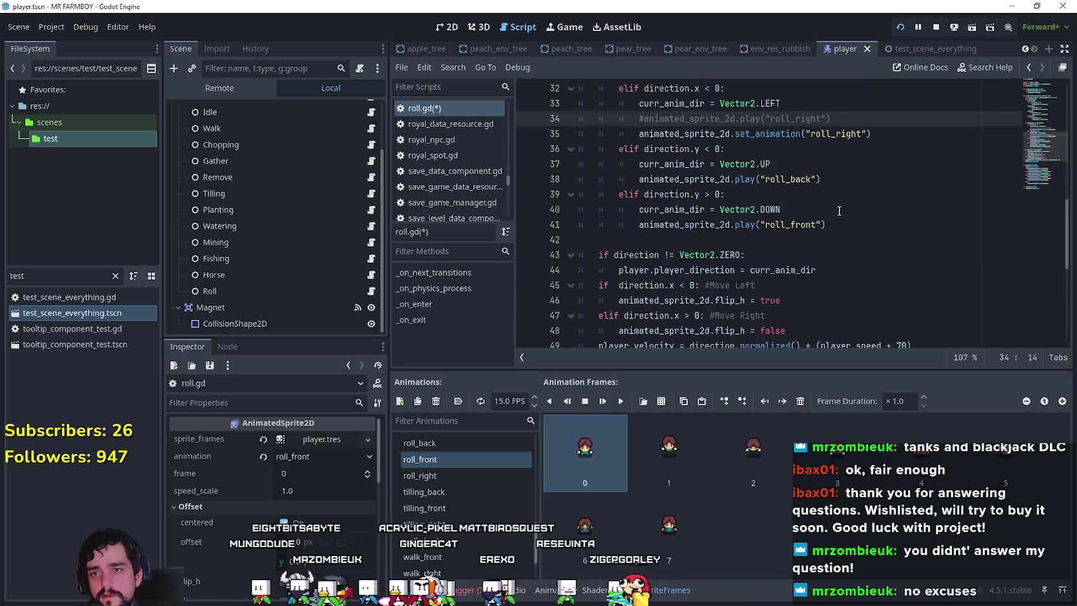
pyautogui.click(840, 179)
pyautogui.press('Return')
pyautogui.hotkey('ctrl', 'v')
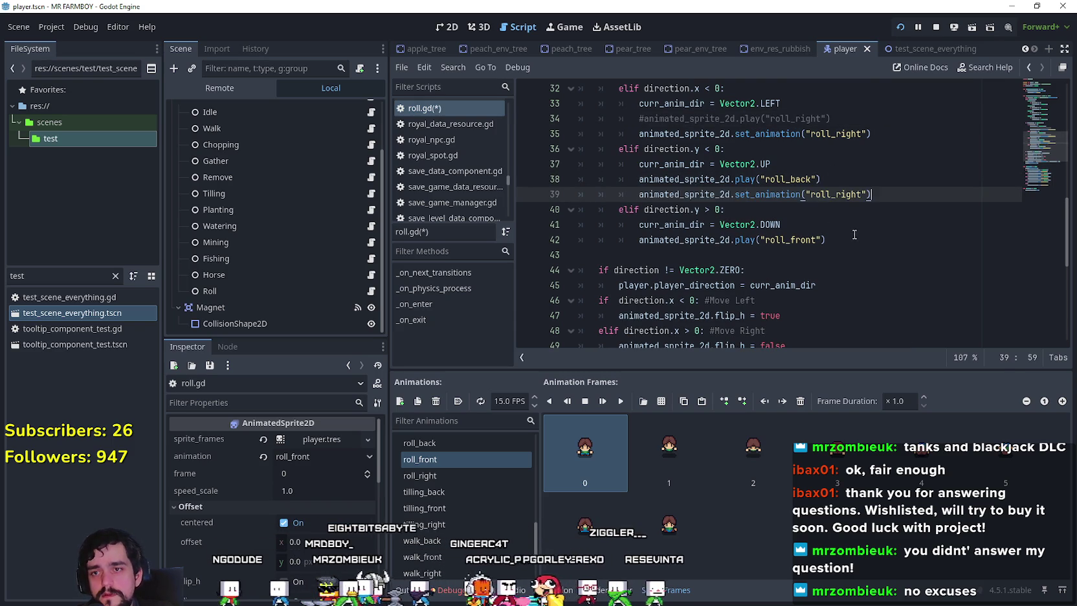
pyautogui.press('Down')
pyautogui.press('Down')
pyautogui.press('Down')
pyautogui.press('Return')
# - Change the up and down set_animation arguments to roll_back and roll_front
pyautogui.doubleClick(801, 179)
pyautogui.hotkey('ctrl', 'c')
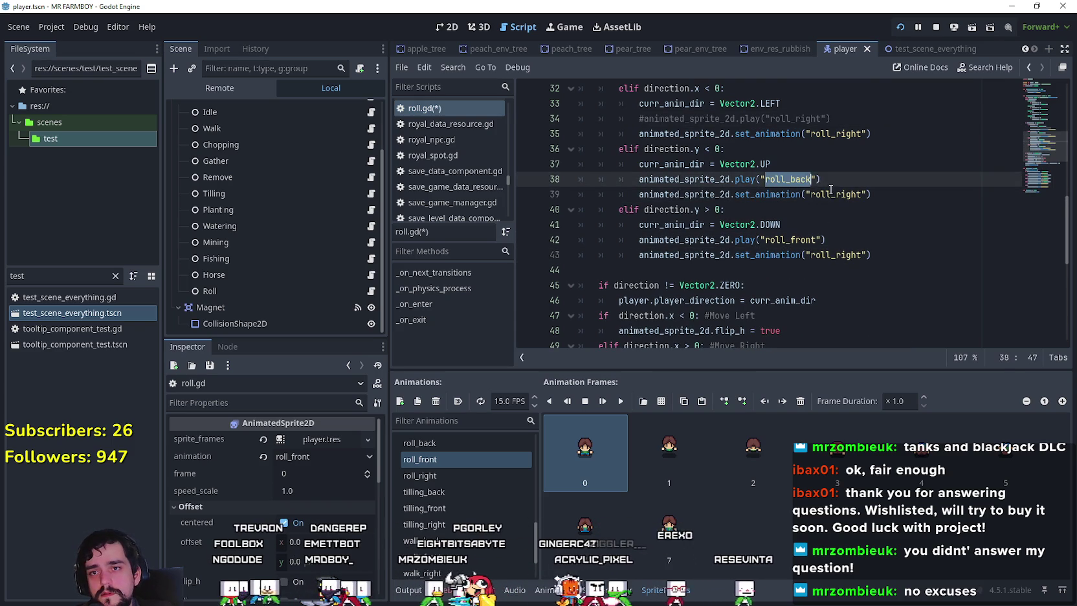
pyautogui.doubleClick(835, 194)
pyautogui.hotkey('ctrl', 'v')
pyautogui.doubleClick(789, 239)
pyautogui.hotkey('ctrl', 'c')
pyautogui.doubleClick(842, 254)
pyautogui.hotkey('ctrl', 'v')
# - Comment out the roll_front and roll_back play calls and save roll.gd
pyautogui.click(639, 240)
pyautogui.write('#')
pyautogui.click(640, 164)
pyautogui.press('Down')
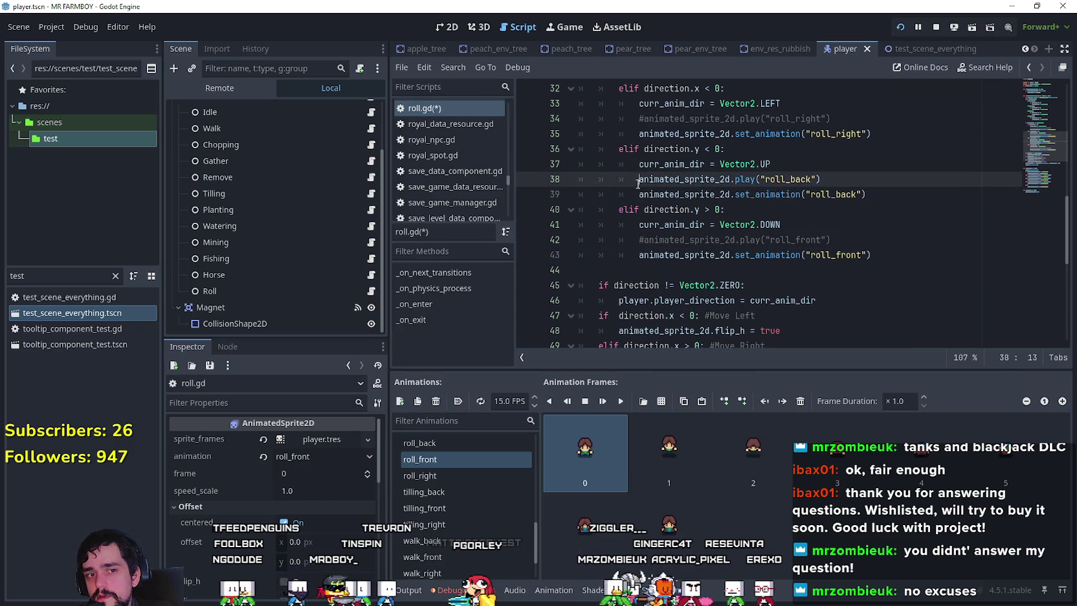
pyautogui.write('#')
pyautogui.click(752, 208)
pyautogui.hotkey('ctrl', 's')
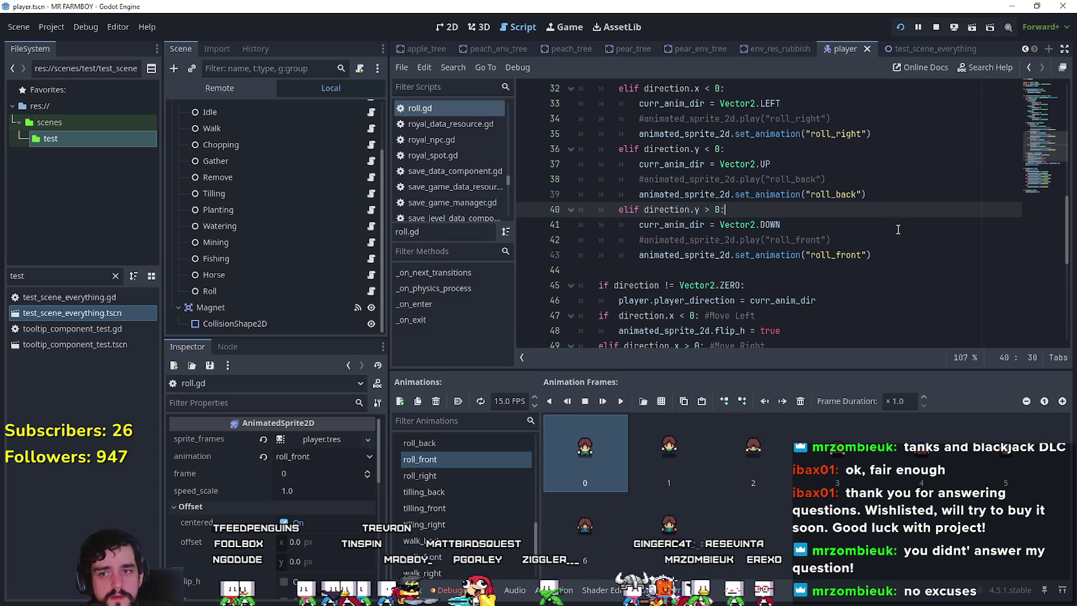
pyautogui.scroll(-2, 652, 179)
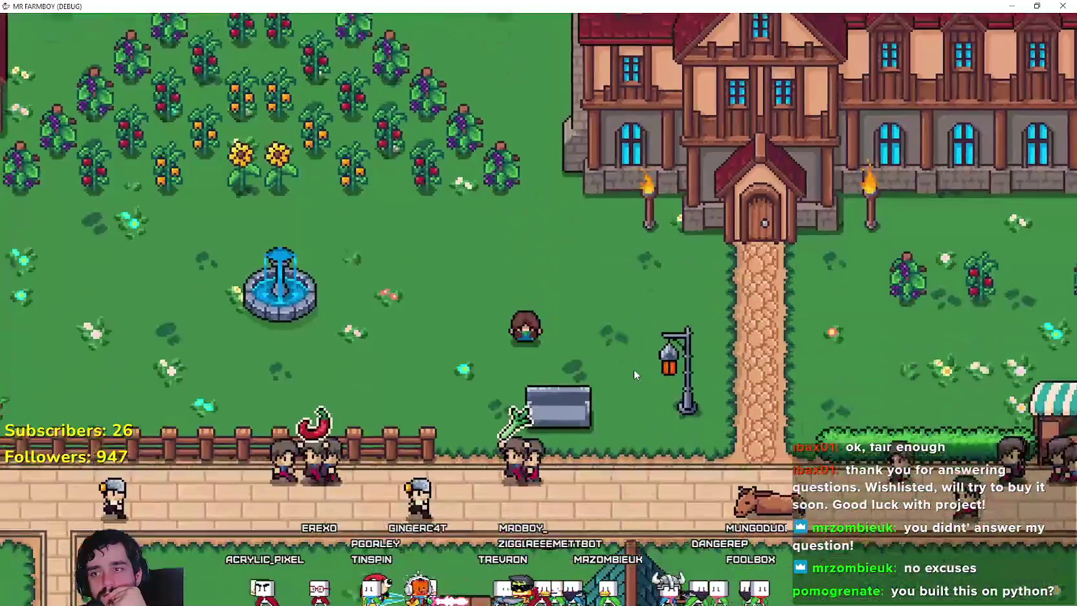
pyautogui.press('F8')
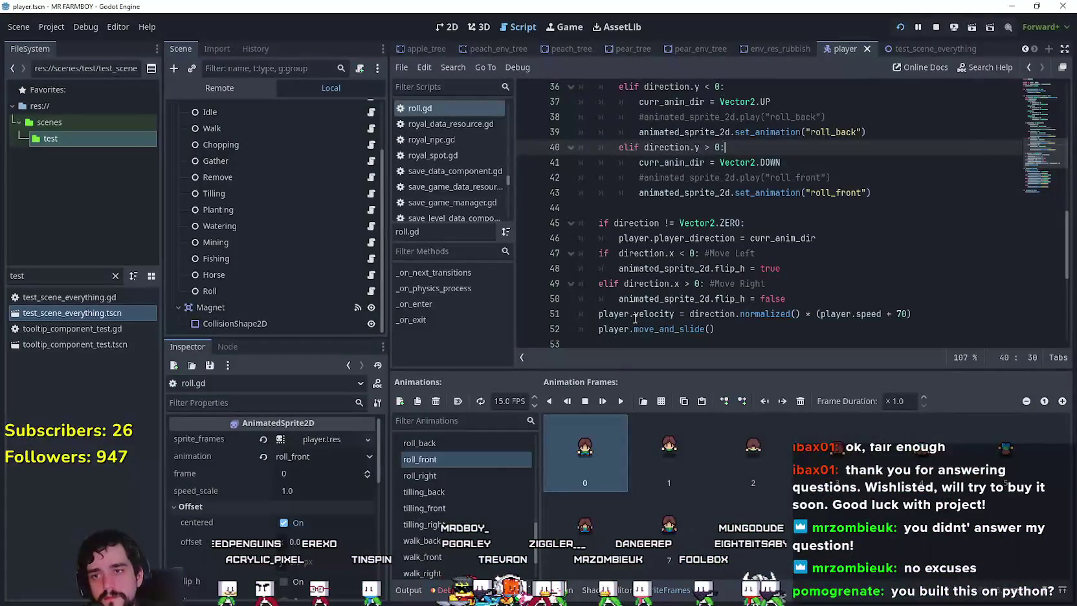
# - Scroll through roll.gd reviewing the left, roll_back and roll_front direction code
pyautogui.click(664, 189)
pyautogui.scroll(1, 663, 187)
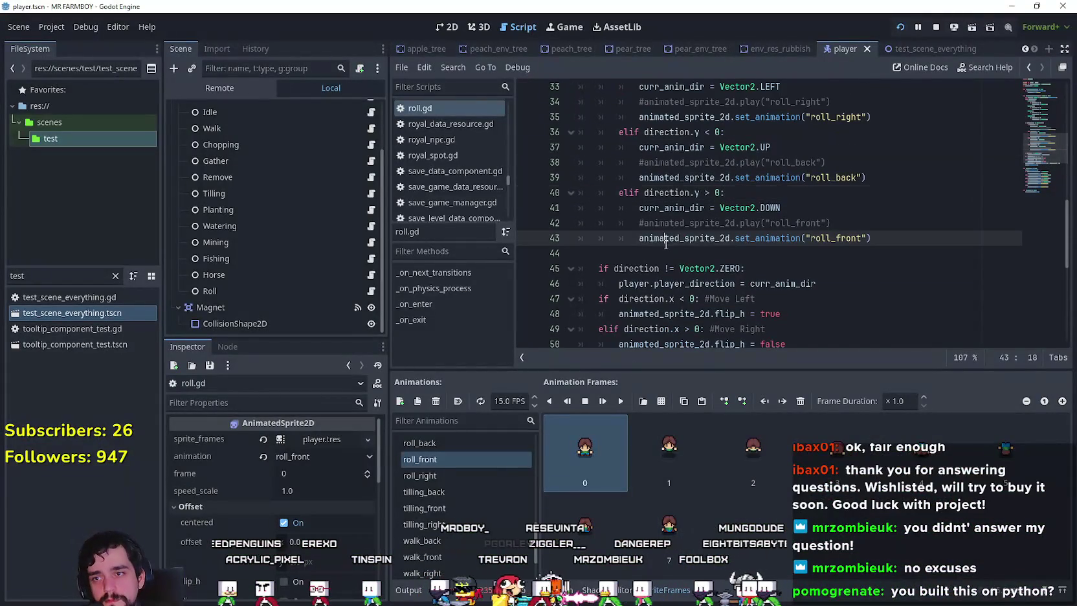
pyautogui.scroll(-3, 663, 187)
pyautogui.scroll(-2, 664, 187)
pyautogui.click(664, 189)
pyautogui.scroll(-1, 653, 220)
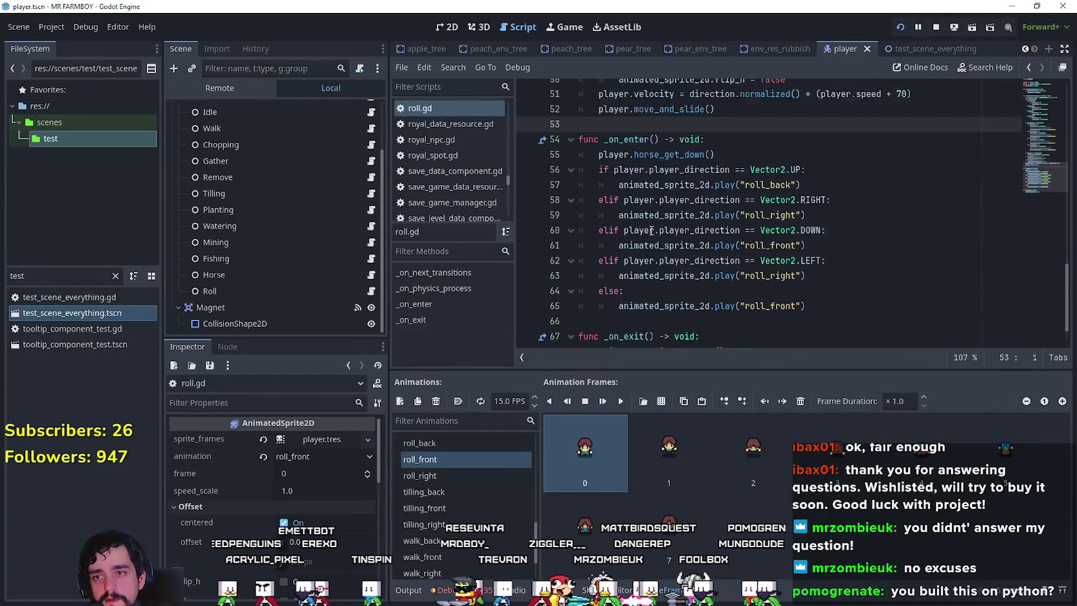
pyautogui.scroll(8, 651, 231)
pyautogui.scroll(-3, 645, 237)
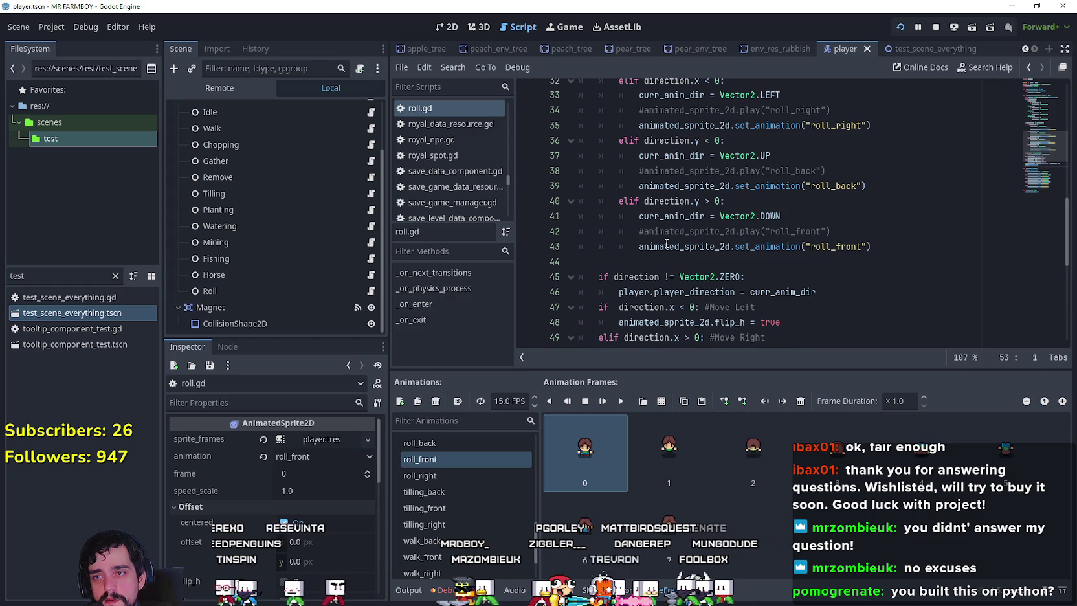
pyautogui.scroll(7, 654, 237)
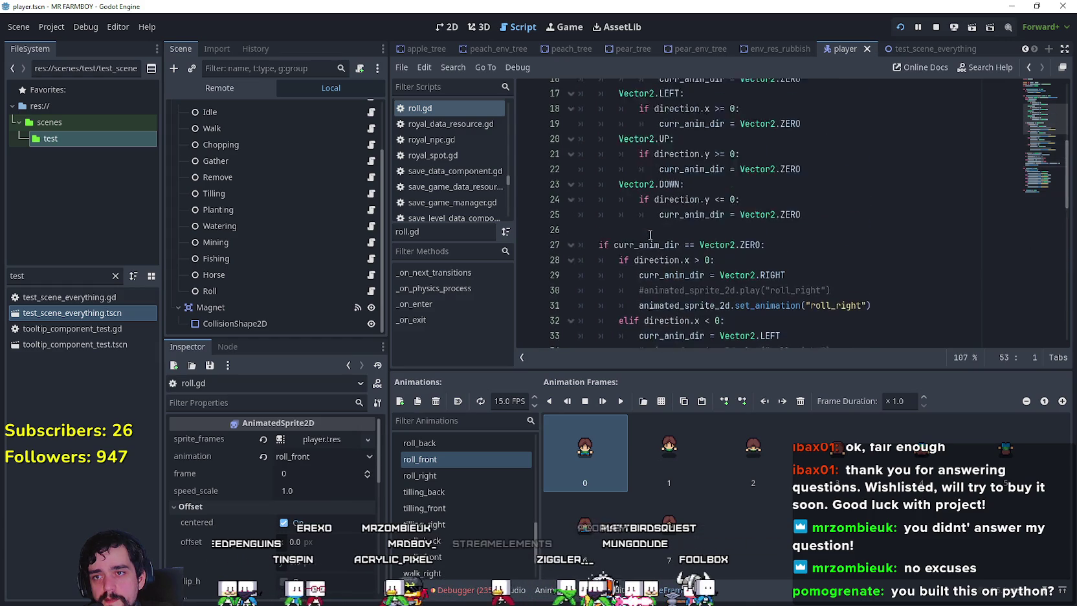
pyautogui.scroll(3, 650, 234)
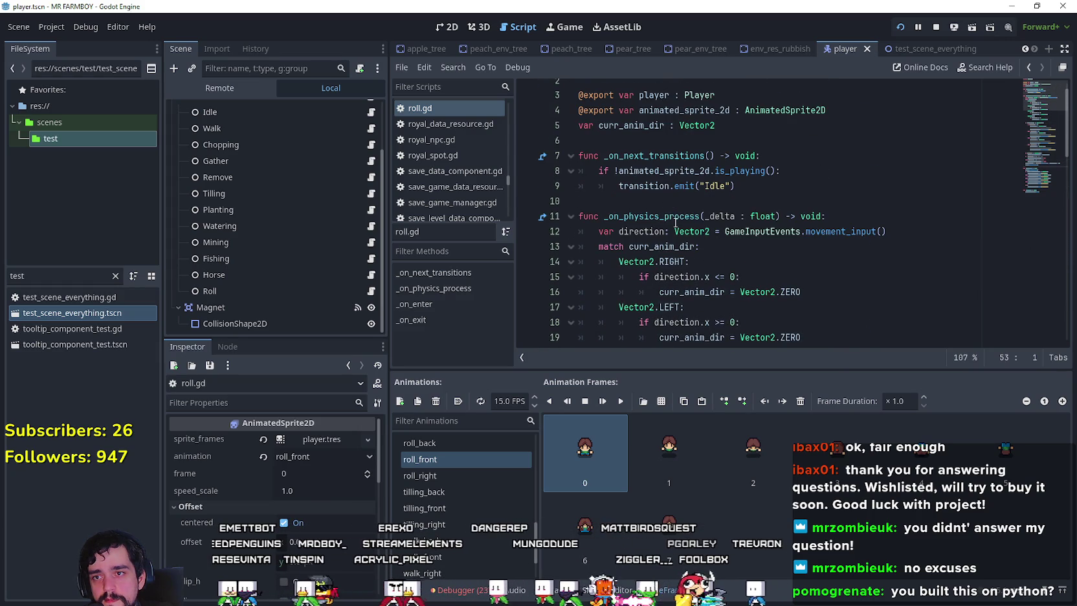
pyautogui.scroll(-8, 674, 212)
pyautogui.click(824, 204)
pyautogui.scroll(-1, 847, 190)
pyautogui.click(845, 216)
pyautogui.click(900, 261)
pyautogui.press('Up')
pyautogui.press('Up')
pyautogui.scroll(-1, 895, 264)
pyautogui.click(895, 263)
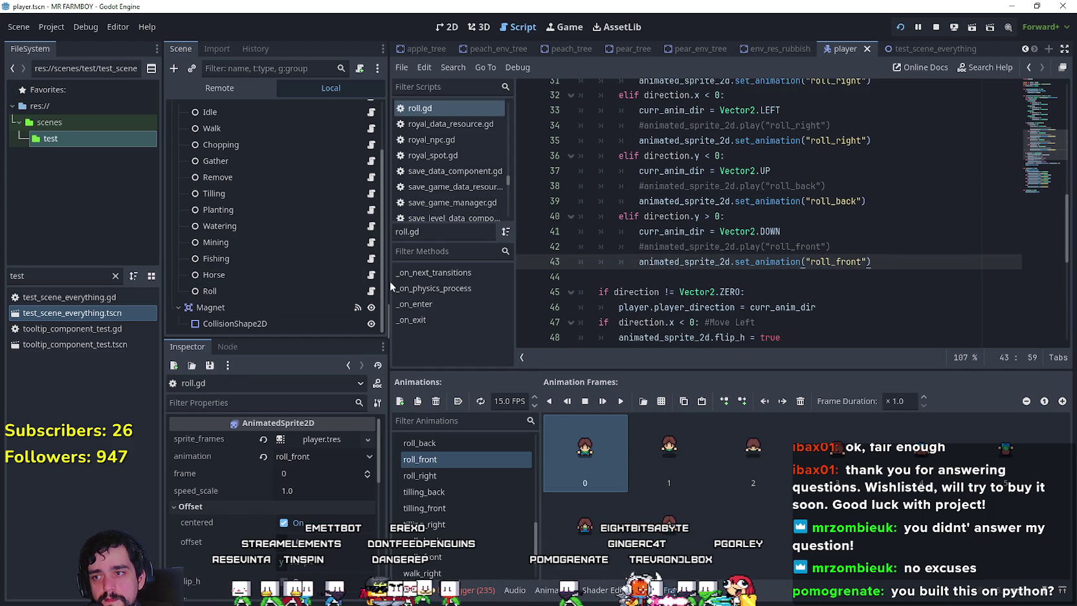
# - Widen the script editor and review the commented roll_front and roll_right play calls and Inspector properties
pyautogui.moveTo(387, 282); pyautogui.dragTo(358, 297)
pyautogui.click(754, 287)
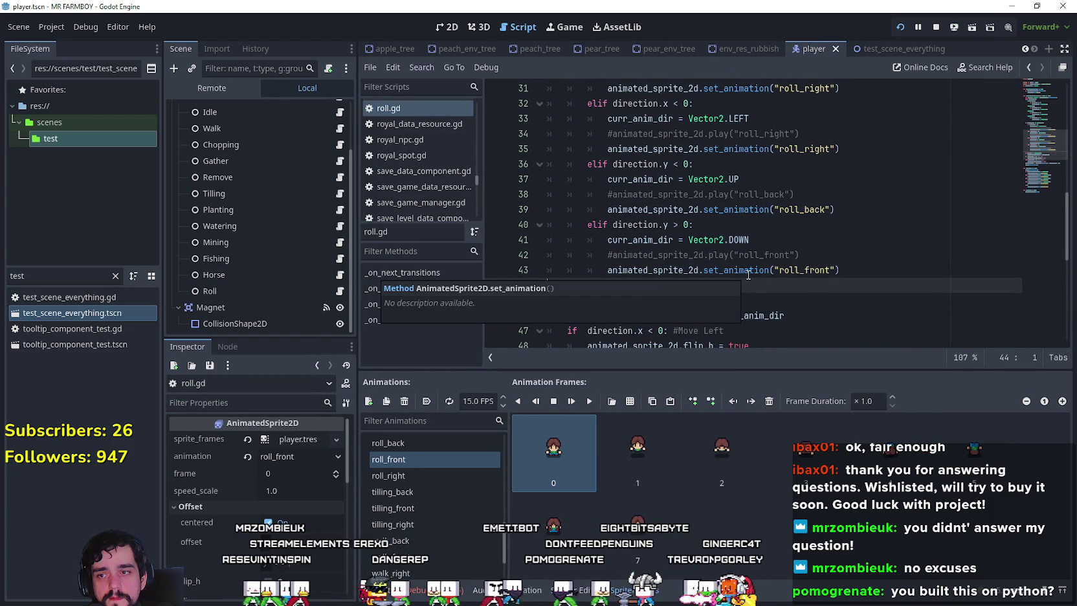
pyautogui.moveTo(181, 458)
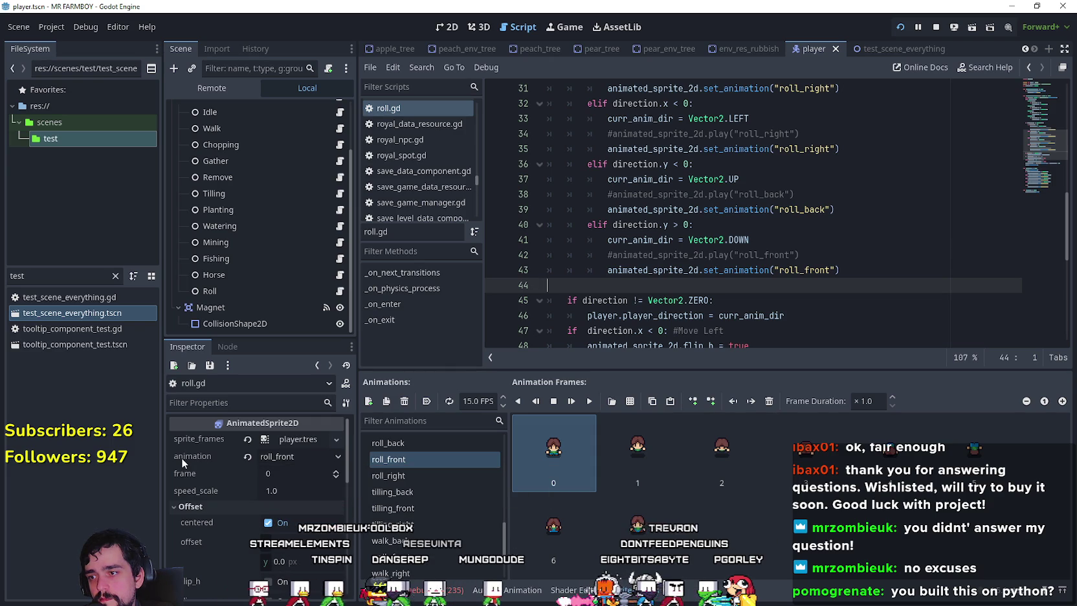
pyautogui.moveTo(196, 475)
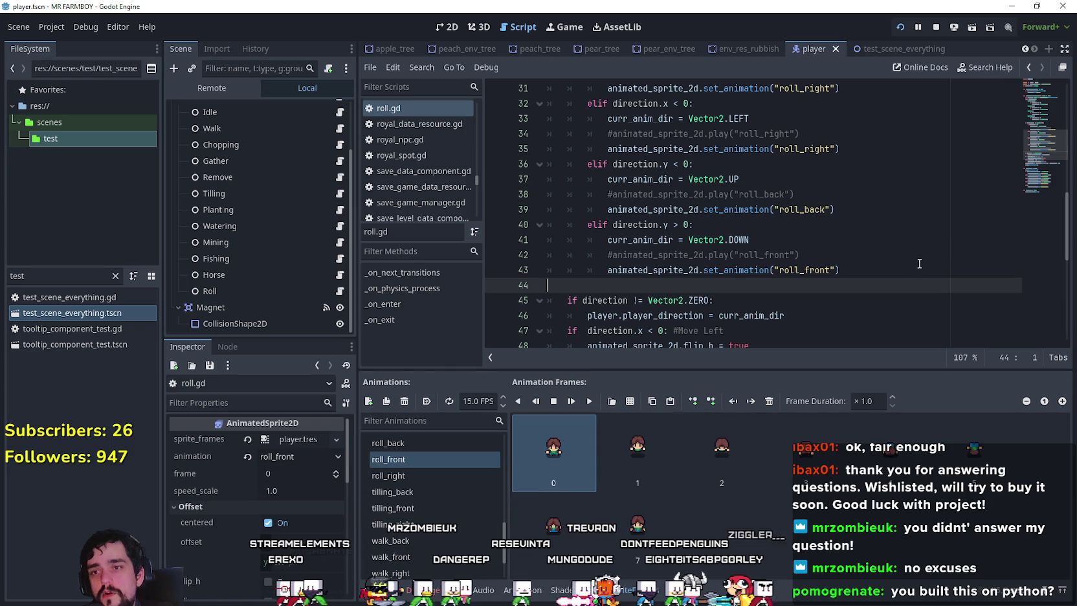
pyautogui.click(855, 261)
pyautogui.scroll(2, 854, 263)
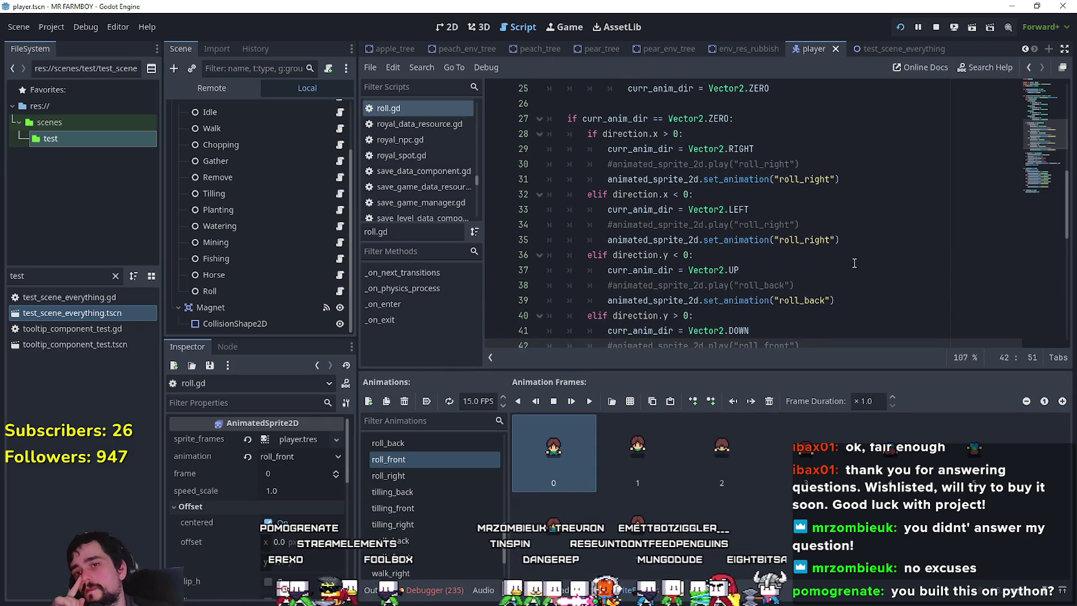
pyautogui.click(833, 166)
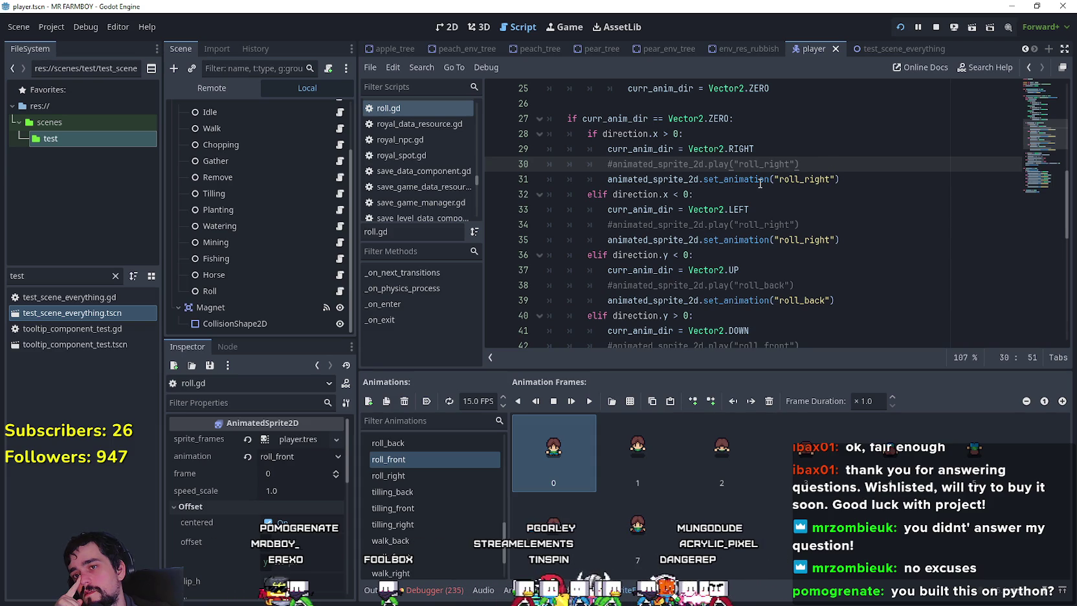
pyautogui.moveTo(761, 183)
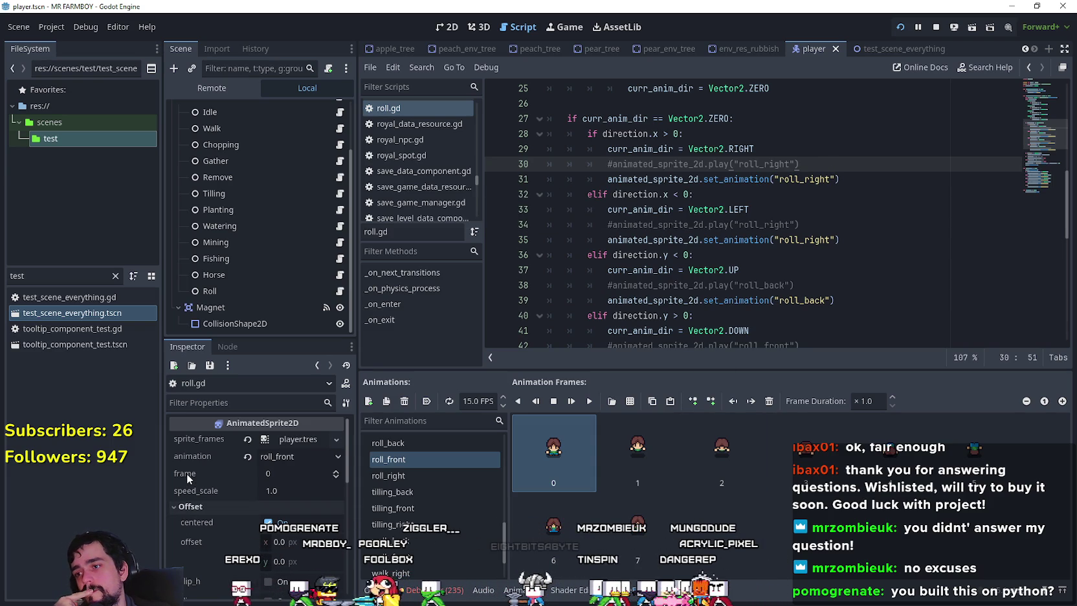
pyautogui.moveTo(186, 474)
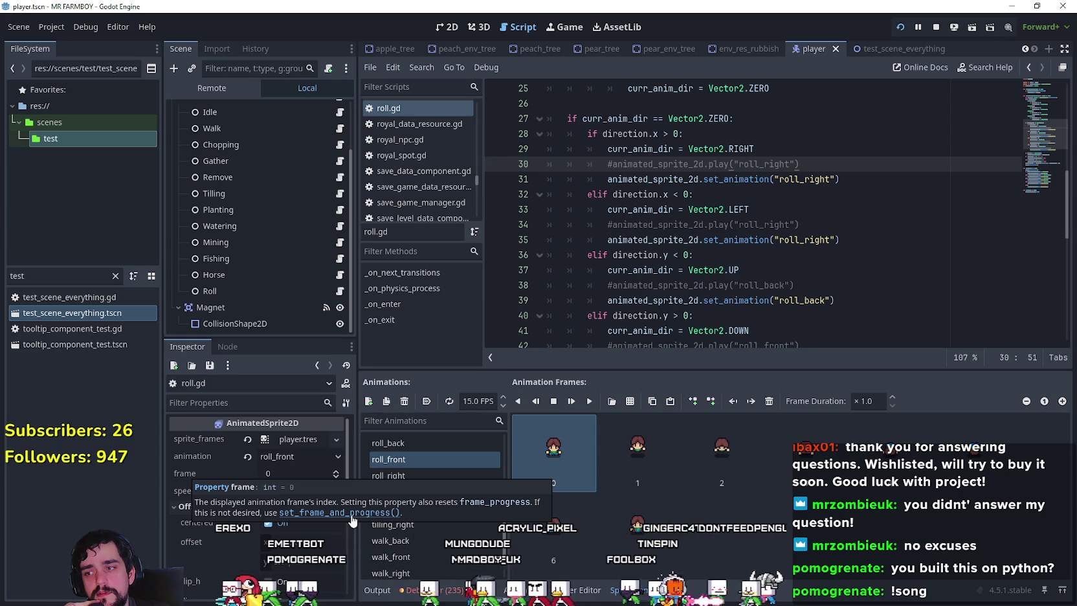
# - Add an animated_sprite_2d.set_frame_and_progress call below the roll_right set_animation line
pyautogui.click(859, 177)
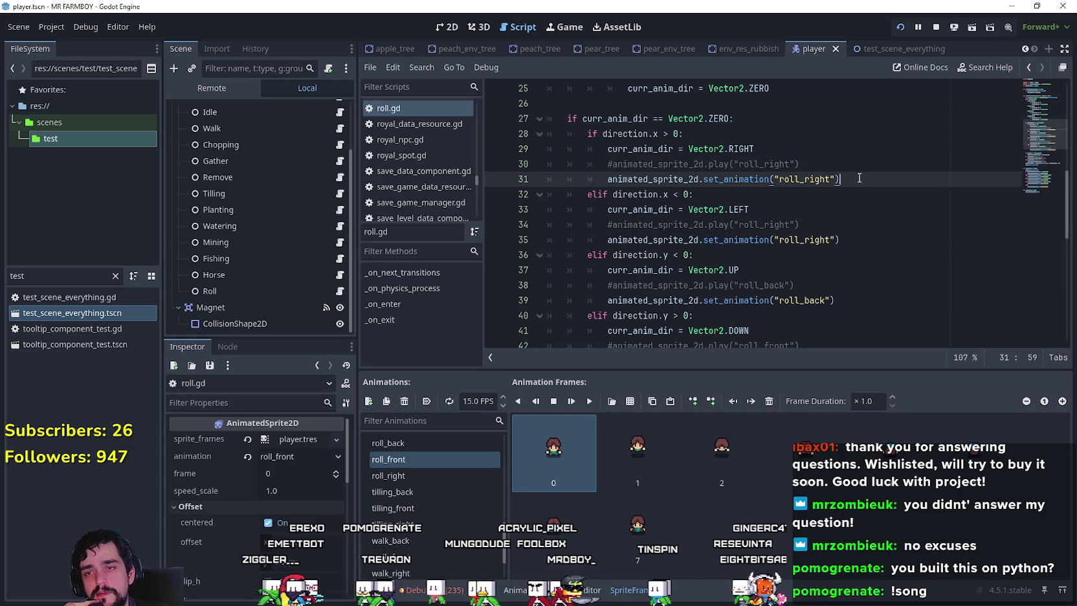
pyautogui.press('Return')
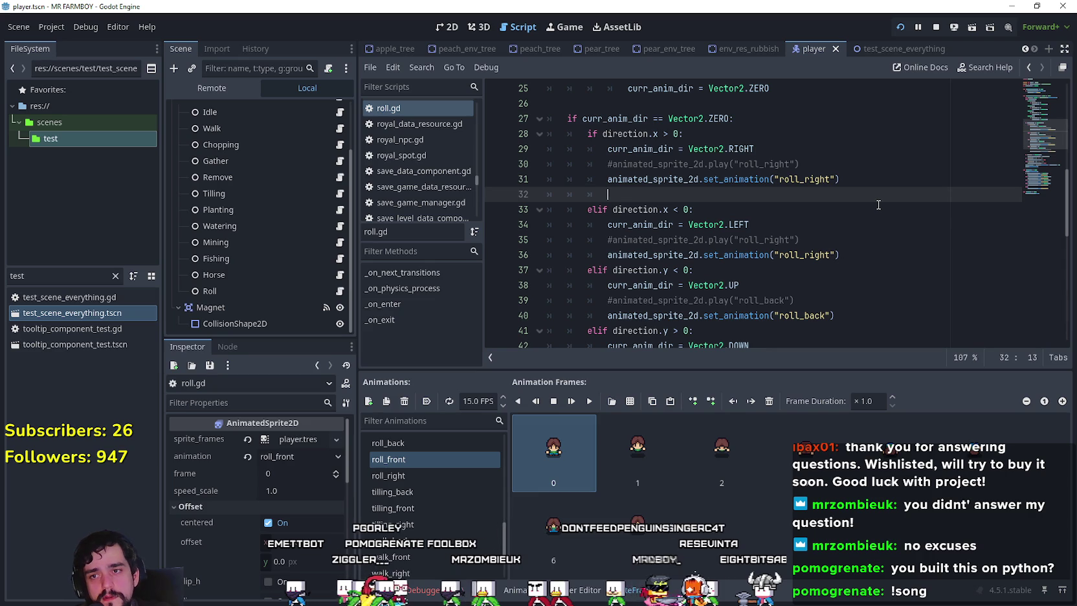
pyautogui.write('ani')
pyautogui.press('Return')
pyautogui.write('.se')
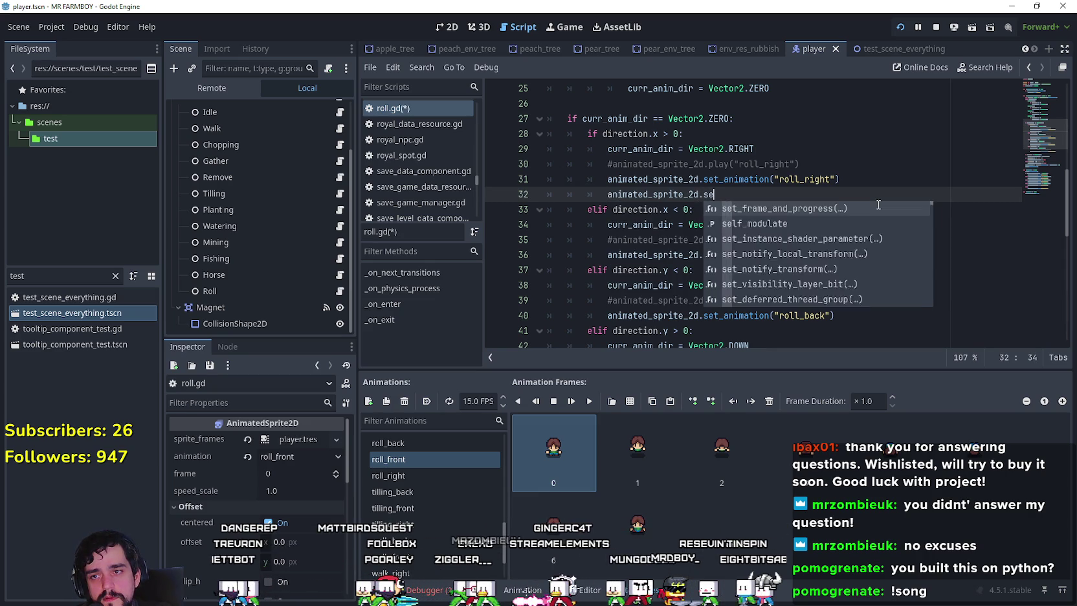
pyautogui.press('Return')
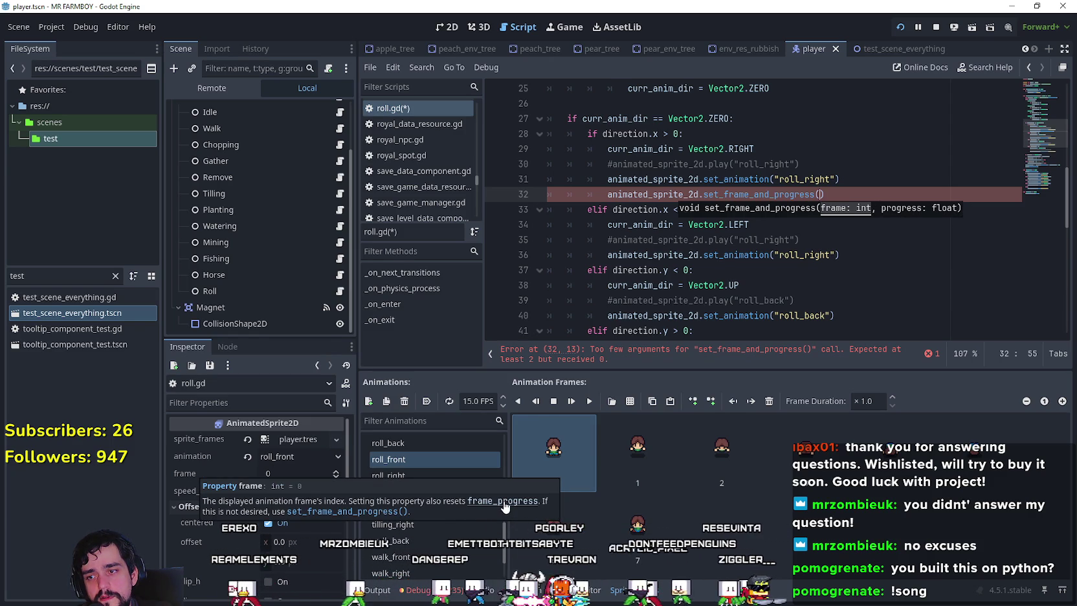
# - Read the AnimatedSprite2D docs, preview roll_front frames 5 and 0, then return to roll.gd
pyautogui.click(475, 486)
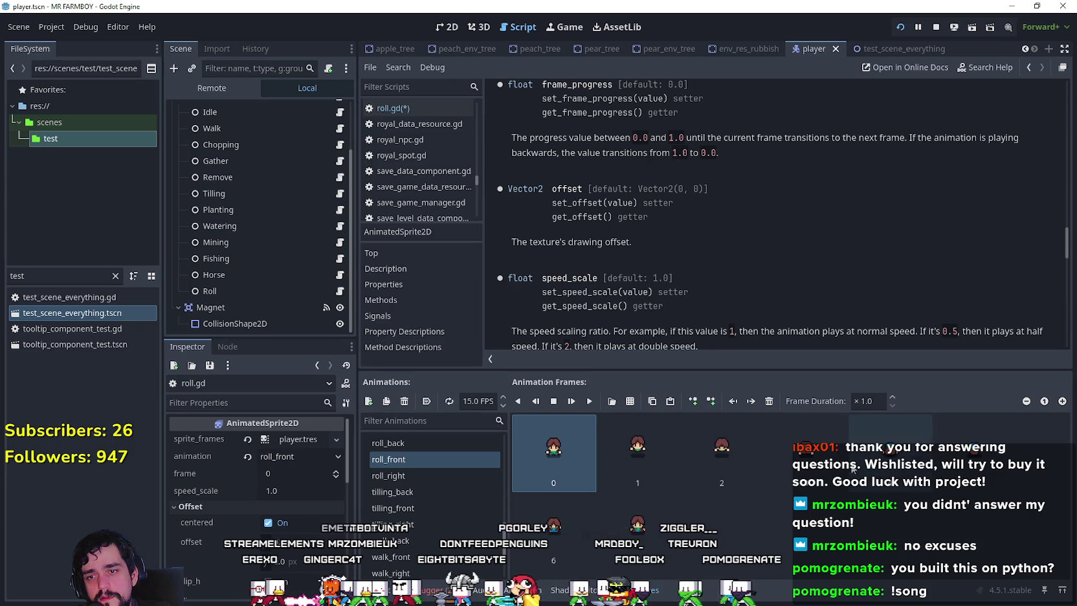
pyautogui.click(953, 458)
pyautogui.click(556, 477)
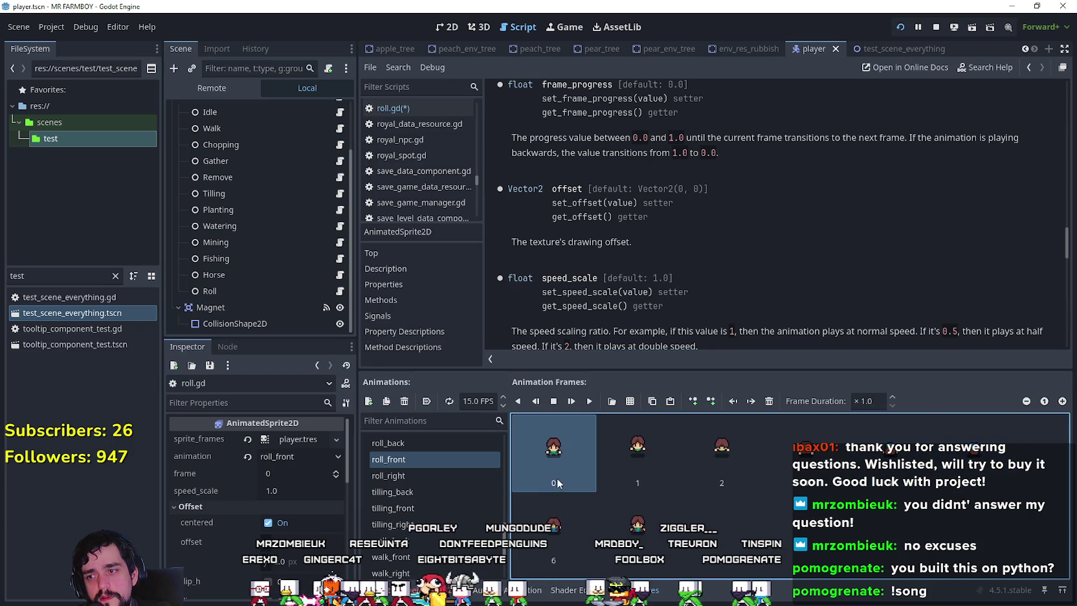
pyautogui.click(340, 291)
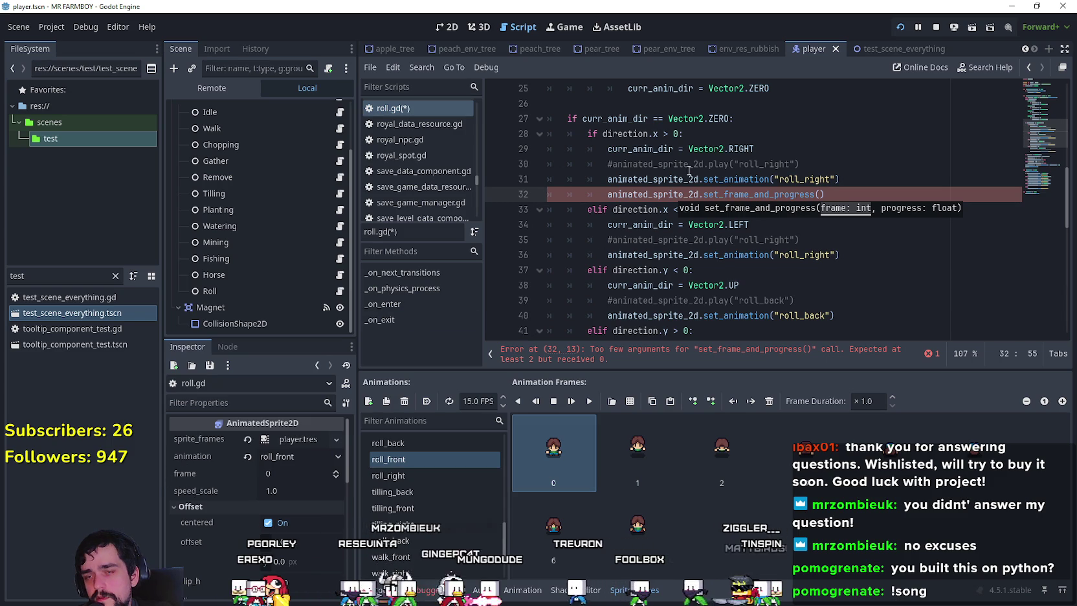
# - Rewrite line 32 as an animated_sprite_2d.frame = assignment instead of set_frame_and_progress
pyautogui.press('BackSpace')
pyautogui.press('BackSpace')
pyautogui.press('BackSpace')
pyautogui.write('et_frame')
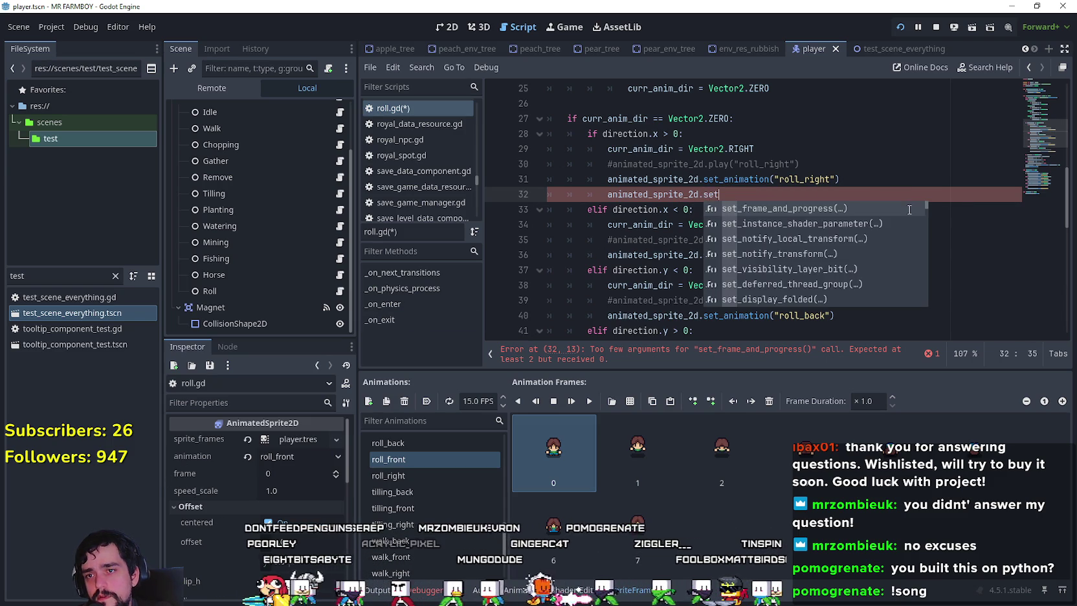
pyautogui.press('BackSpace')
pyautogui.press('BackSpace')
pyautogui.press('BackSpace')
pyautogui.write('frame')
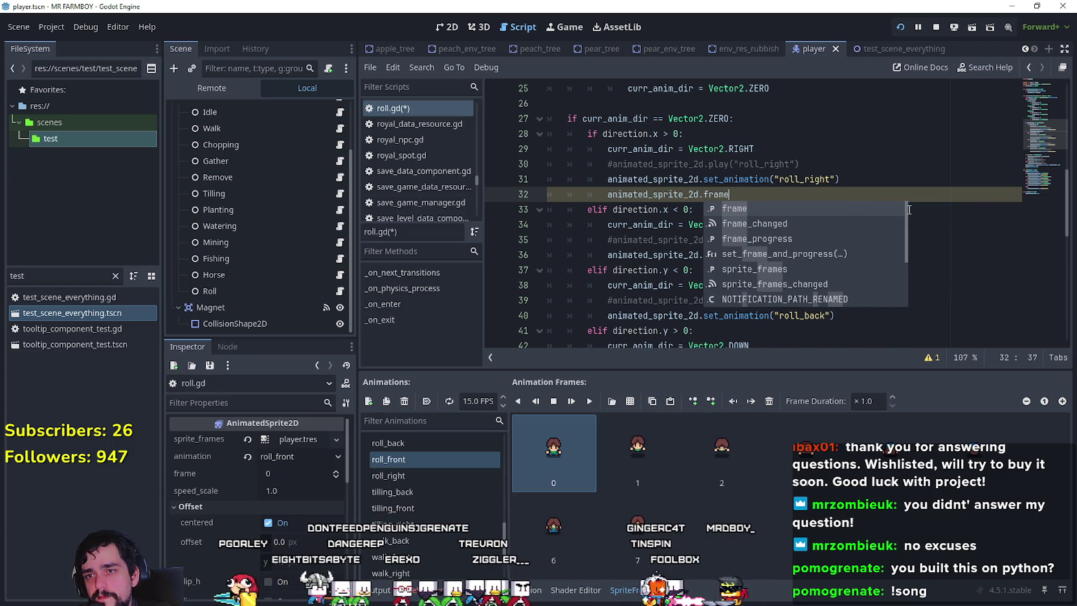
pyautogui.press('Escape')
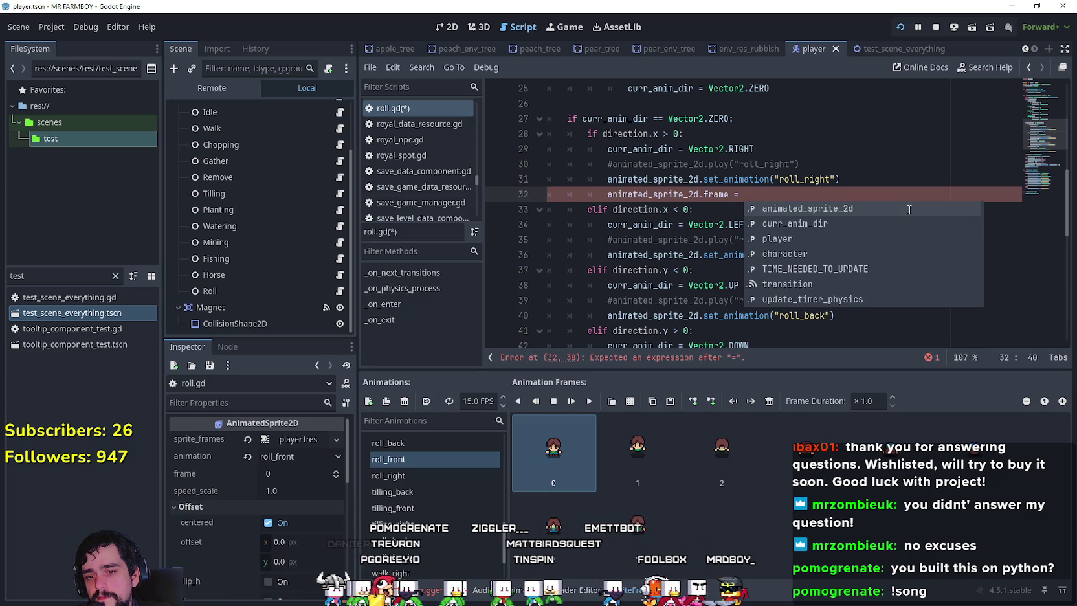
pyautogui.press('Escape')
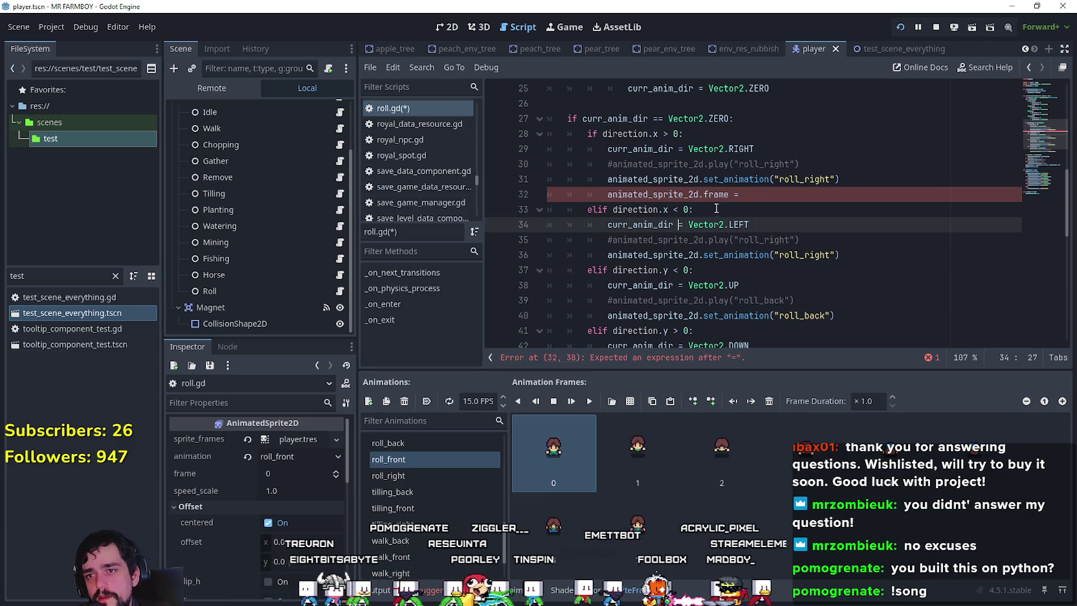
# - Scroll to the top of roll.gd and place the caret on empty line 6 for a new variable
pyautogui.scroll(2, 793, 202)
pyautogui.scroll(-1, 712, 227)
pyautogui.scroll(2, 656, 259)
pyautogui.scroll(-7, 653, 214)
pyautogui.scroll(-2, 653, 249)
pyautogui.scroll(10, 644, 240)
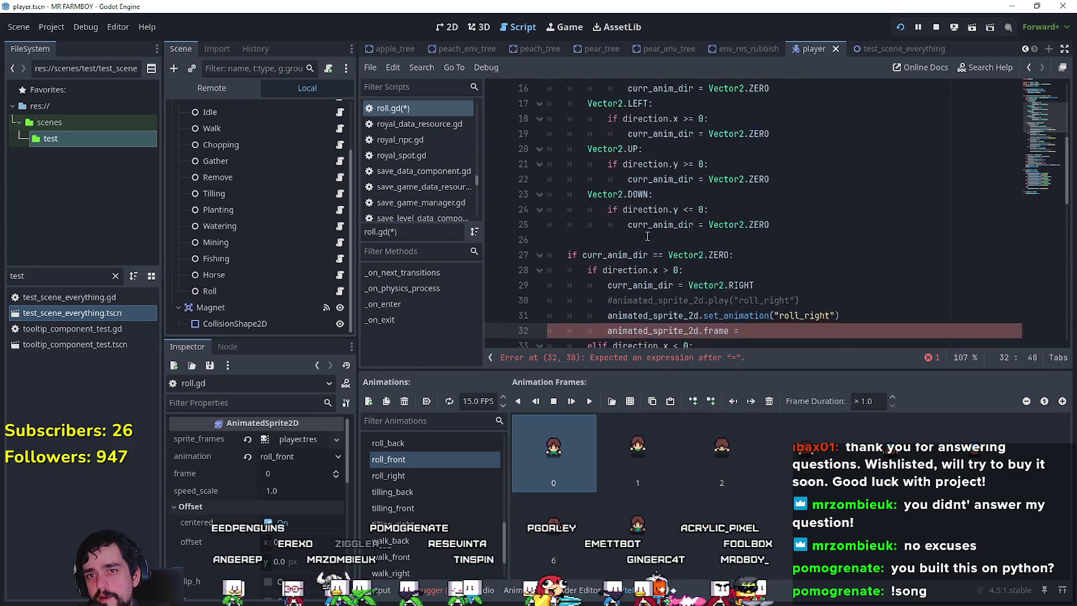
pyautogui.click(637, 164)
pyautogui.scroll(-8, 637, 226)
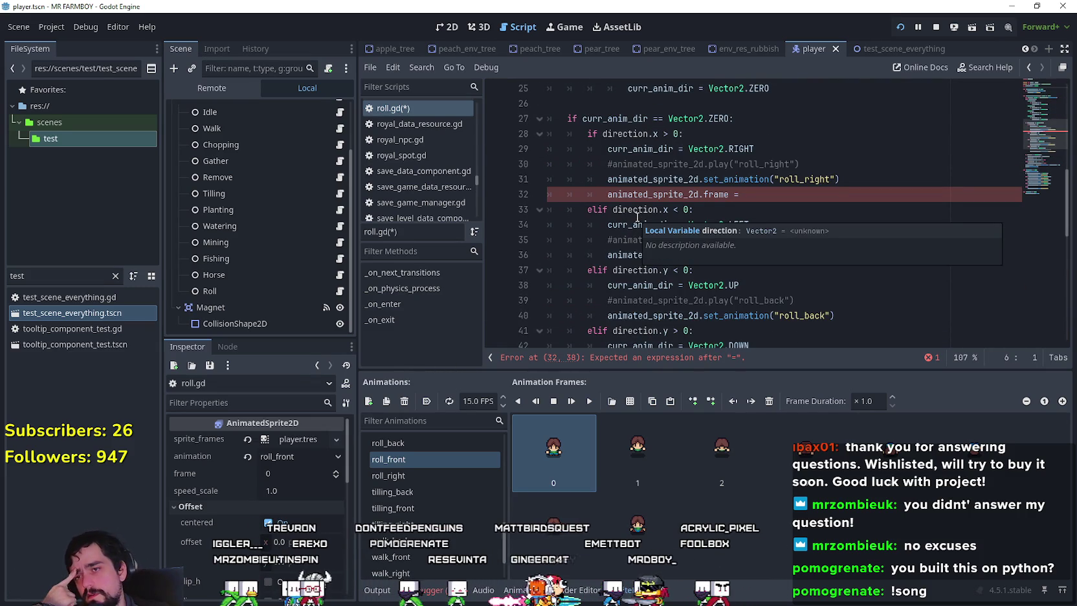
pyautogui.click(795, 193)
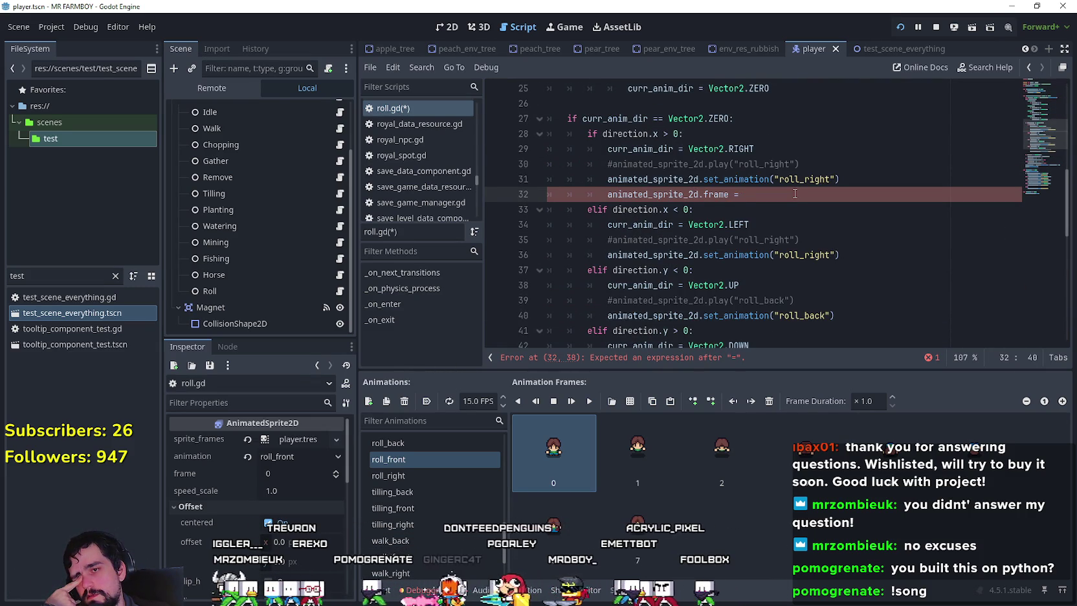
pyautogui.click(822, 164)
pyautogui.scroll(8, 742, 213)
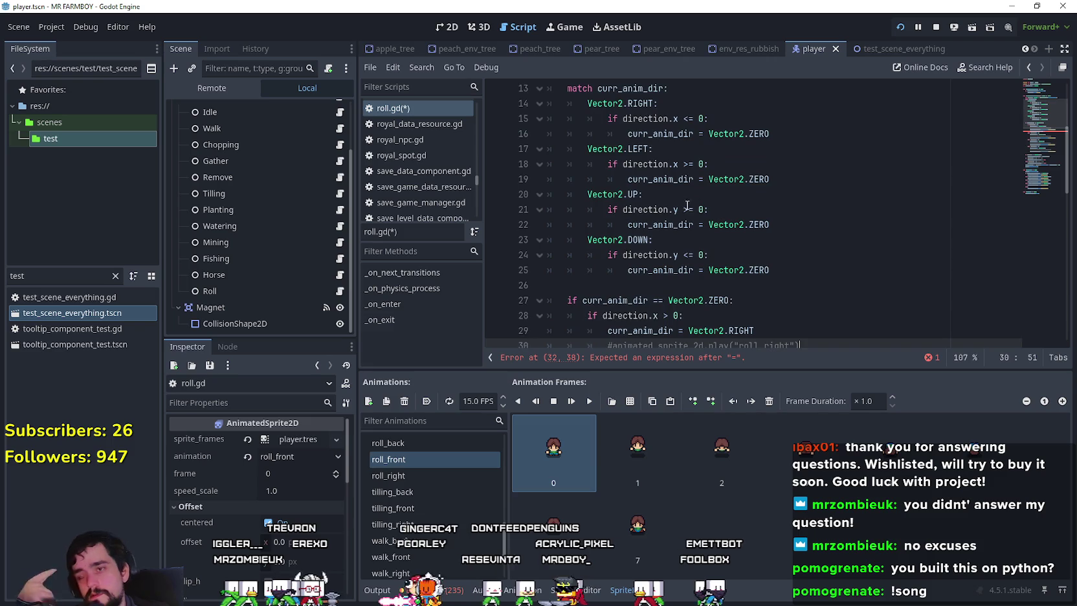
pyautogui.click(599, 216)
pyautogui.click(605, 227)
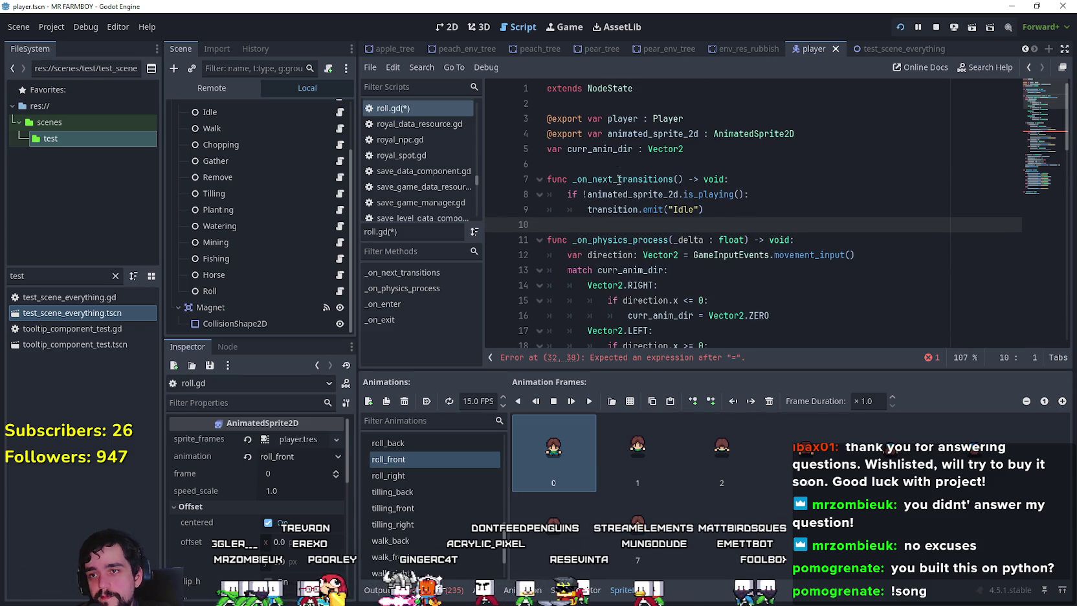
# - Declare a curr_anim_frame variable initialised to 0 in roll.gd and save
pyautogui.click(616, 163)
pyautogui.write('r curr_anim_frame: i')
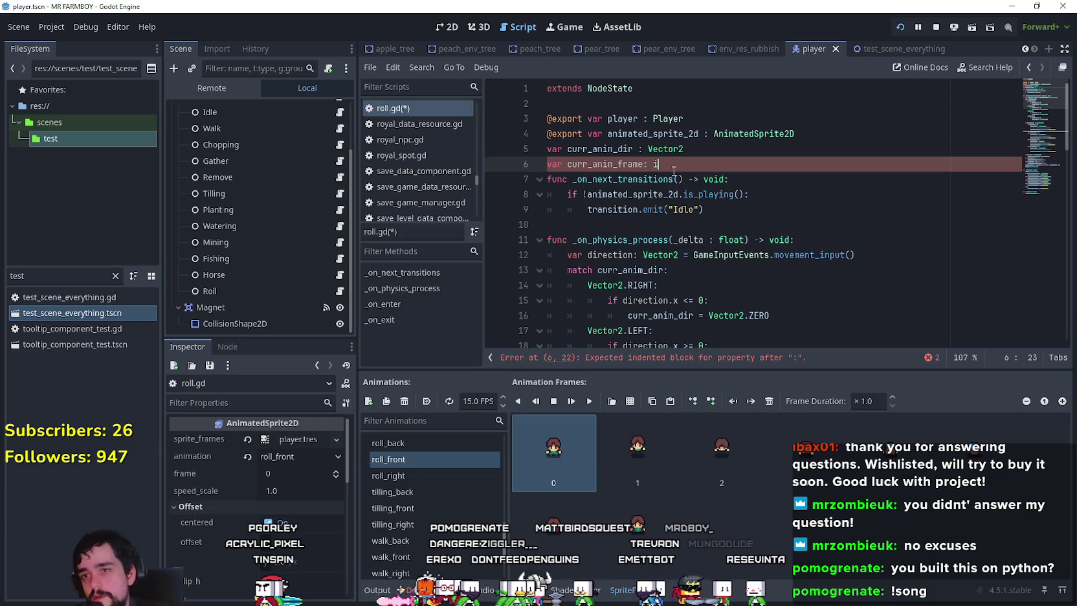
pyautogui.write('nt = 0')
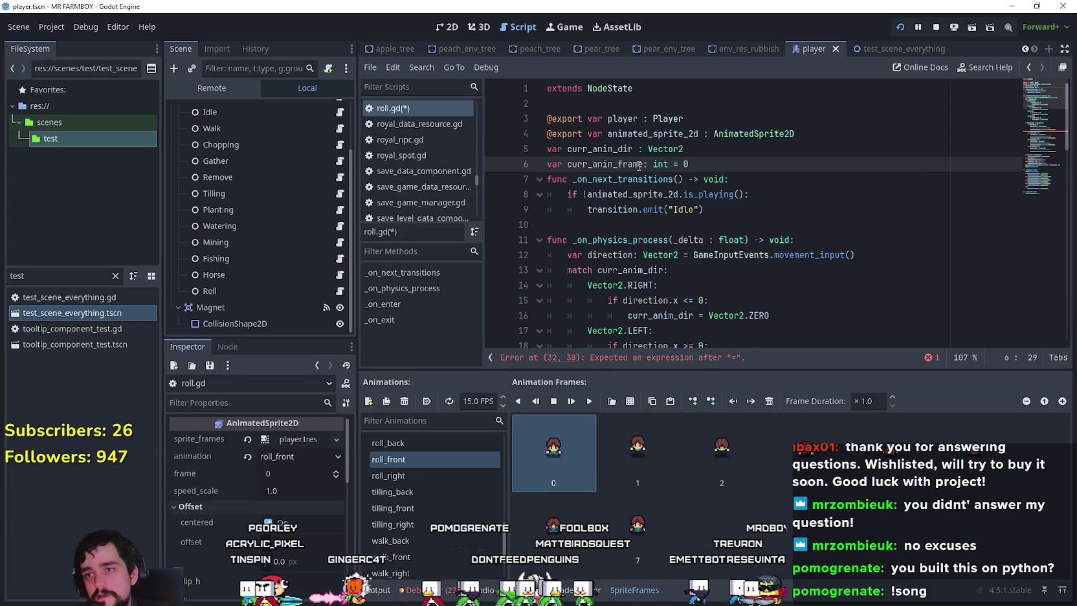
pyautogui.hotkey('ctrl', 's')
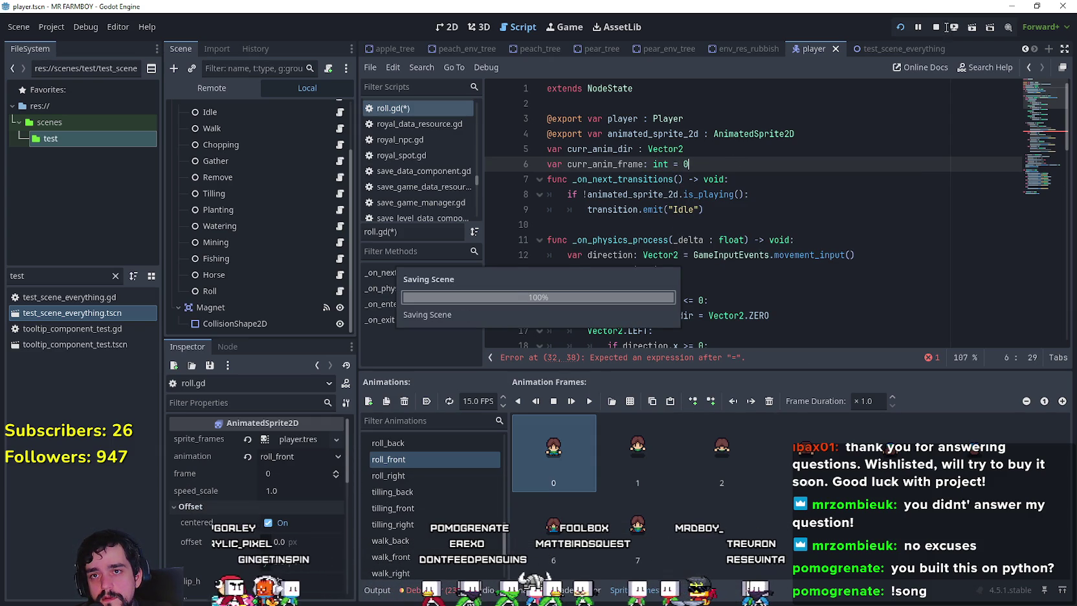
# - Stop the running game and delete an unfinished curr_anim_frame line below line 30
pyautogui.click(936, 26)
pyautogui.scroll(-5, 714, 257)
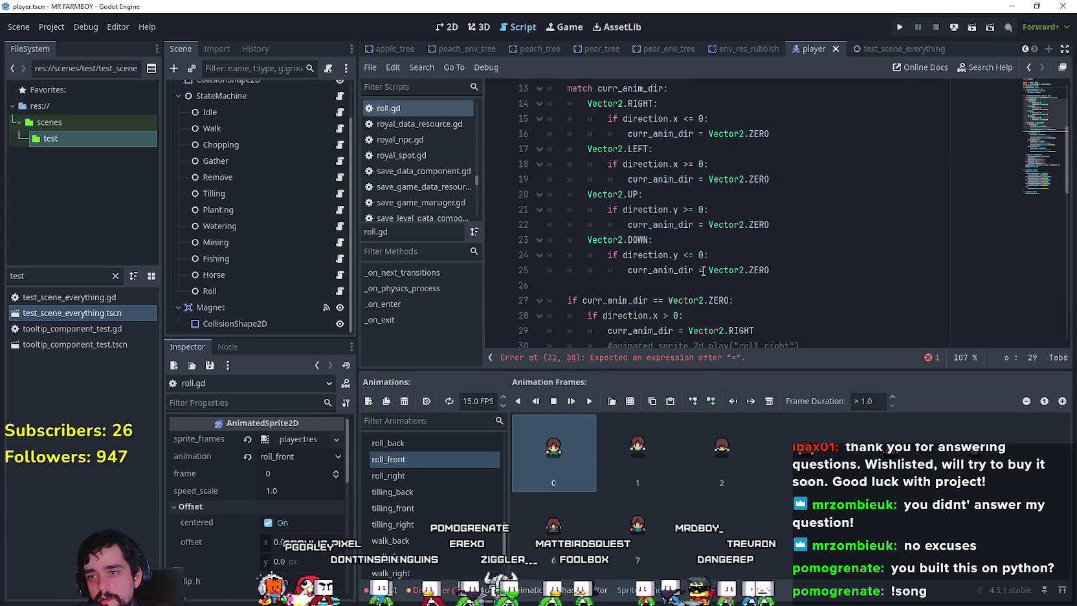
pyautogui.click(810, 197)
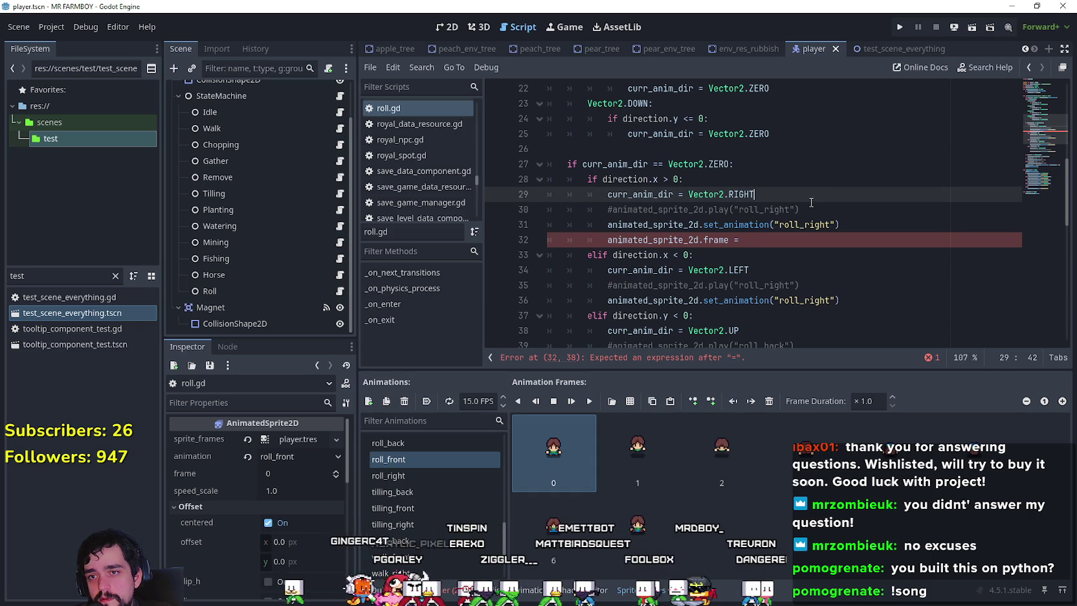
pyautogui.click(795, 215)
pyautogui.press('Return')
pyautogui.write('curr_anim_frame =')
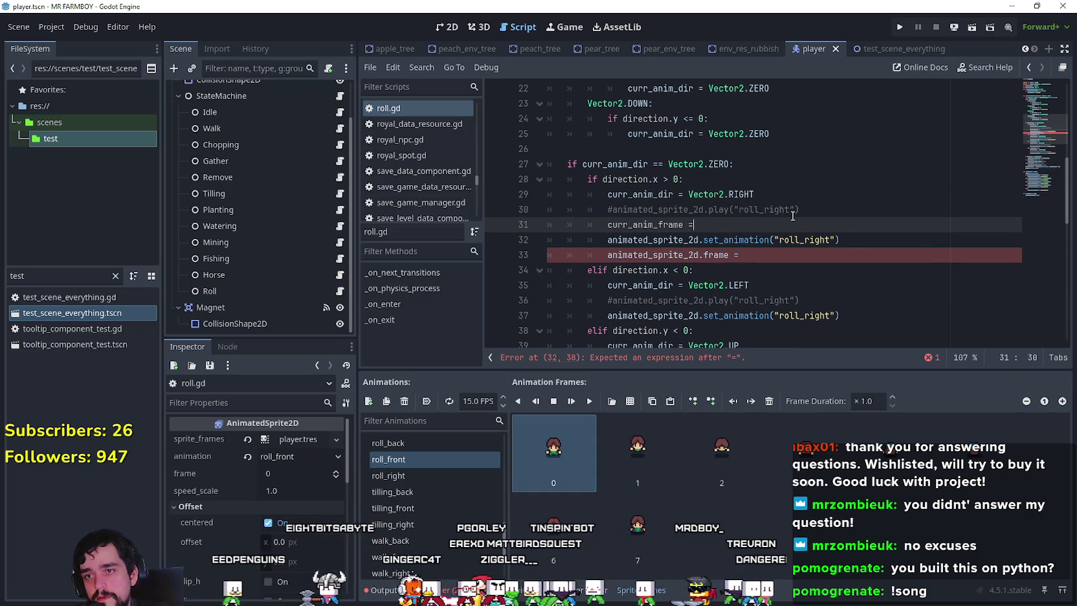
pyautogui.click(635, 224)
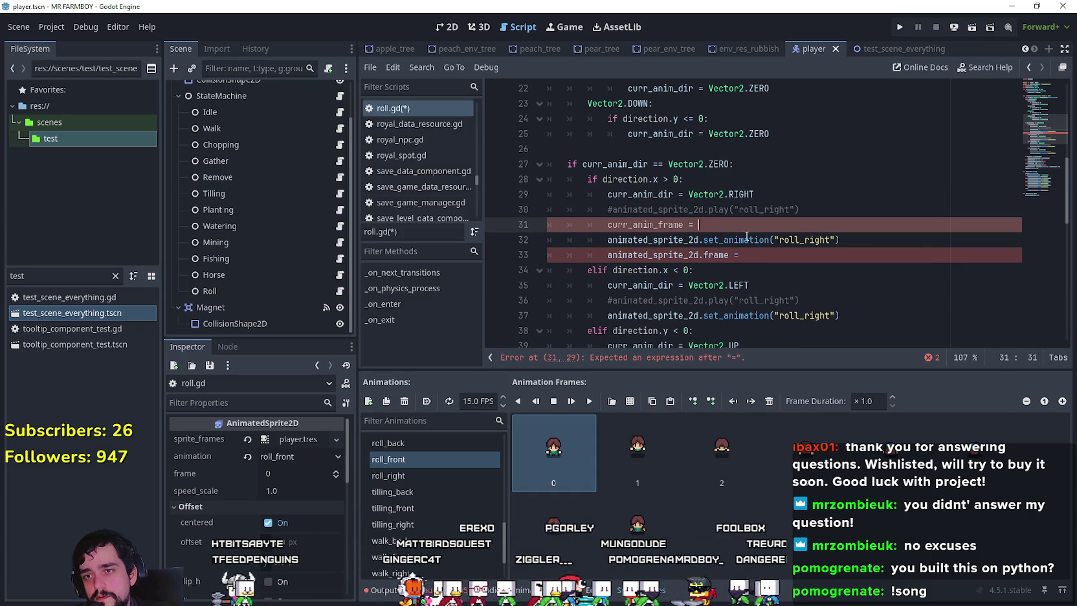
pyautogui.scroll(7, 738, 229)
pyautogui.scroll(-4, 743, 241)
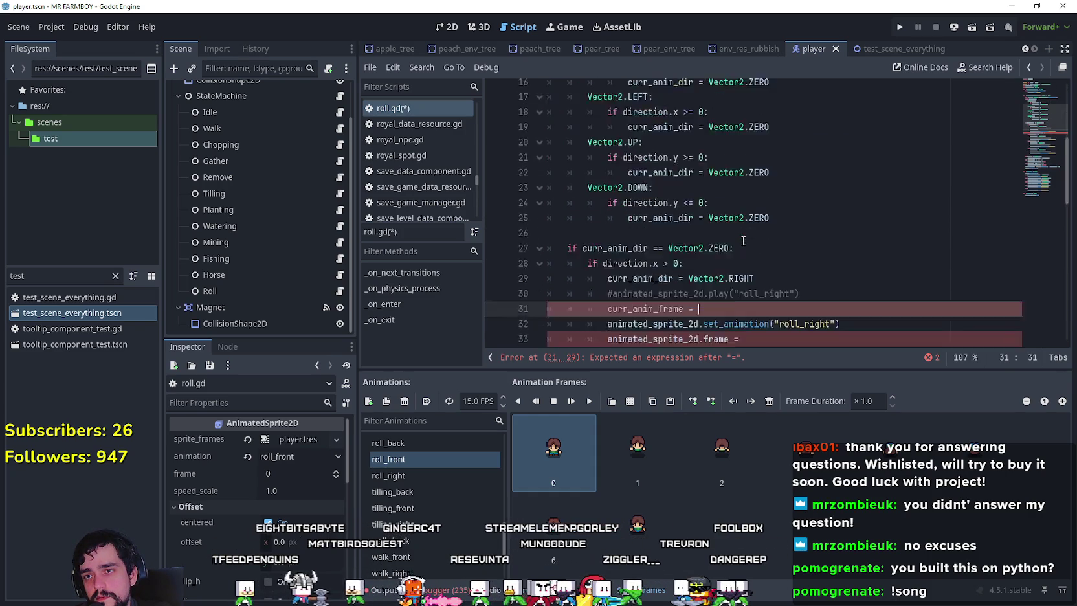
pyautogui.scroll(-3, 743, 241)
pyautogui.moveTo(728, 188); pyautogui.dragTo(605, 191)
pyautogui.hotkey('ctrl', 'c')
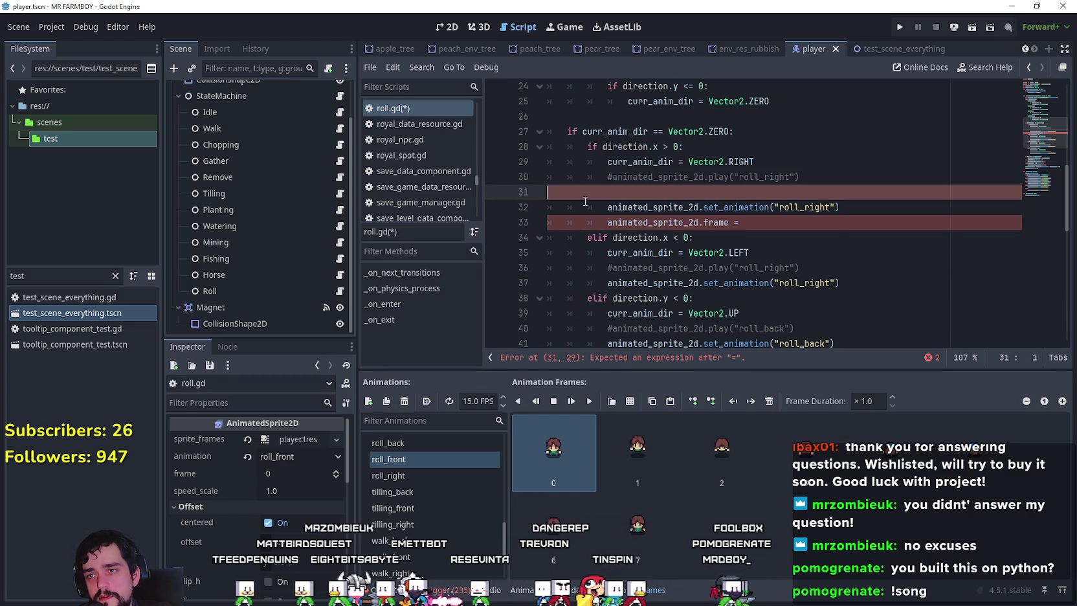
pyautogui.press('BackSpace')
pyautogui.scroll(6, 585, 201)
# - After the direction input line, store animated_sprite_2d.frame in curr_anim_frame each tick
pyautogui.click(886, 209)
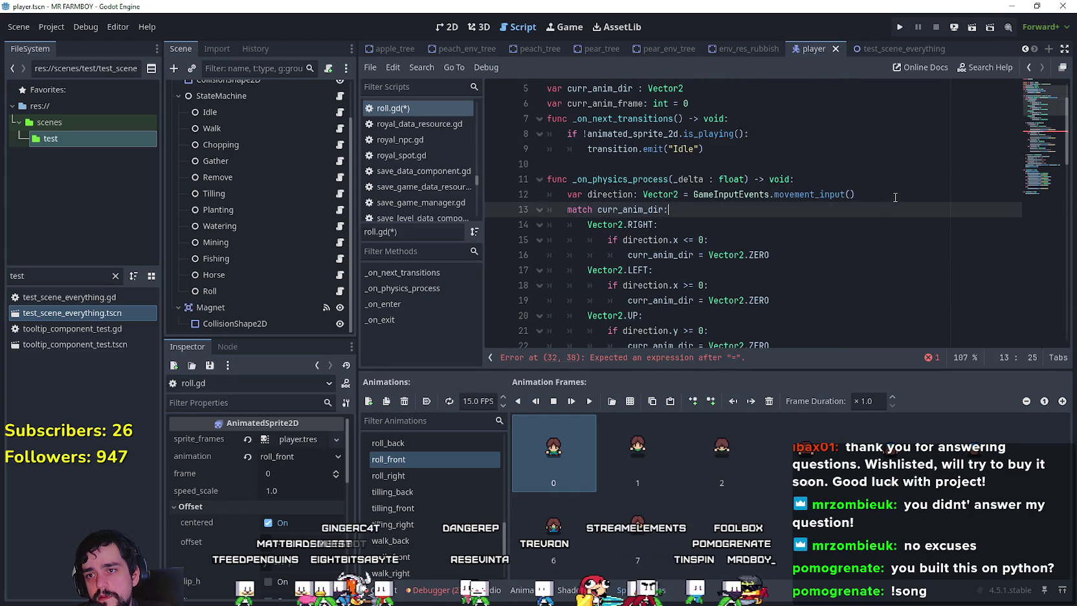
pyautogui.click(895, 197)
pyautogui.scroll(-1, 864, 231)
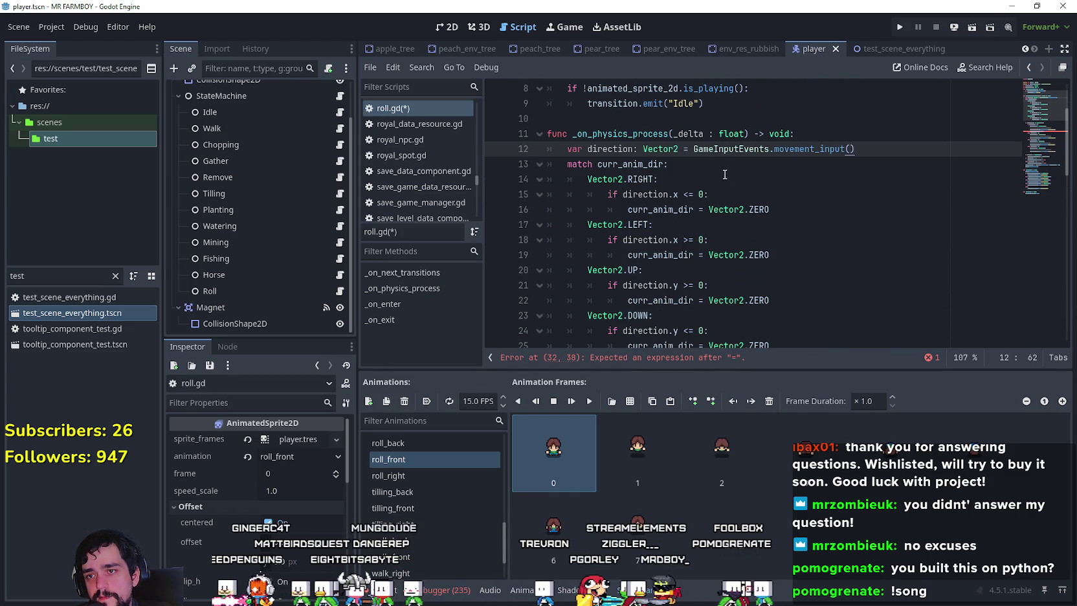
pyautogui.press('Return')
pyautogui.scroll(-1, 770, 205)
pyautogui.scroll(-2, 769, 204)
pyautogui.scroll(3, 768, 202)
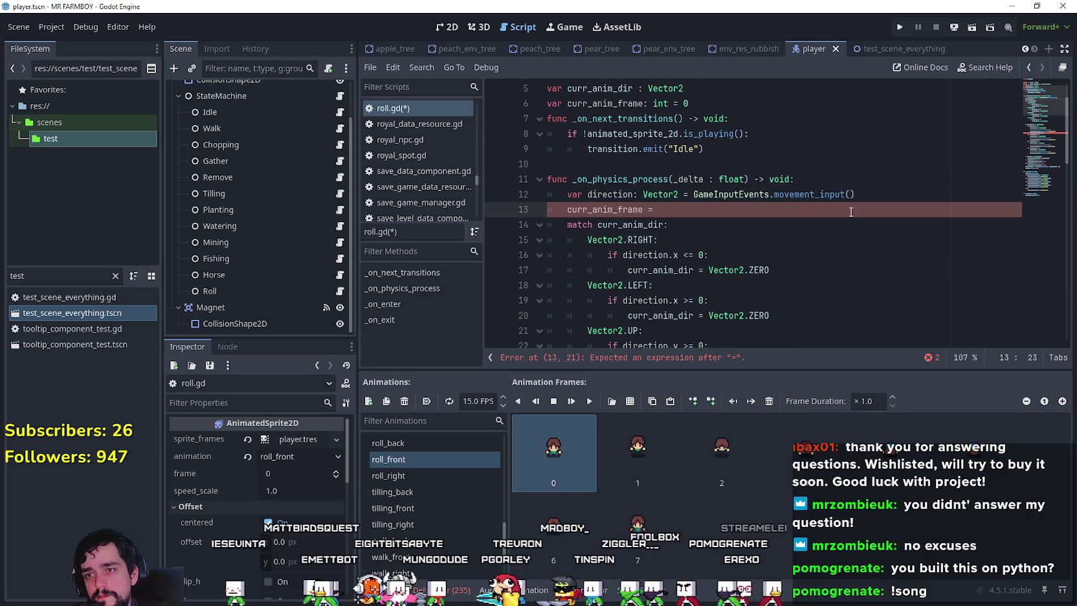
pyautogui.scroll(-8, 851, 211)
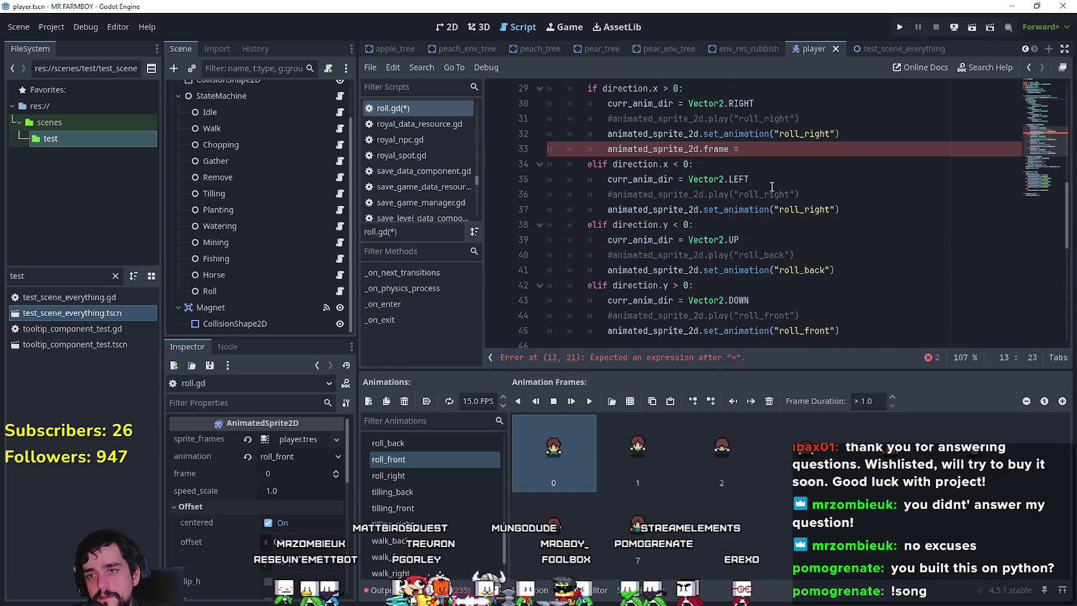
pyautogui.click(669, 134)
pyautogui.scroll(10, 680, 207)
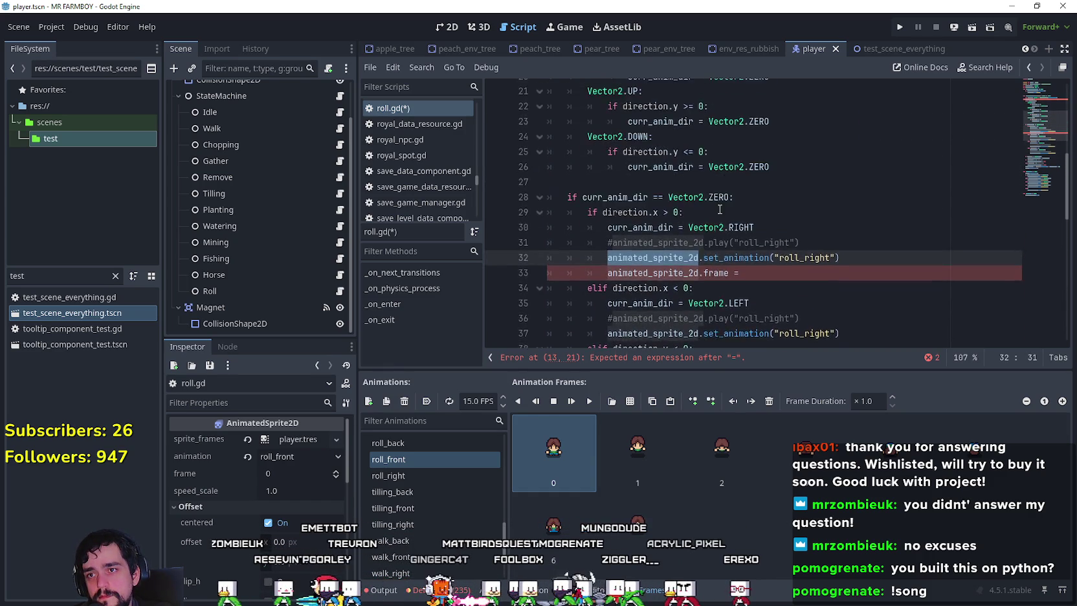
pyautogui.click(688, 277)
pyautogui.write('animated_sprite_2d.fram')
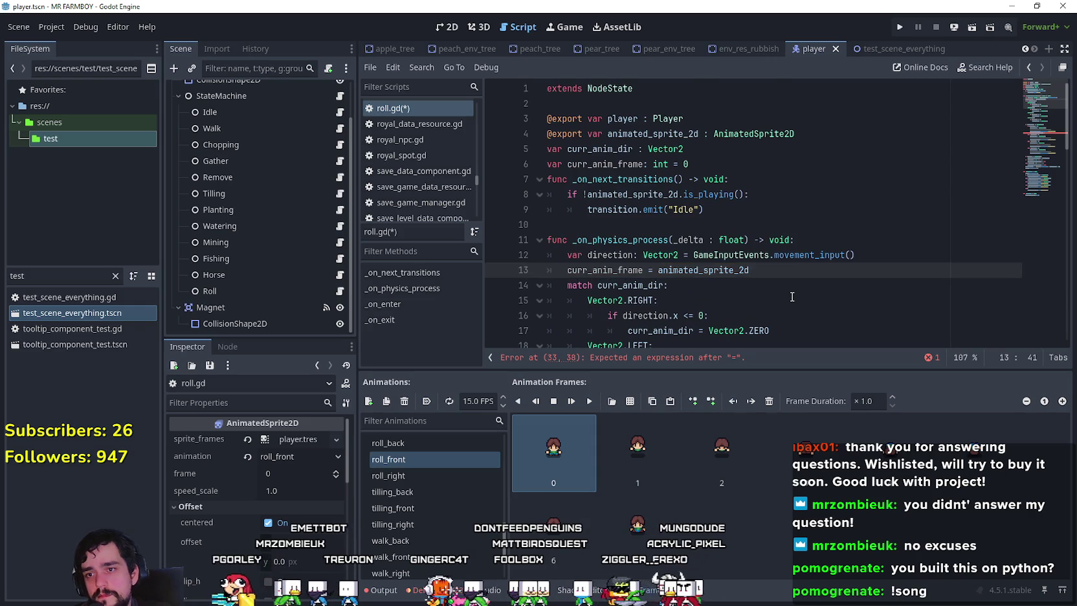
pyautogui.press('Return')
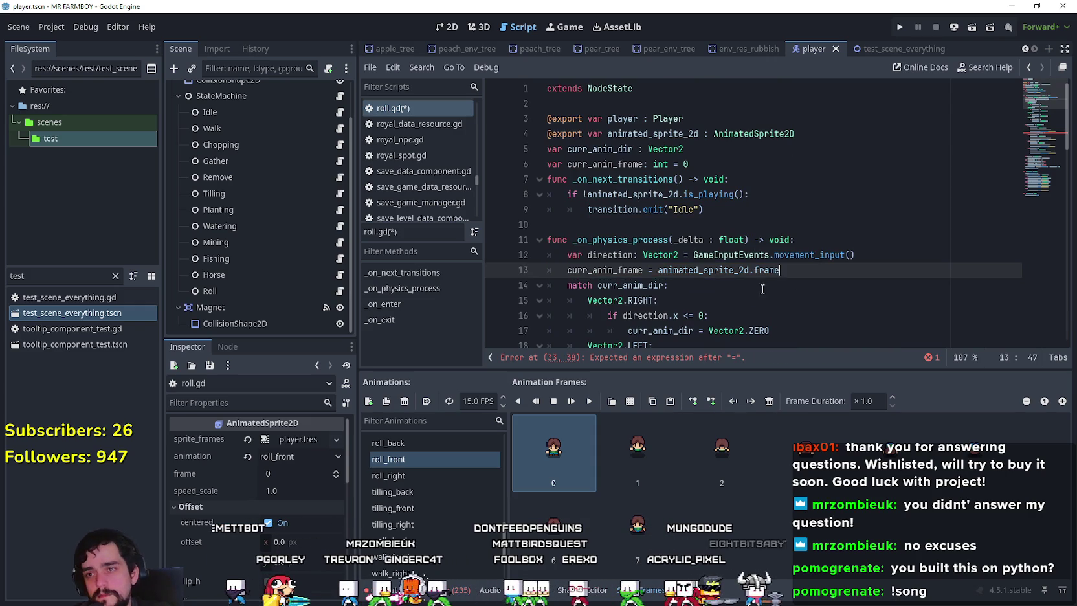
# - Write animated_sprite_2d.frame = curr_anim_frame after the roll_right animation and copy that line
pyautogui.scroll(-8, 628, 277)
pyautogui.click(617, 209)
pyautogui.press('End')
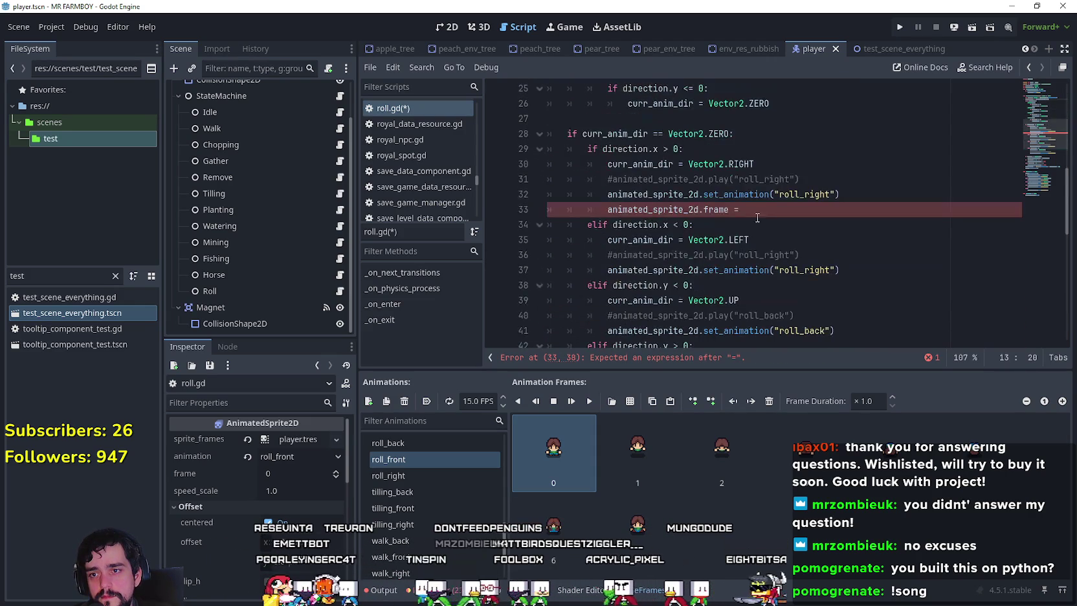
pyautogui.hotkey('ctrl', 'v')
pyautogui.doubleClick(617, 209)
pyautogui.moveTo(617, 209); pyautogui.dragTo(854, 209)
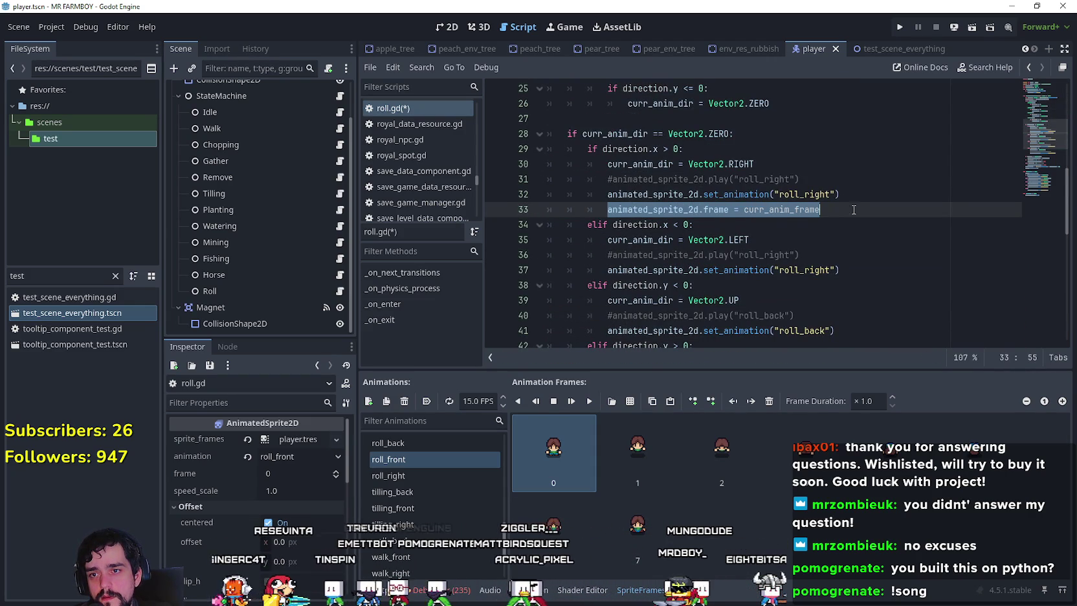
pyautogui.hotkey('ctrl', 'c')
# - Paste the frame restore after the left, roll_back and roll_front animation calls, then save
pyautogui.click(854, 270)
pyautogui.press('Return')
pyautogui.hotkey('ctrl', 'v')
pyautogui.scroll(-2, 861, 265)
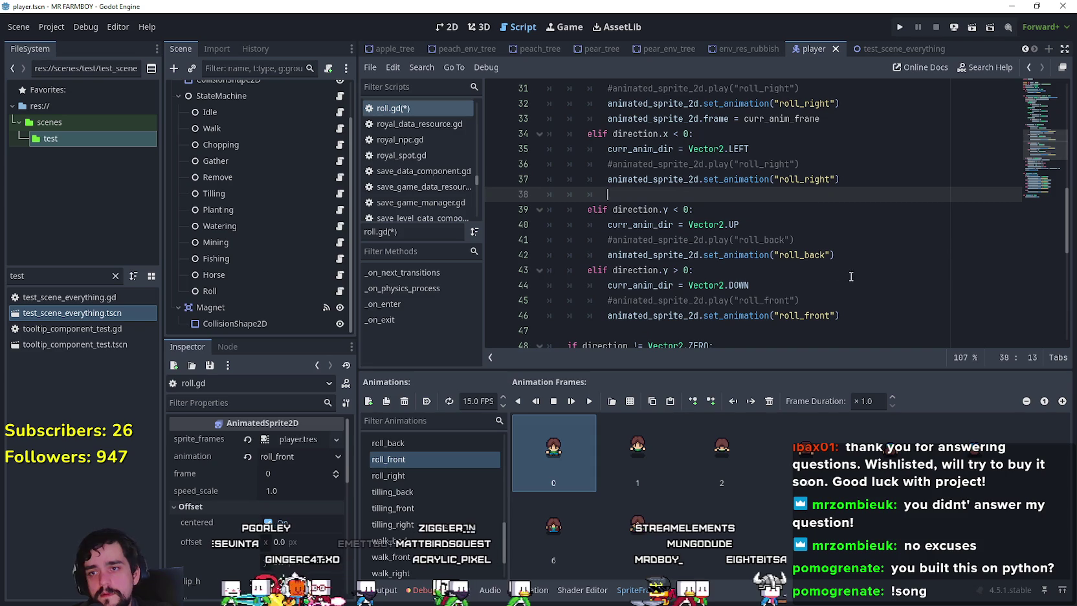
pyautogui.click(867, 263)
pyautogui.click(867, 257)
pyautogui.press('Return')
pyautogui.hotkey('ctrl', 'v')
pyautogui.click(841, 331)
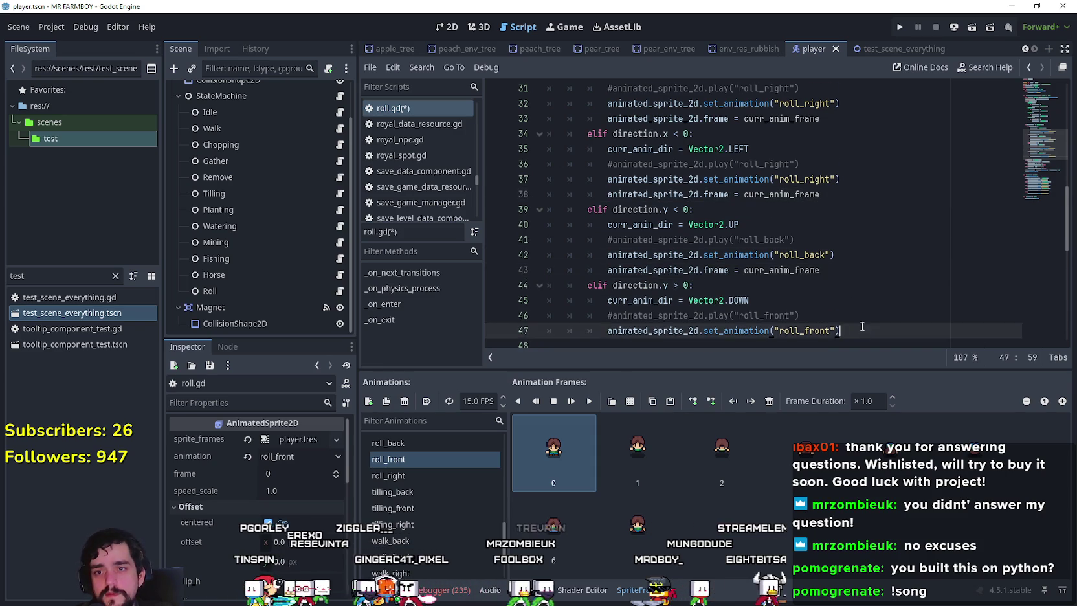
pyautogui.press('Return')
pyautogui.scroll(-2, 838, 275)
pyautogui.hotkey('ctrl', 'v')
pyautogui.hotkey('ctrl', 's')
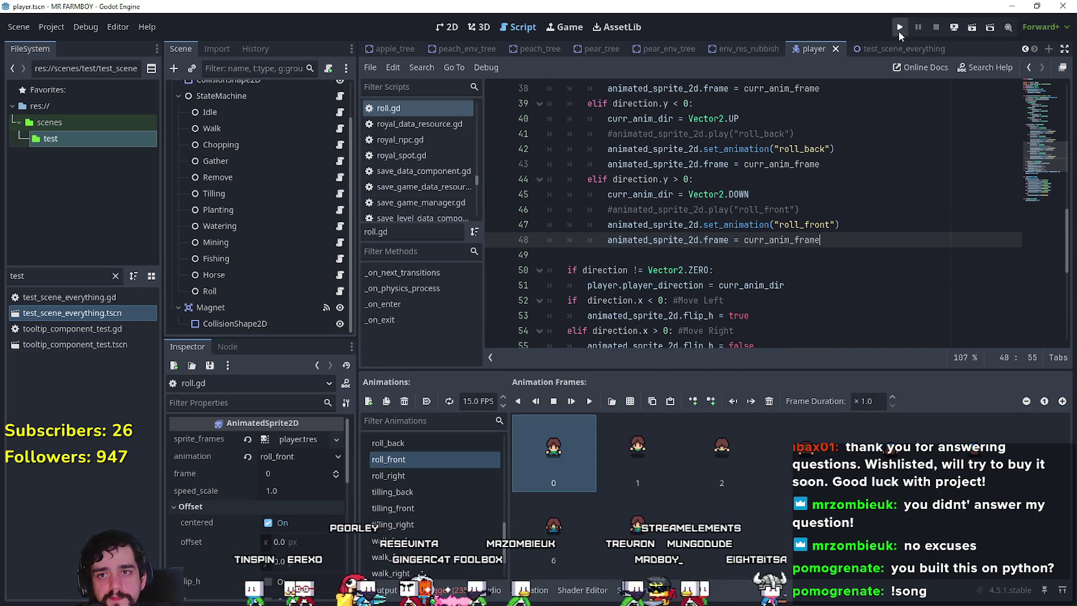
# - Run the Mr Farmboy project with F5 to reach the splash screen, then switch to Spotify
pyautogui.press('F5')
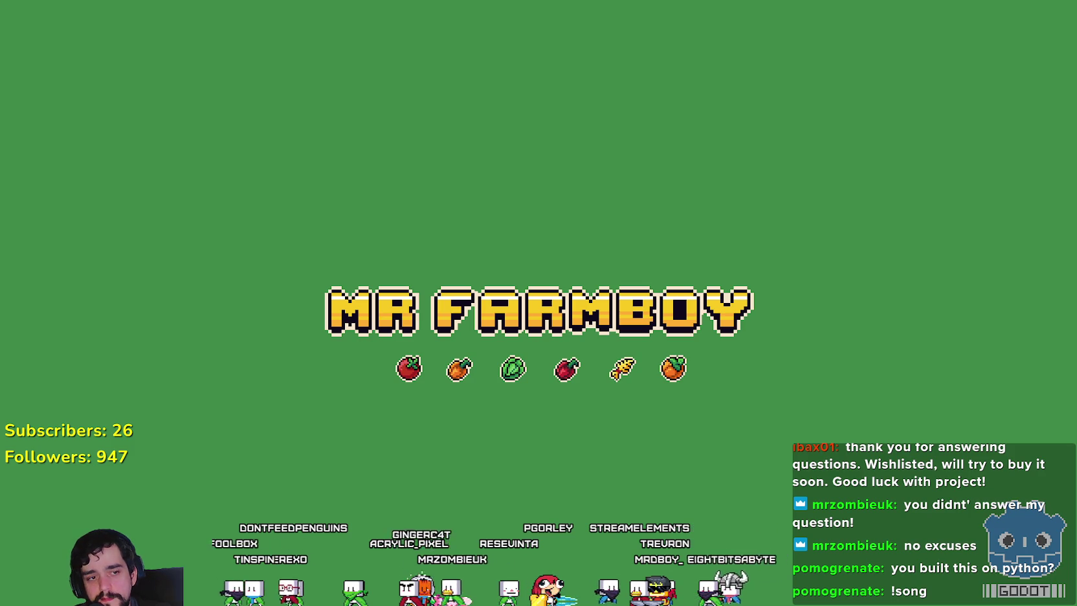
pyautogui.hotkey('alt', 'Tab')
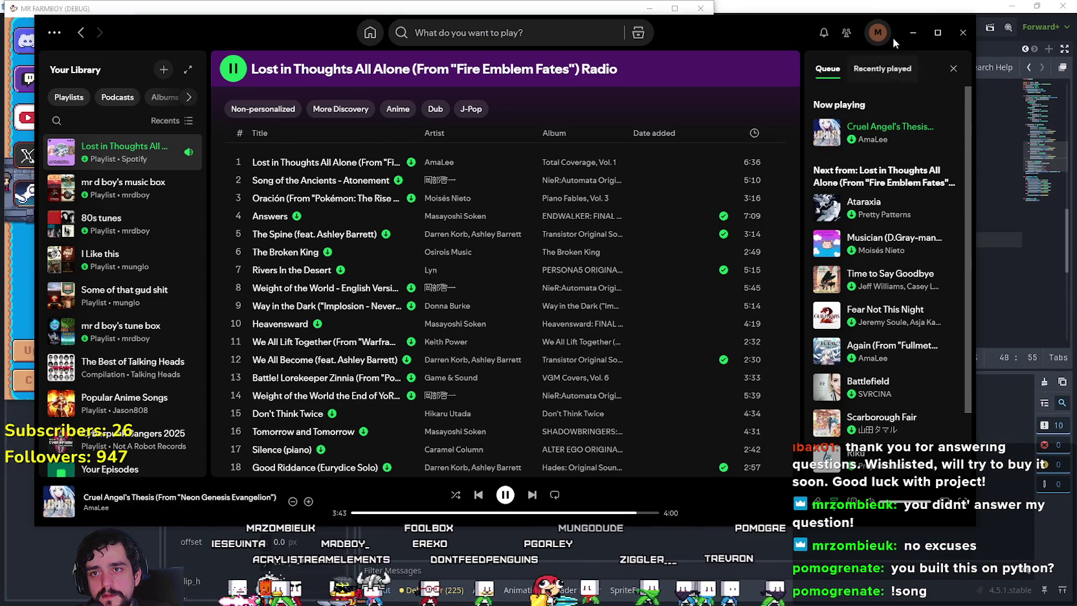
# - Minimise Spotify, maximise the game window and scroll the save list to Save 10
pyautogui.moveTo(743, 29); pyautogui.dragTo(782, 34)
pyautogui.scroll(-9, 365, 376)
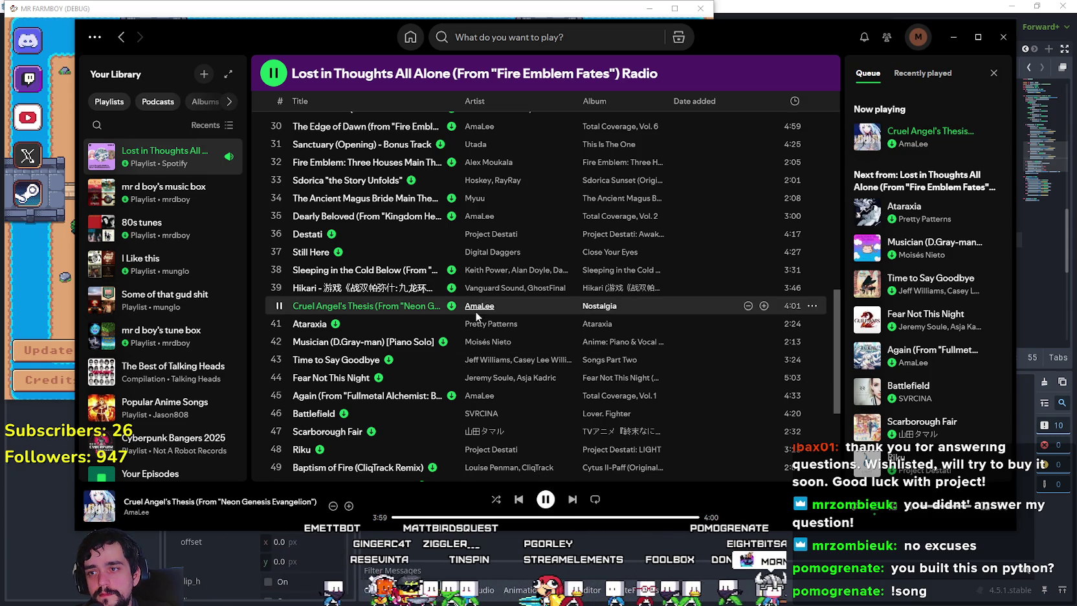
pyautogui.click(961, 37)
pyautogui.click(675, 9)
pyautogui.scroll(-6, 525, 330)
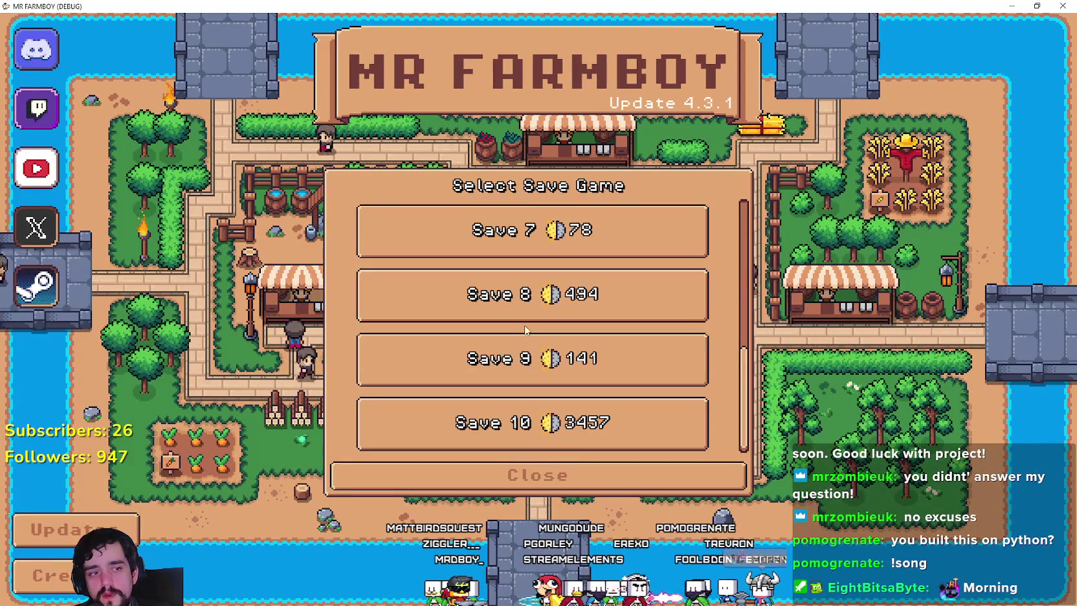
# - Load Save 10 from the Select Save Game list
pyautogui.click(476, 422)
pyautogui.click(464, 436)
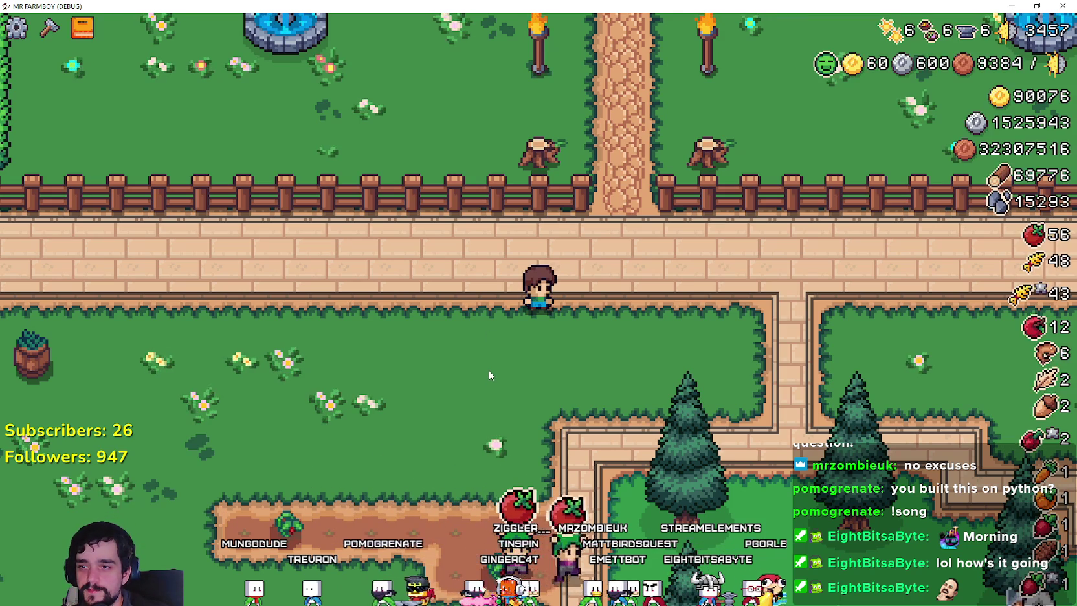
# - Mount the horse, ride around the crop field, and plant and water tomatoes
pyautogui.press('h')
pyautogui.press('d')
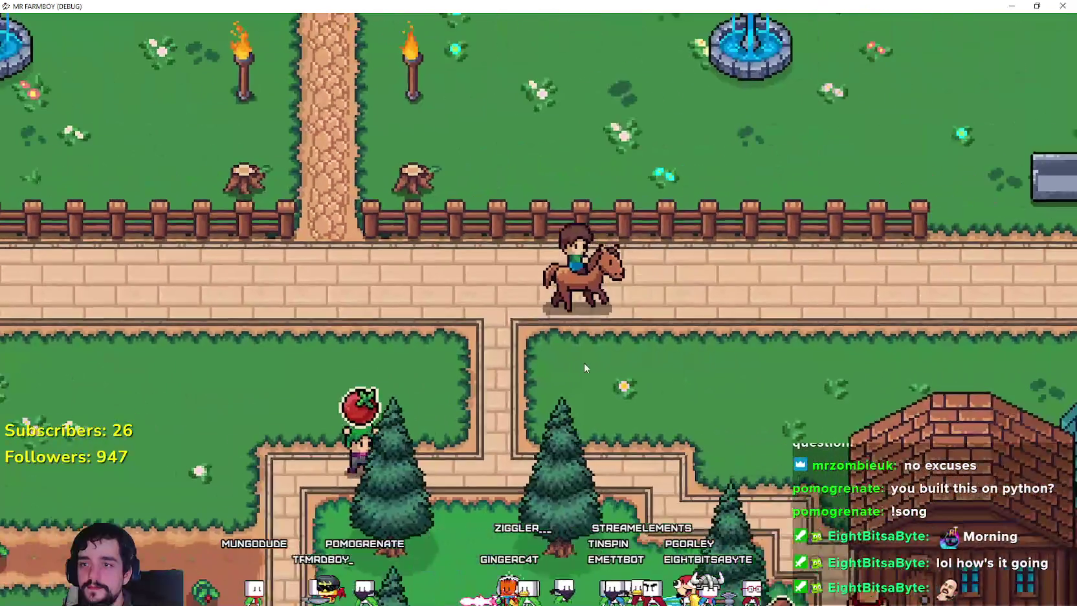
pyautogui.press('w')
pyautogui.press('a')
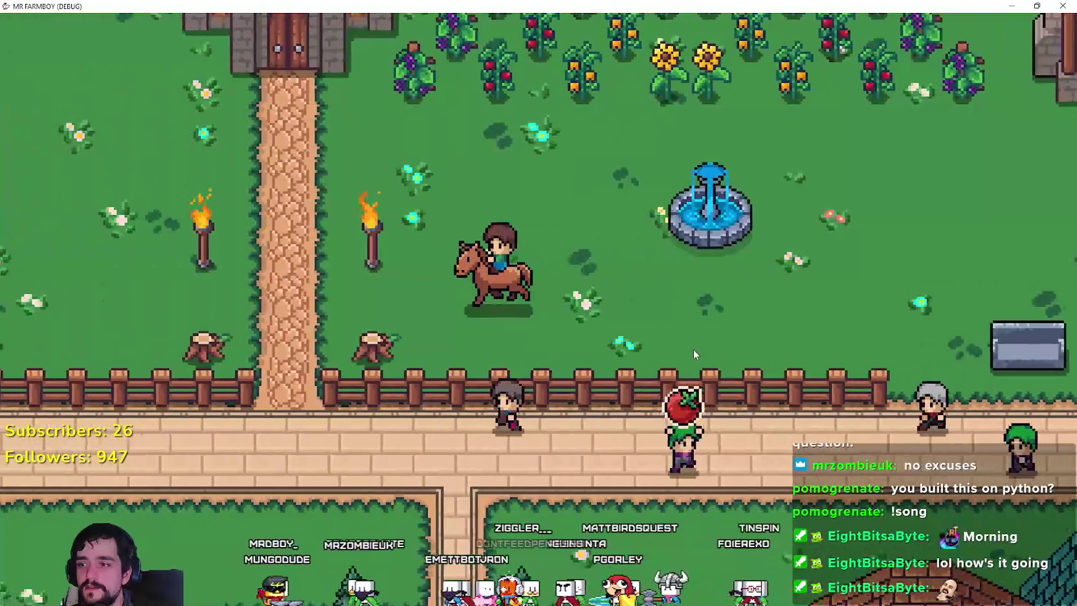
pyautogui.press('s')
pyautogui.press('s')
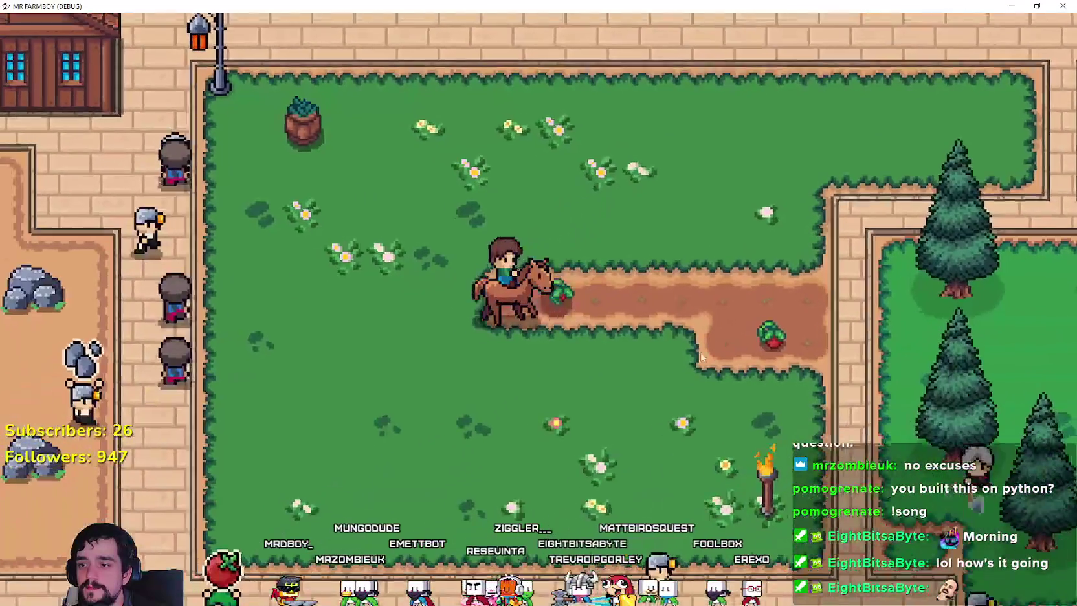
pyautogui.press('e')
pyautogui.press('e')
pyautogui.press('d')
pyautogui.press('e')
pyautogui.press('e')
pyautogui.press('d')
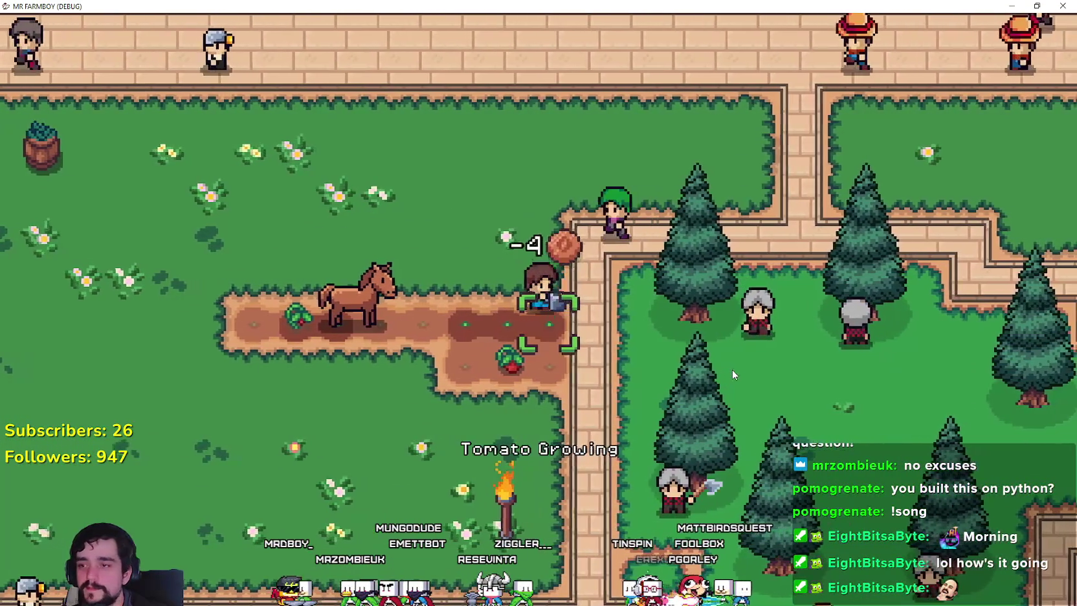
pyautogui.press('s')
pyautogui.press('a')
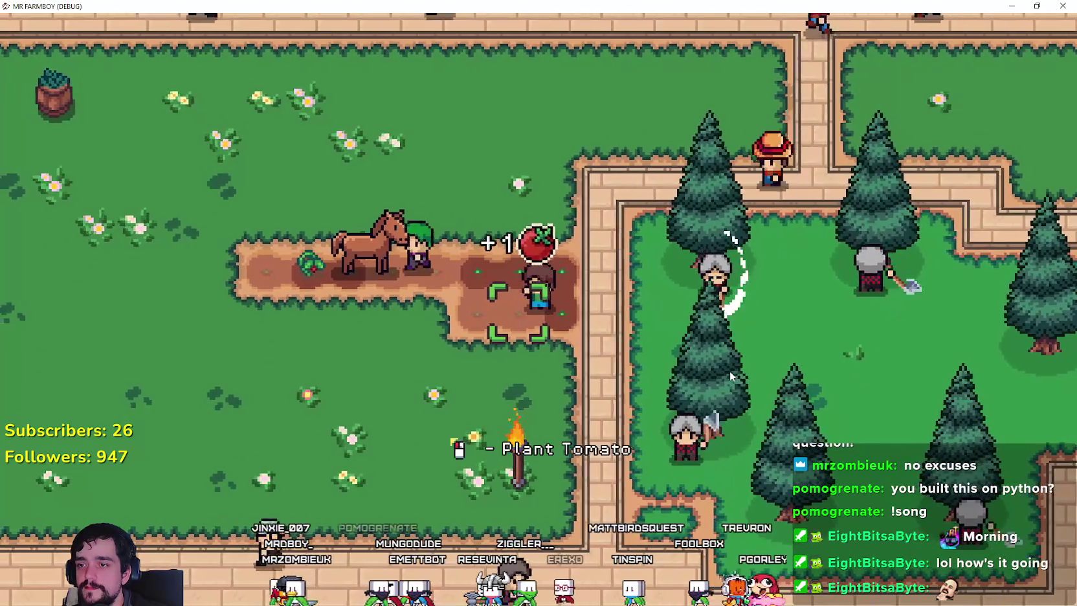
pyautogui.press('e')
pyautogui.press('e')
pyautogui.press('e')
pyautogui.press('a')
pyautogui.press('w')
pyautogui.press('e')
# - Move right along the road, up through the fence gap past the church, and back down
pyautogui.press('d')
pyautogui.press('s')
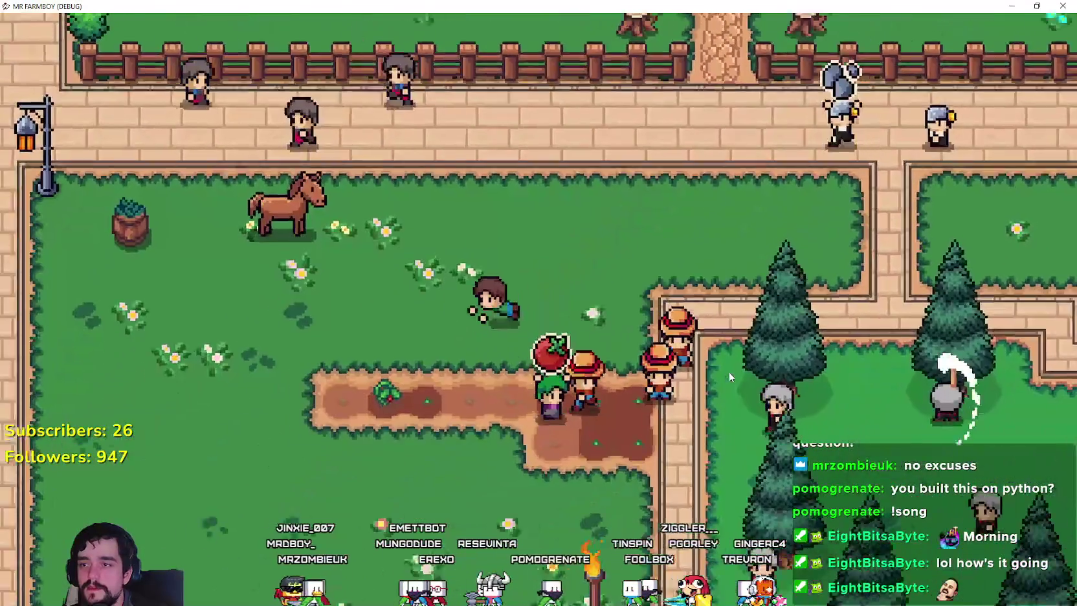
pyautogui.press('d')
pyautogui.press('w')
pyautogui.press('d')
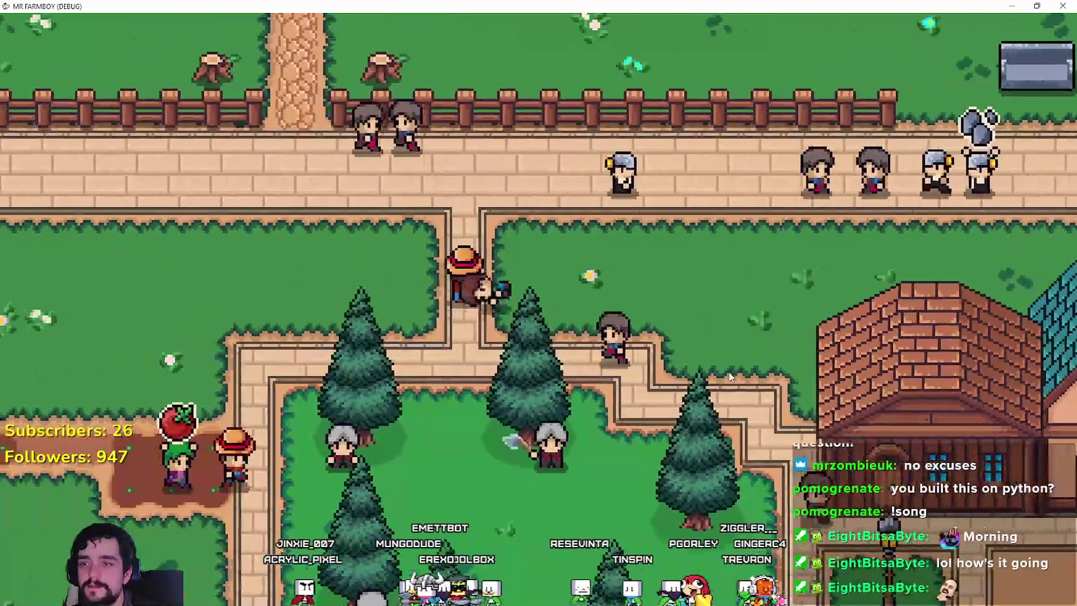
pyautogui.press('a')
pyautogui.press('w')
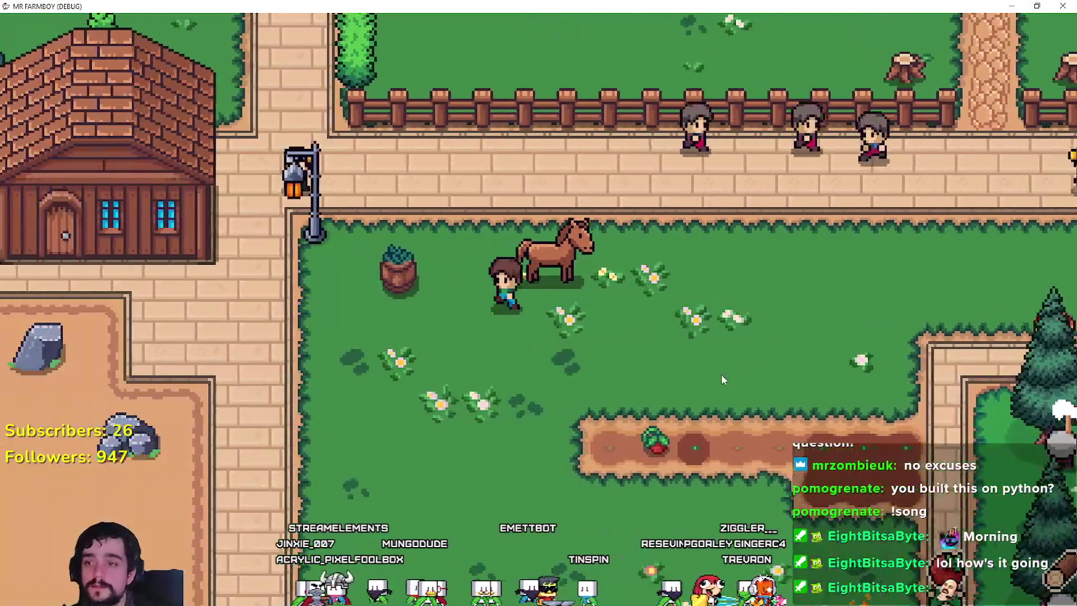
pyautogui.press('d')
pyautogui.press('w')
pyautogui.press('w')
pyautogui.press('d')
pyautogui.press('a')
pyautogui.press('s')
pyautogui.press('s')
pyautogui.press('a')
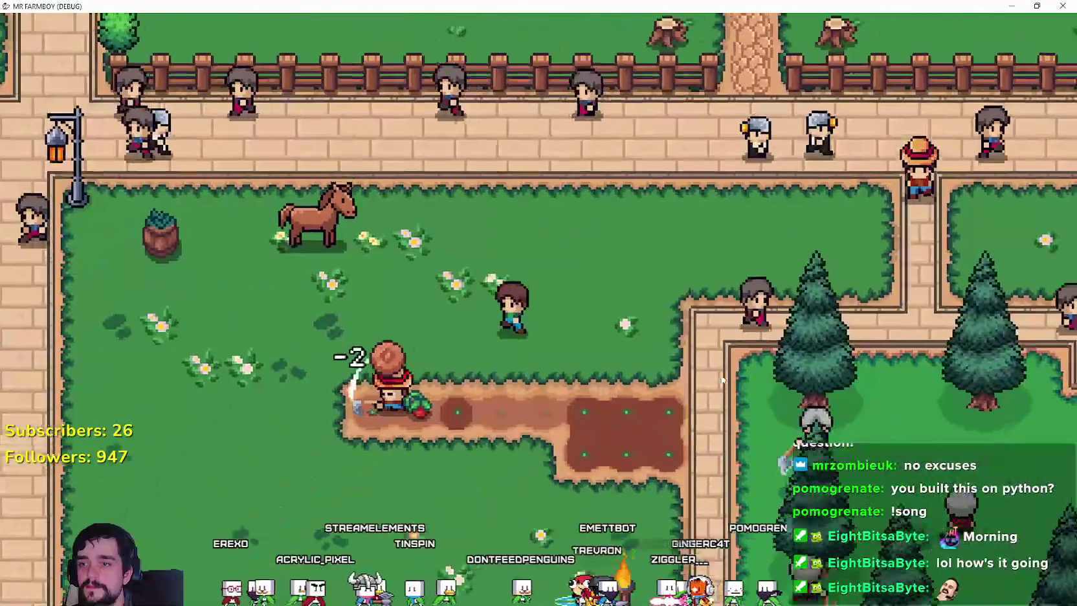
pyautogui.scroll(-2, 718, 381)
# - Walk the farmer across the pasture, mount the horse and ride toward the pond houses
pyautogui.press('d')
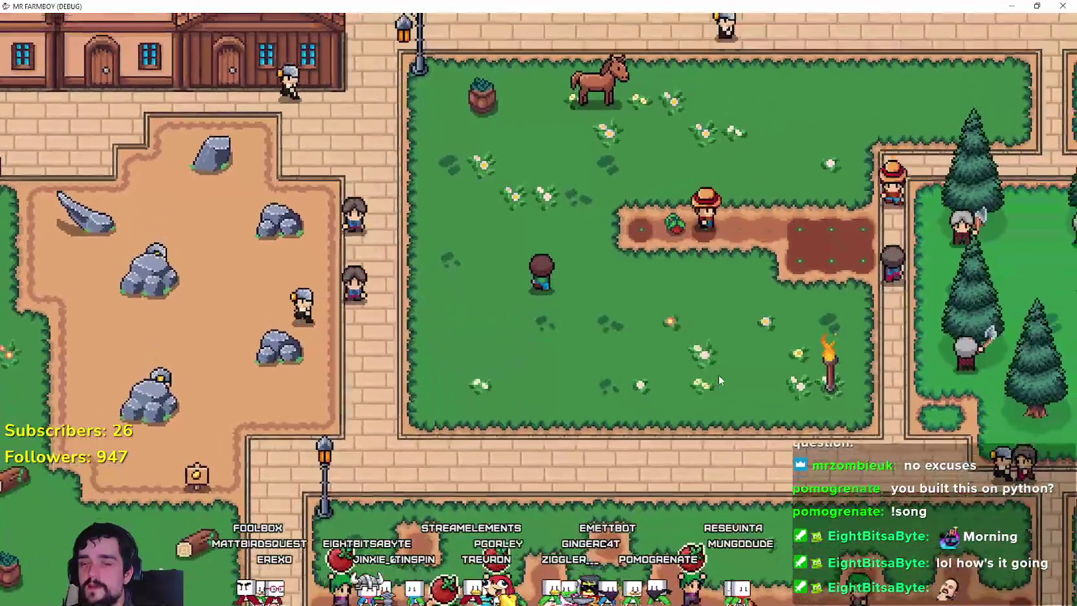
pyautogui.press('a')
pyautogui.press('e')
pyautogui.press('d')
pyautogui.press('s')
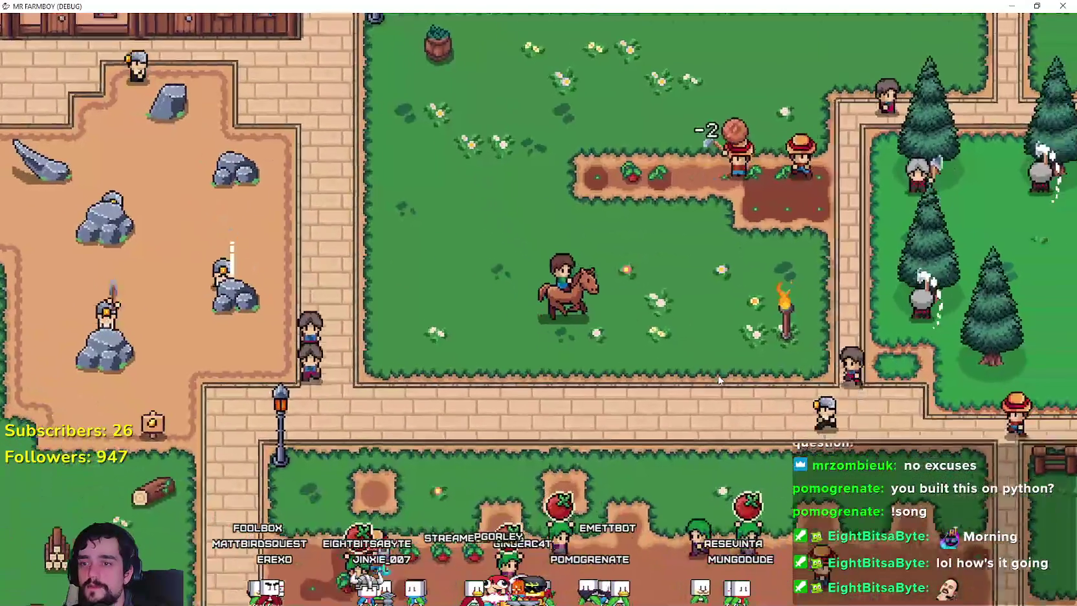
pyautogui.press('d')
pyautogui.press('w')
# - Ride along the road past the pond, rock yard and market stalls
pyautogui.press('d')
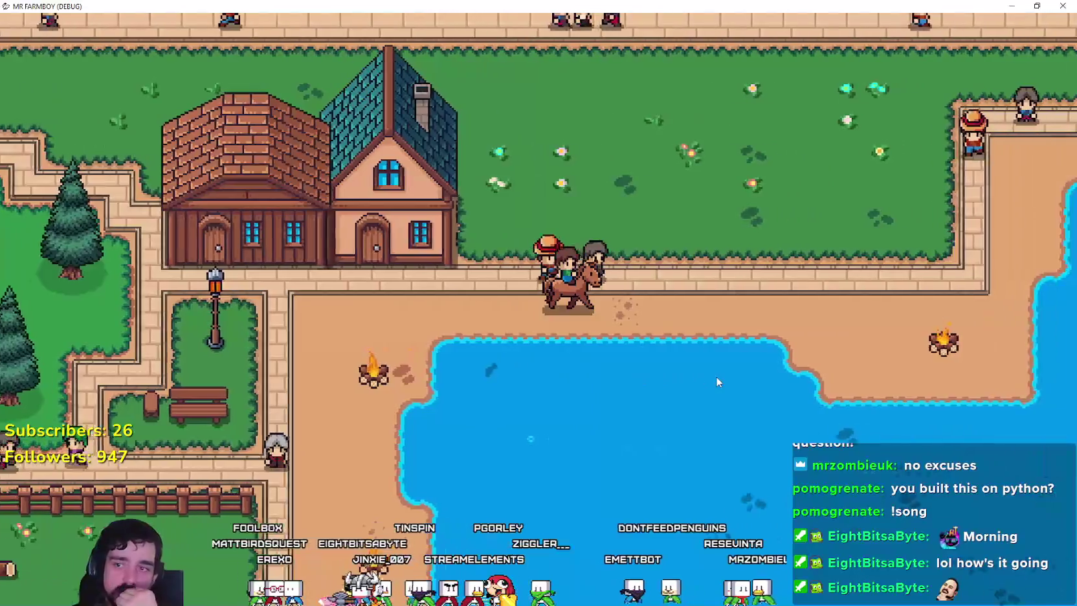
pyautogui.press('w')
pyautogui.press('w')
pyautogui.press('d')
pyautogui.press('s')
pyautogui.press('d')
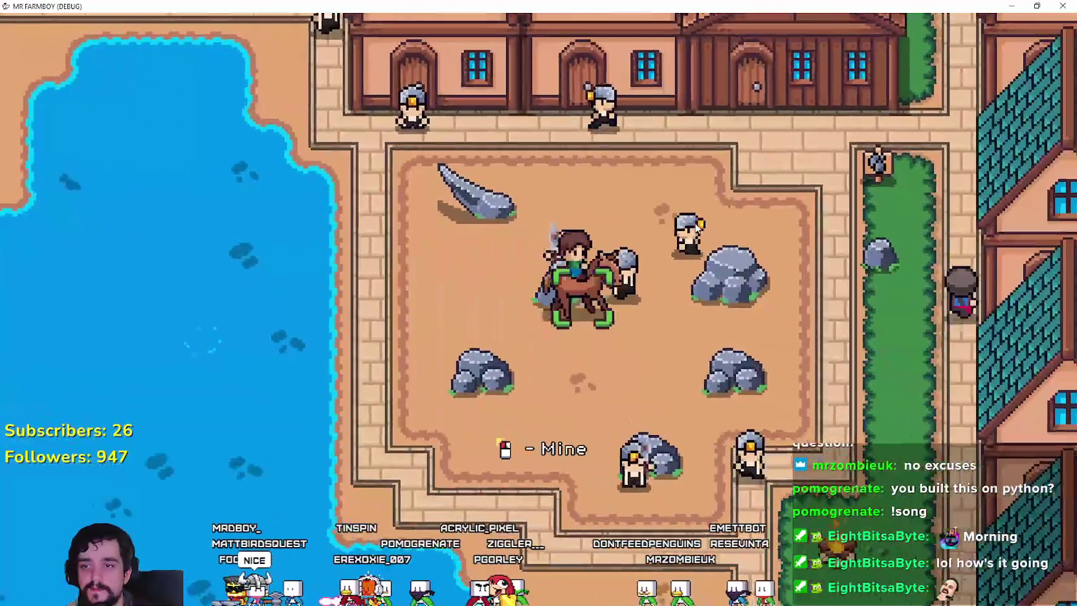
pyautogui.press('s')
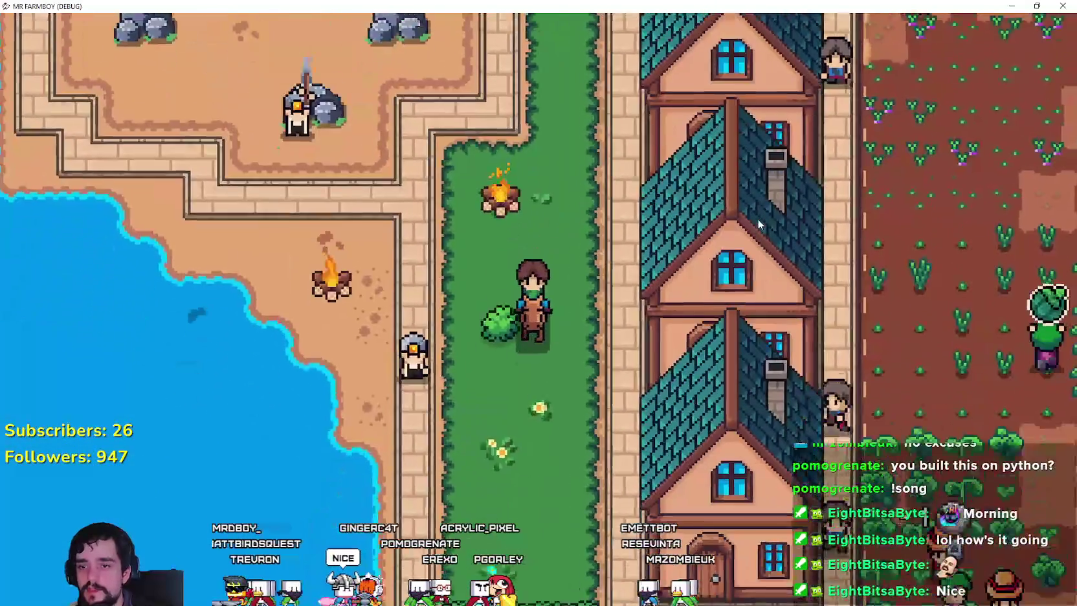
pyautogui.press('s')
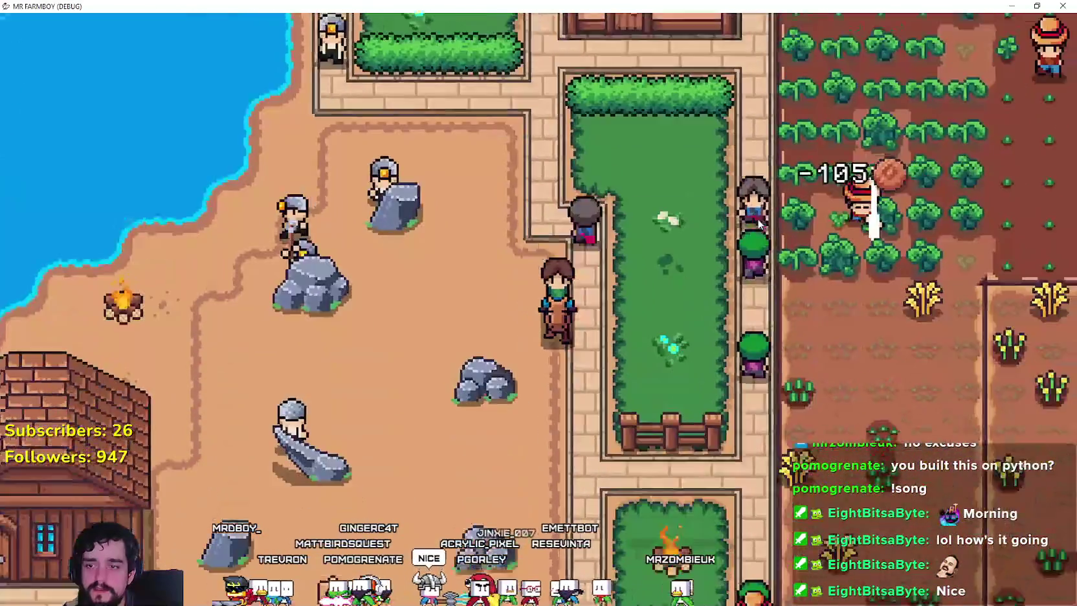
pyautogui.press('s')
# - Ride left along the street into the park by the well, then dismount
pyautogui.press('a')
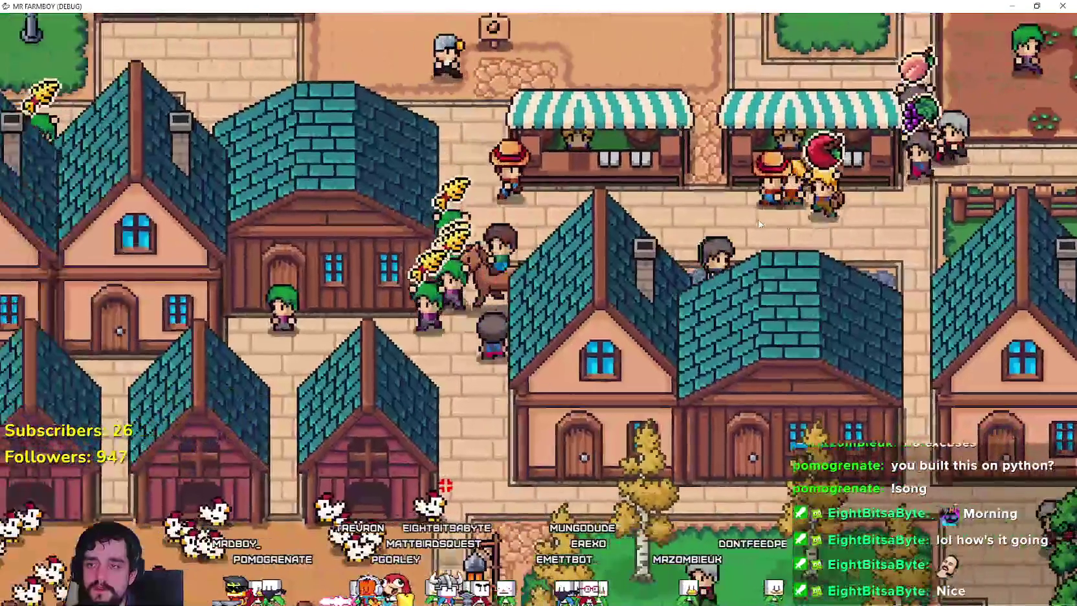
pyautogui.press('a')
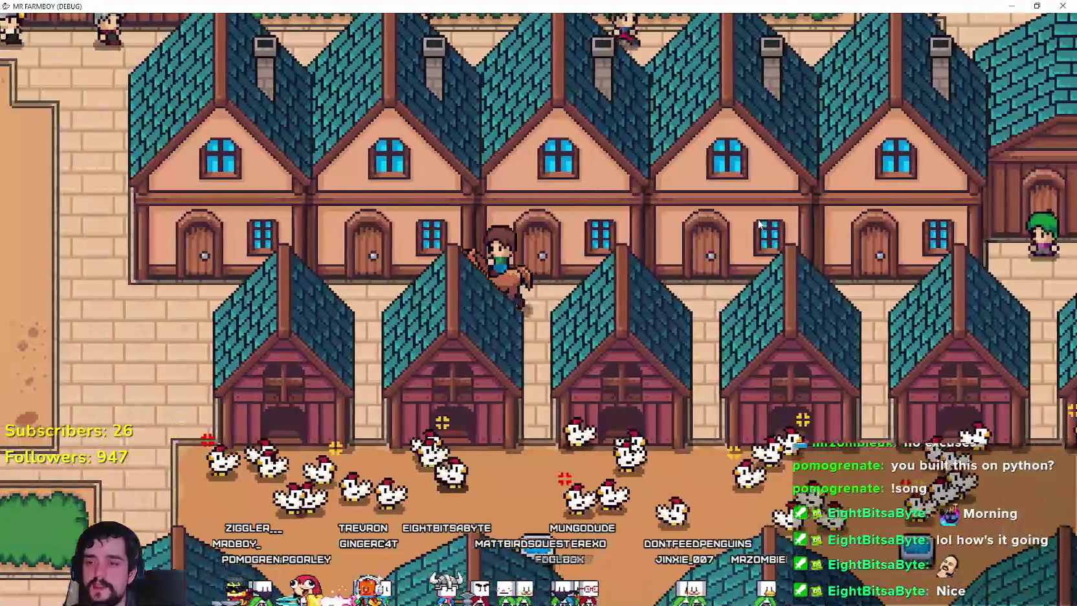
pyautogui.press('a')
pyautogui.press('w')
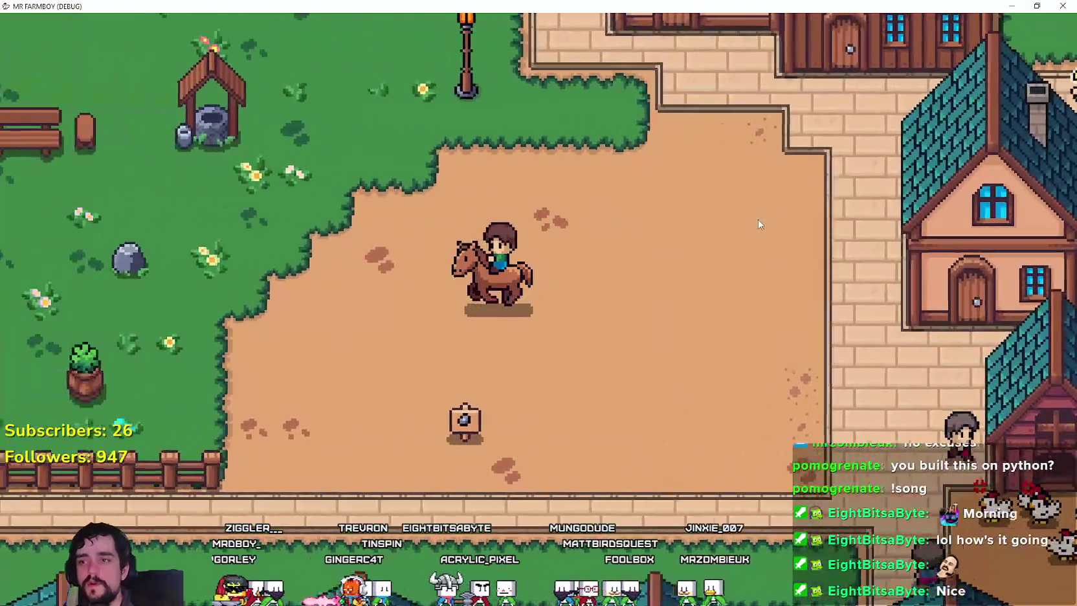
pyautogui.press('a')
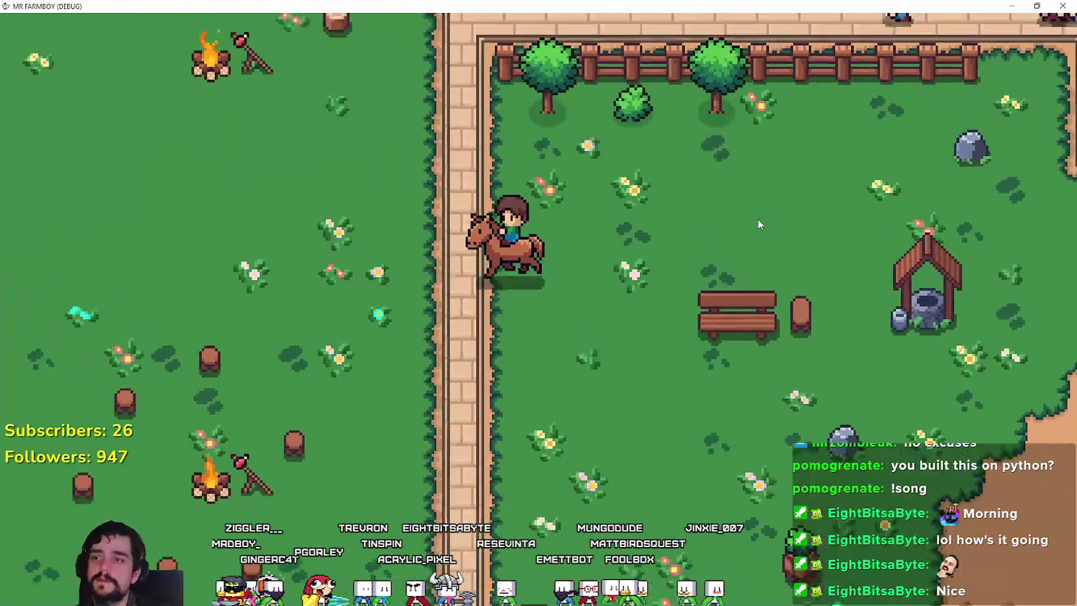
pyautogui.press('e')
# - Walk around the horse near the trees, testing mounting and dismounting before remounting
pyautogui.press('a')
pyautogui.press('w')
pyautogui.press('d')
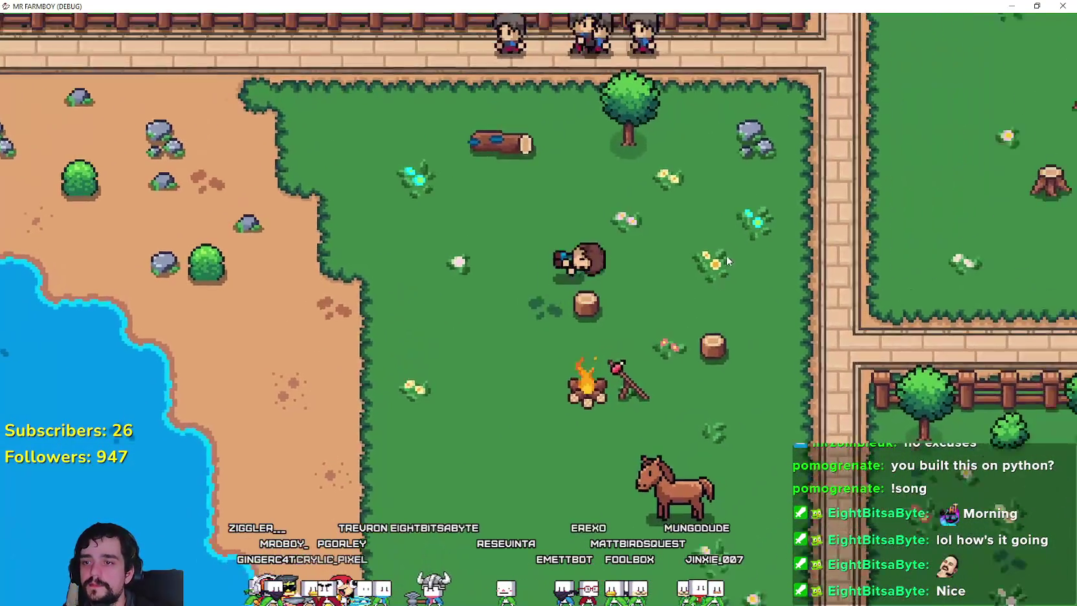
pyautogui.press('s')
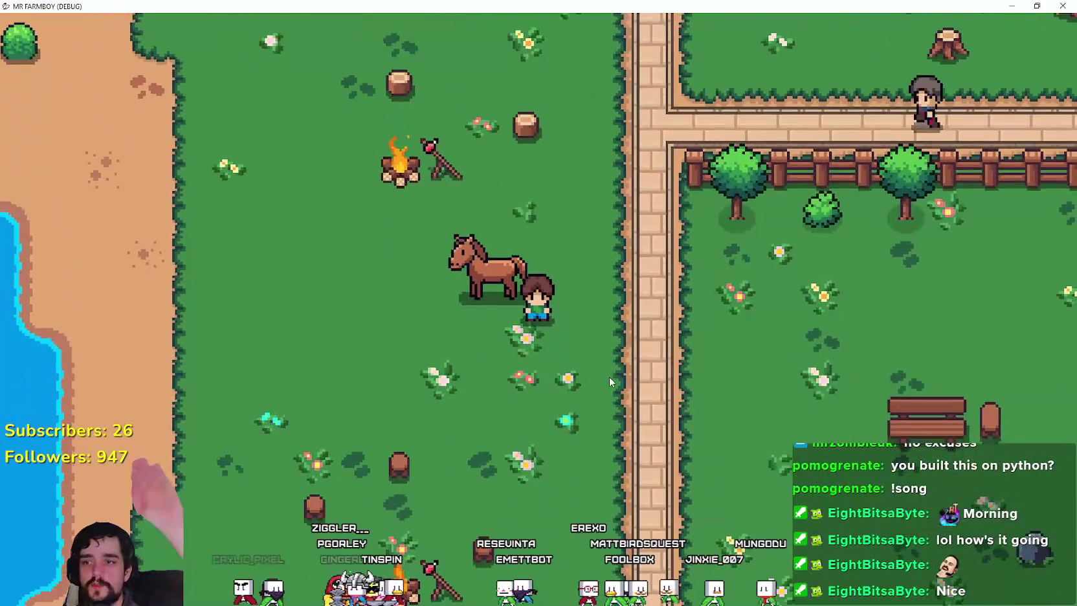
pyautogui.press('e')
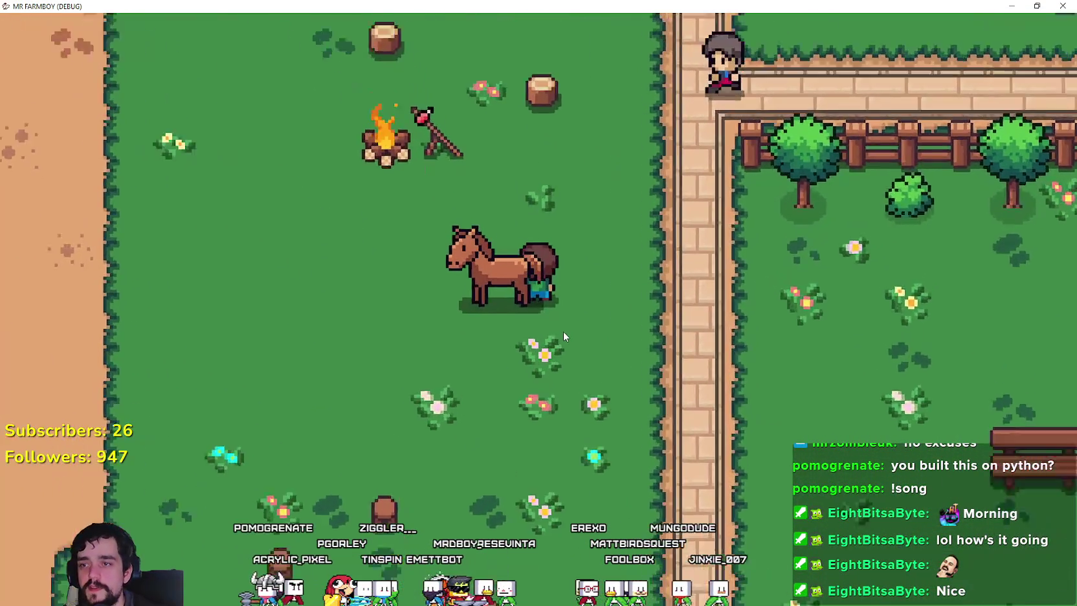
pyautogui.press('e')
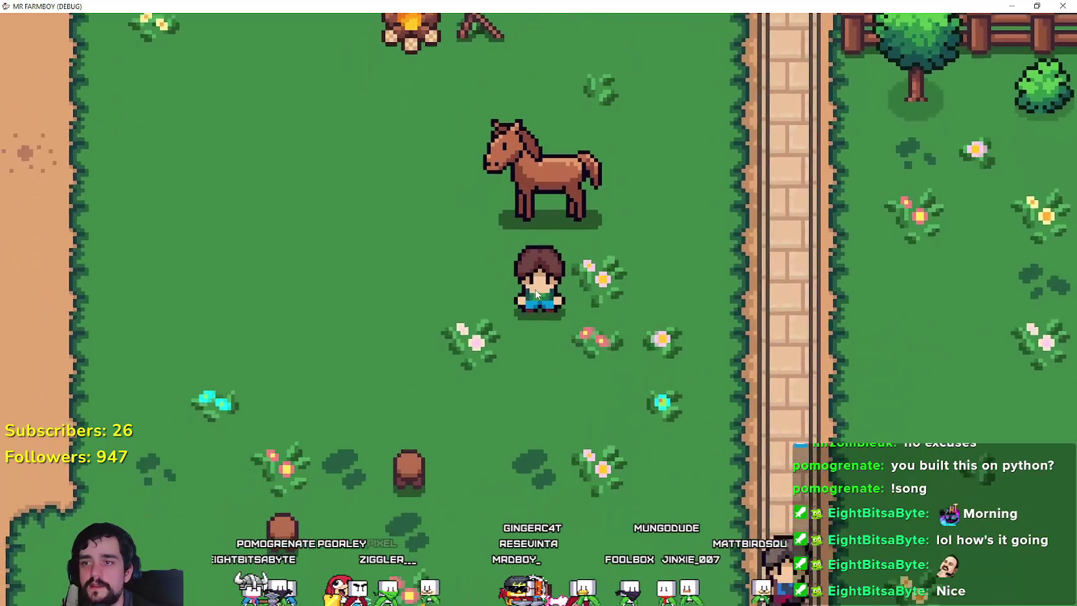
pyautogui.press('w')
pyautogui.press('d')
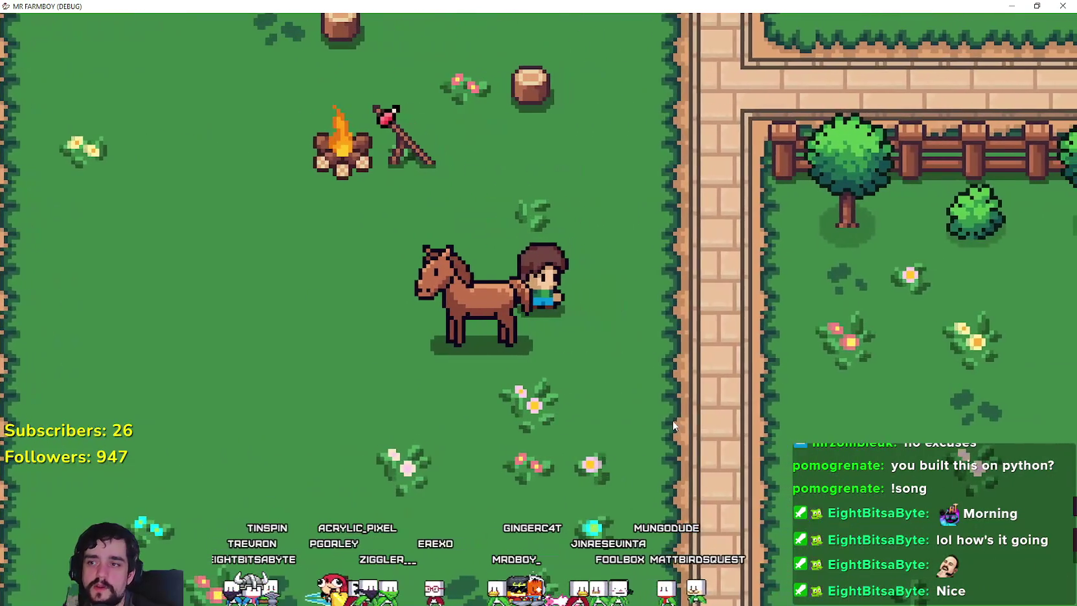
pyautogui.press('a')
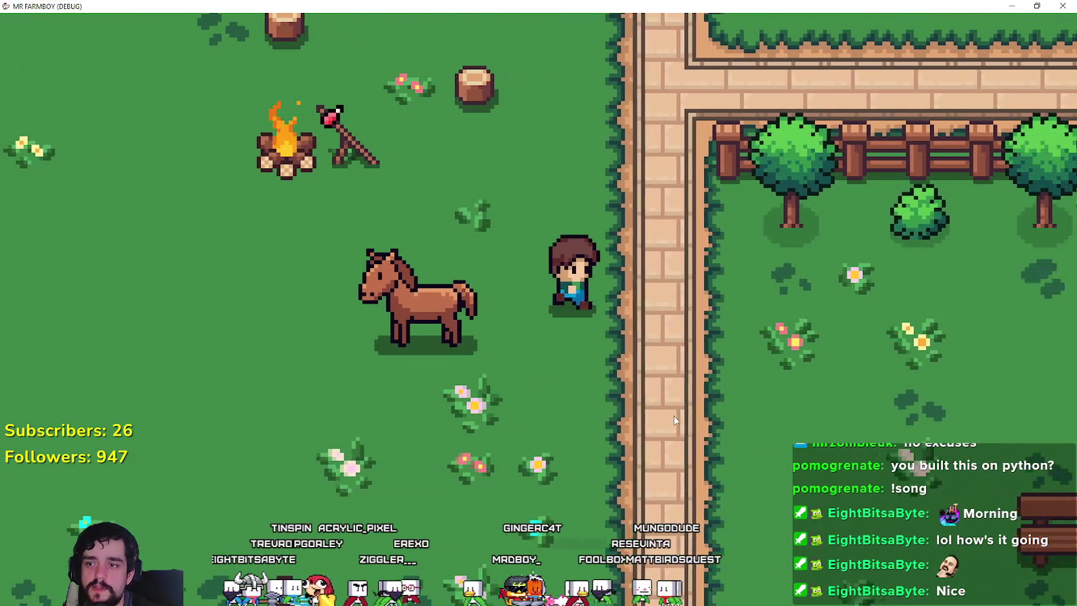
pyautogui.press('e')
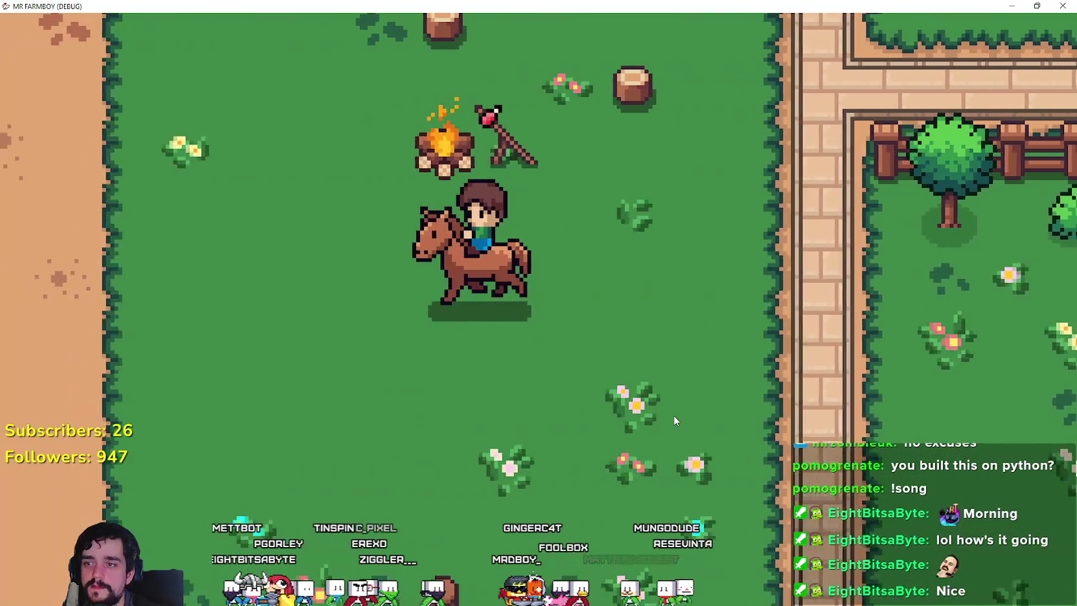
# - Ride past the campfire into the crop field, then dismount by the fence
pyautogui.press('w')
pyautogui.press('d')
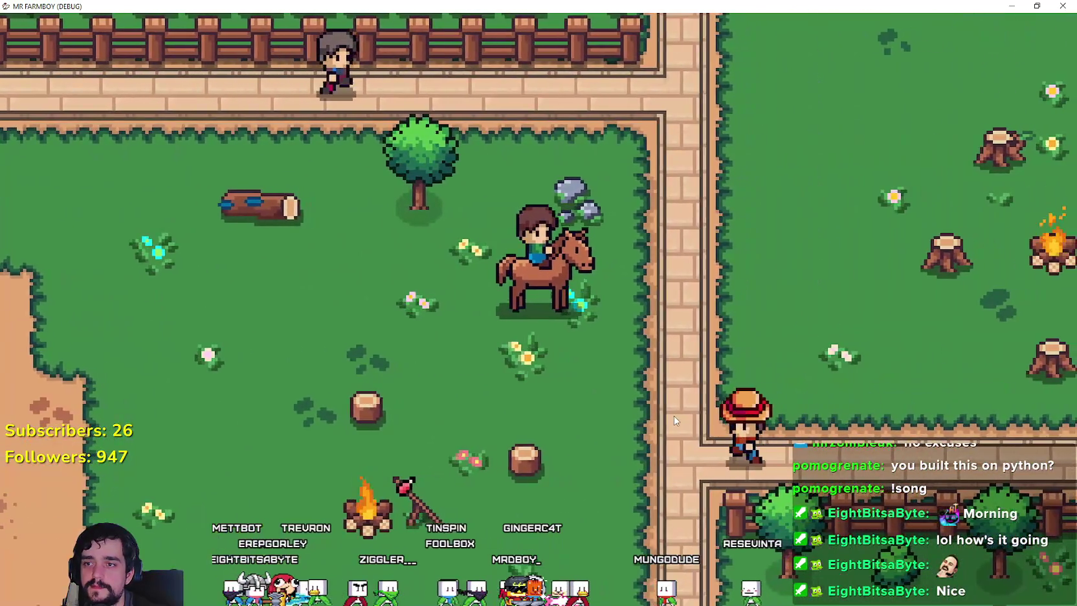
pyautogui.press('w')
pyautogui.press('d')
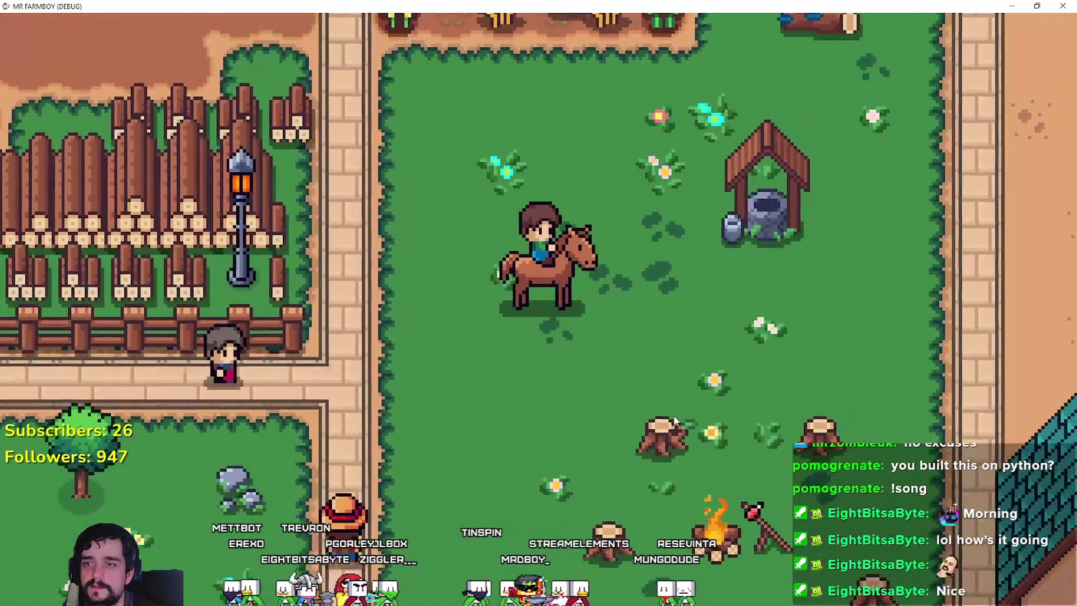
pyautogui.press('w')
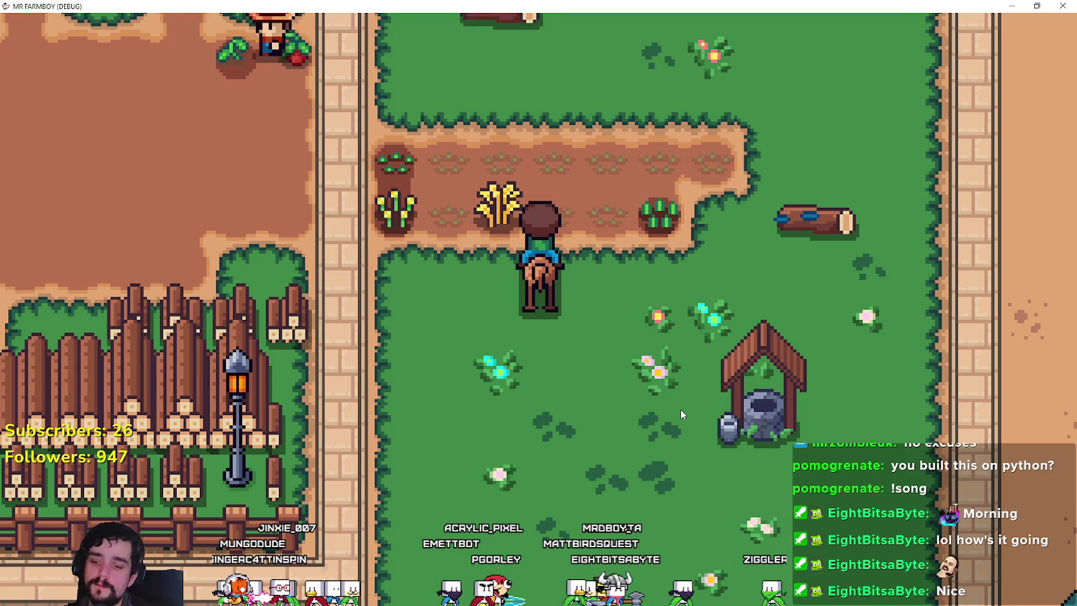
pyautogui.press('d')
pyautogui.press('w')
pyautogui.press('a')
# - Walk the farmer along the stone path past the rock area into the farm plot
pyautogui.press('a')
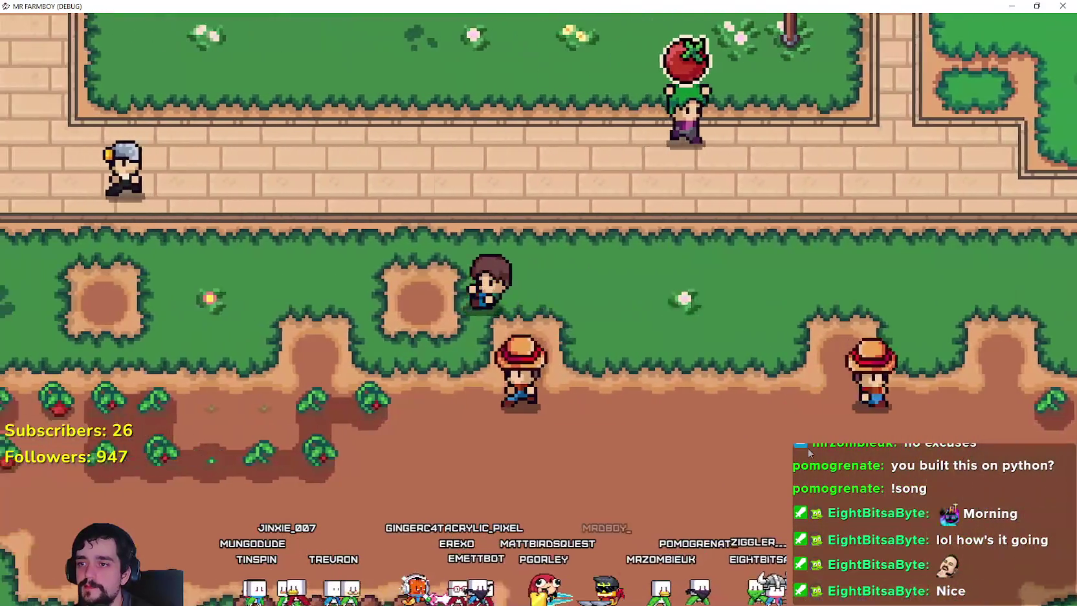
pyautogui.press('w')
pyautogui.press('a')
pyautogui.press('w')
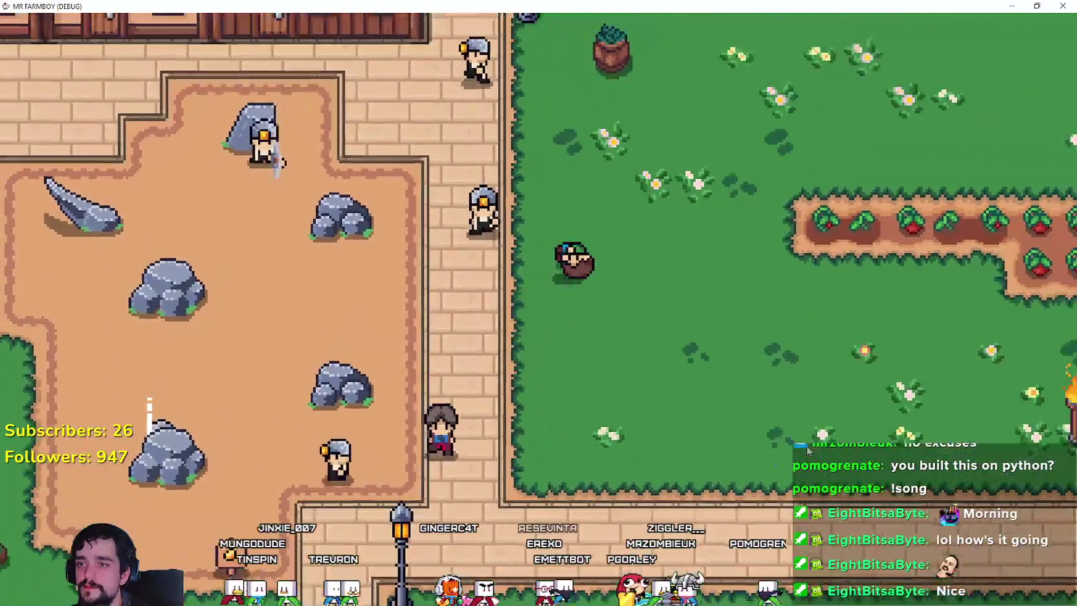
pyautogui.press('d')
pyautogui.press('w')
pyautogui.press('s')
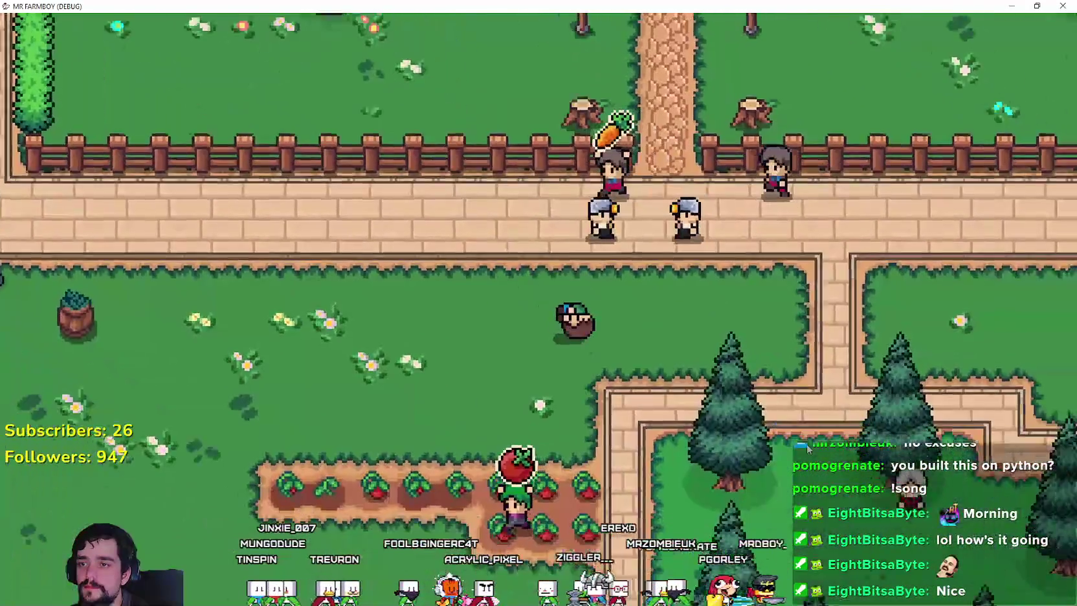
pyautogui.press('s')
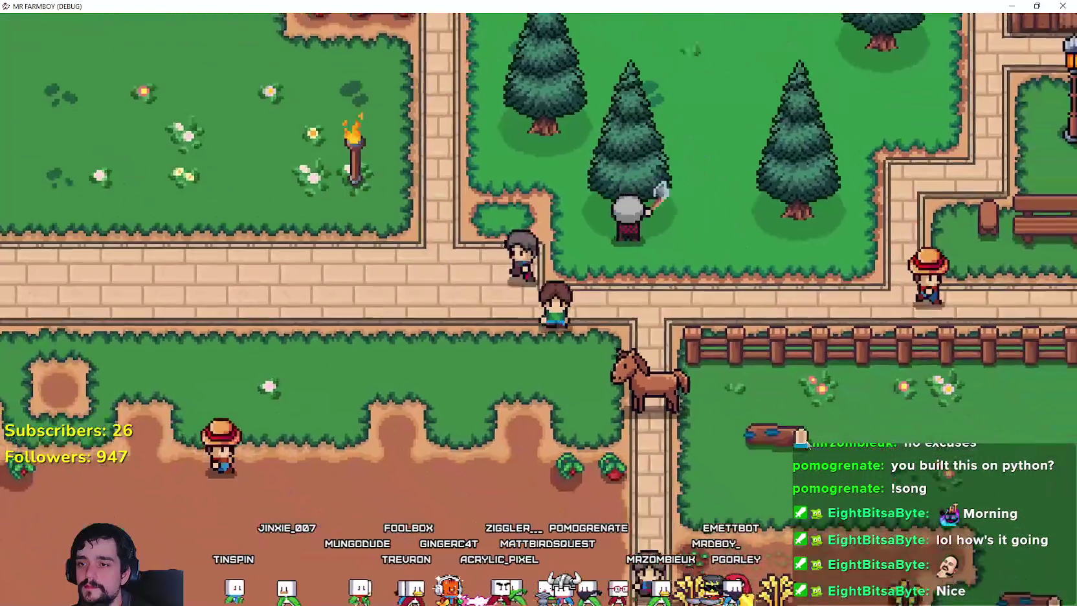
pyautogui.press('s')
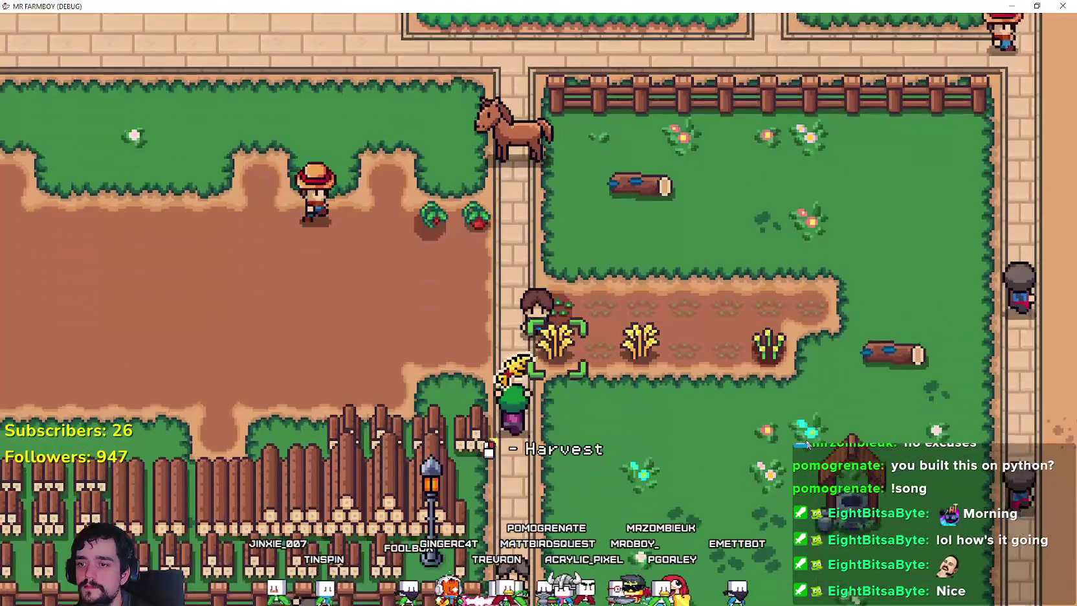
pyautogui.press('d')
pyautogui.press('d')
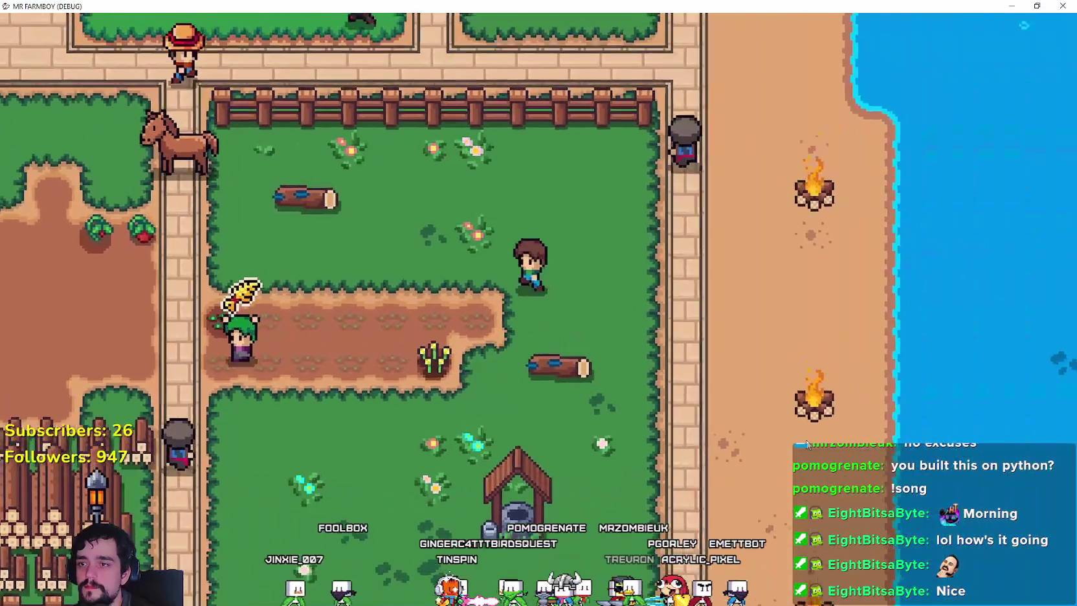
# - Walk across the farm and brick path, then east along the log field fence
pyautogui.press('a')
pyautogui.press('w')
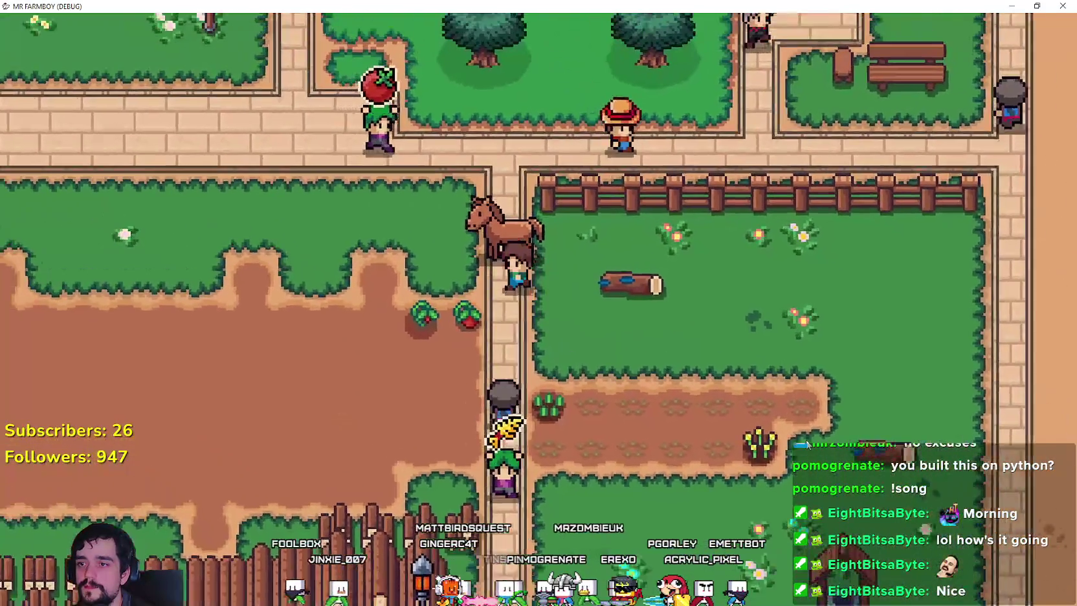
pyautogui.press('s')
pyautogui.press('a')
pyautogui.press('s')
pyautogui.press('a')
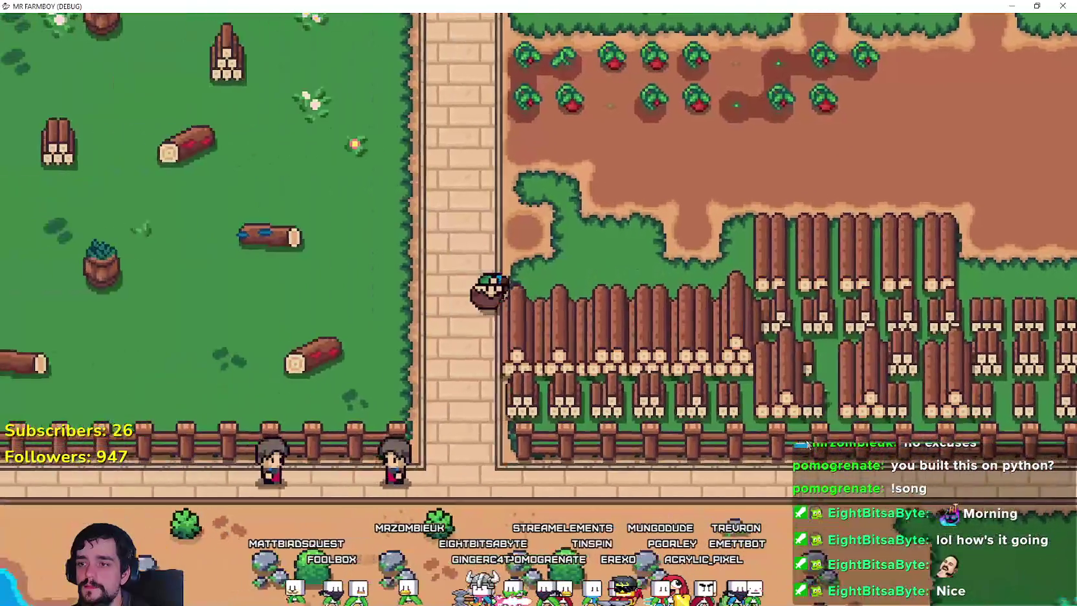
pyautogui.press('d')
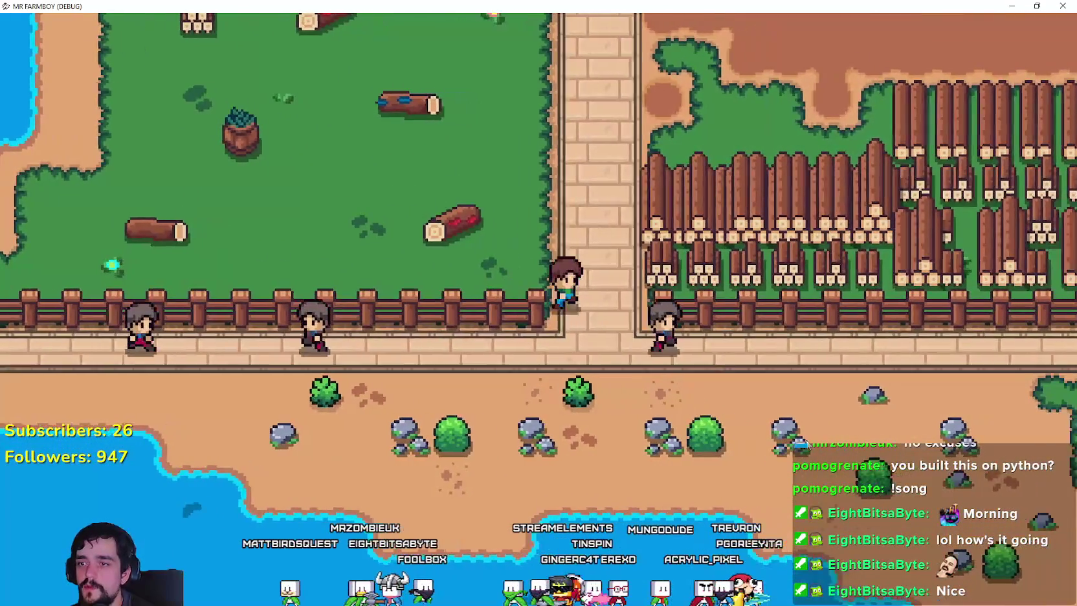
pyautogui.press('s')
pyautogui.press('d')
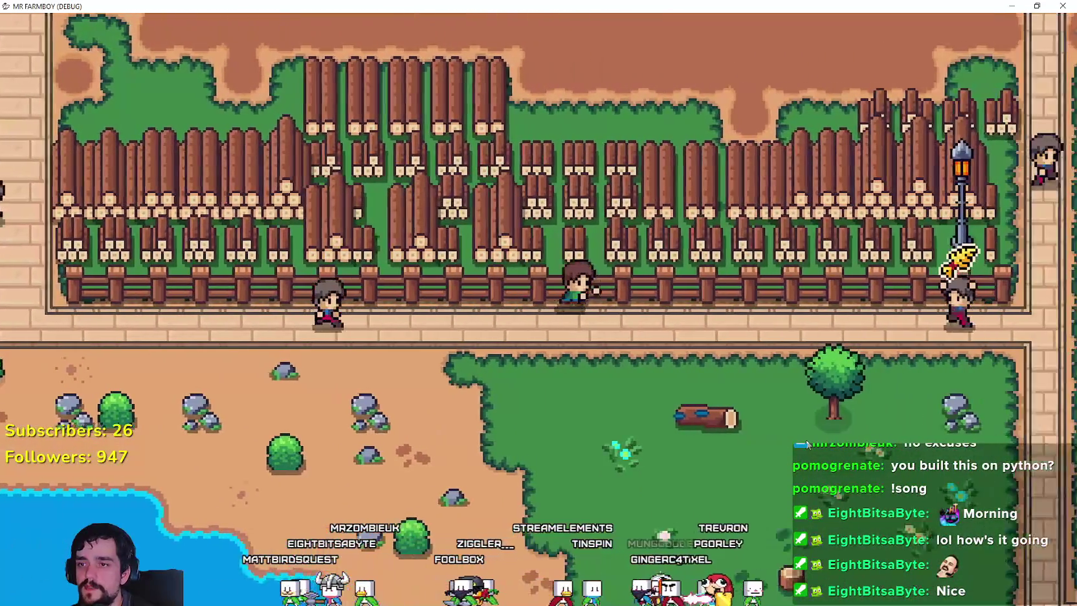
# - Walk north past the tomato plot and houses up against the park fence
pyautogui.press('w')
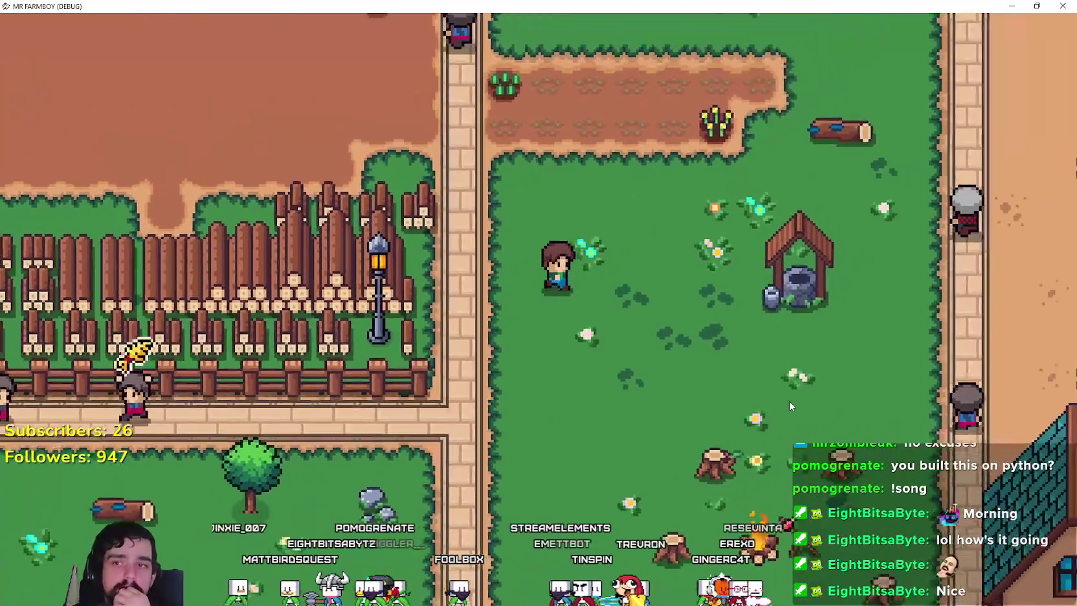
pyautogui.press('w')
pyautogui.press('a')
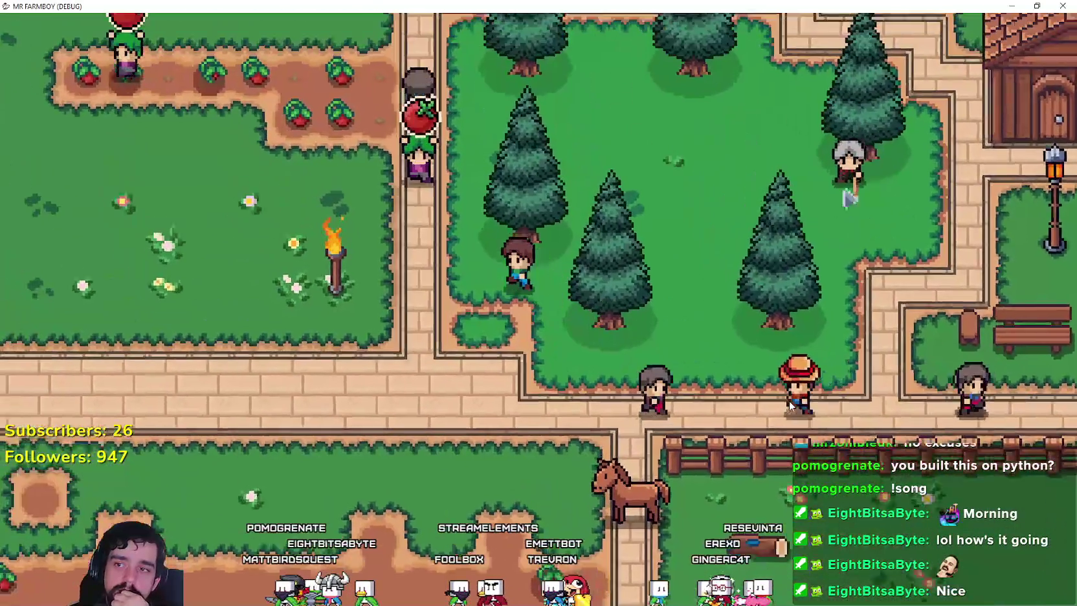
pyautogui.press('a')
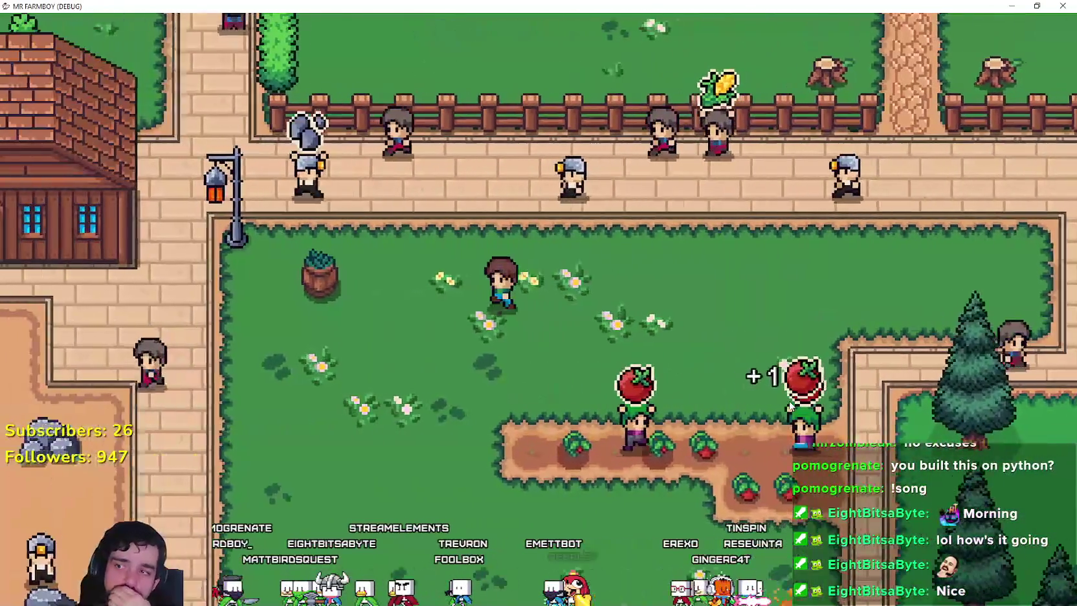
pyautogui.press('a')
pyautogui.press('w')
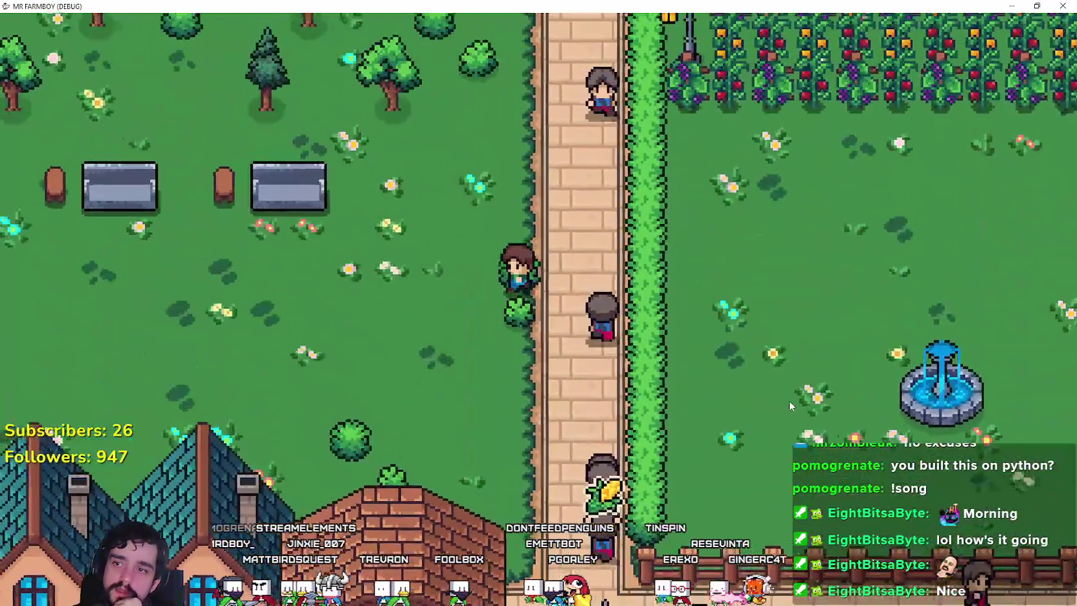
pyautogui.press('a')
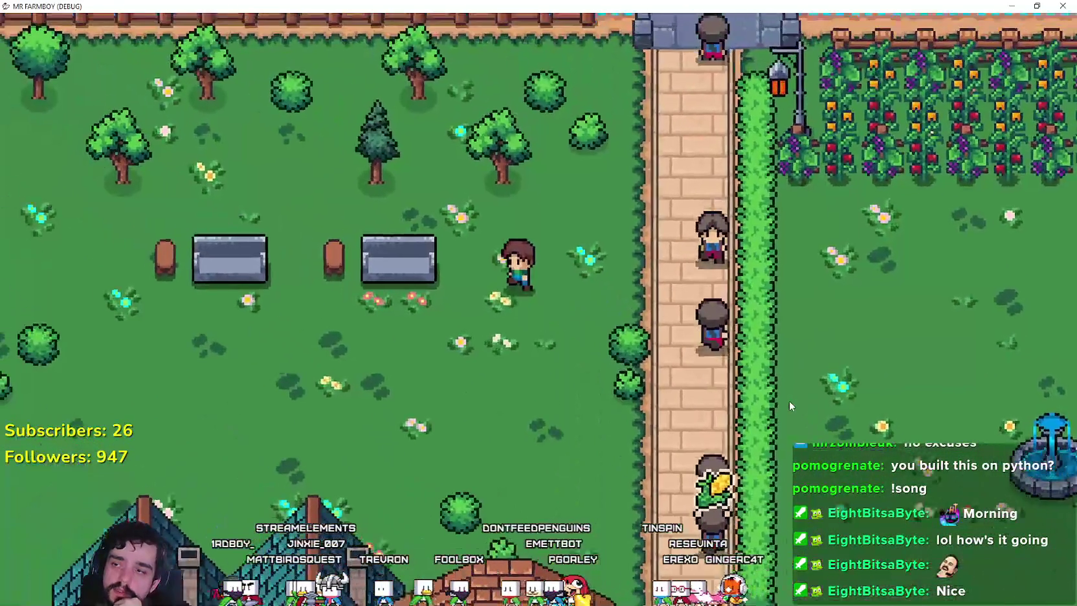
pyautogui.press('a')
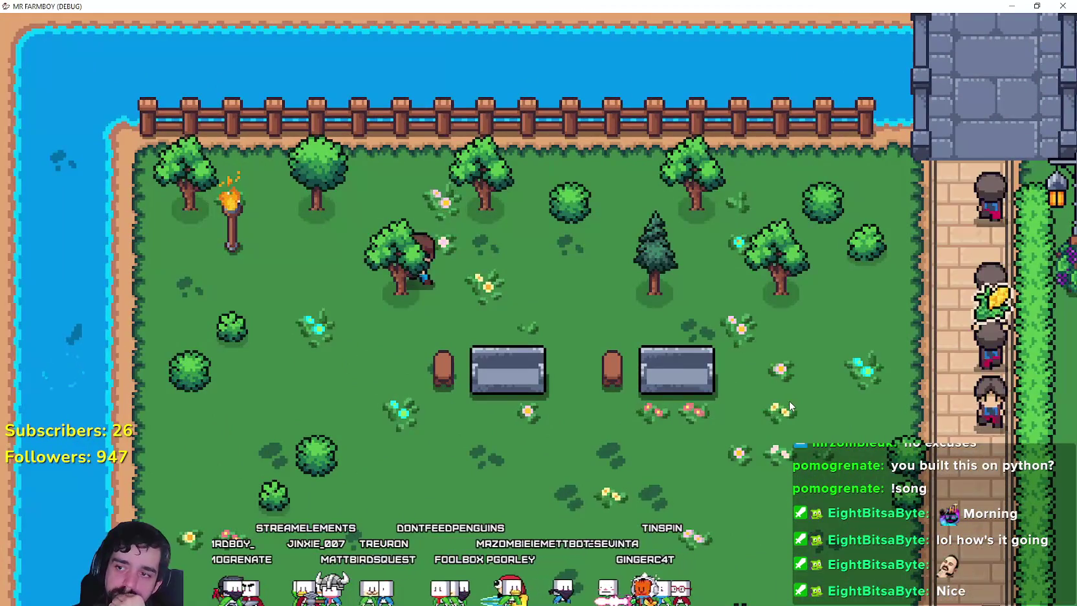
pyautogui.press('w')
# - Walk along the park fence and down the brick path, bumping into the hedge
pyautogui.press('d')
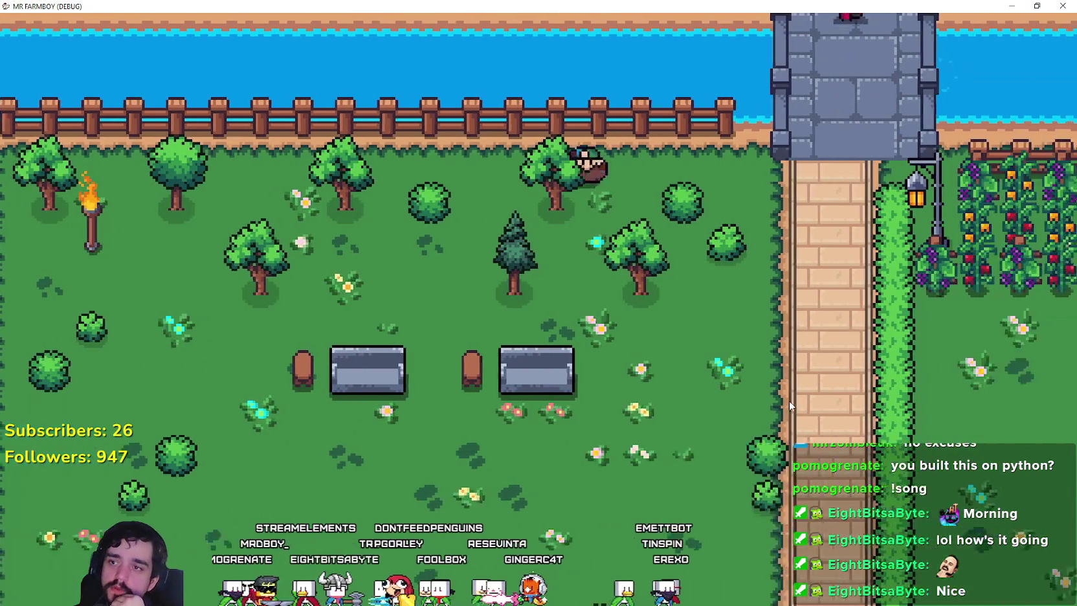
pyautogui.press('s')
pyautogui.press('d')
pyautogui.press('a')
pyautogui.press('d')
pyautogui.press('s')
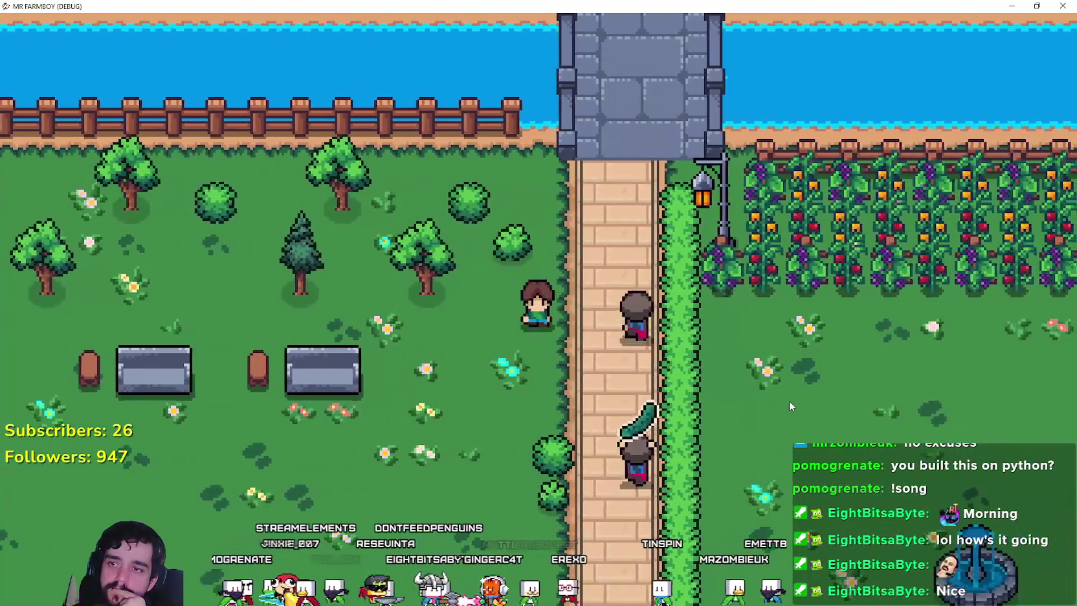
pyautogui.press('s')
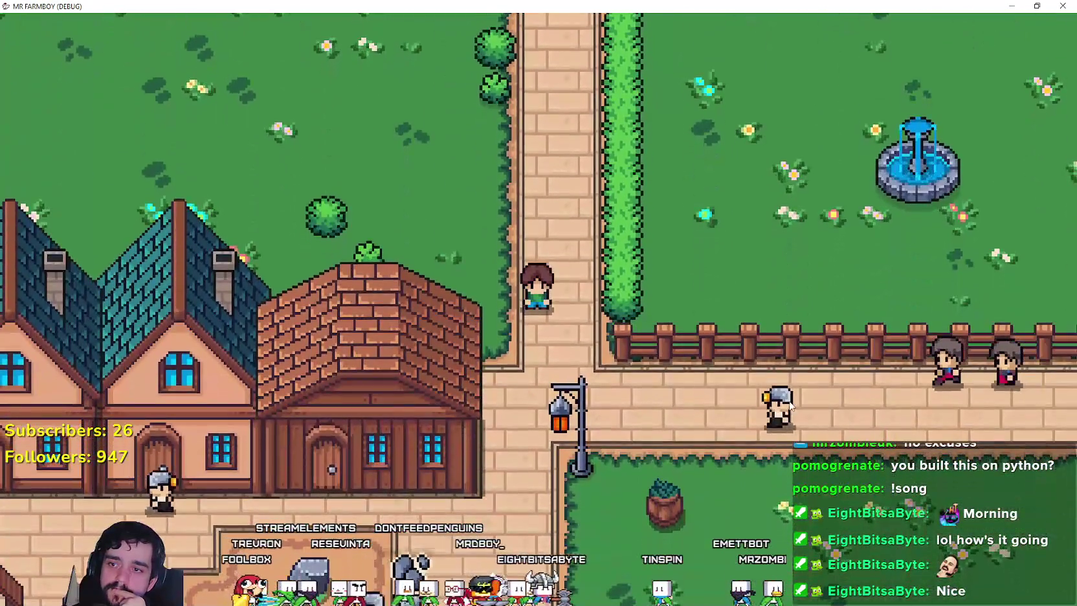
pyautogui.press('d')
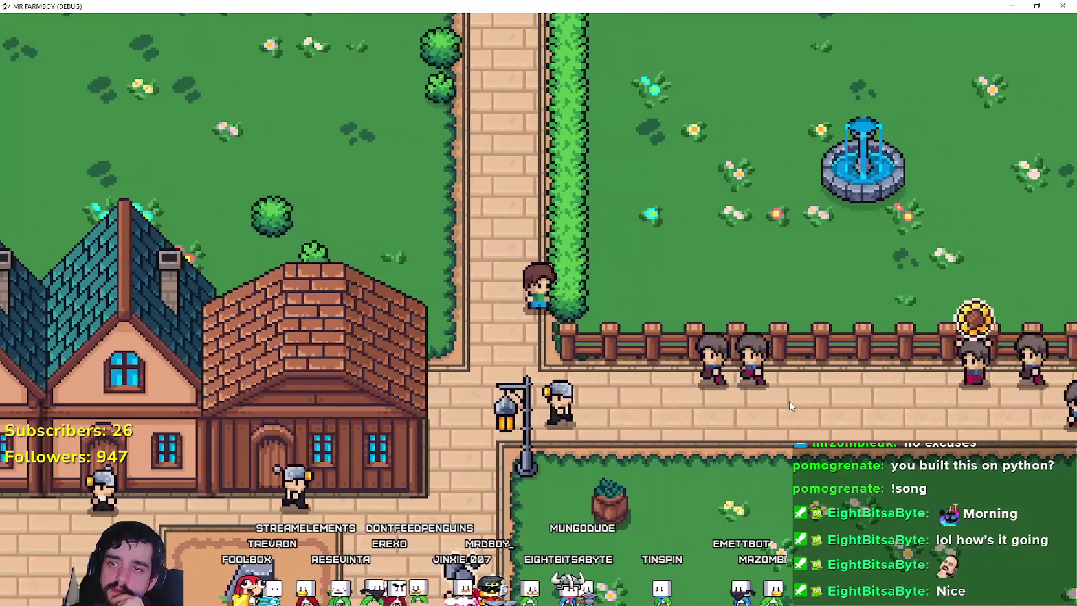
pyautogui.press('w')
pyautogui.press('a')
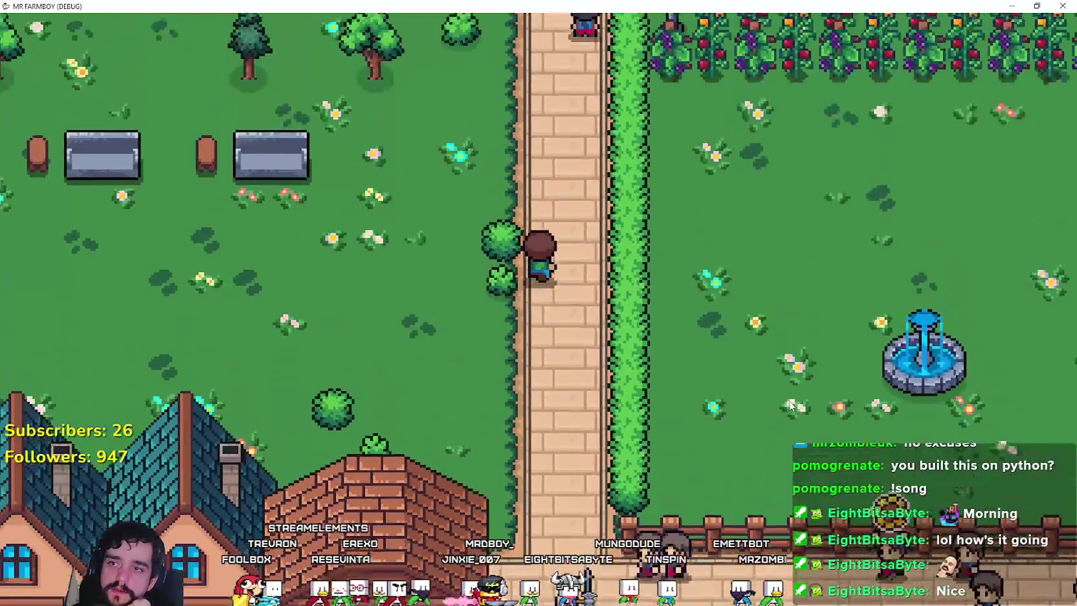
pyautogui.press('s')
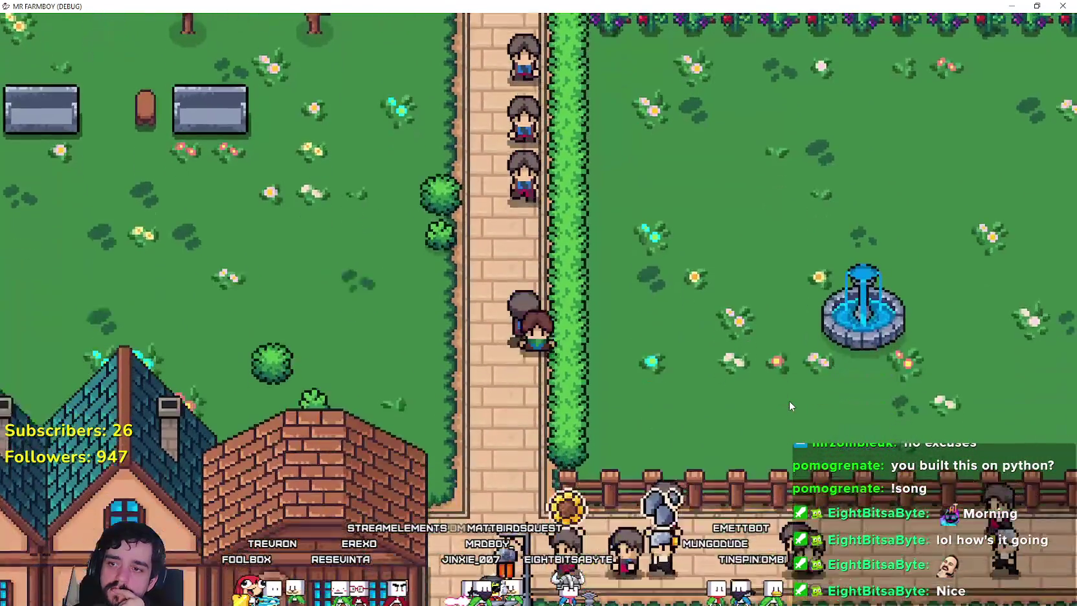
# - Walk east along the roadside fence, then west down the road toward the fountain
pyautogui.press('d')
pyautogui.press('d')
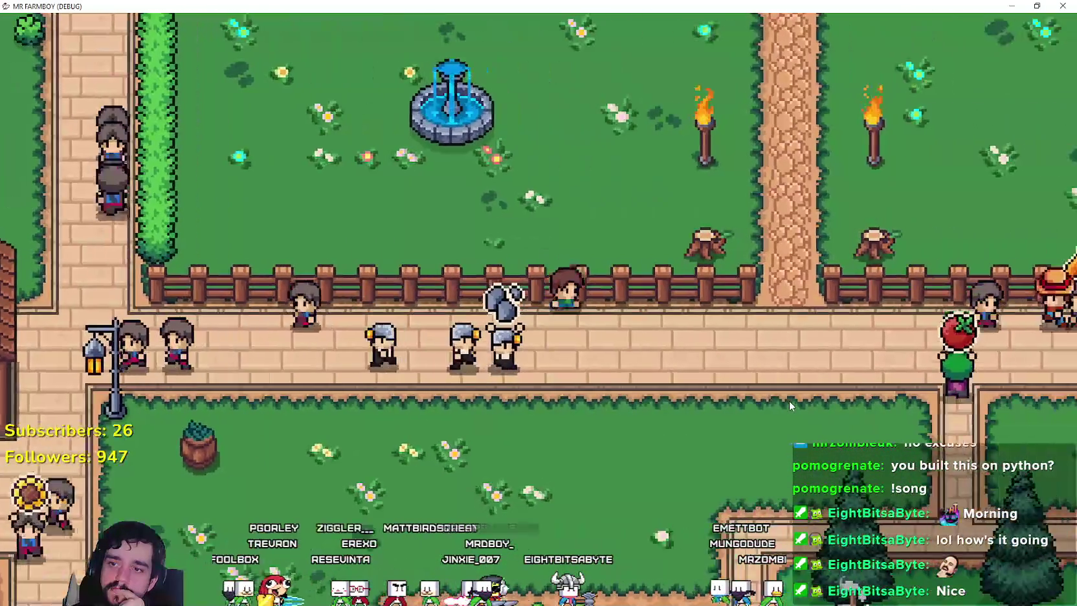
pyautogui.press('d')
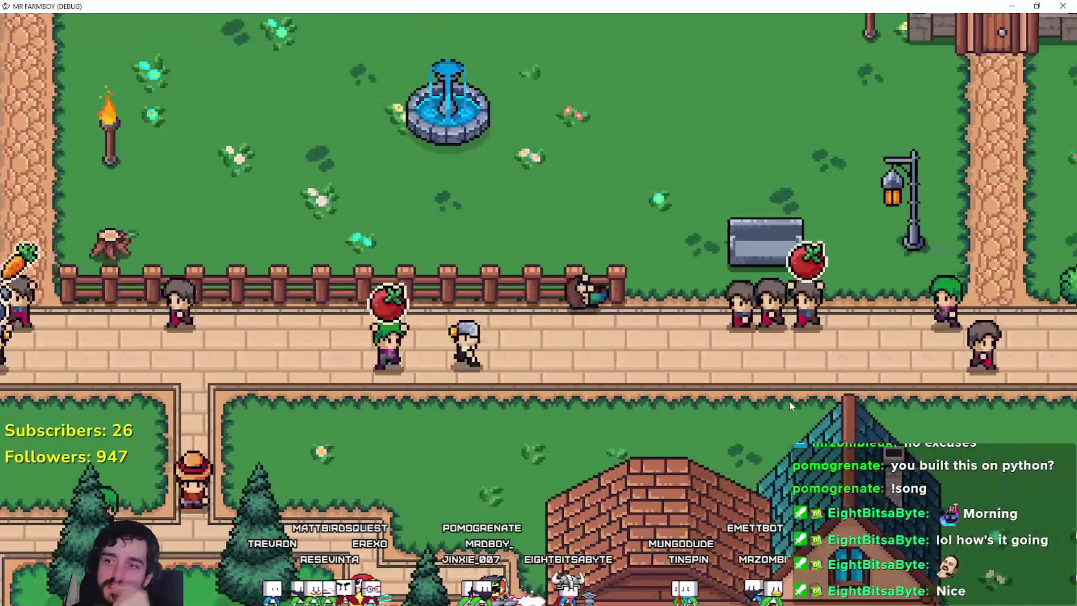
pyautogui.press('w')
pyautogui.press('d')
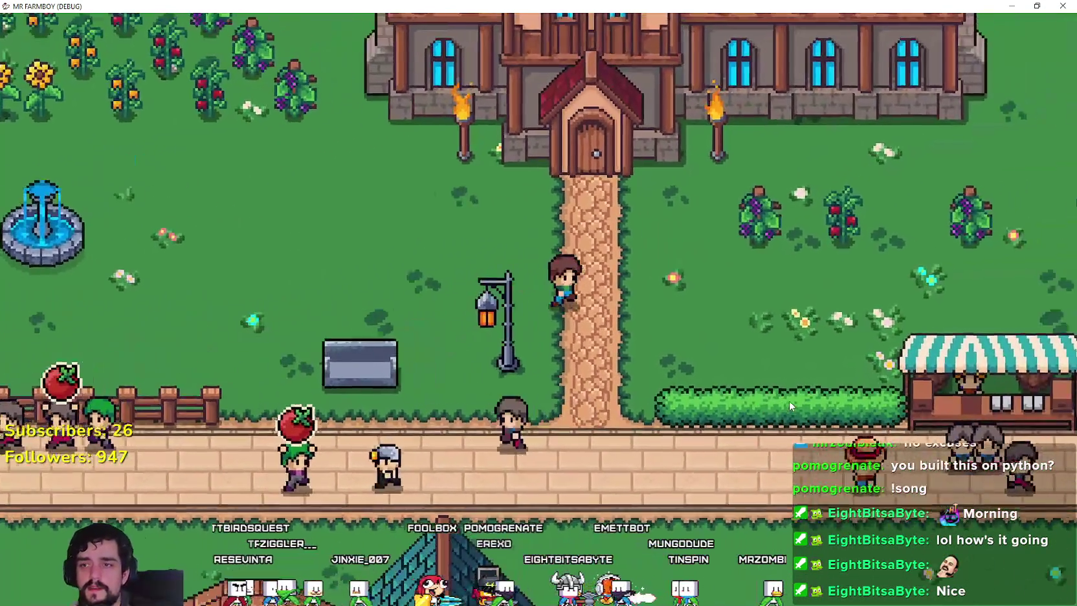
pyautogui.press('s')
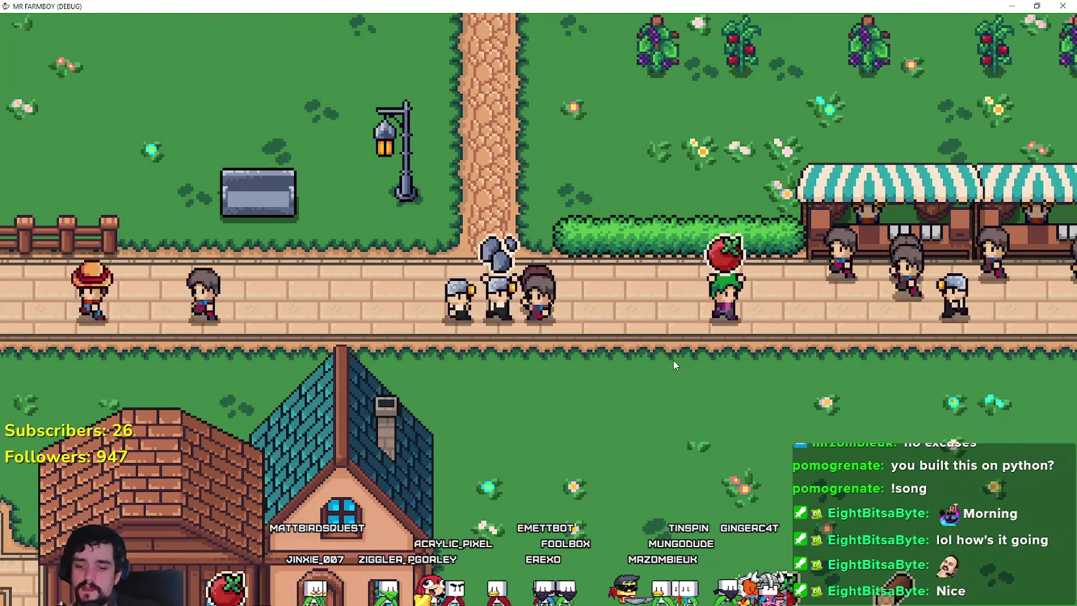
pyautogui.press('a')
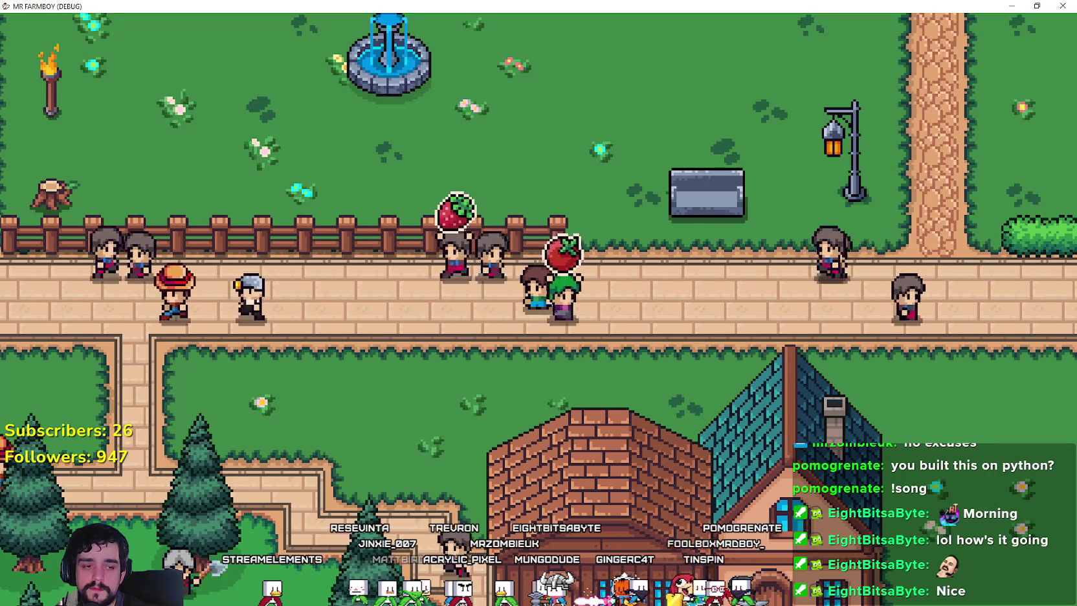
pyautogui.hotkey('alt', 'Tab')
# - Name 2D physics layer 12 'roll_obstacle' in the project's layer names
pyautogui.scroll(2, 194, 208)
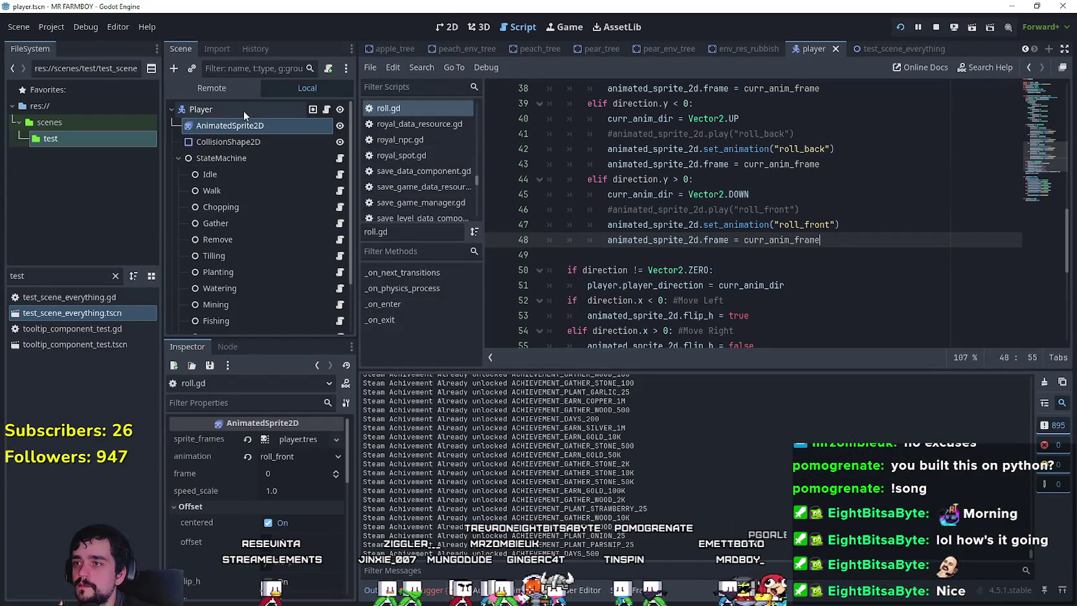
pyautogui.click(237, 143)
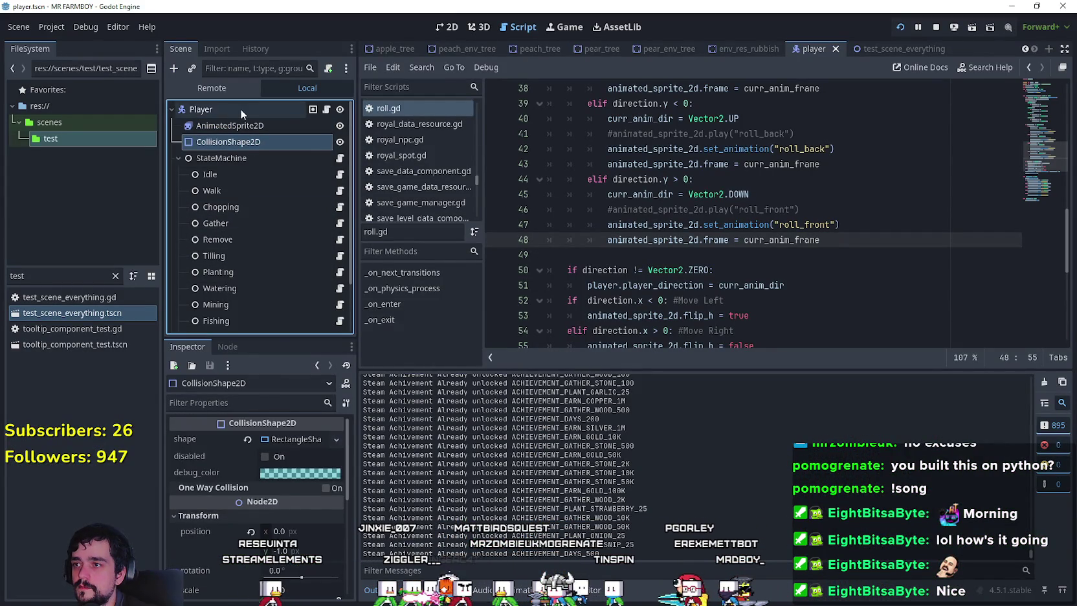
pyautogui.scroll(-2, 250, 528)
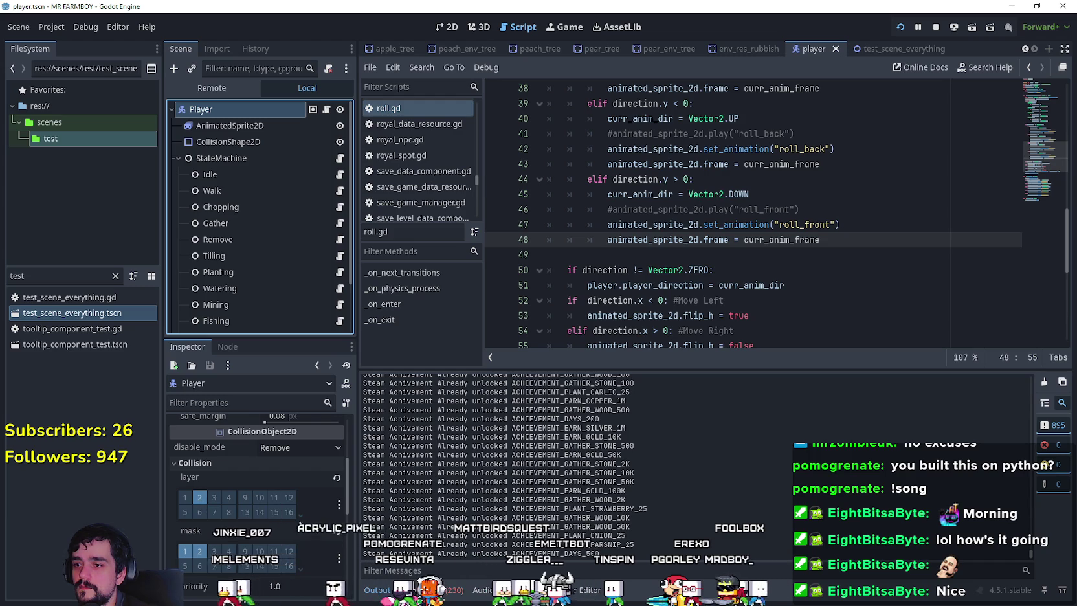
pyautogui.click(300, 514)
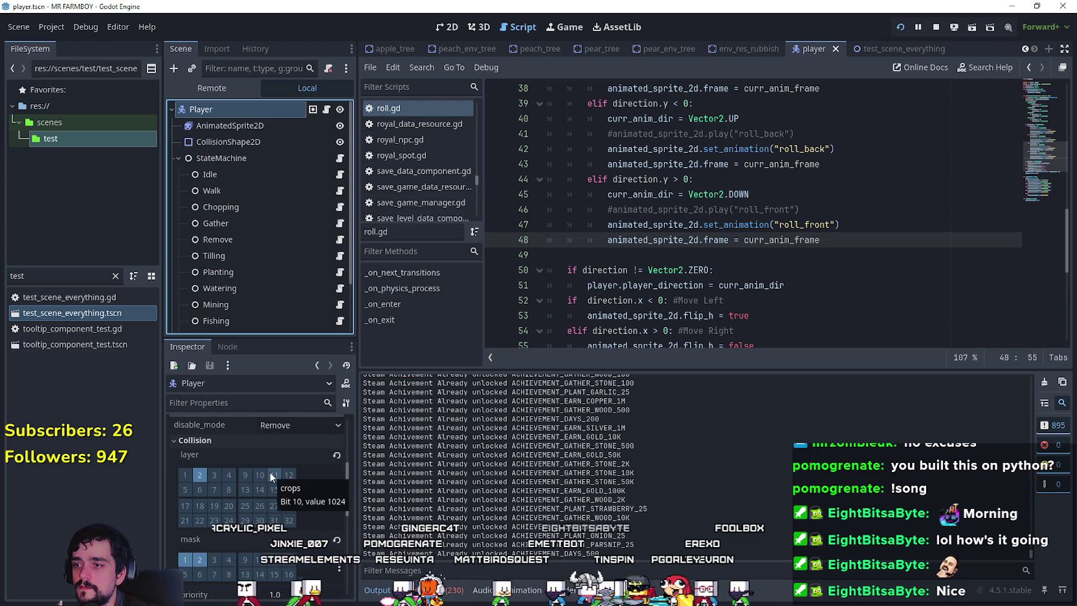
pyautogui.click(339, 496)
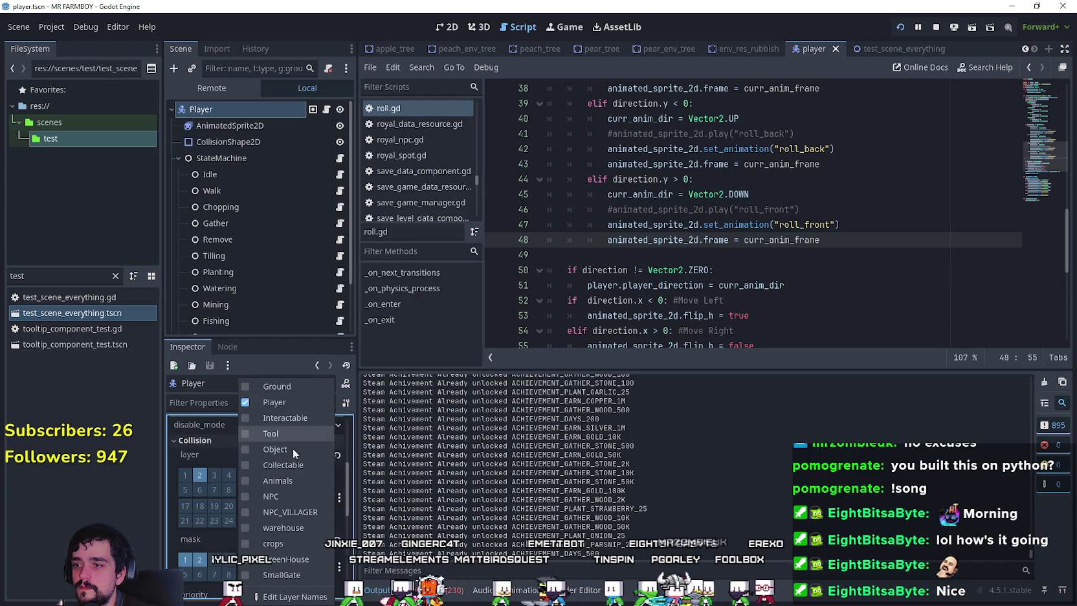
pyautogui.click(304, 596)
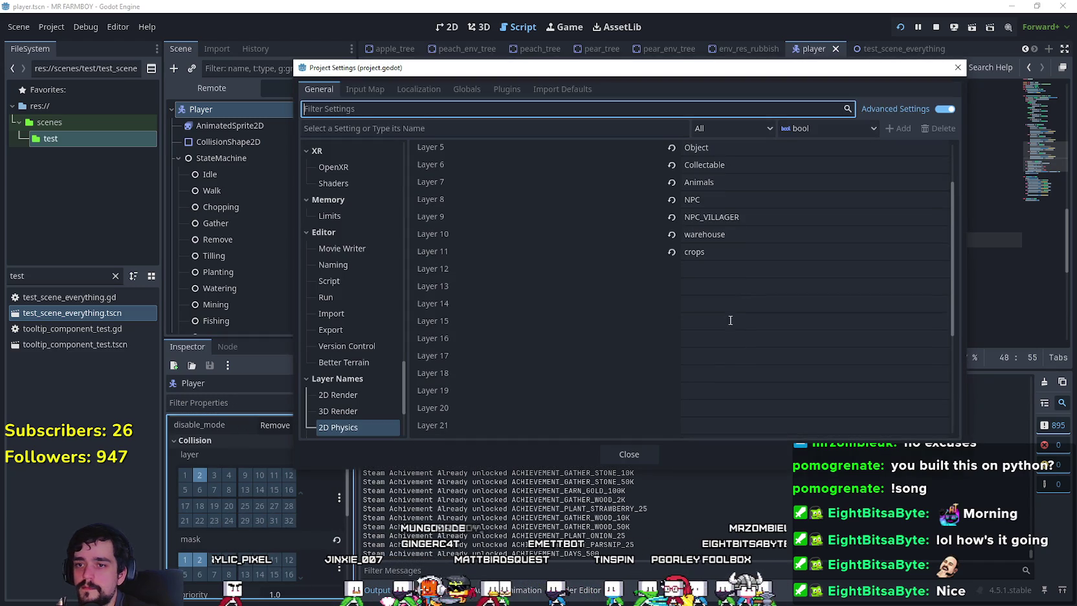
pyautogui.click(714, 269)
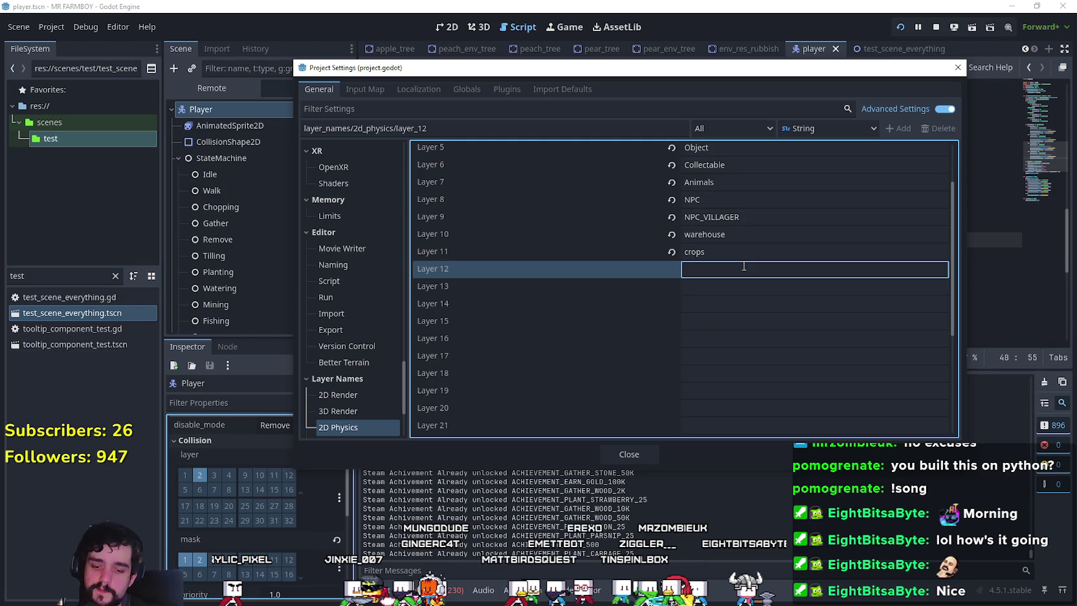
pyautogui.write('roll_obstacle')
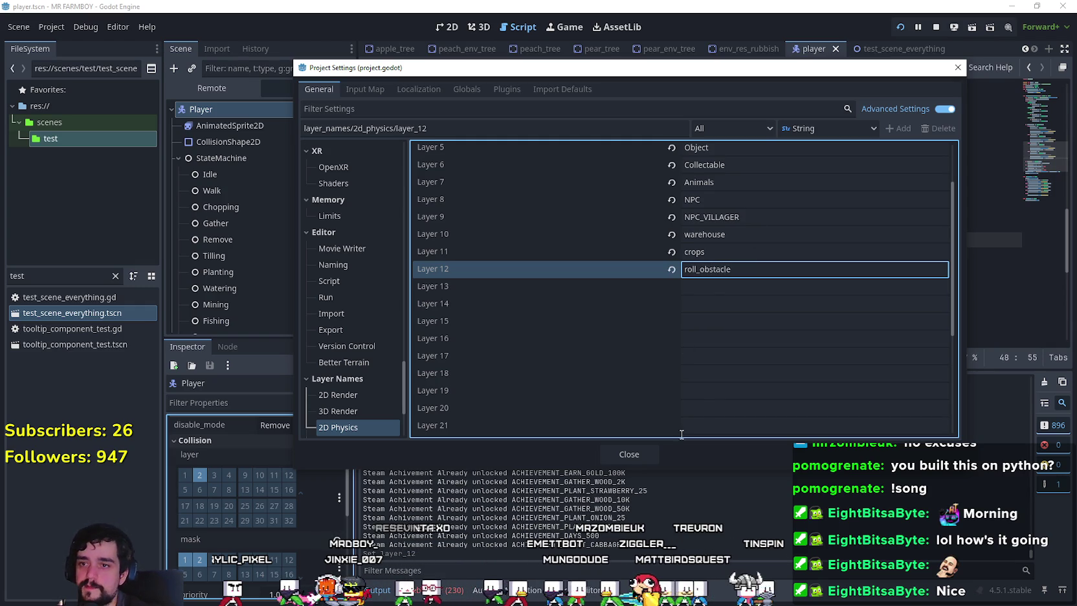
pyautogui.click(654, 456)
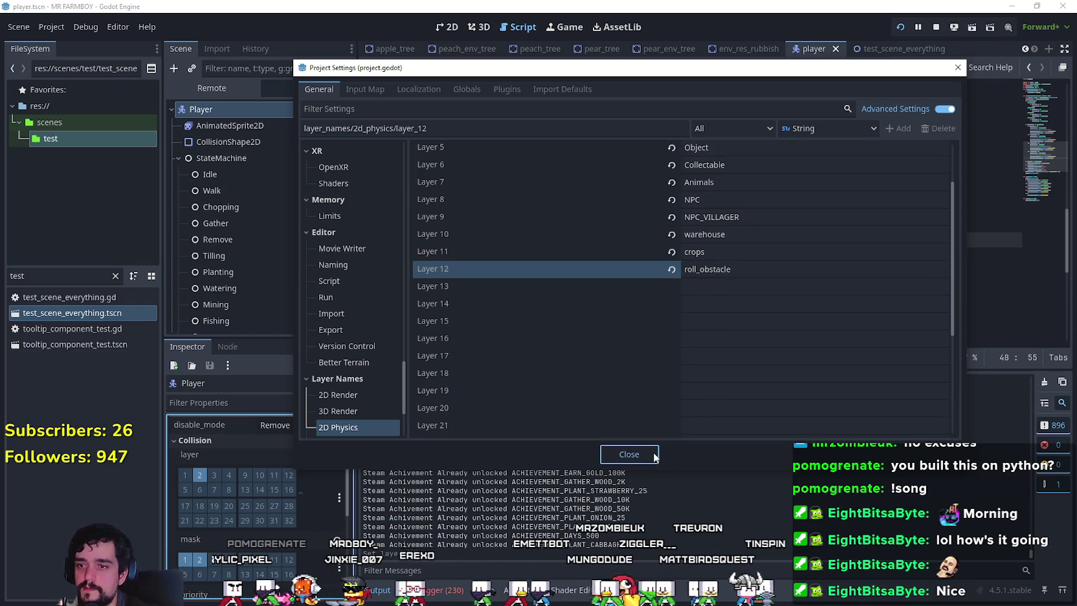
pyautogui.click(654, 456)
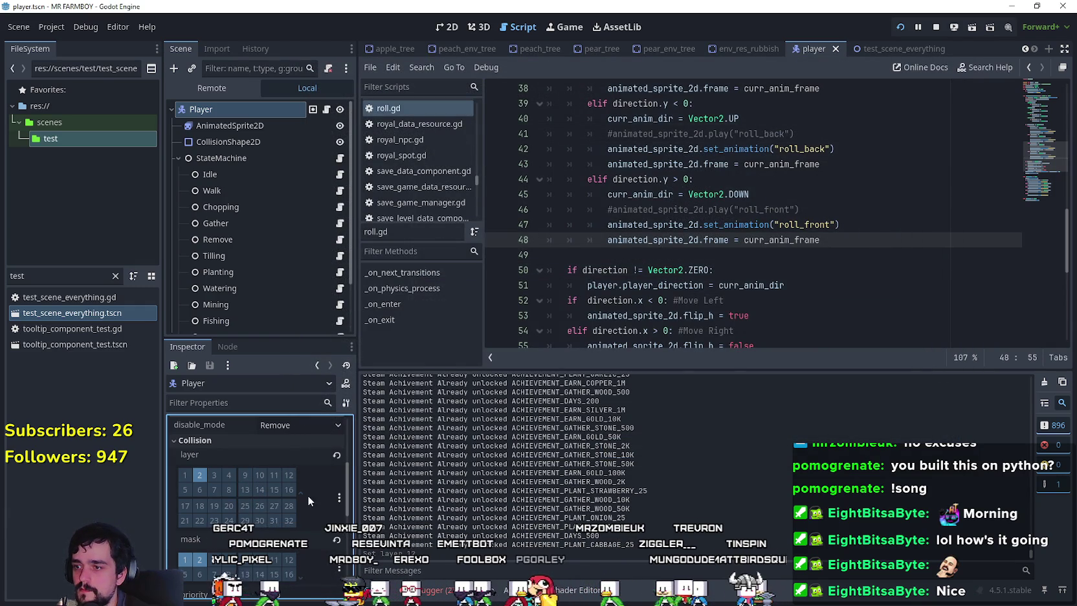
# - Put the Player on collision layer 12 and save the player scene
pyautogui.click(339, 500)
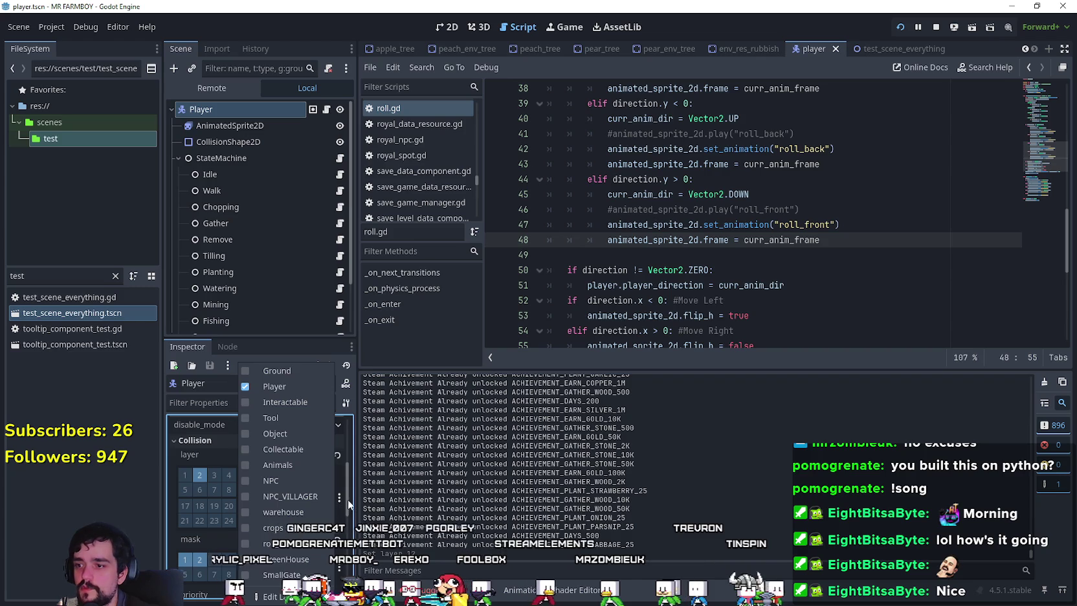
pyautogui.click(285, 593)
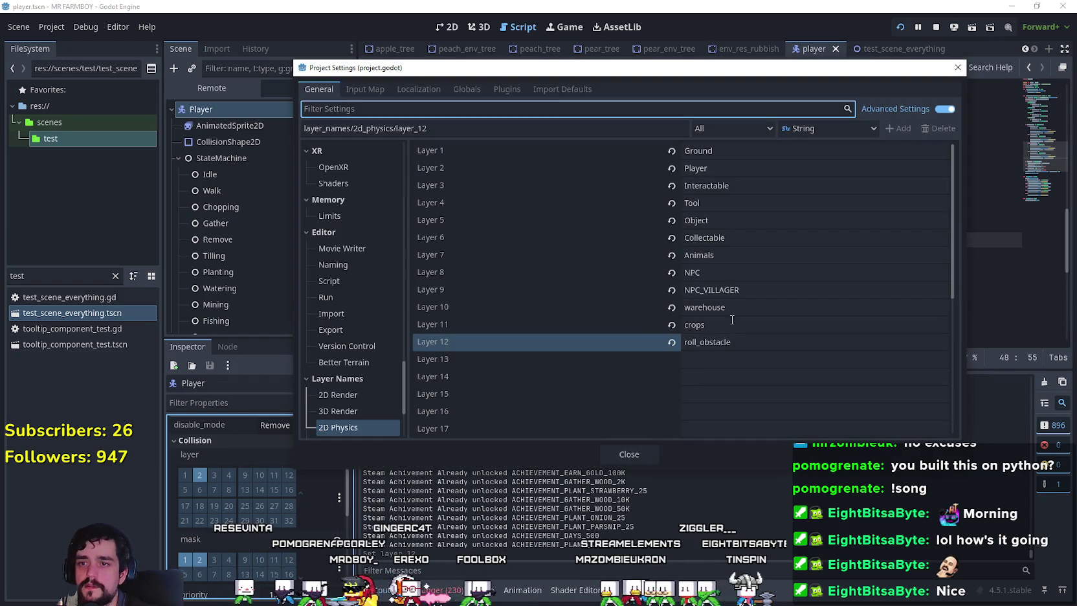
pyautogui.click(635, 460)
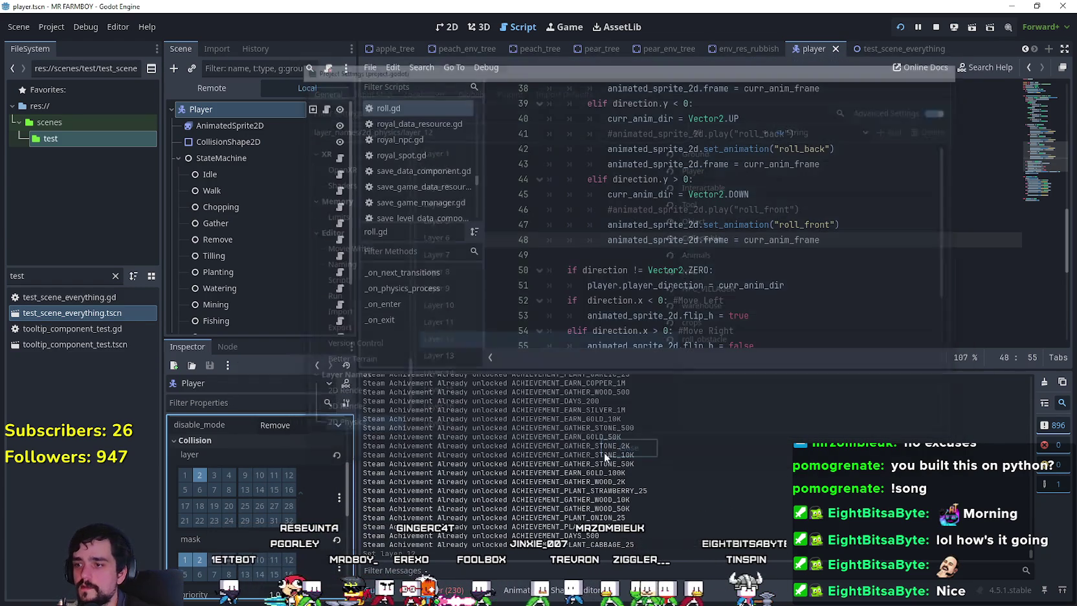
pyautogui.click(289, 473)
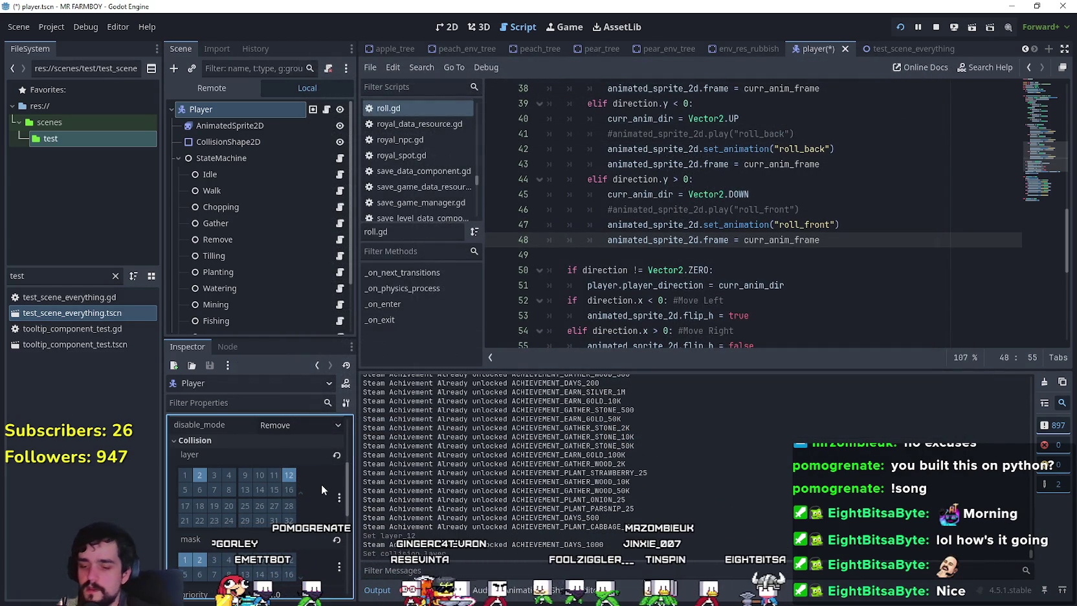
pyautogui.hotkey('ctrl', 's')
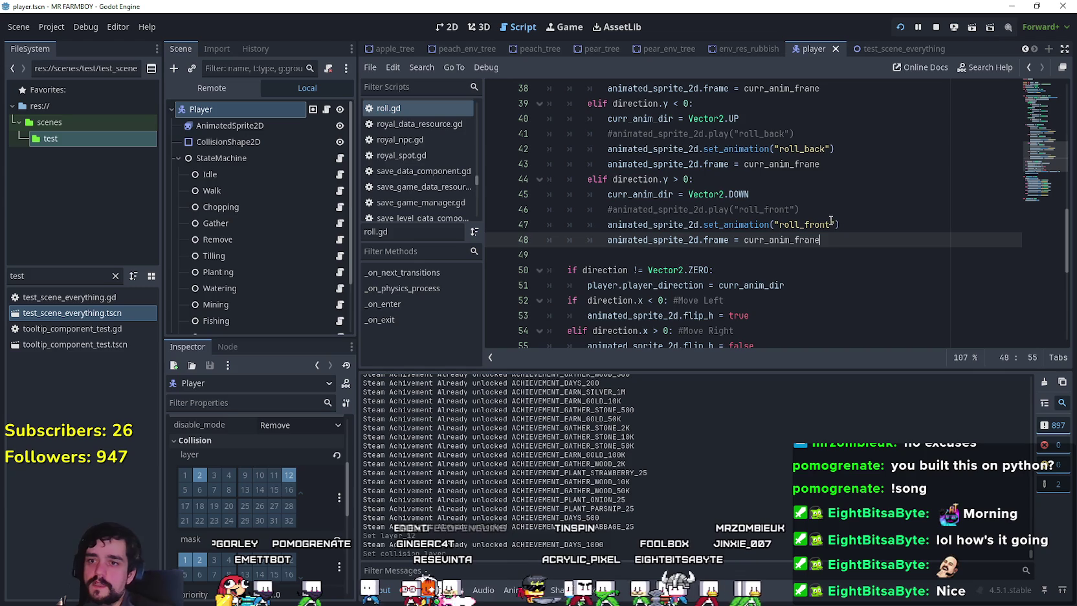
pyautogui.click(838, 254)
# - Stop the running game and open test_scene_everything.tscn
pyautogui.click(937, 32)
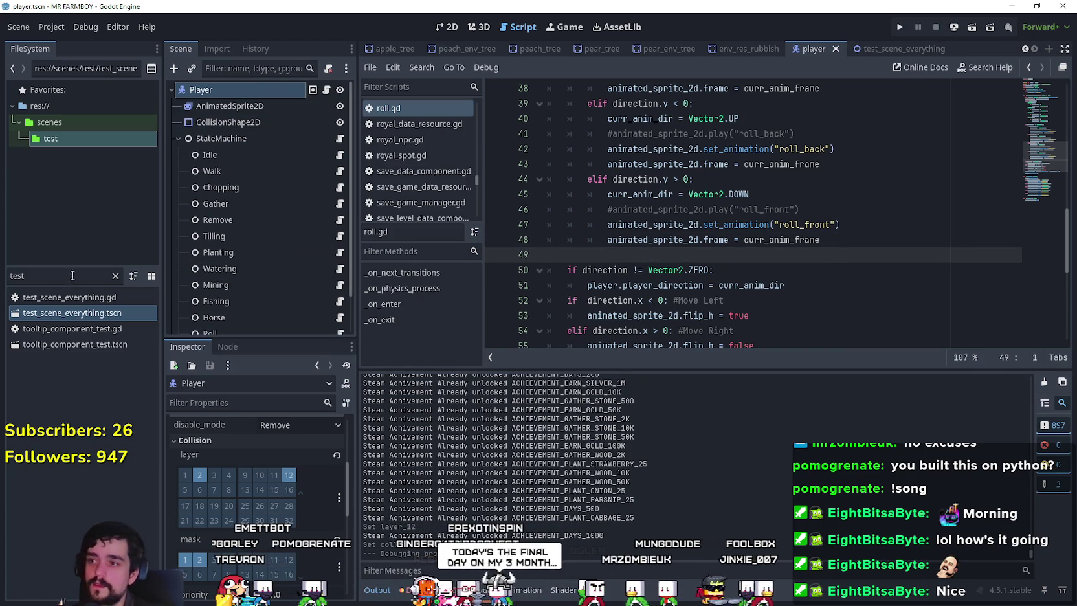
pyautogui.write('tes')
pyautogui.doubleClick(79, 313)
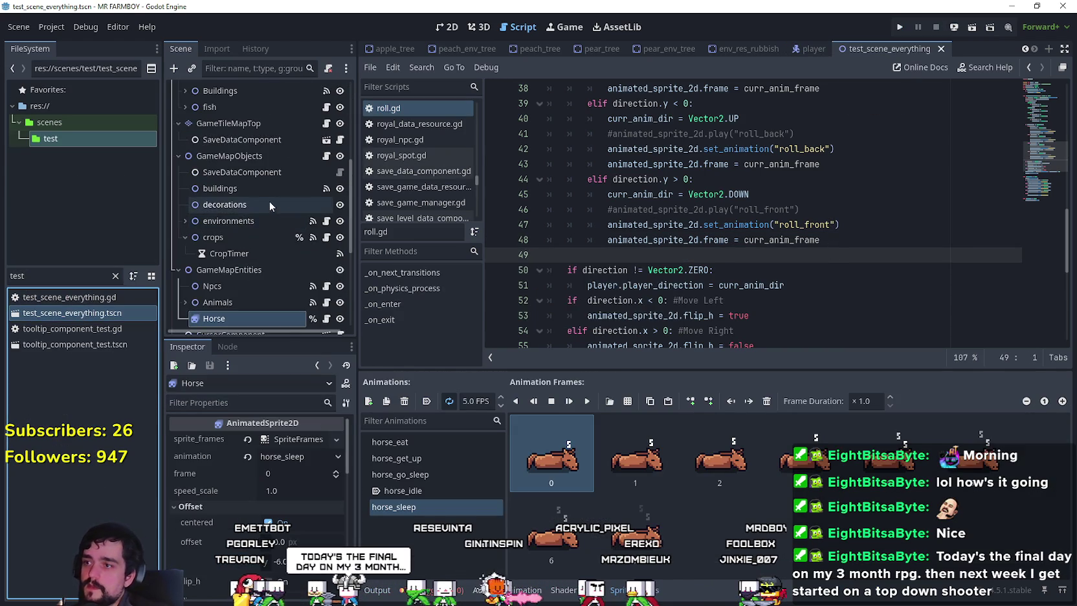
pyautogui.scroll(-3, 270, 202)
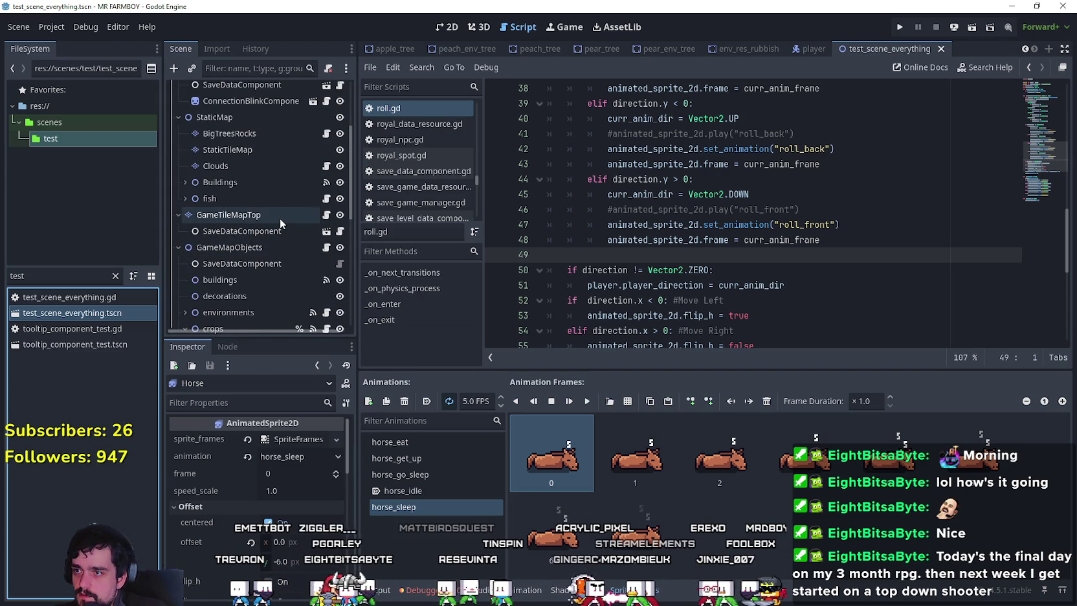
# - Open GameTileMapTop's tileset in Paint mode with Physics Layer 0 chosen as the property
pyautogui.click(280, 217)
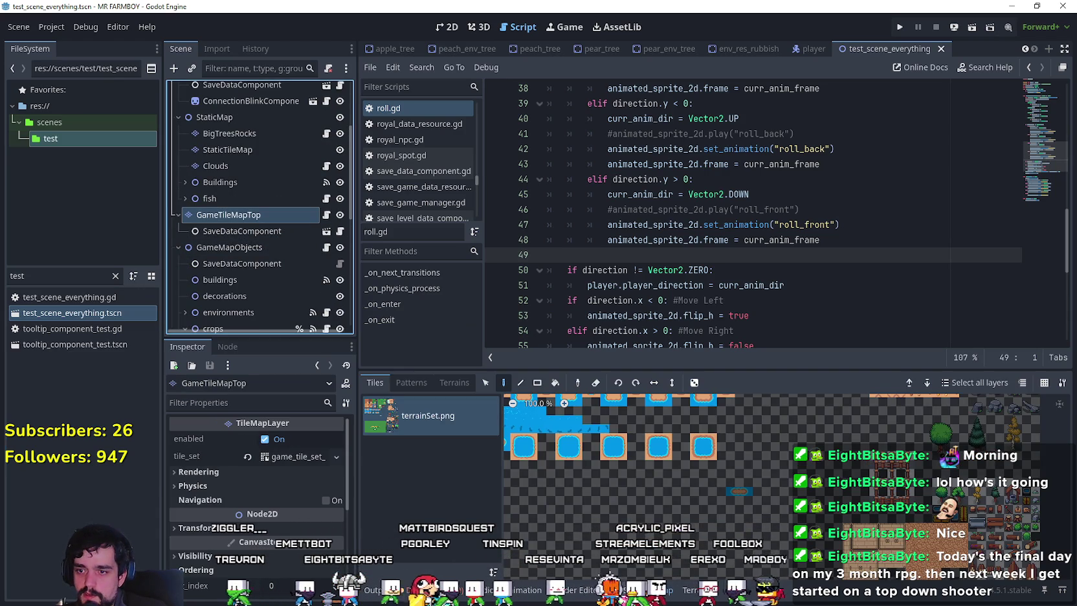
pyautogui.doubleClick(495, 423)
pyautogui.scroll(1, 923, 538)
pyautogui.hscroll(1, 983, 485)
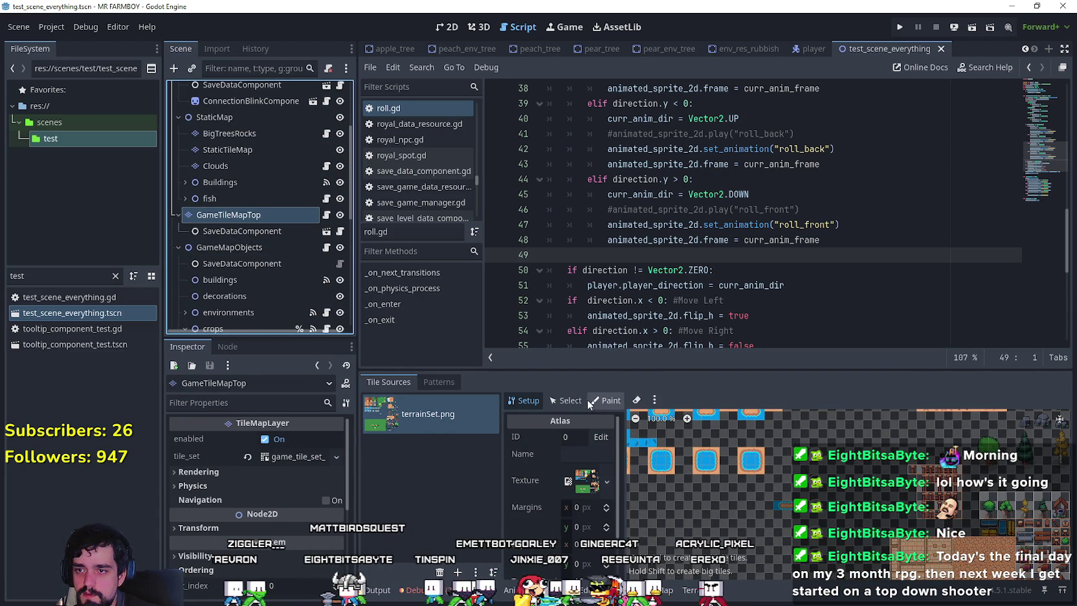
pyautogui.click(605, 400)
pyautogui.click(558, 438)
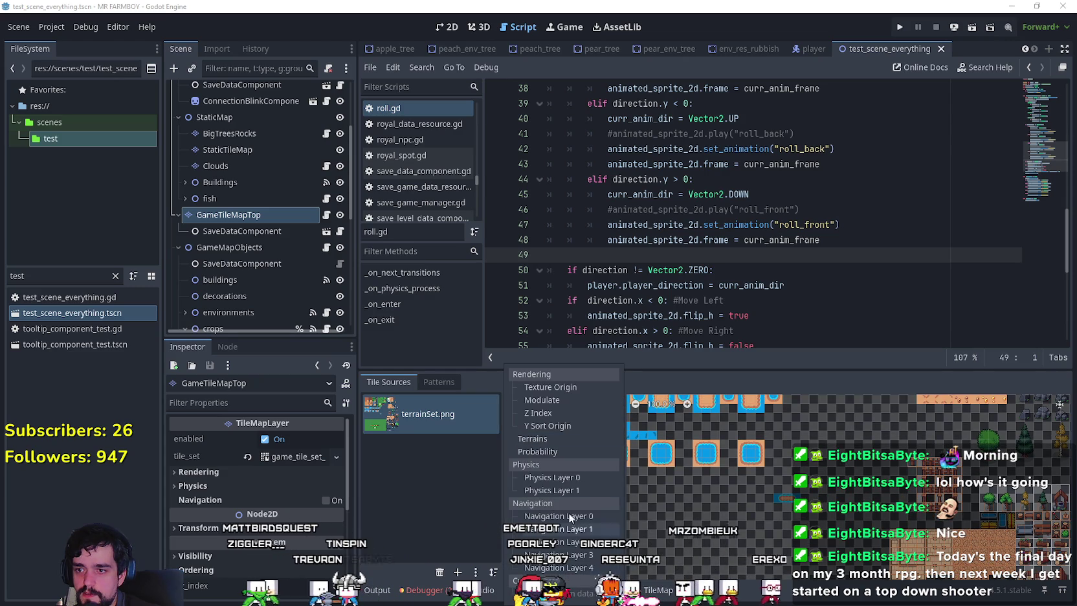
pyautogui.click(572, 479)
# - Confirm Physics Layer 0 as the paint property and scroll through the terrainSet.png tiles
pyautogui.scroll(4, 1000, 480)
pyautogui.scroll(3, 997, 480)
pyautogui.click(578, 439)
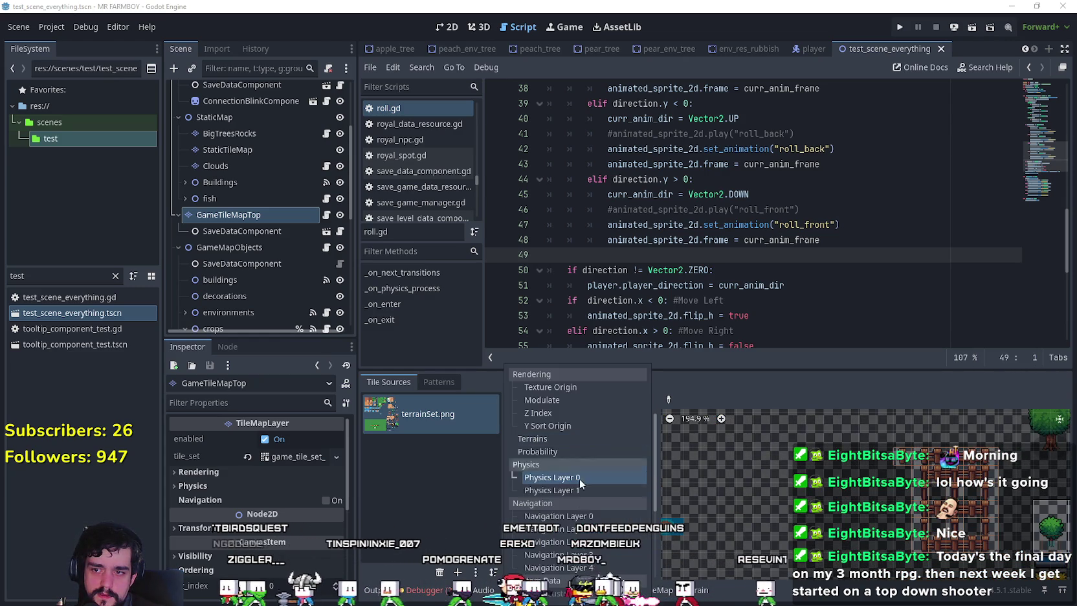
pyautogui.scroll(-2, 578, 485)
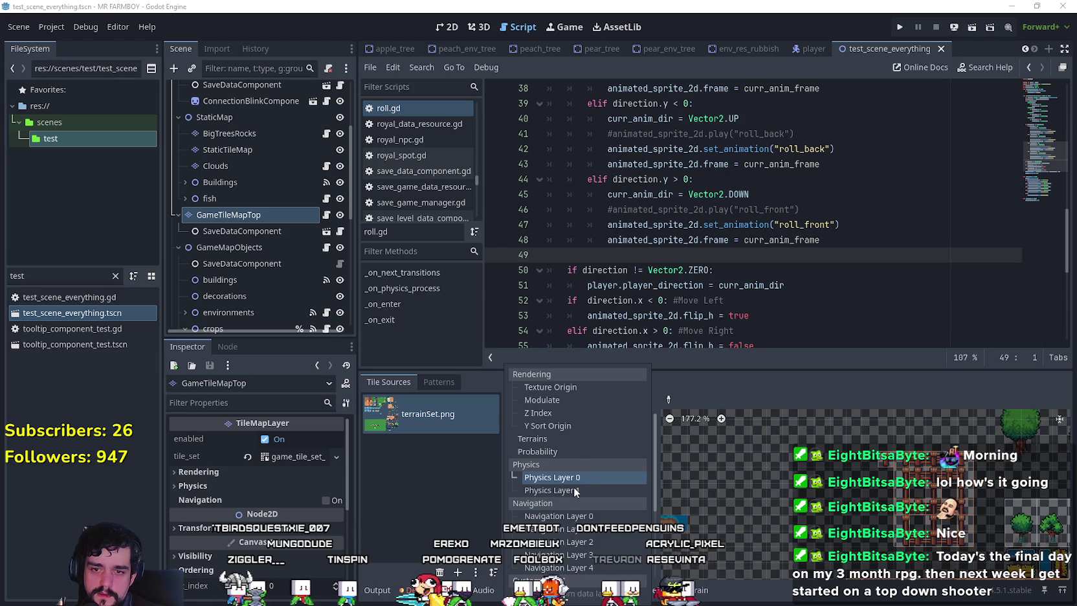
pyautogui.click(774, 373)
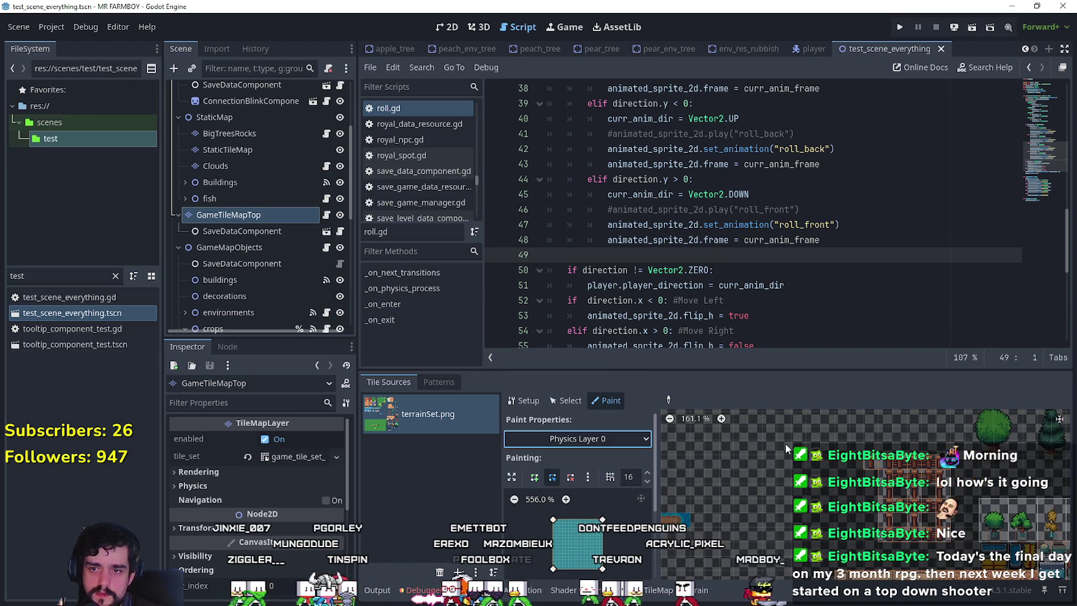
pyautogui.scroll(-2, 785, 443)
pyautogui.scroll(-3, 779, 434)
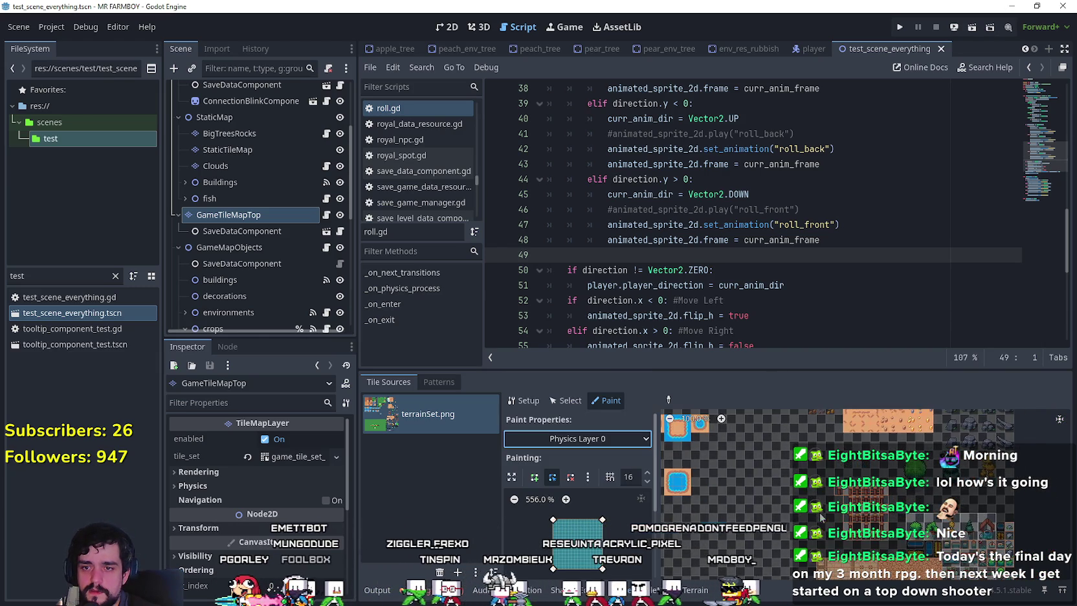
pyautogui.scroll(-1, 837, 481)
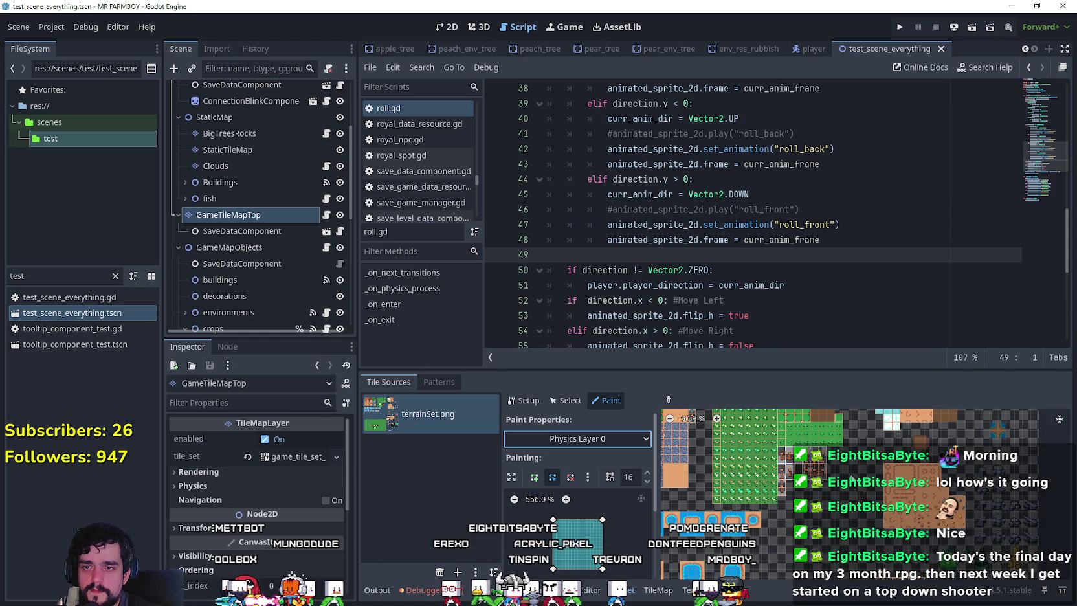
pyautogui.scroll(4, 851, 523)
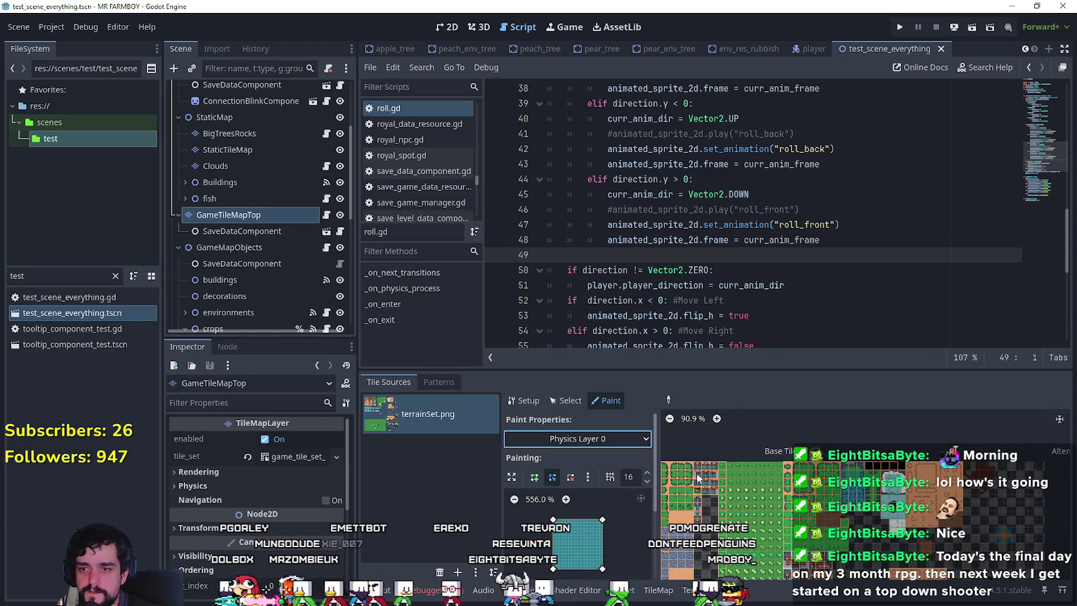
pyautogui.scroll(2, 699, 470)
pyautogui.scroll(5, 704, 465)
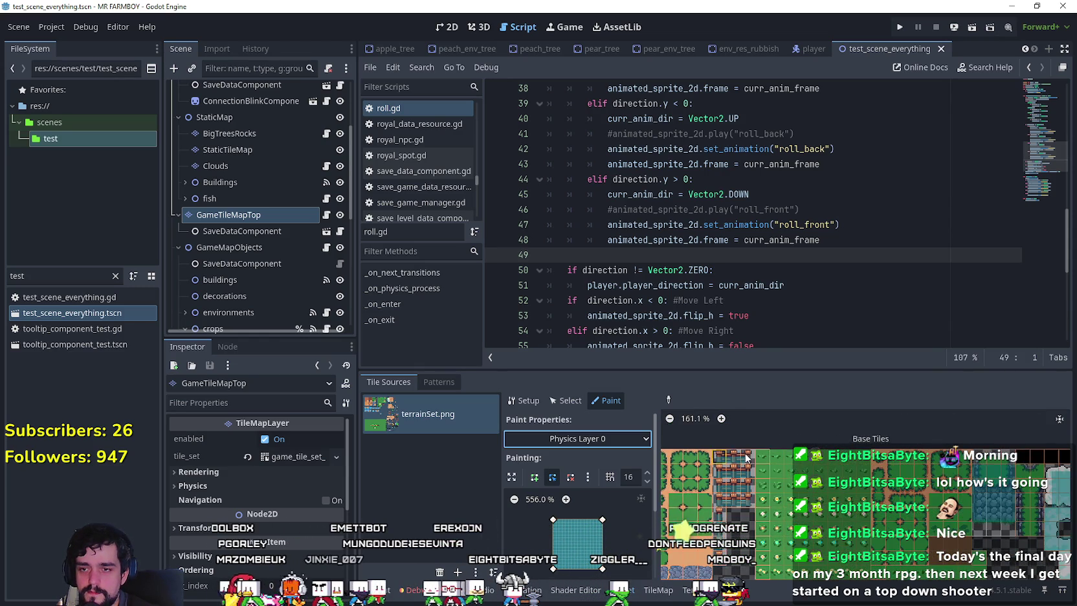
pyautogui.scroll(4, 746, 456)
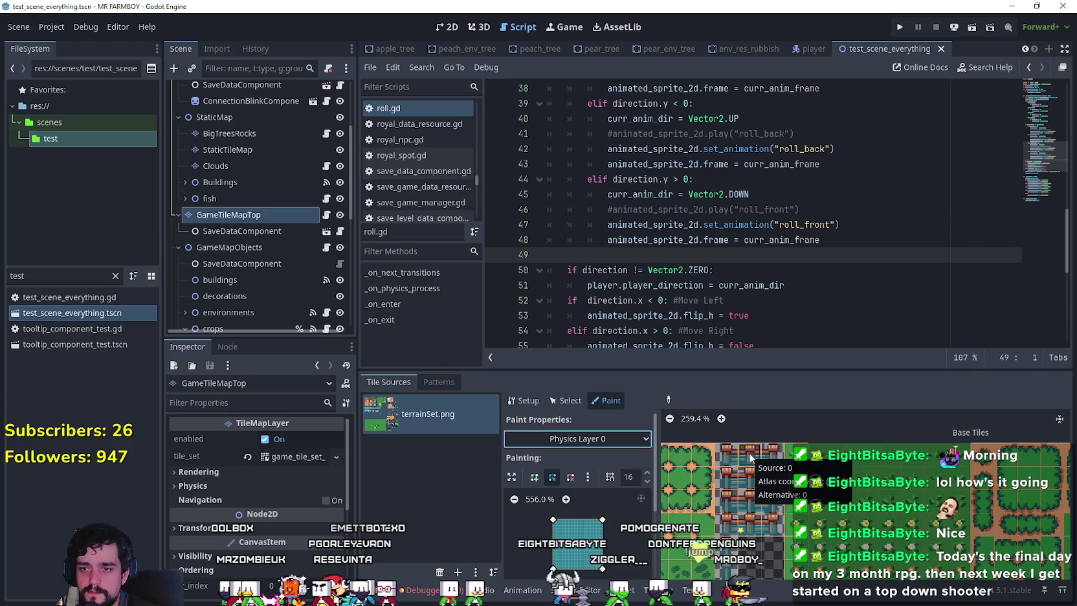
pyautogui.scroll(2, 750, 458)
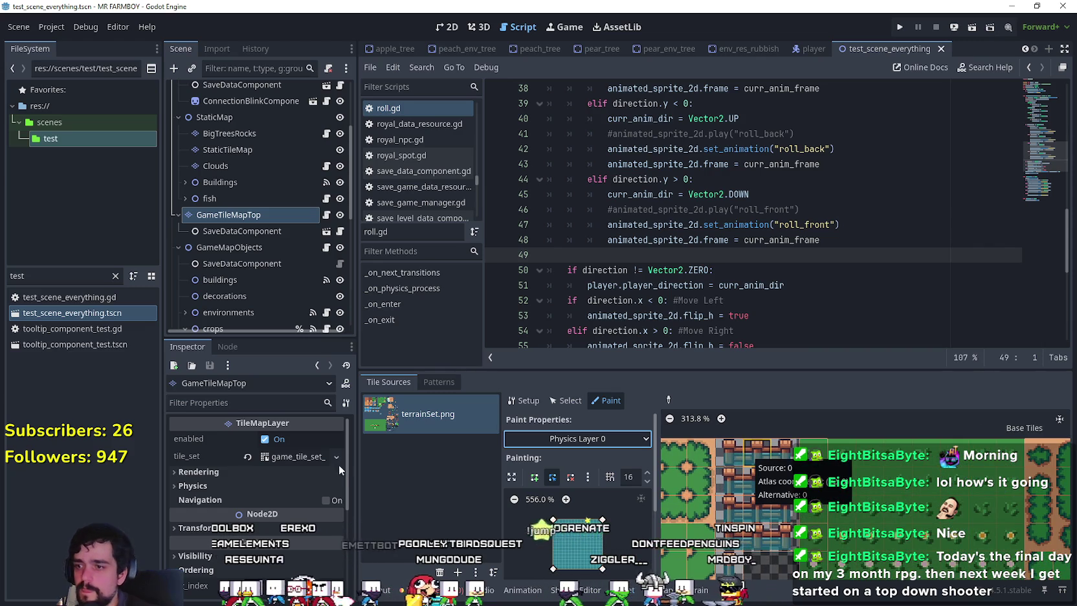
# - Expand the tileset's physics_layers and add a new physics layer element
pyautogui.click(295, 457)
pyautogui.scroll(-5, 250, 505)
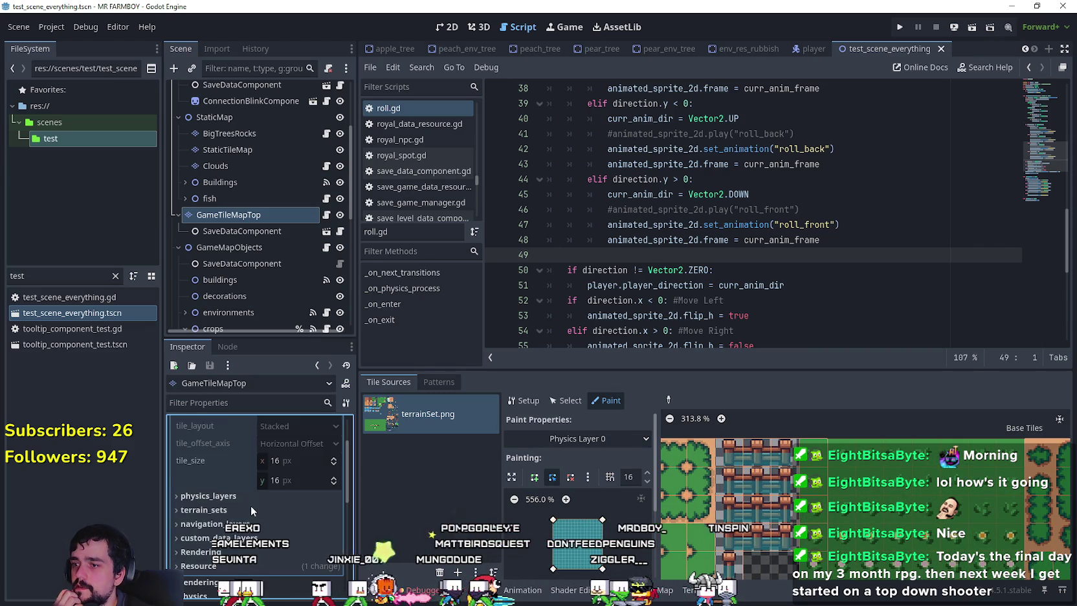
pyautogui.click(246, 496)
pyautogui.scroll(-3, 246, 492)
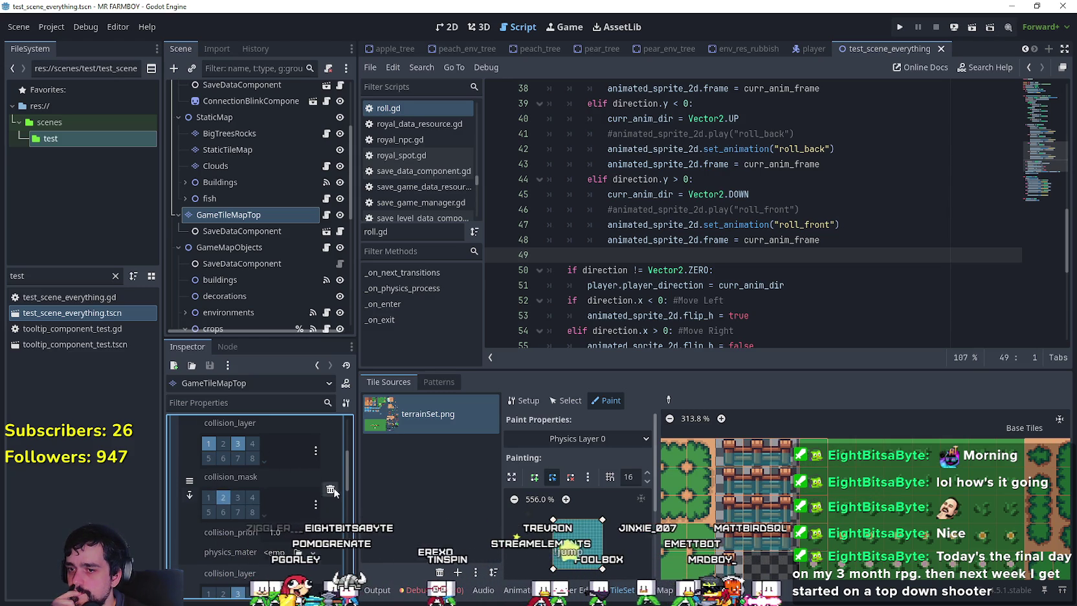
pyautogui.scroll(-2, 284, 532)
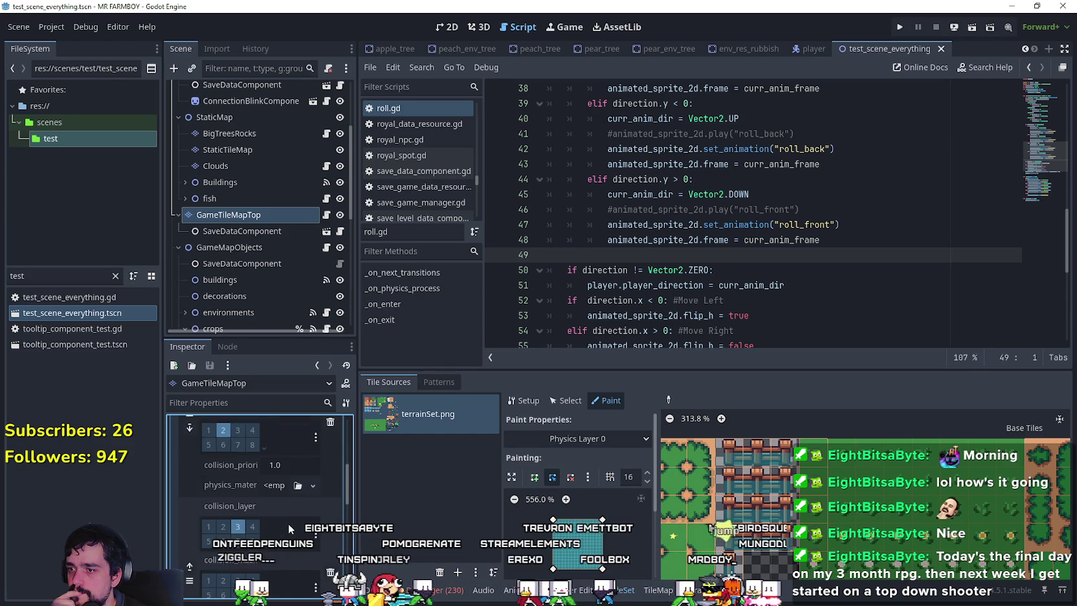
pyautogui.scroll(-2, 288, 524)
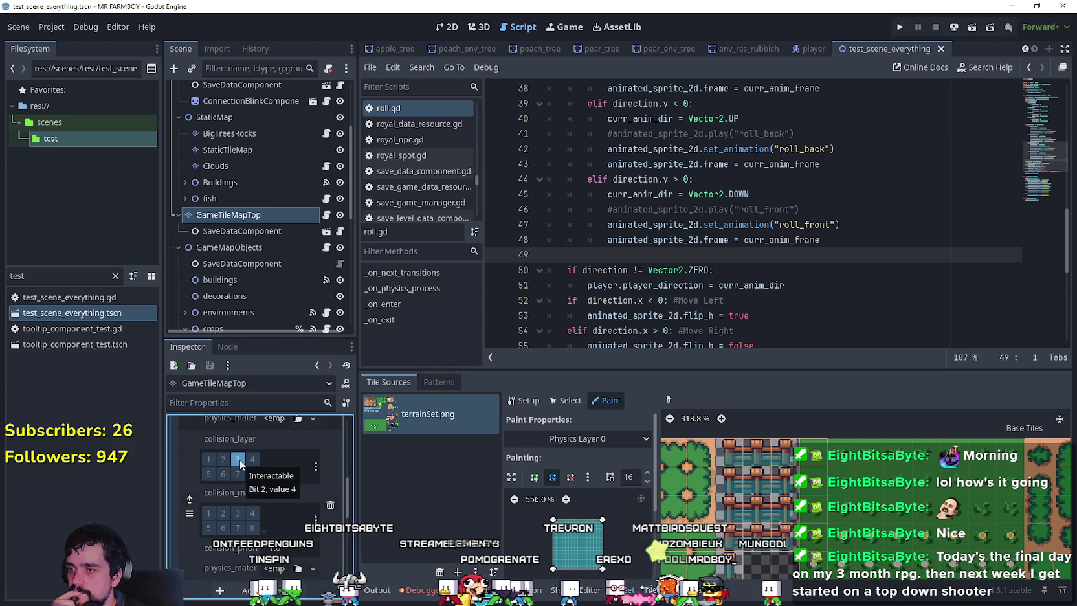
pyautogui.click(239, 460)
pyautogui.scroll(-1, 259, 505)
pyautogui.click(280, 549)
pyautogui.scroll(-2, 272, 531)
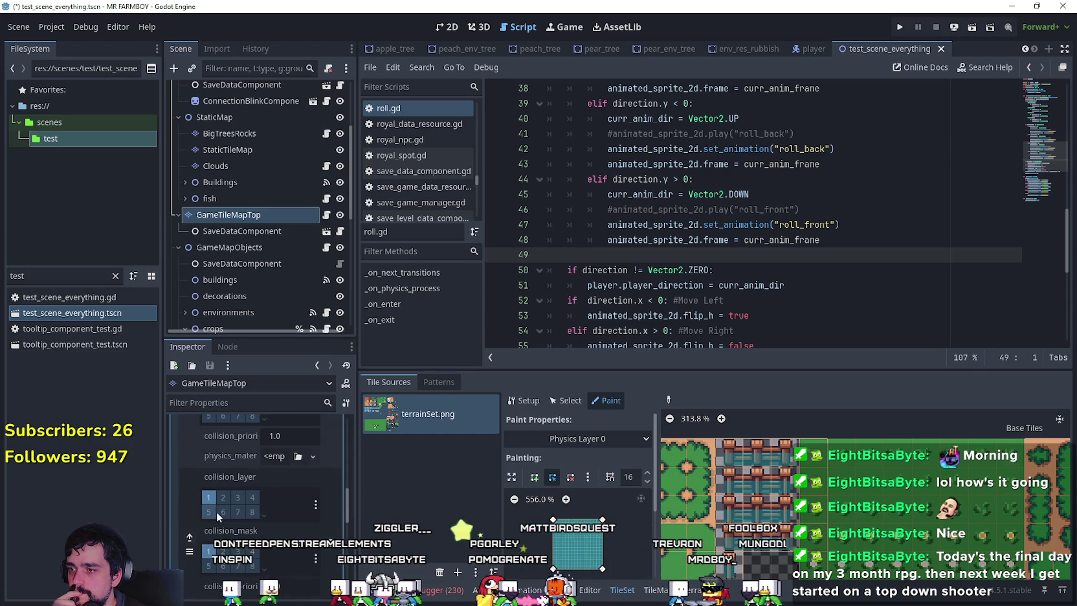
# - Expand the collision layer and mask grids and enable bit 12 in collision_mask
pyautogui.click(264, 516)
pyautogui.scroll(-3, 265, 524)
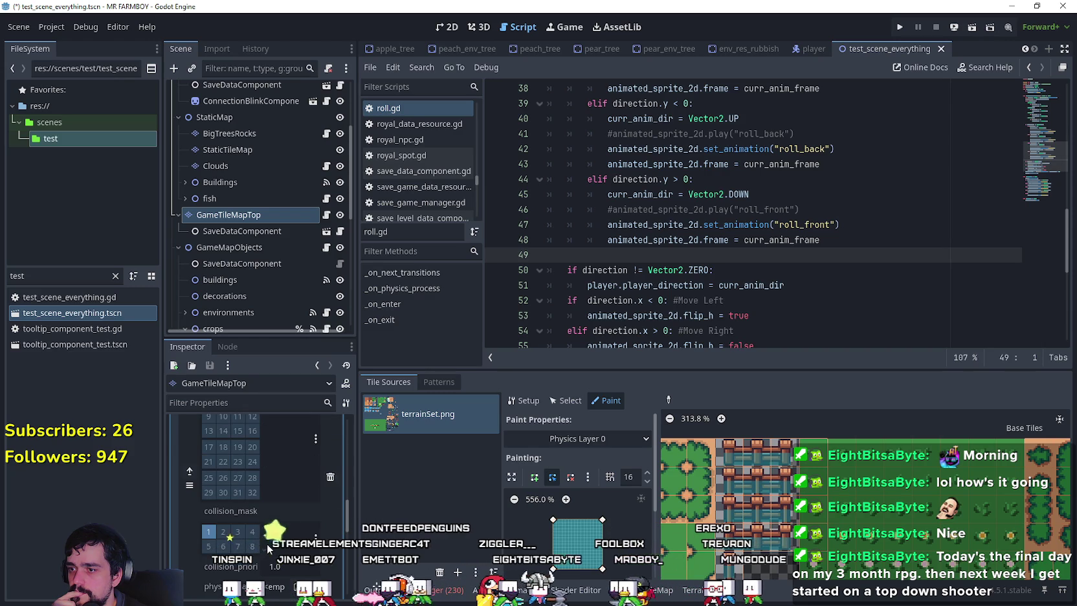
pyautogui.click(265, 546)
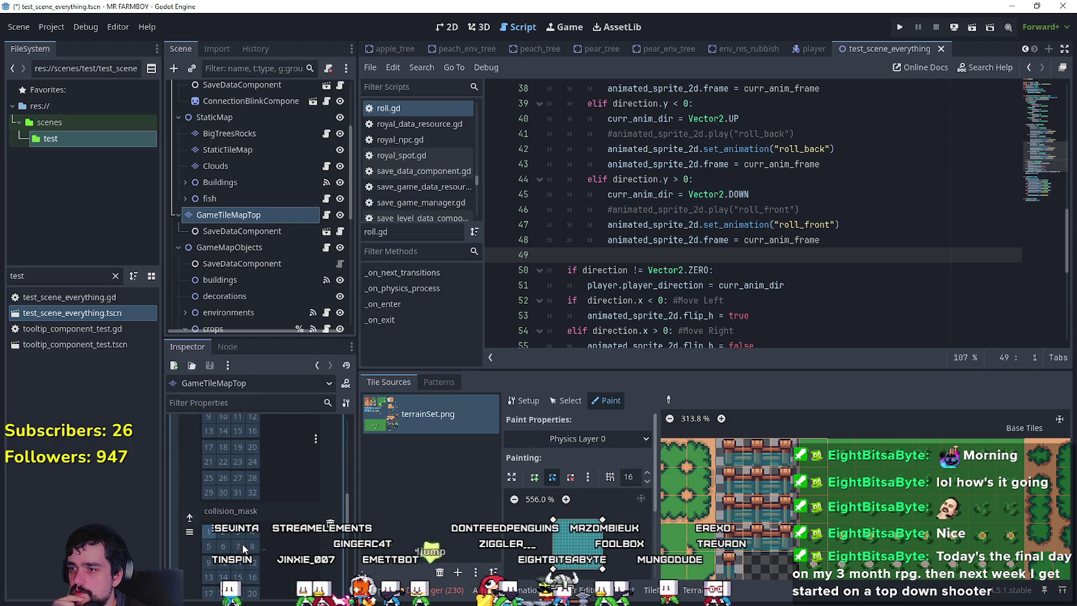
pyautogui.scroll(2, 229, 517)
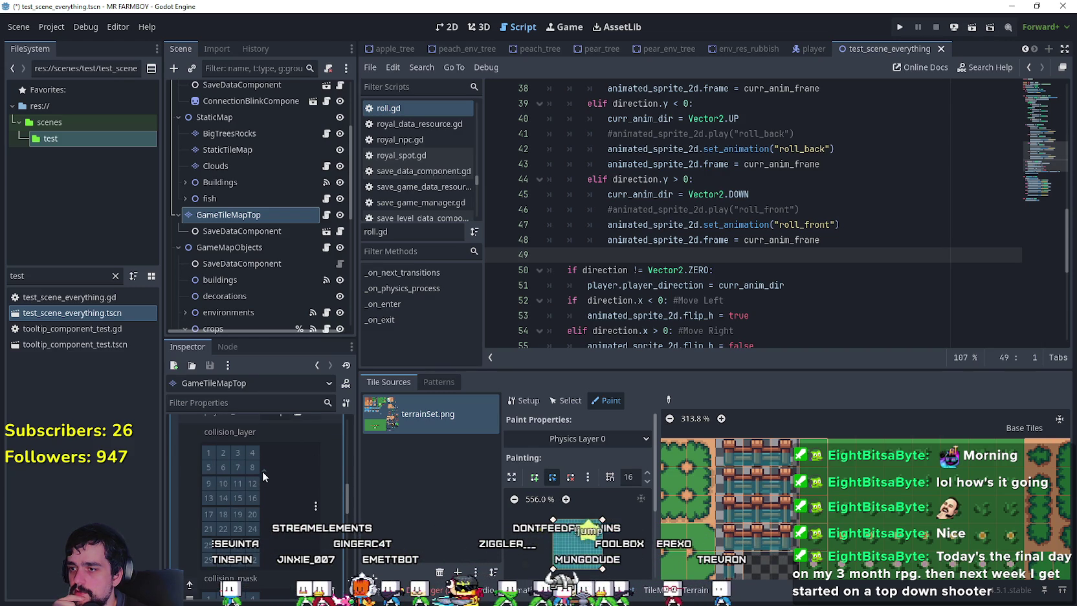
pyautogui.scroll(-5, 263, 472)
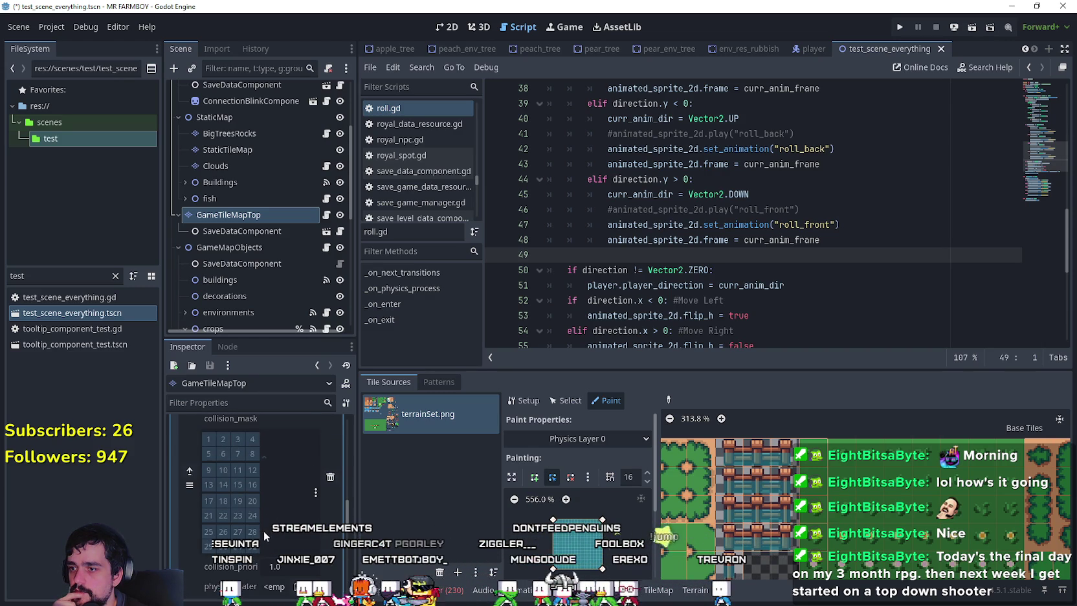
pyautogui.click(252, 471)
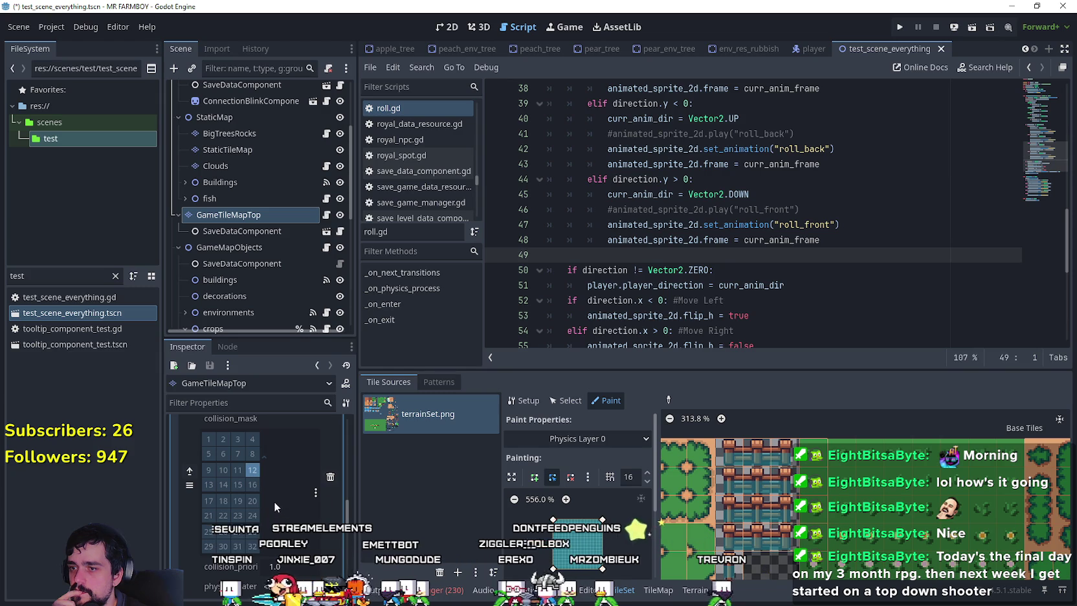
pyautogui.click(631, 441)
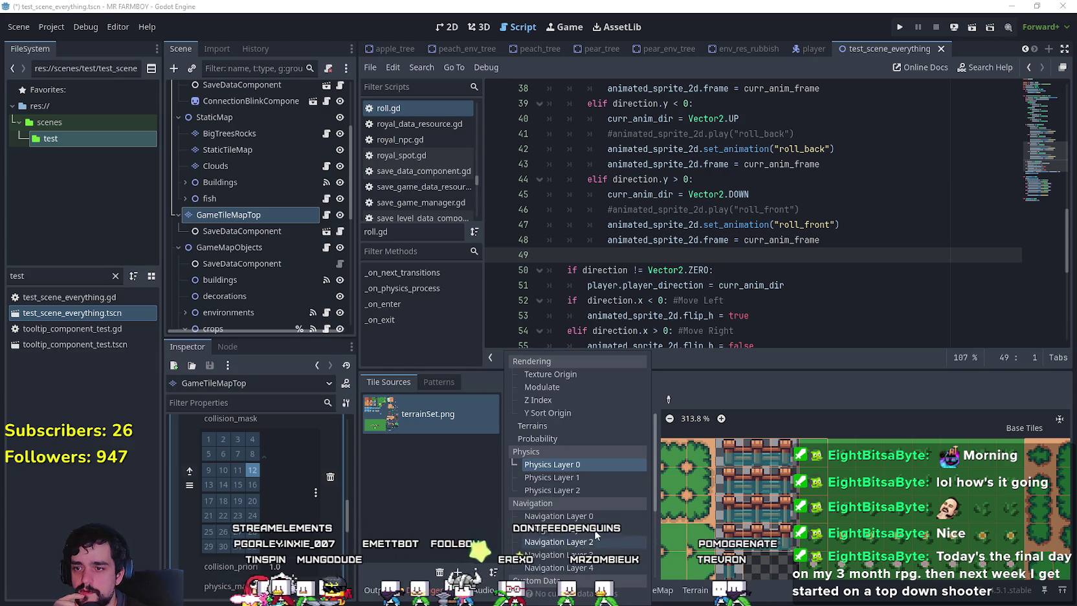
# - Choose Physics Layer 2 (roll_obstacle) as the TileSet paint property
pyautogui.click(589, 492)
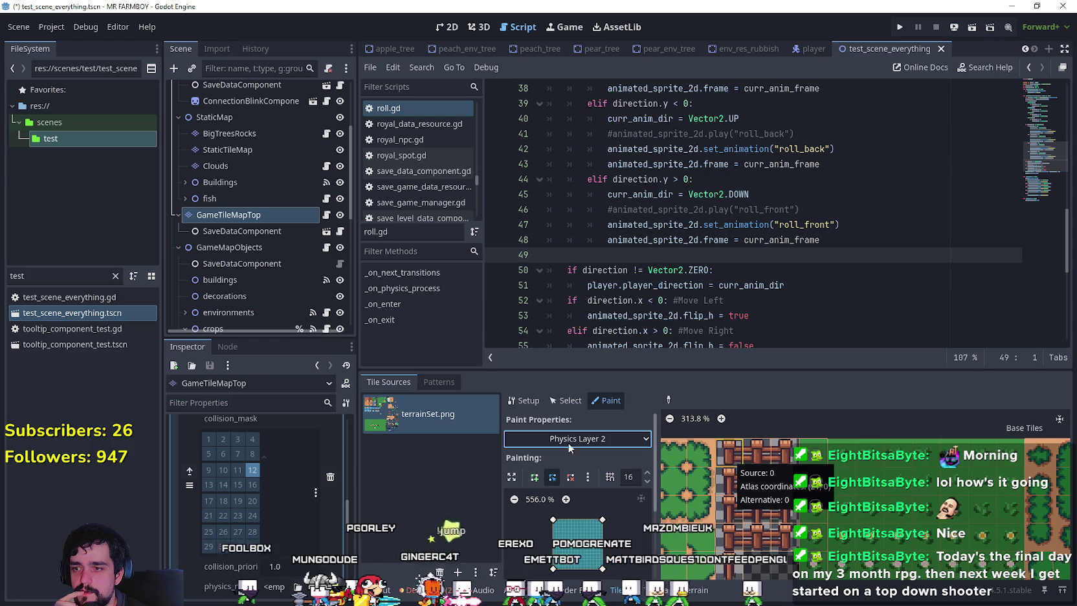
pyautogui.scroll(5, 275, 492)
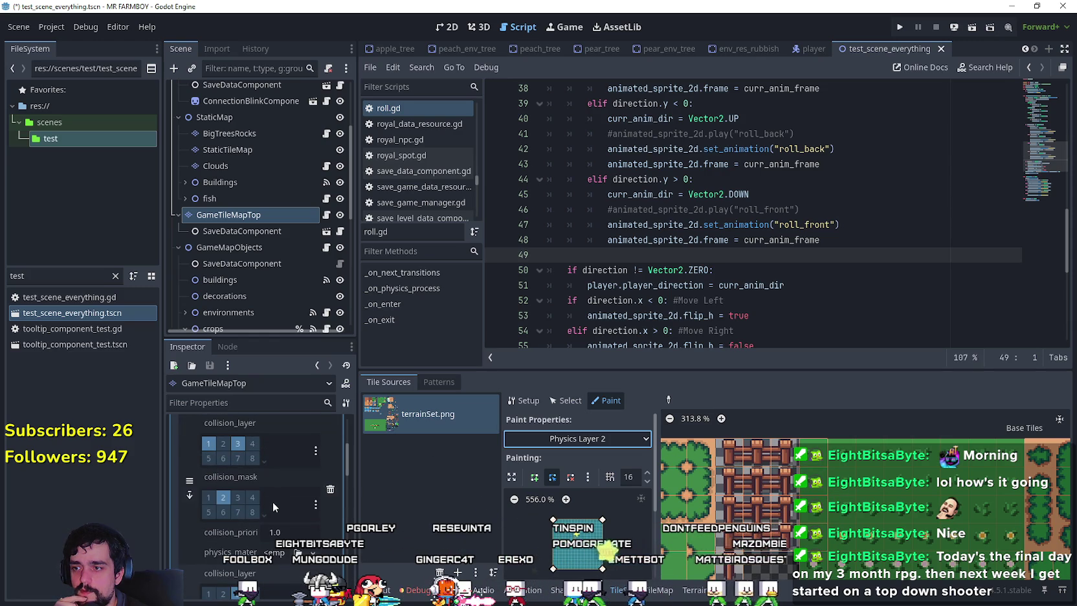
pyautogui.scroll(-1, 254, 510)
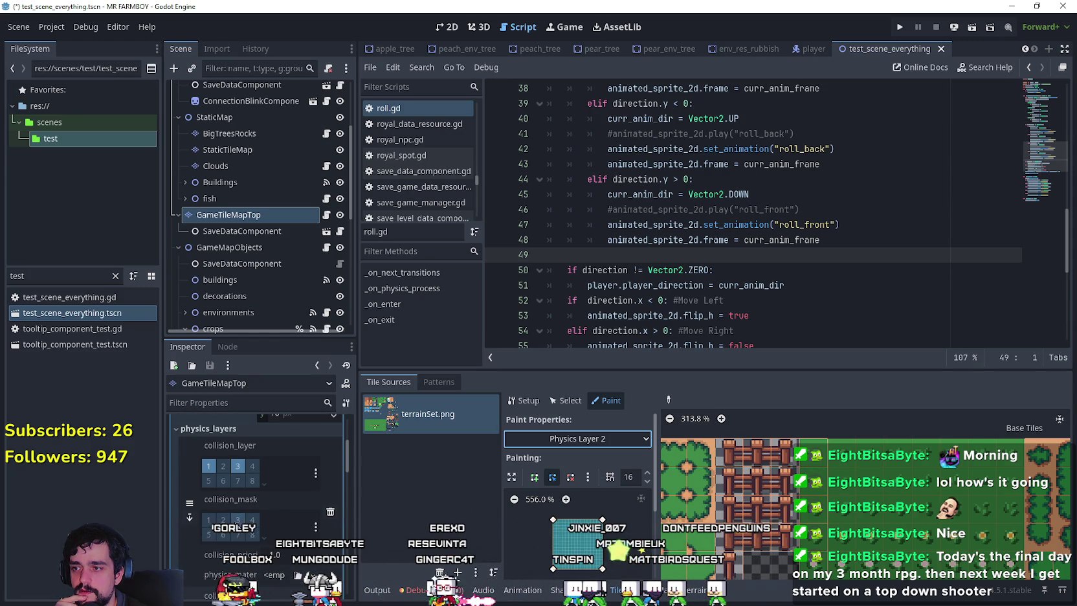
pyautogui.scroll(-2, 259, 517)
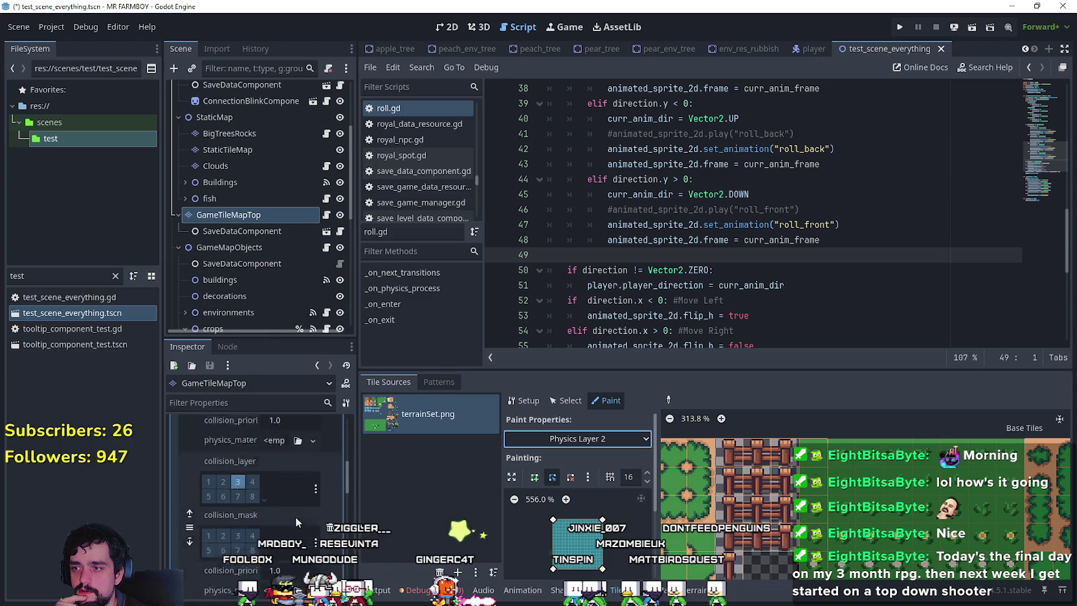
pyautogui.scroll(-4, 282, 509)
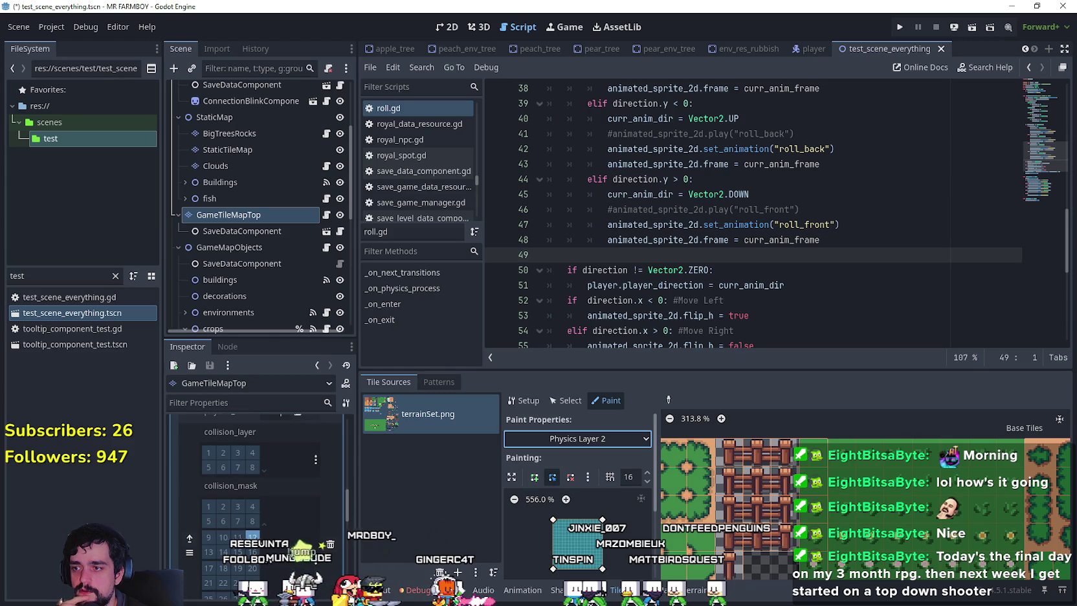
pyautogui.scroll(-3, 259, 505)
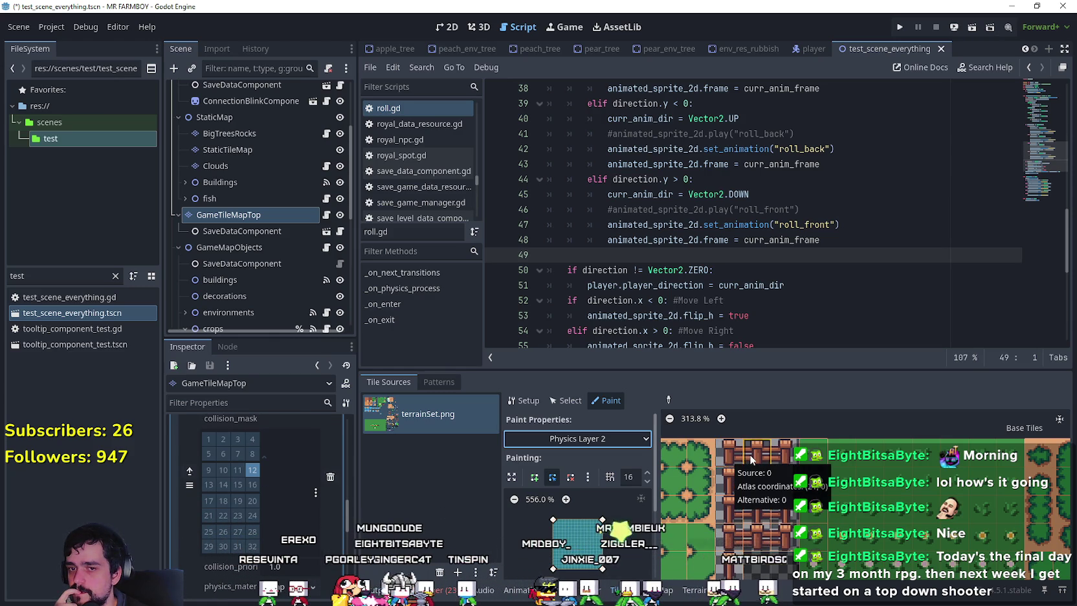
pyautogui.scroll(3, 750, 454)
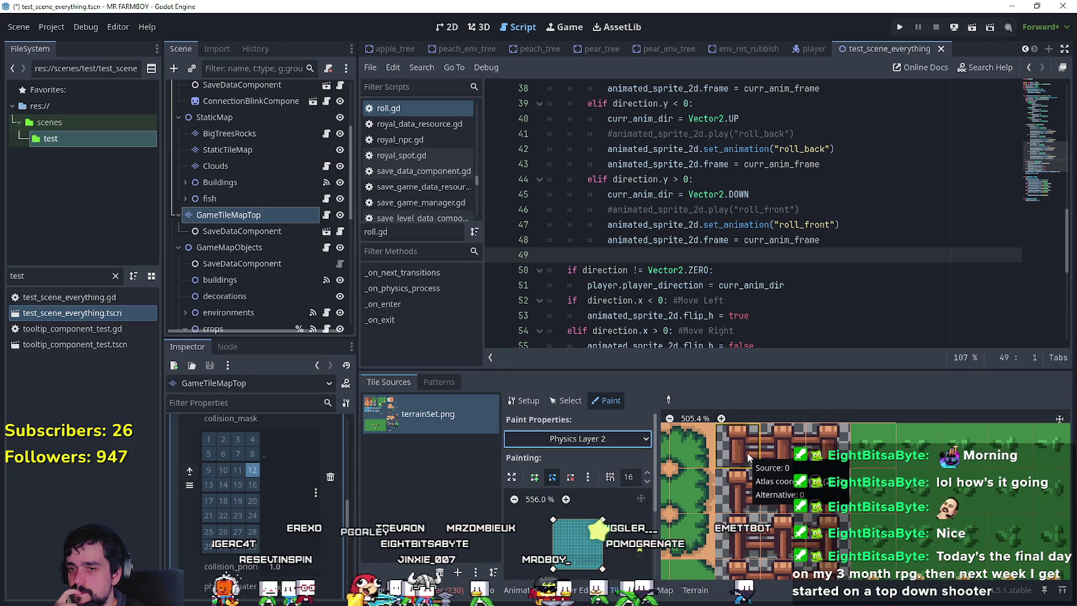
# - Paint collision onto the three rows of fence rail tiles and the fence post column
pyautogui.click(747, 452)
pyautogui.click(783, 446)
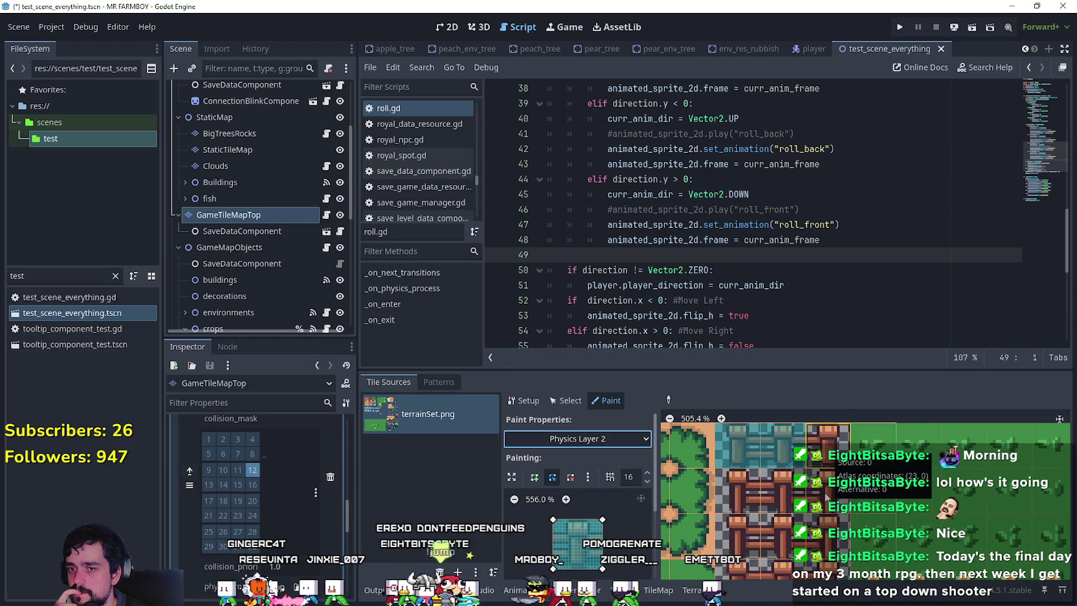
pyautogui.click(827, 446)
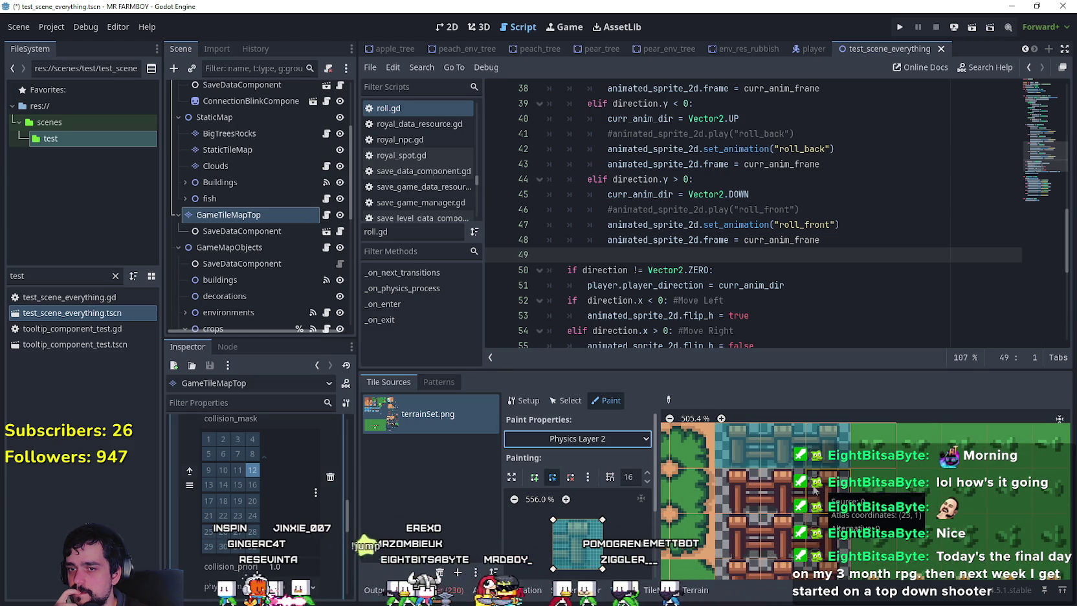
pyautogui.click(746, 512)
pyautogui.click(822, 534)
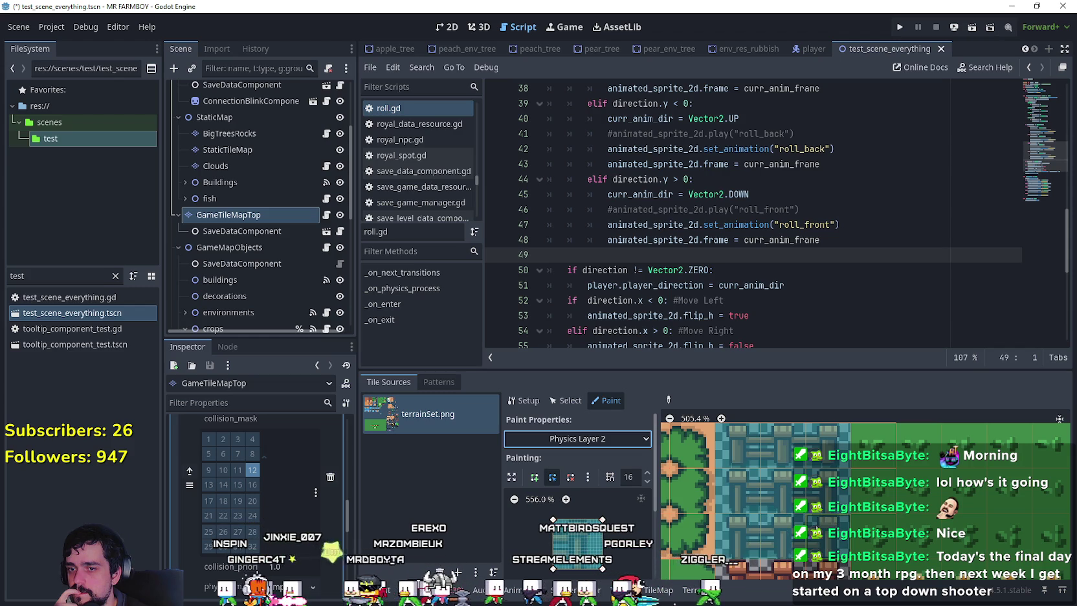
pyautogui.scroll(-2, 809, 541)
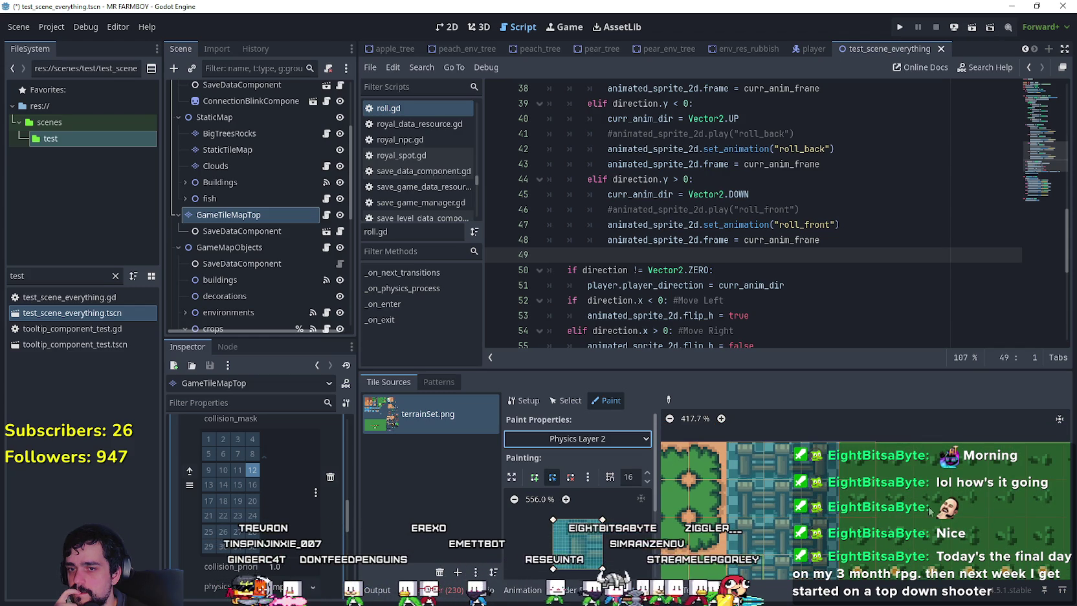
pyautogui.scroll(-2, 931, 521)
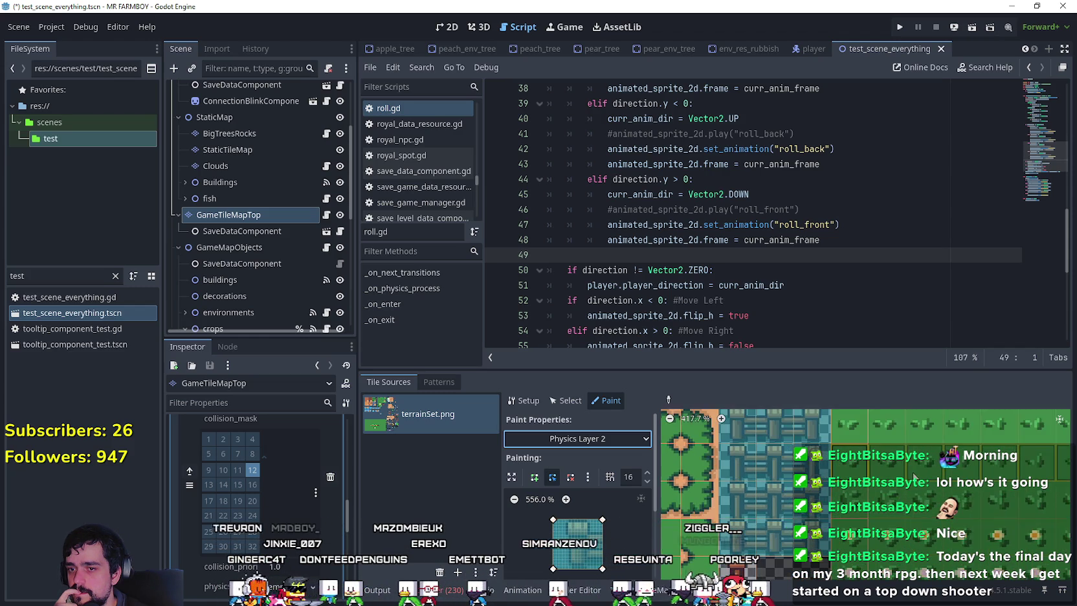
pyautogui.scroll(-2, 798, 489)
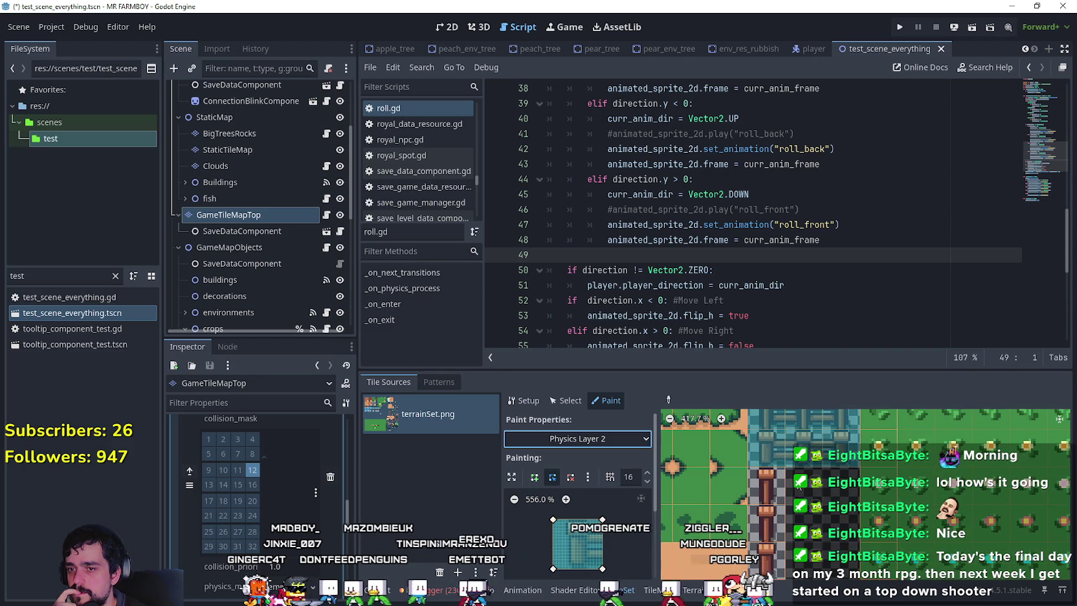
pyautogui.moveTo(776, 492); pyautogui.dragTo(772, 559)
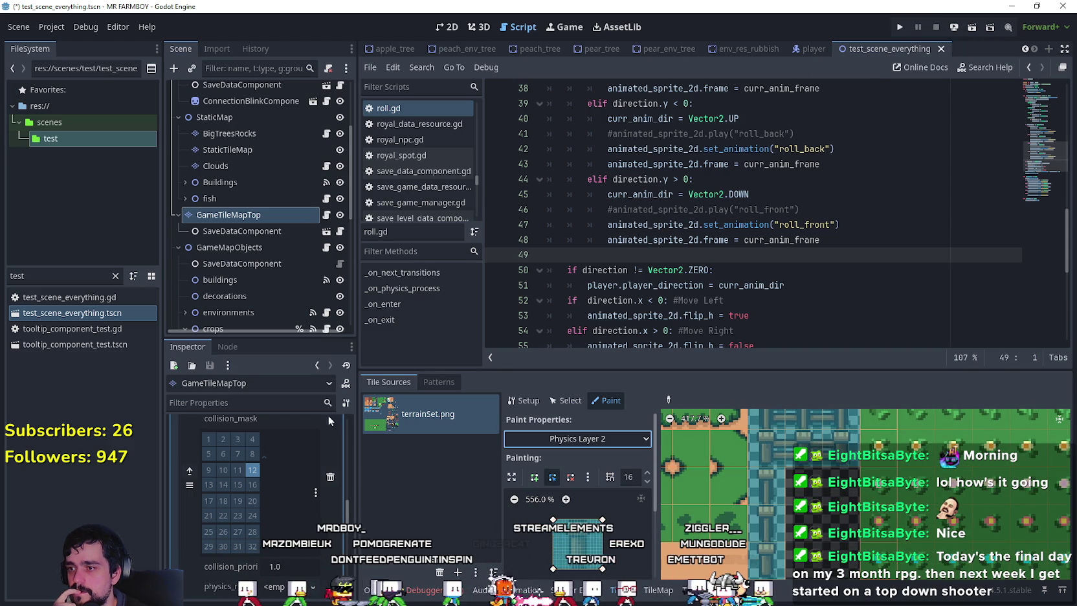
# - Review the physics layer's collision mask bits, then save the scene and launch the game
pyautogui.scroll(-5, 306, 507)
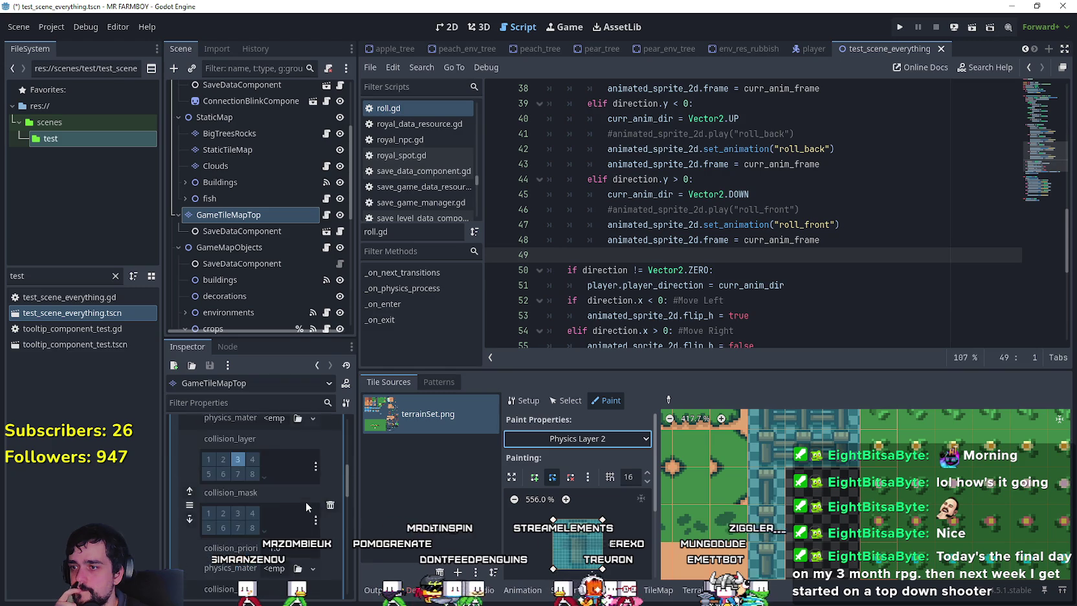
pyautogui.scroll(-2, 306, 501)
pyautogui.click(260, 513)
pyautogui.scroll(-1, 299, 524)
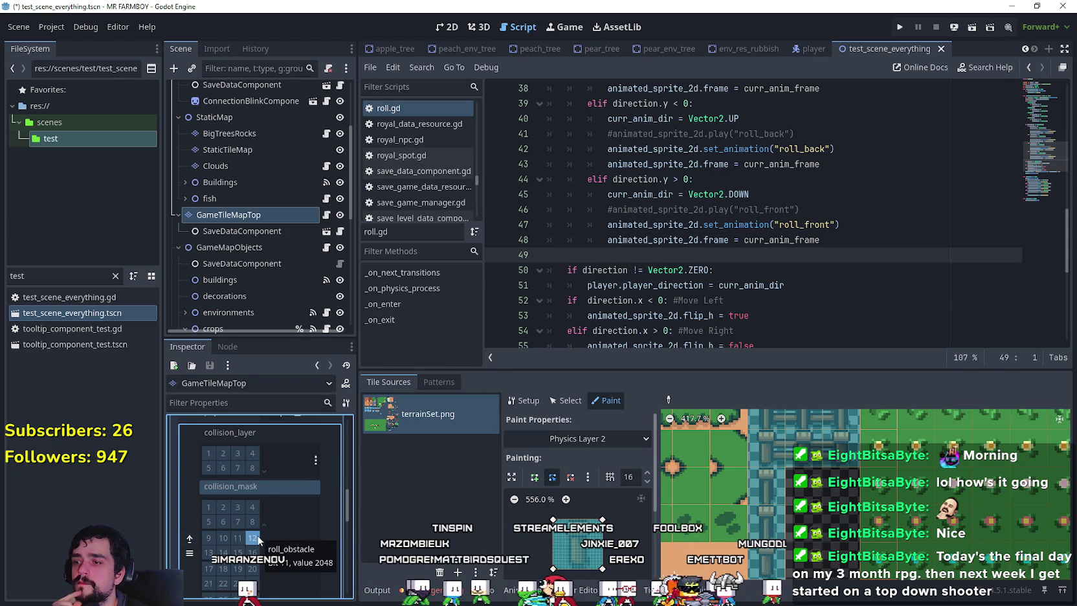
pyautogui.scroll(5, 275, 540)
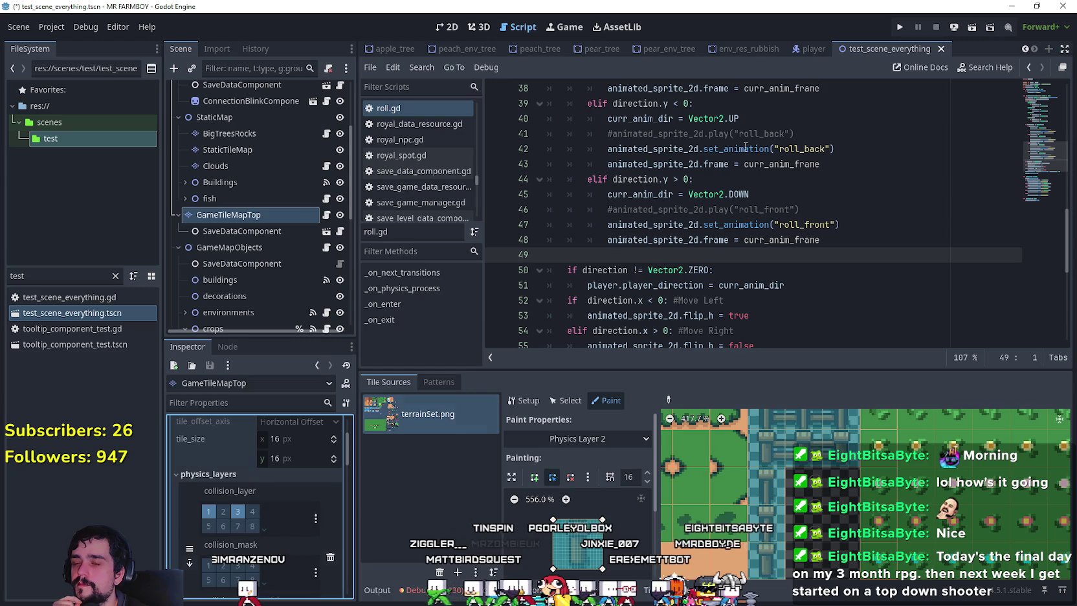
pyautogui.click(900, 28)
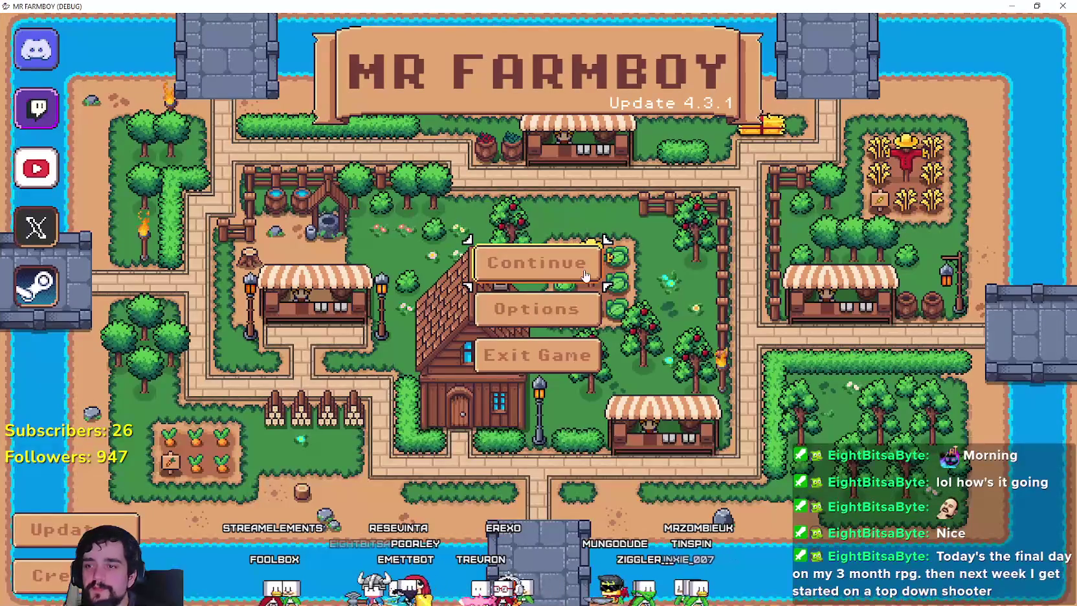
# - Continue to the save list and load Save 10
pyautogui.click(584, 276)
pyautogui.scroll(-6, 560, 294)
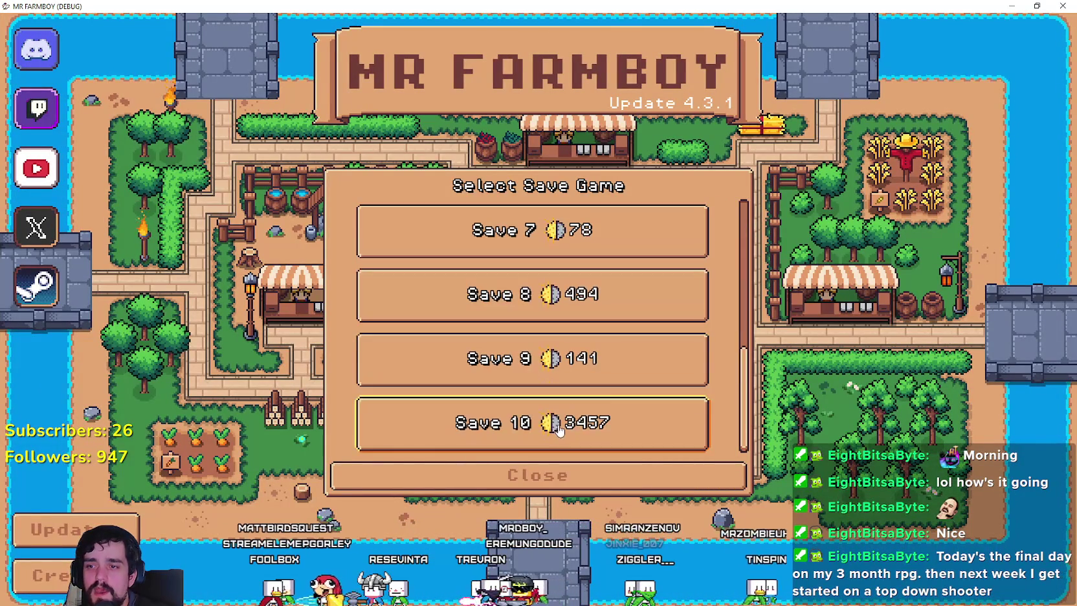
pyautogui.click(560, 432)
pyautogui.click(465, 435)
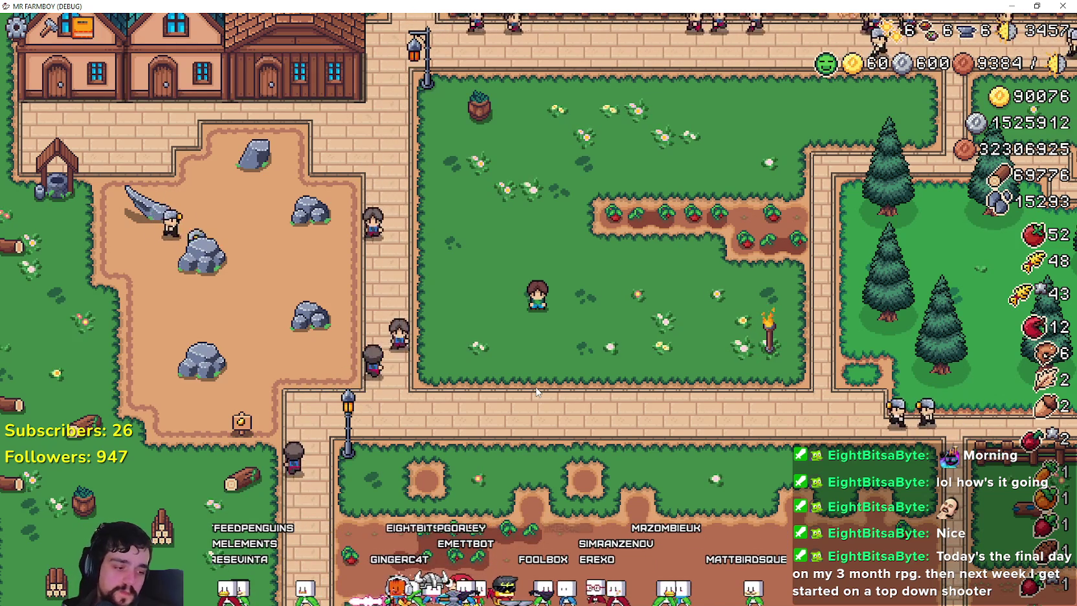
# - Walk the farmer along the path beside the fence, then close the game
pyautogui.press('w')
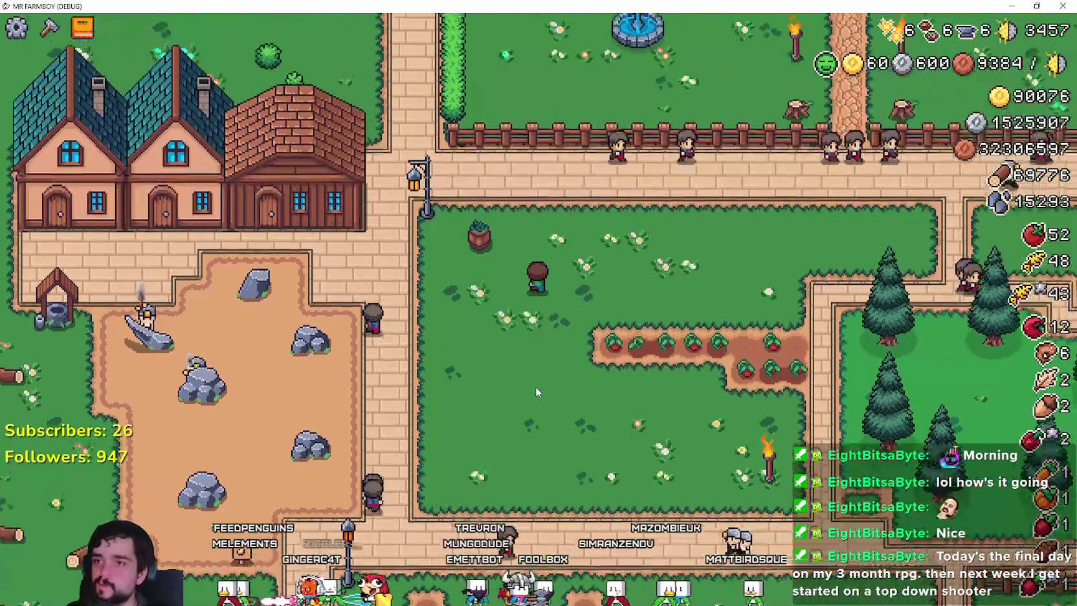
pyautogui.press('a')
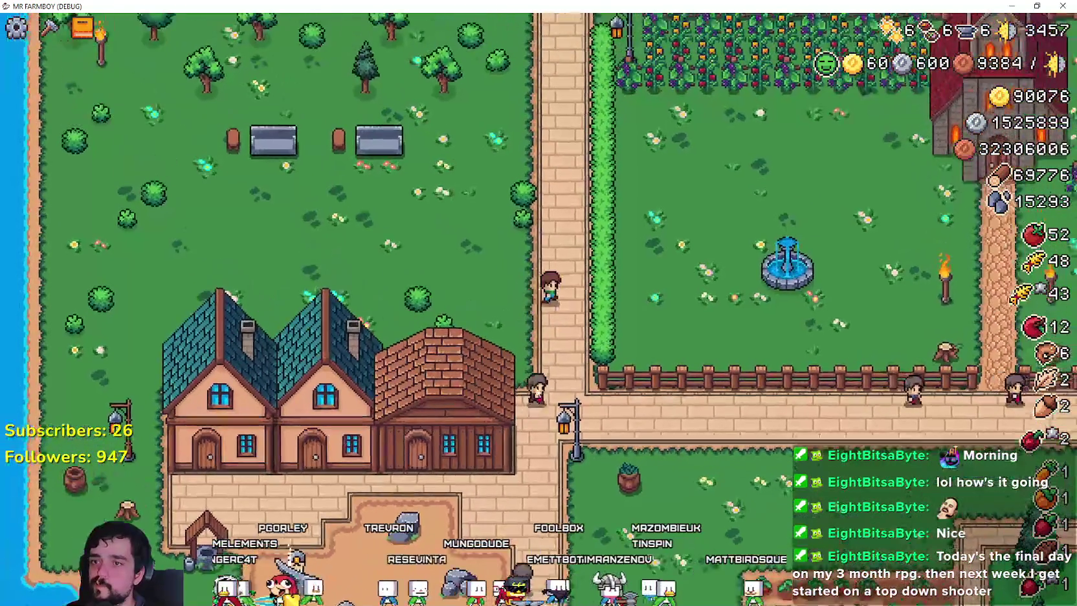
pyautogui.press('d')
pyautogui.press('s')
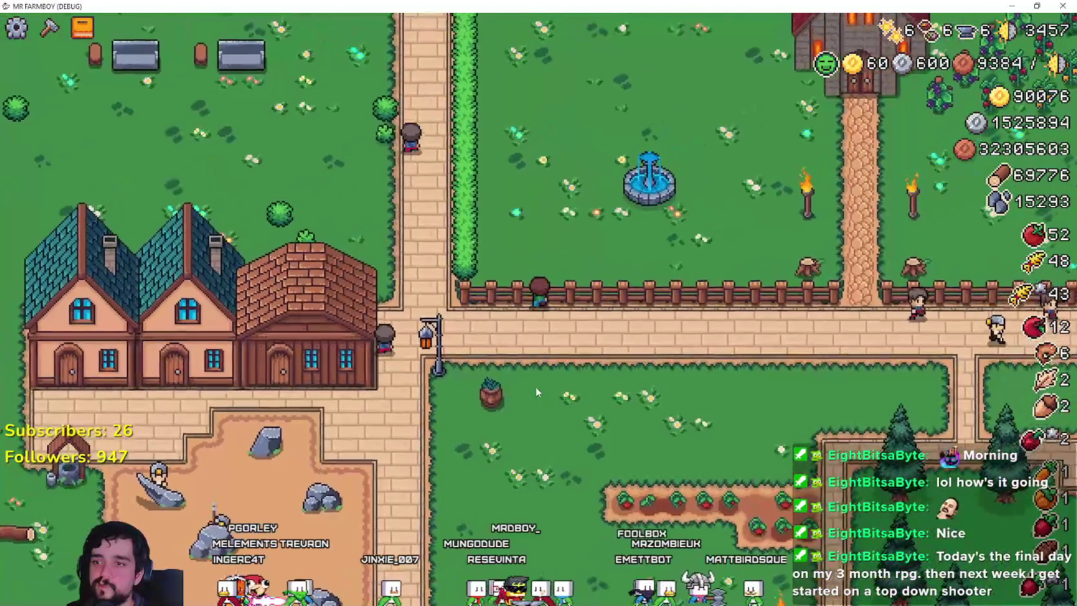
pyautogui.press('d')
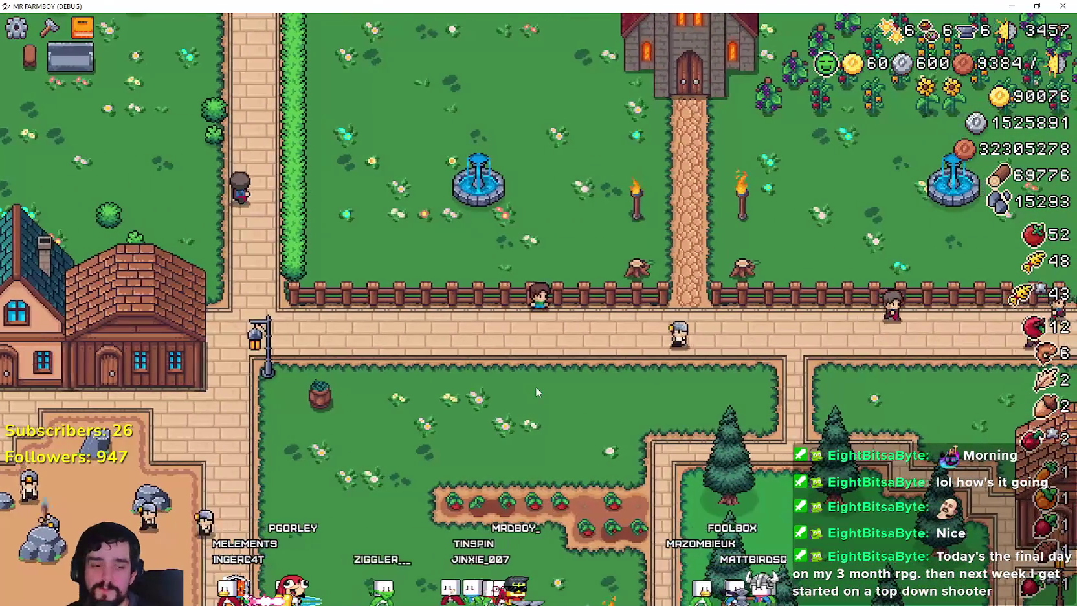
pyautogui.press('F8')
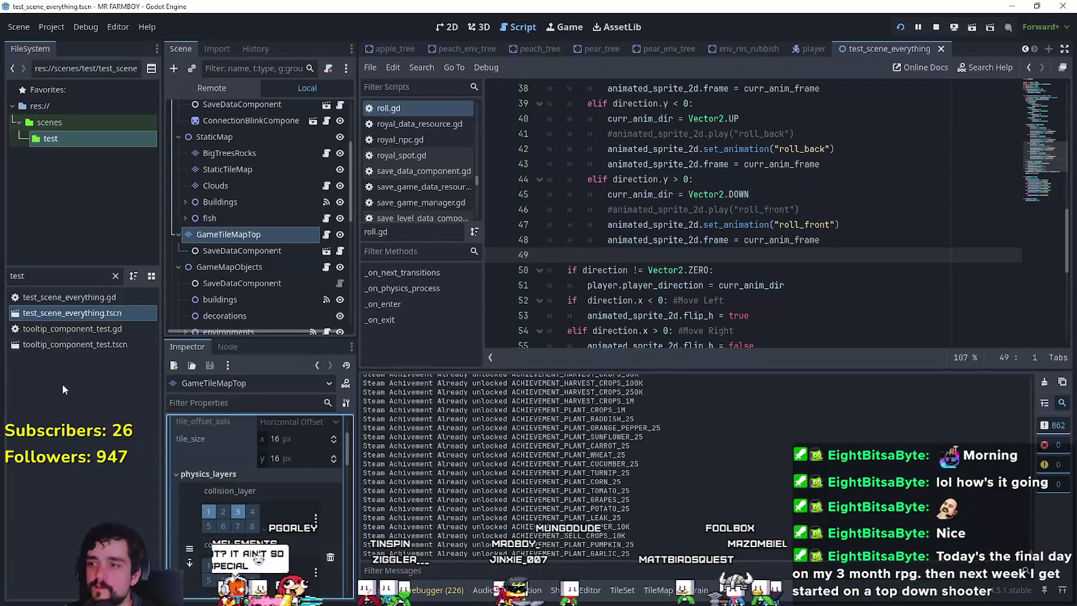
# - Rerun the game, walk up into the fence and back, close it, and open the player scene
pyautogui.scroll(-3, 235, 523)
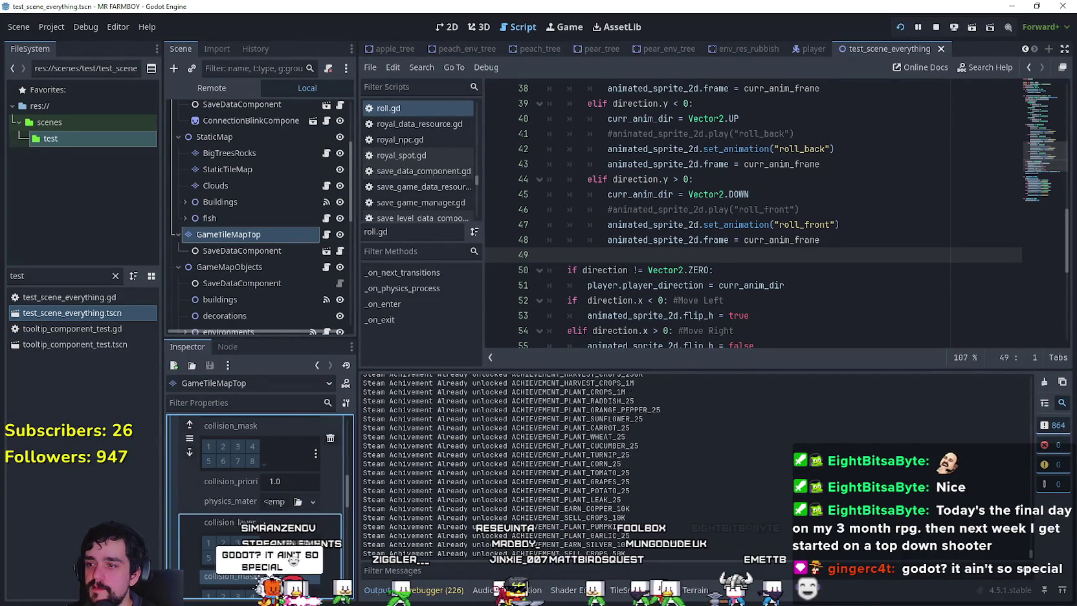
pyautogui.scroll(-5, 267, 507)
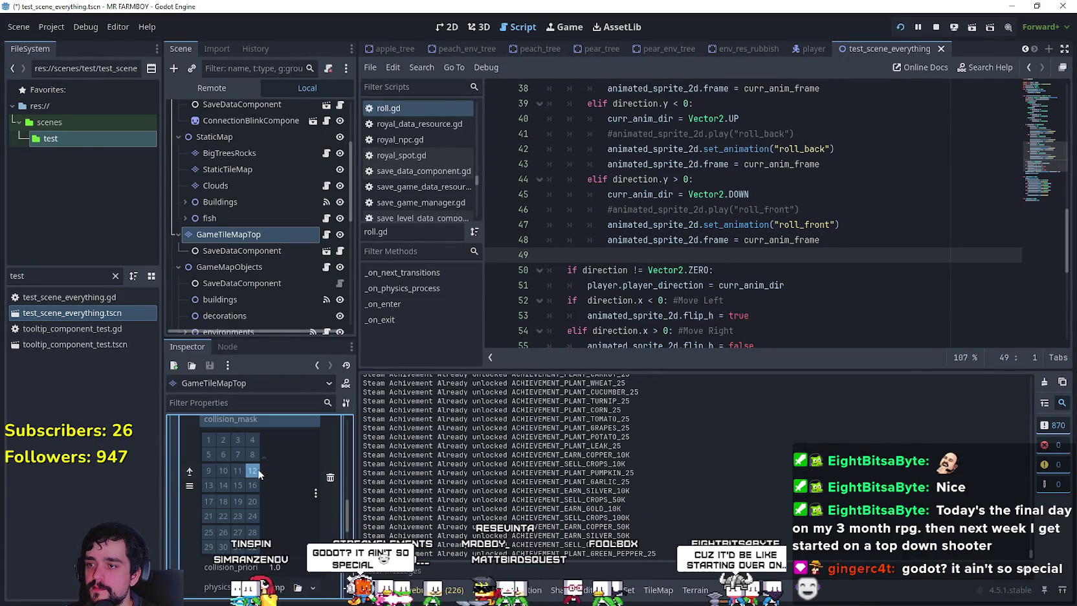
pyautogui.press('F5')
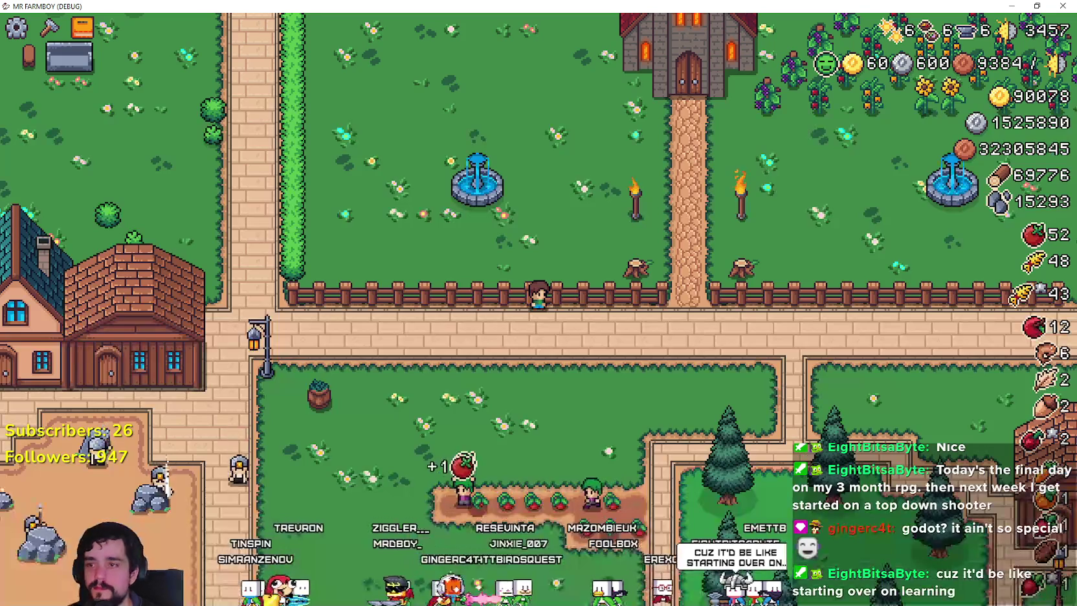
pyautogui.press('w')
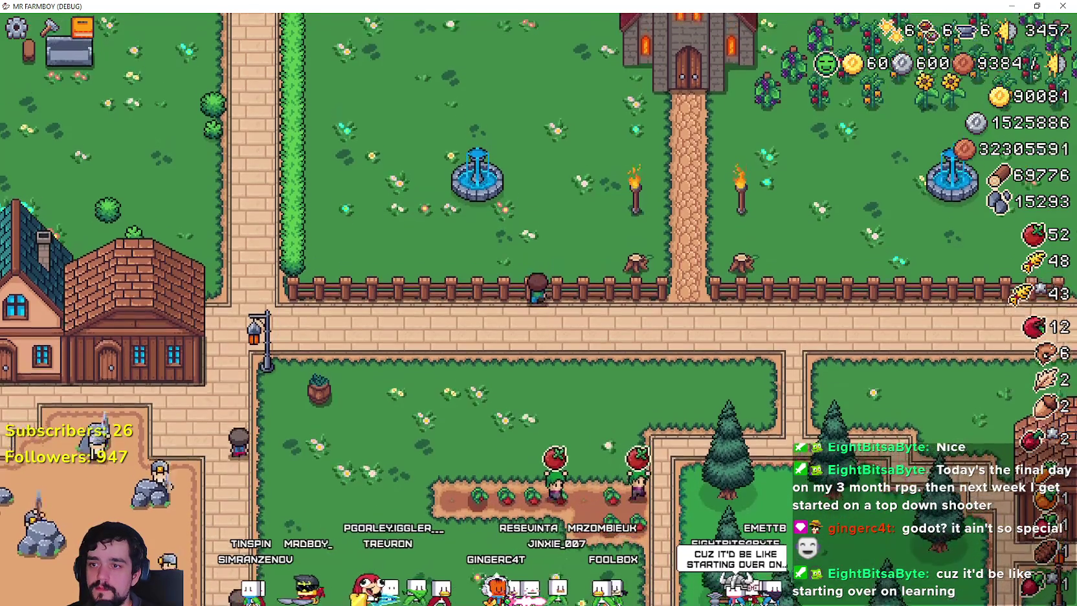
pyautogui.press('s')
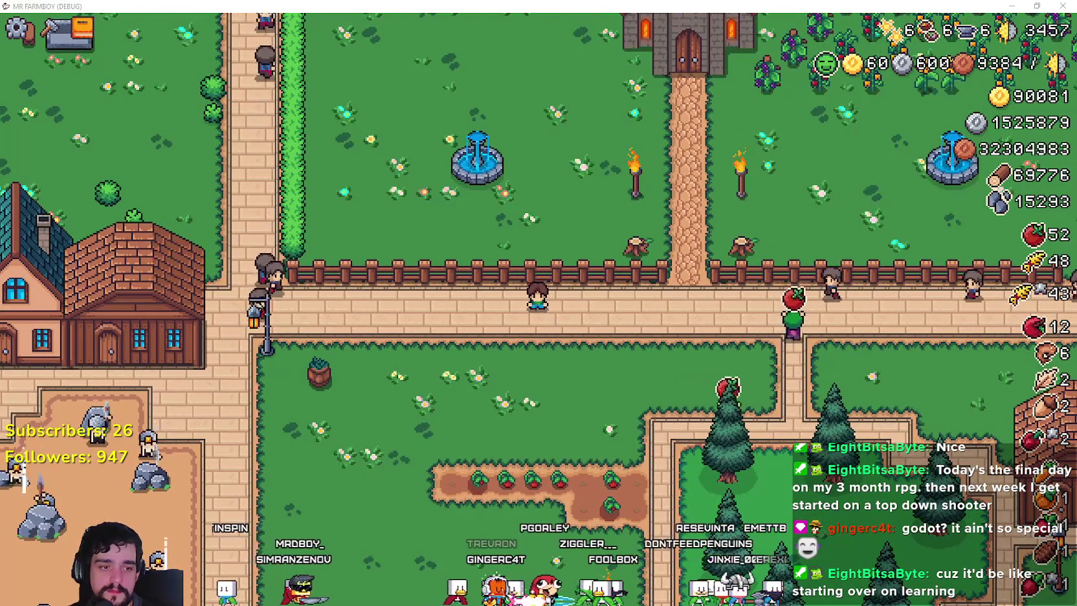
pyautogui.press('F8')
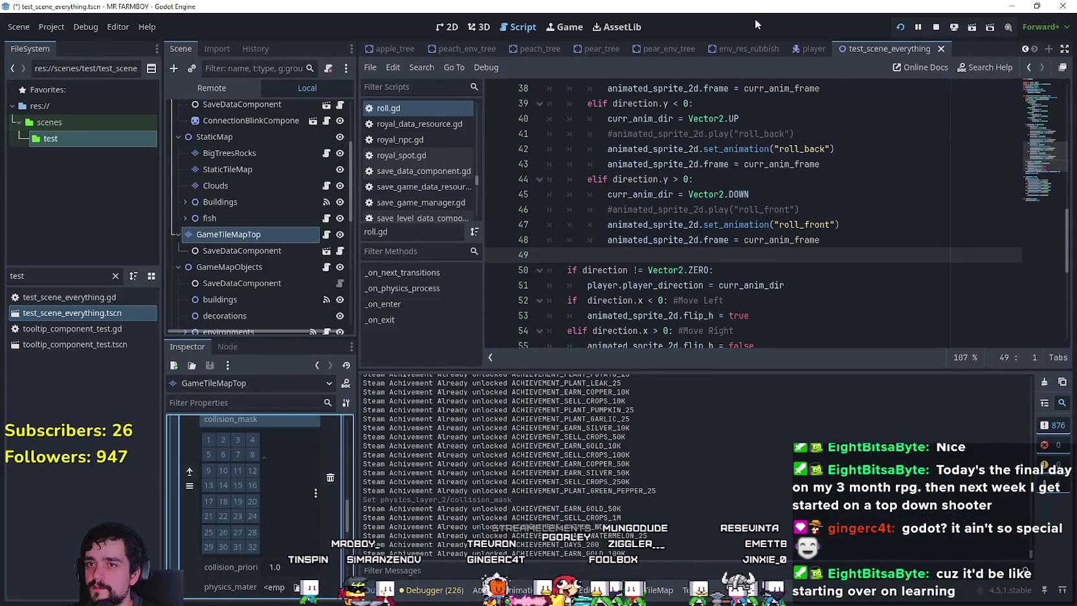
pyautogui.click(812, 48)
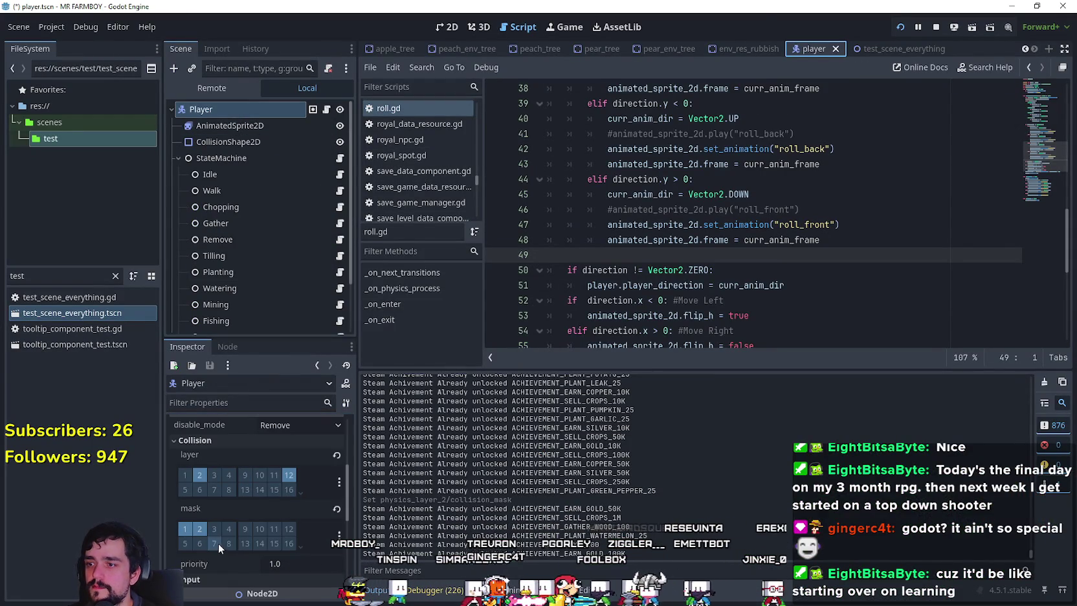
# - Switch back to the test_scene_everything scene tab with Ctrl+Tab
pyautogui.scroll(2, 223, 540)
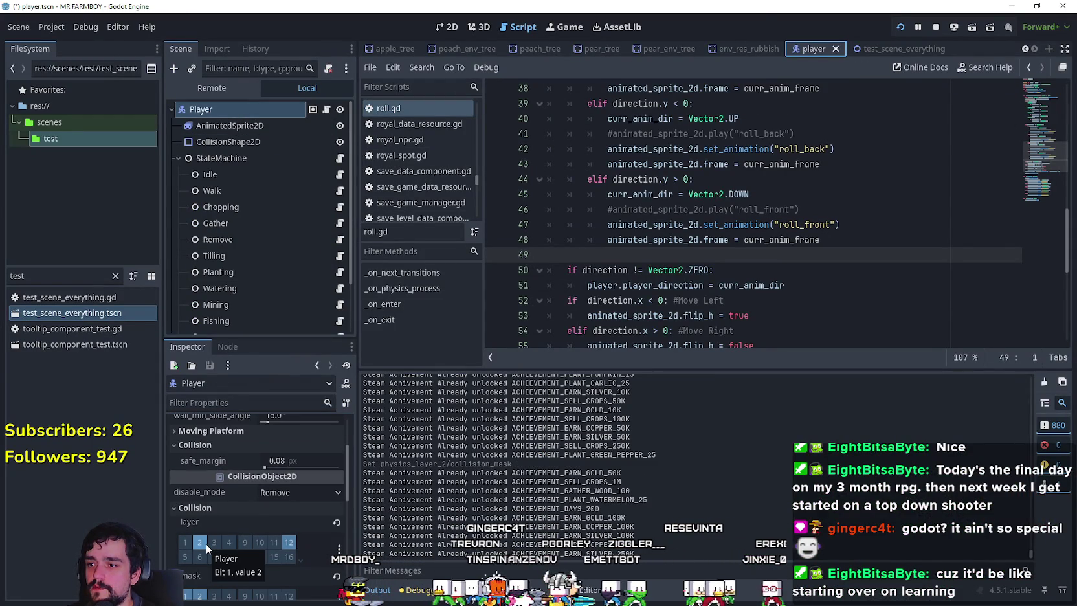
pyautogui.scroll(-1, 204, 539)
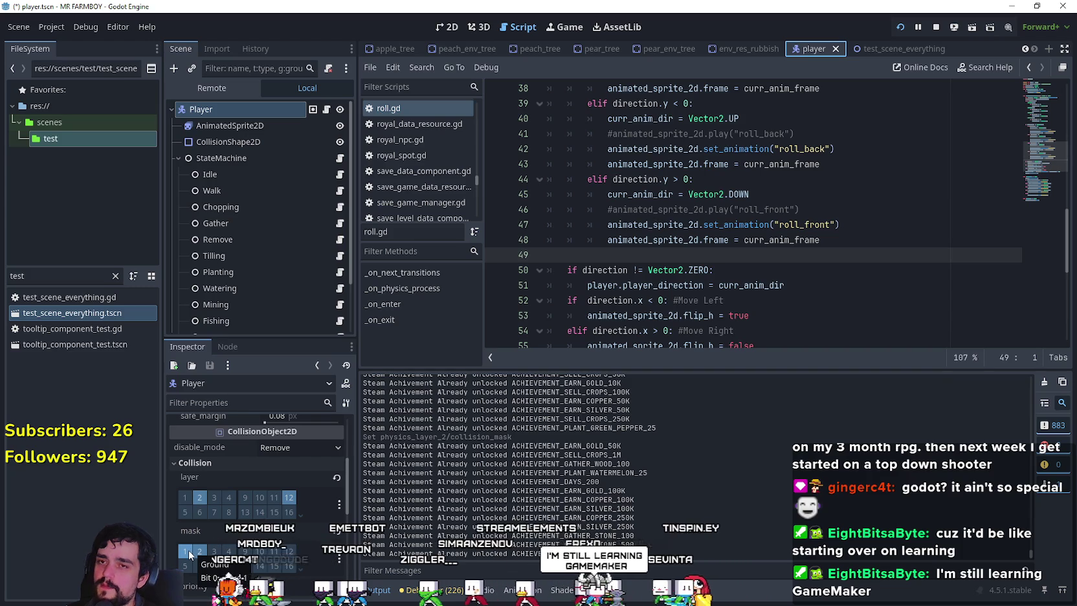
pyautogui.moveTo(911, 58)
pyautogui.hotkey('ctrl', 'Tab')
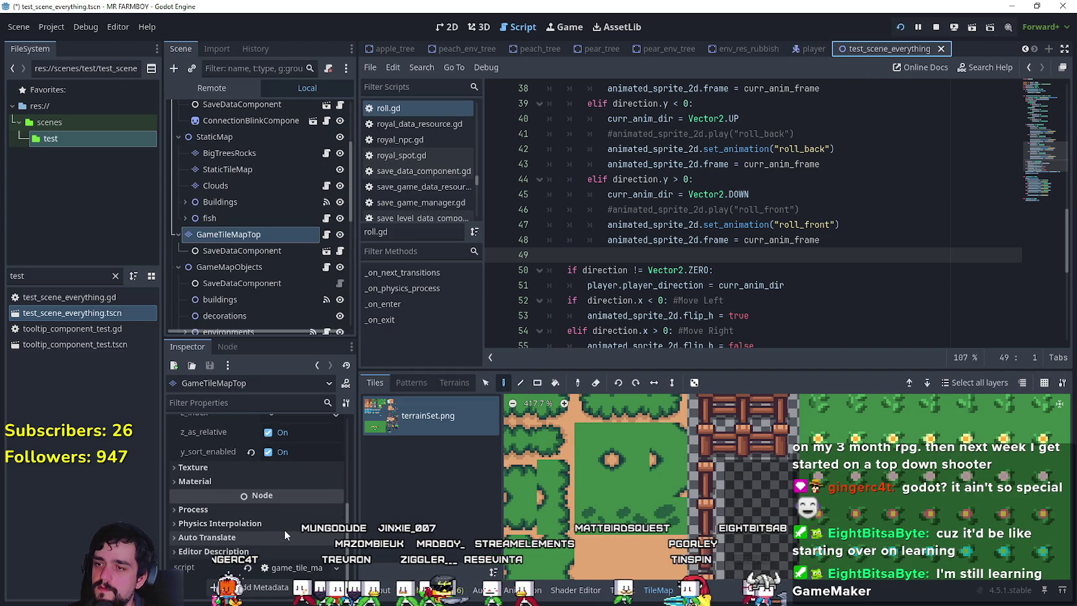
# - Open the tile set editor and choose Physics Layer 0 as the paint property
pyautogui.scroll(10, 284, 529)
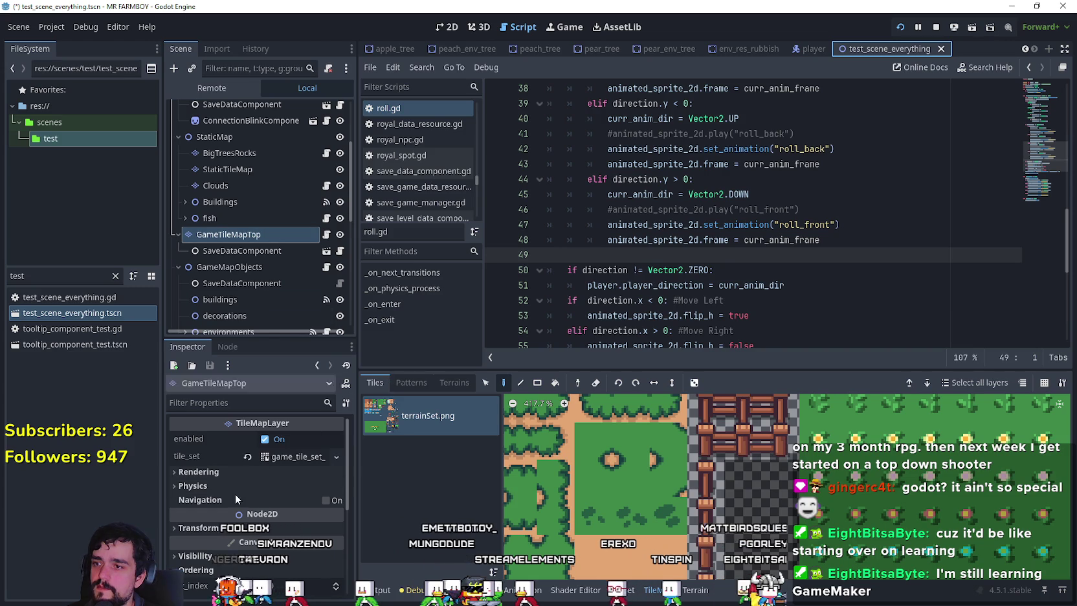
pyautogui.click(294, 456)
pyautogui.scroll(-3, 223, 553)
pyautogui.scroll(-2, 223, 551)
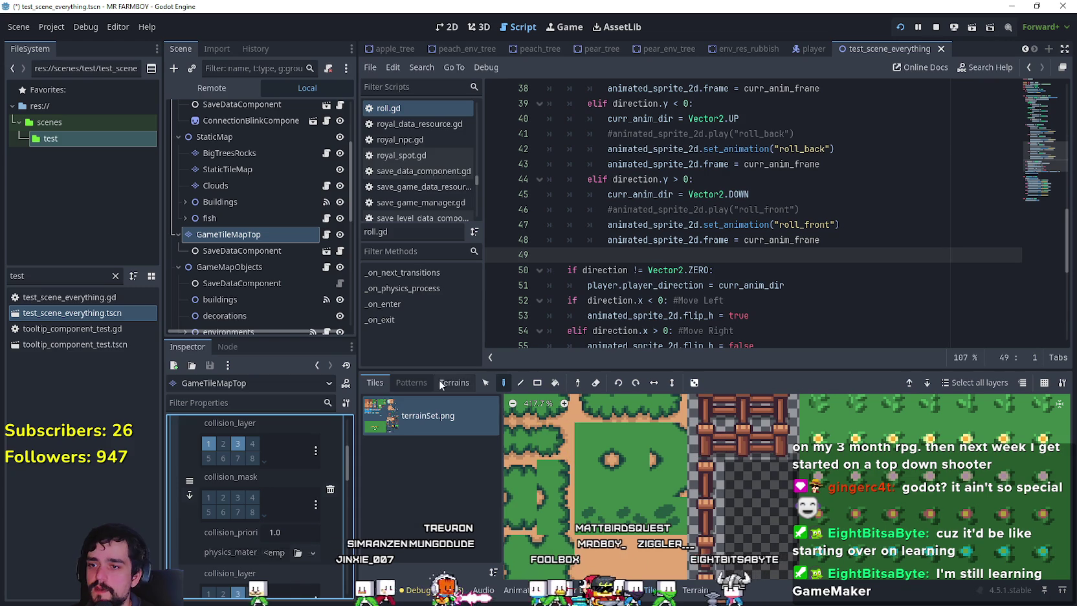
pyautogui.click(625, 590)
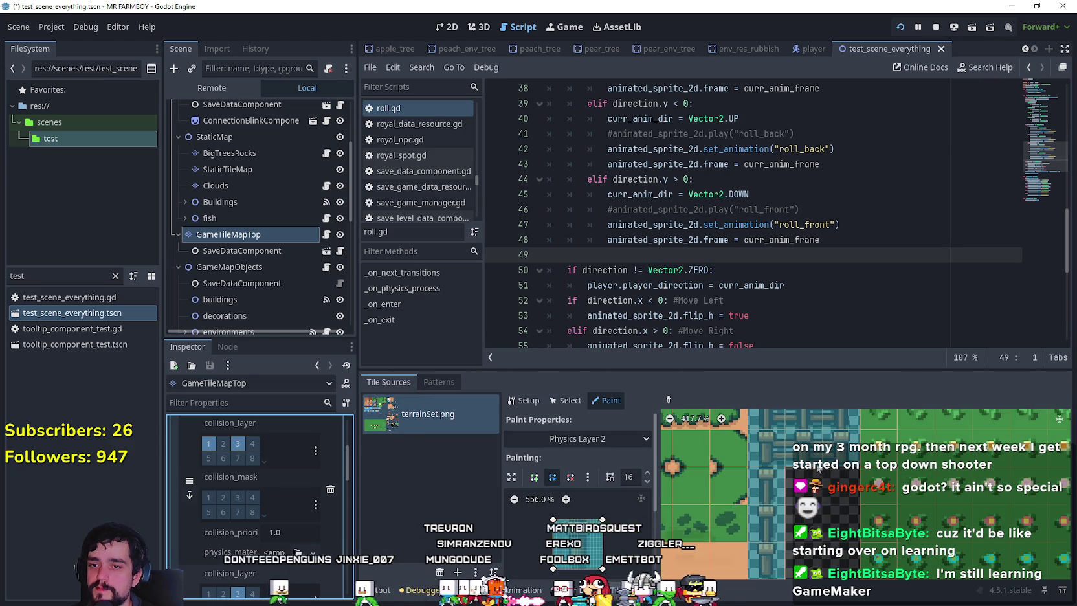
pyautogui.click(582, 435)
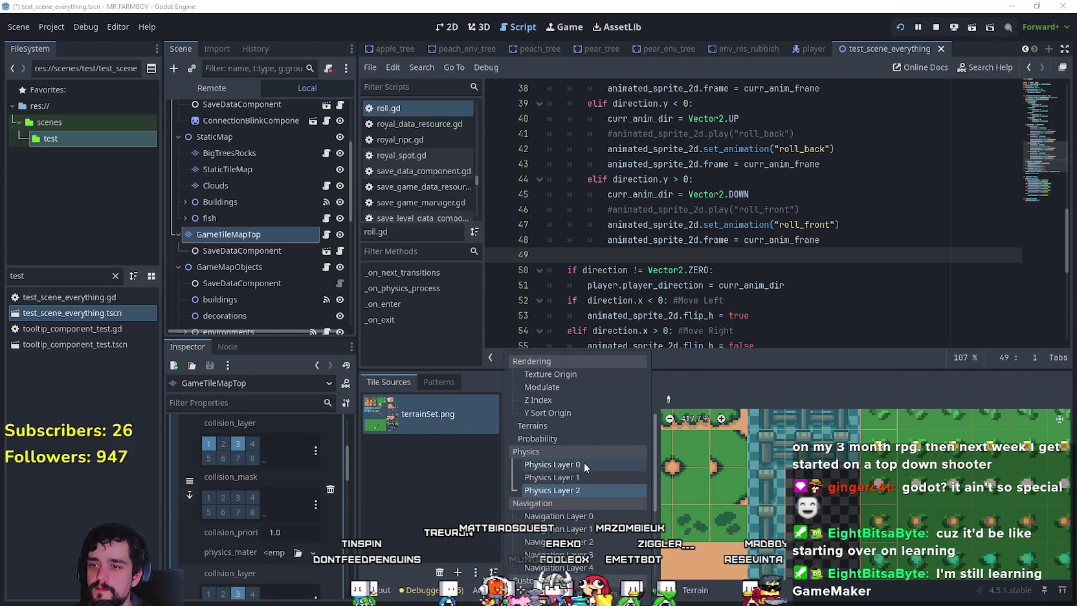
pyautogui.click(584, 464)
# - Clear the Physics Layer 0 collision from the top, middle and bottom fence tiles
pyautogui.scroll(-2, 783, 511)
pyautogui.hscroll(2, 783, 511)
pyautogui.scroll(1, 785, 522)
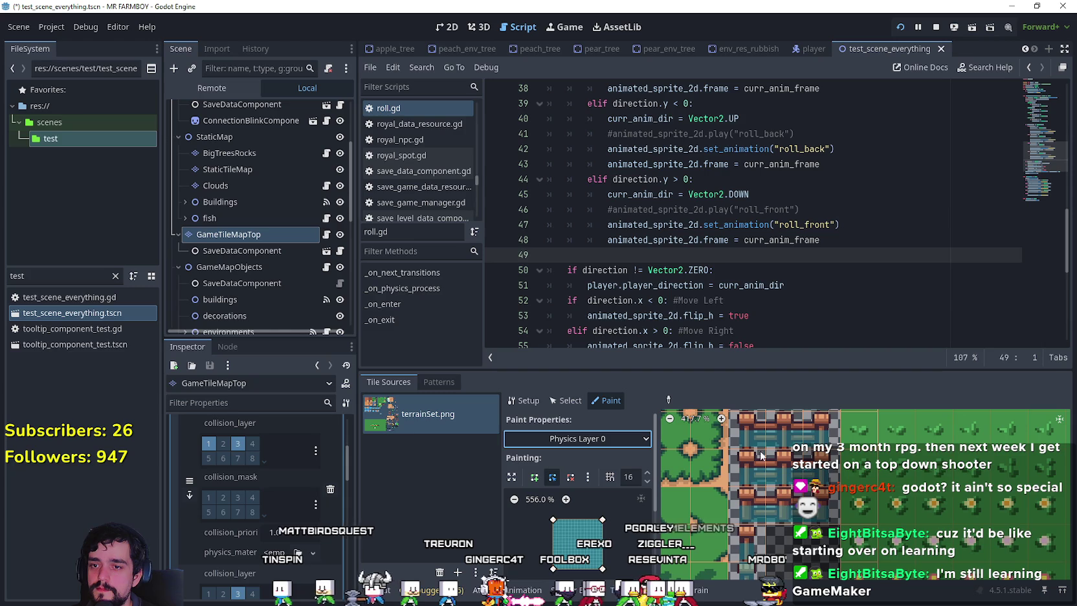
pyautogui.click(669, 401)
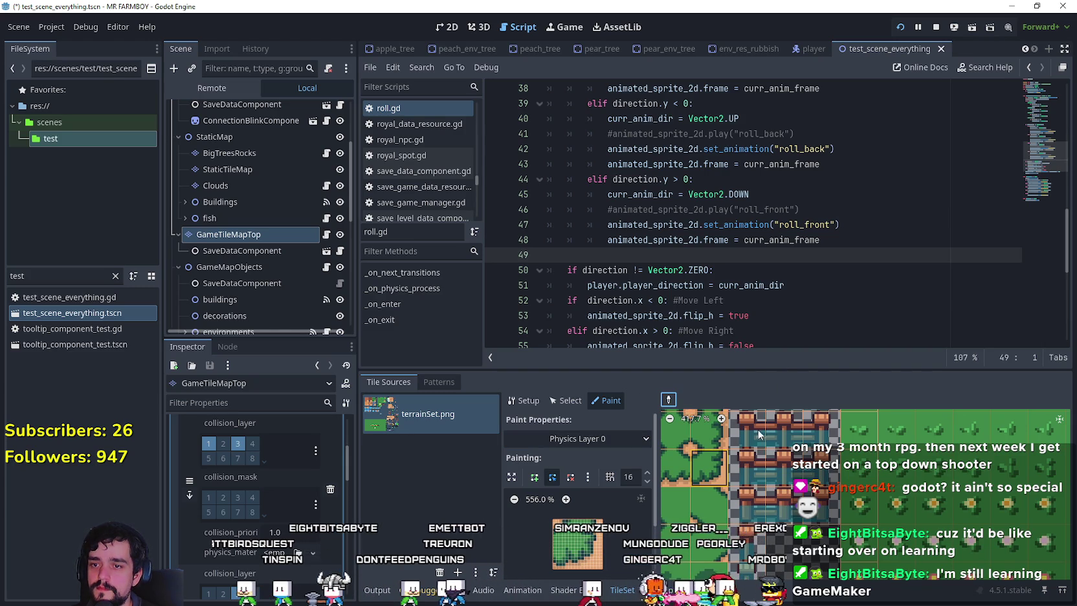
pyautogui.click(814, 429)
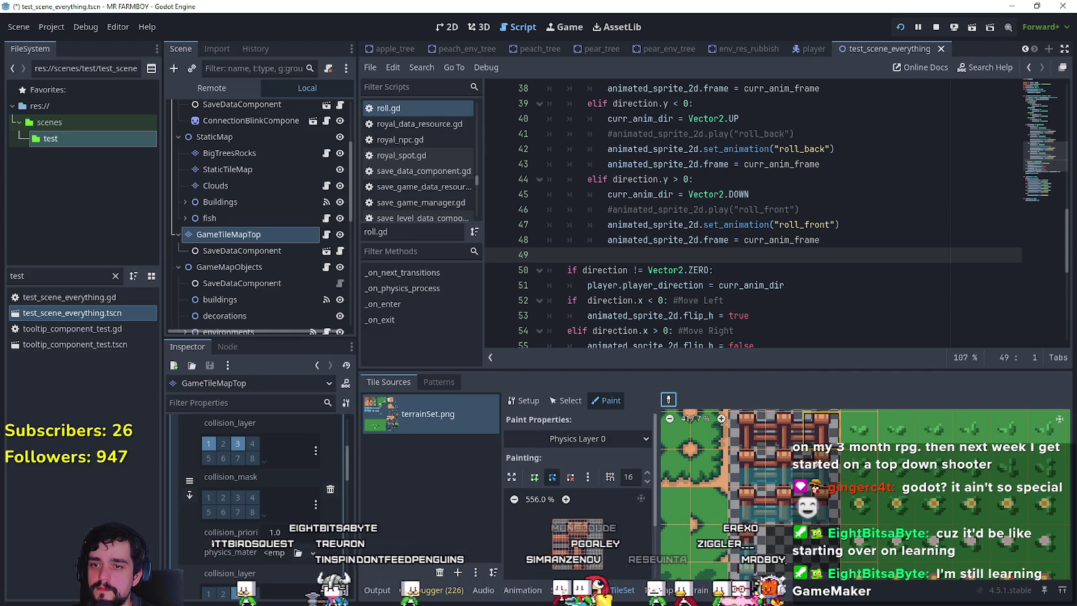
pyautogui.click(752, 477)
pyautogui.click(779, 505)
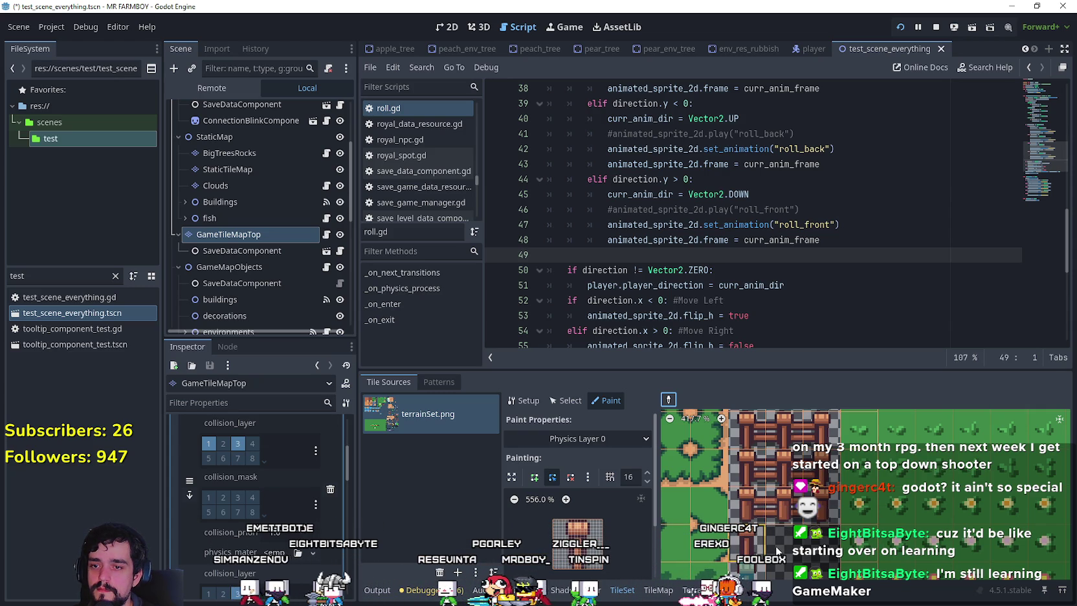
pyautogui.scroll(-4, 793, 508)
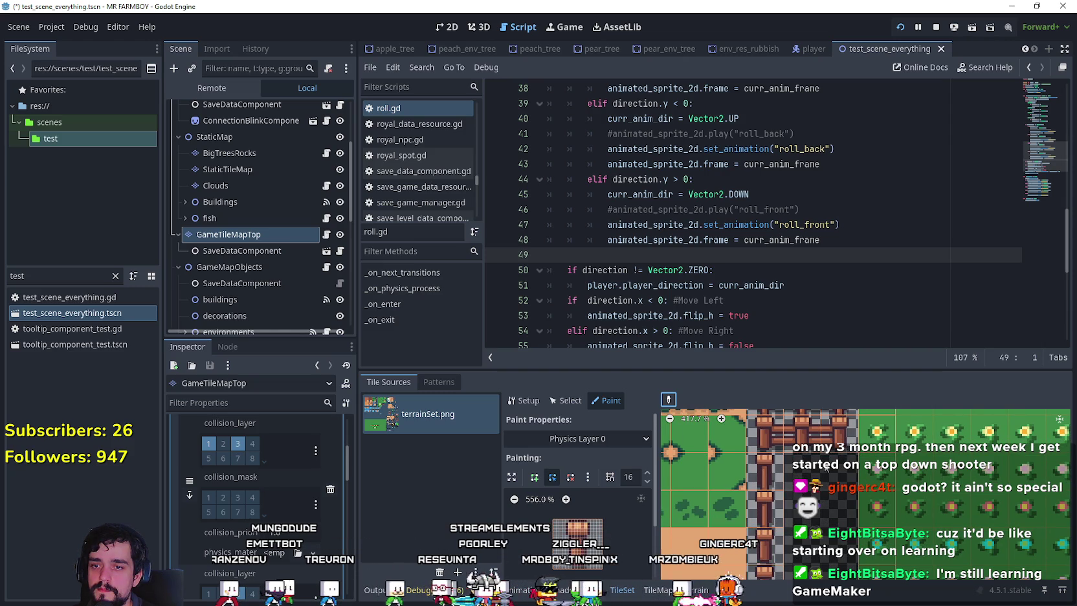
pyautogui.scroll(-3, 825, 468)
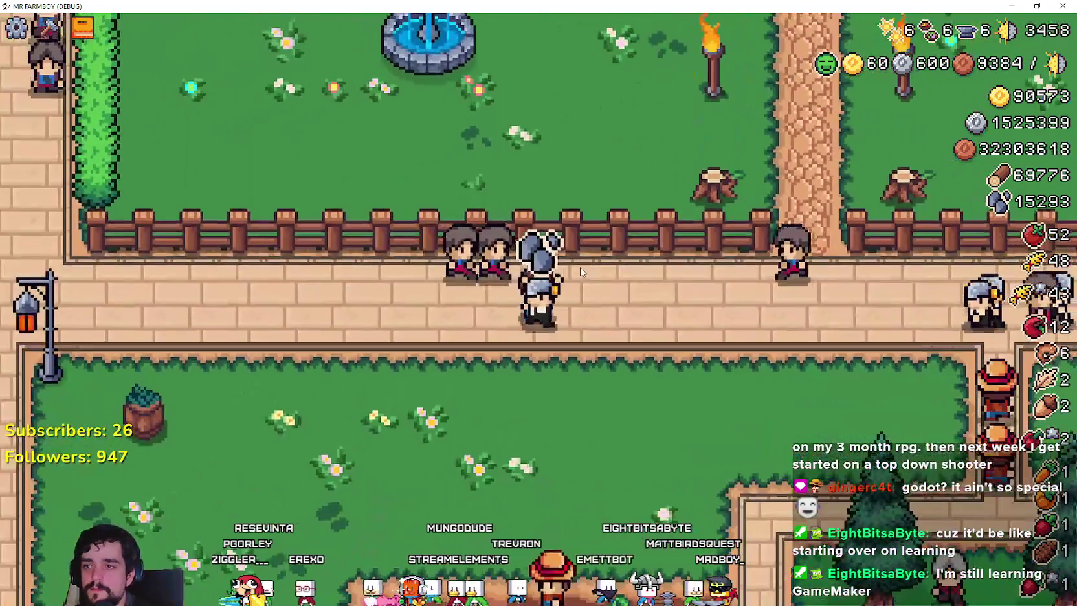
# - Stop the running game and save the scene with Ctrl+S
pyautogui.press('Escape')
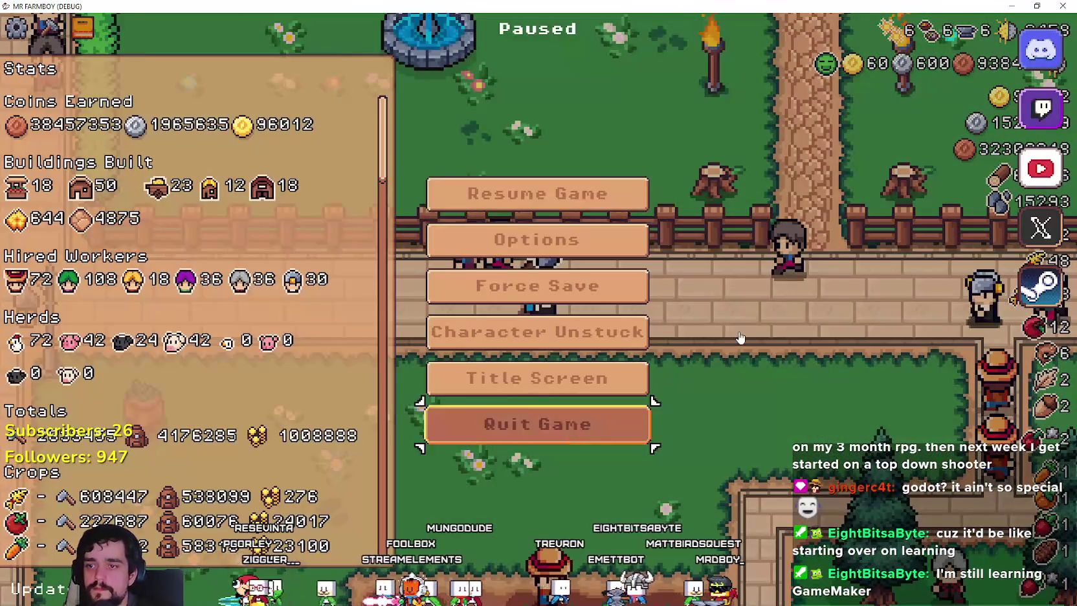
pyautogui.press('Escape')
pyautogui.press('F8')
pyautogui.hotkey('ctrl', 's')
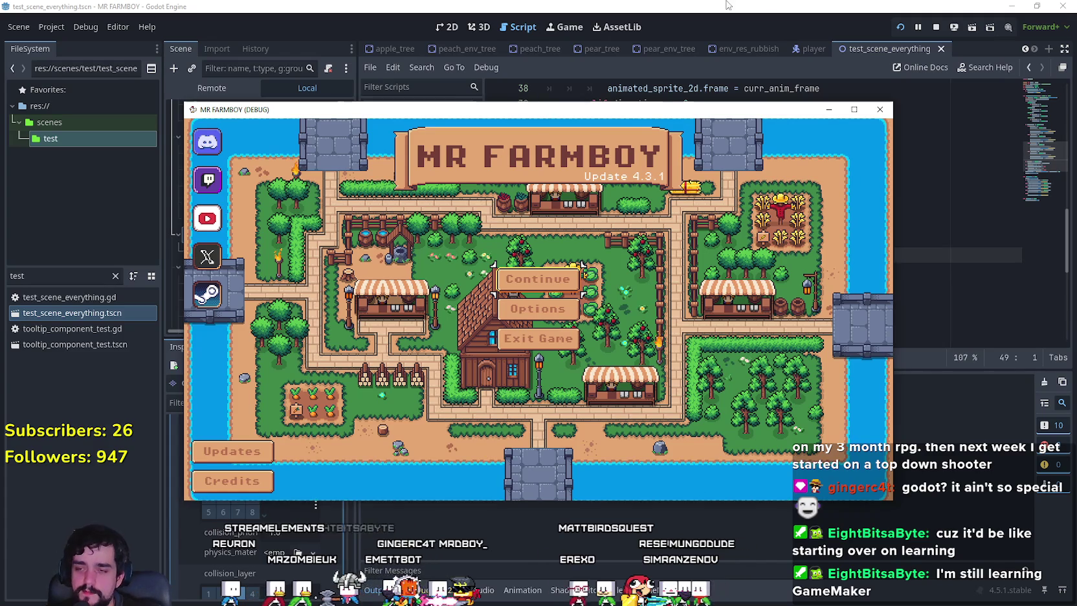
# - Maximize the relaunched game, load Save 10, then stop the game
pyautogui.click(854, 110)
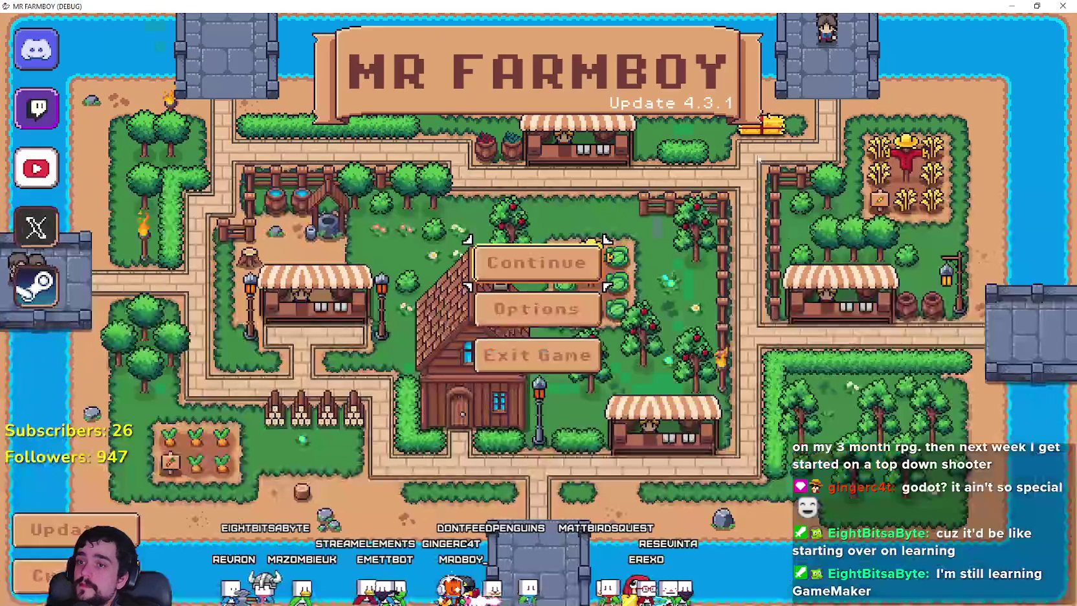
pyautogui.click(541, 260)
pyautogui.scroll(-3, 573, 350)
pyautogui.scroll(-3, 572, 350)
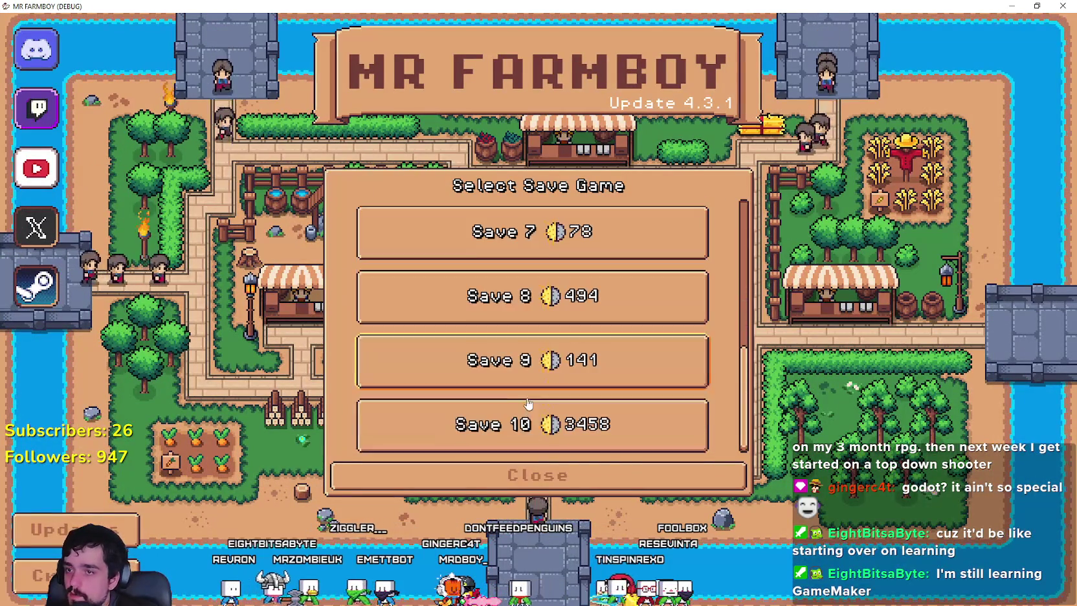
pyautogui.click(537, 421)
pyautogui.click(465, 435)
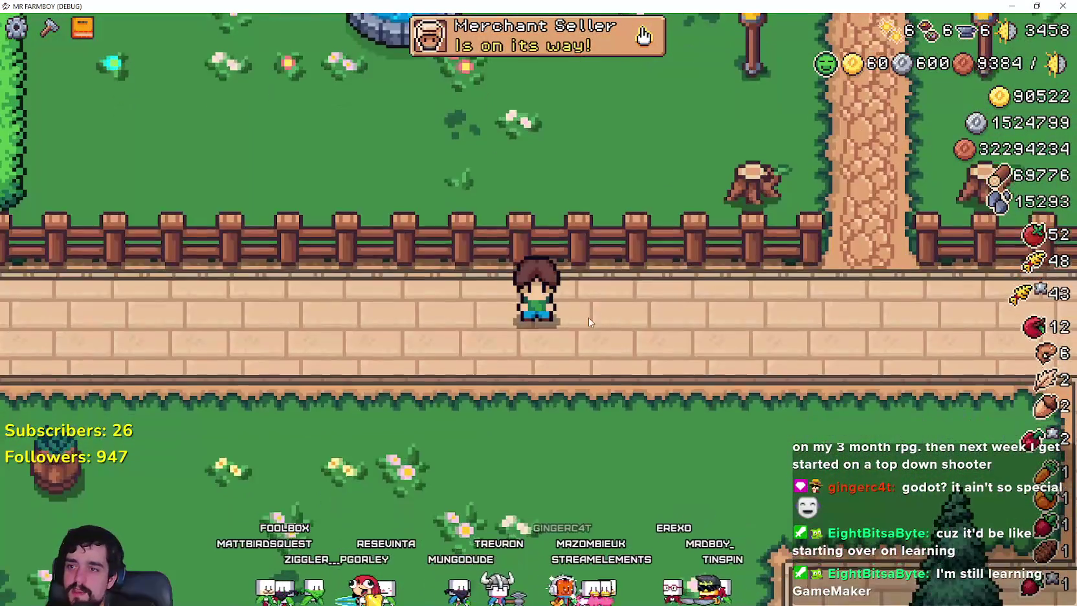
pyautogui.press('F8')
pyautogui.scroll(-5, 224, 544)
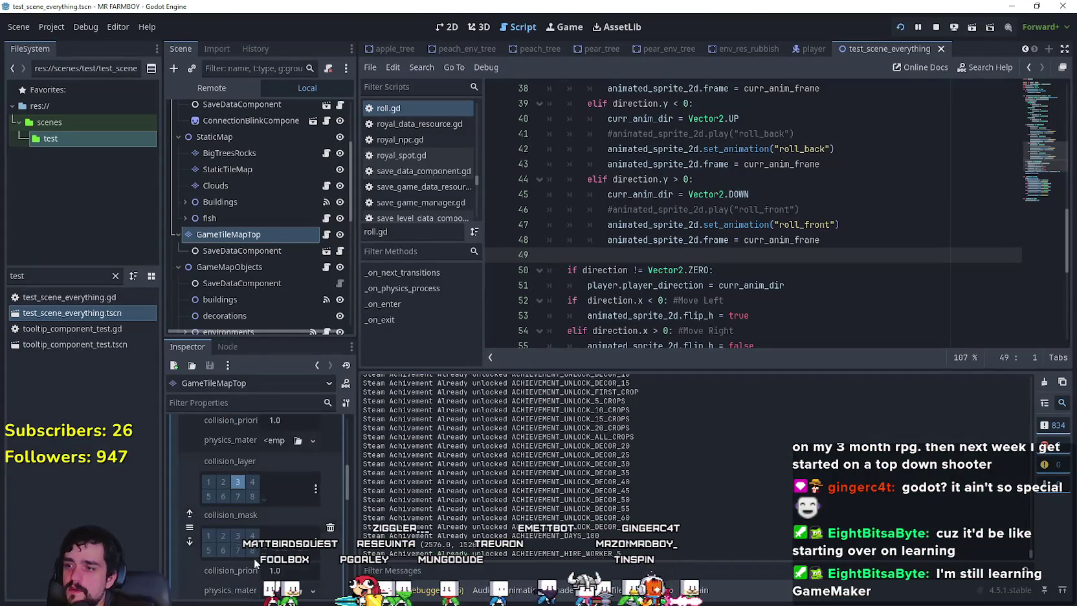
pyautogui.scroll(5, 221, 532)
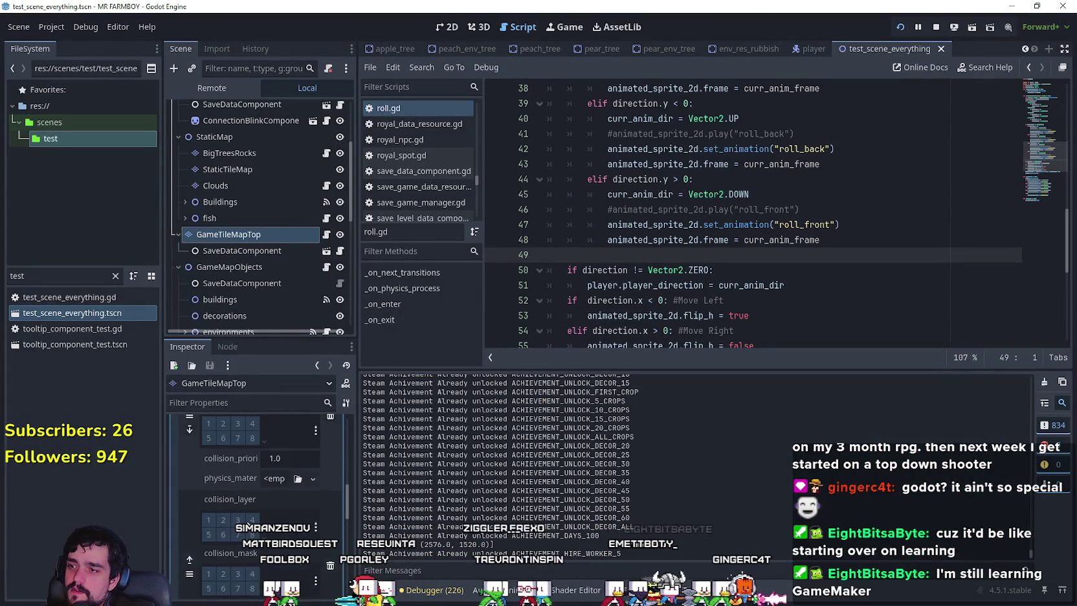
pyautogui.scroll(-2, 221, 533)
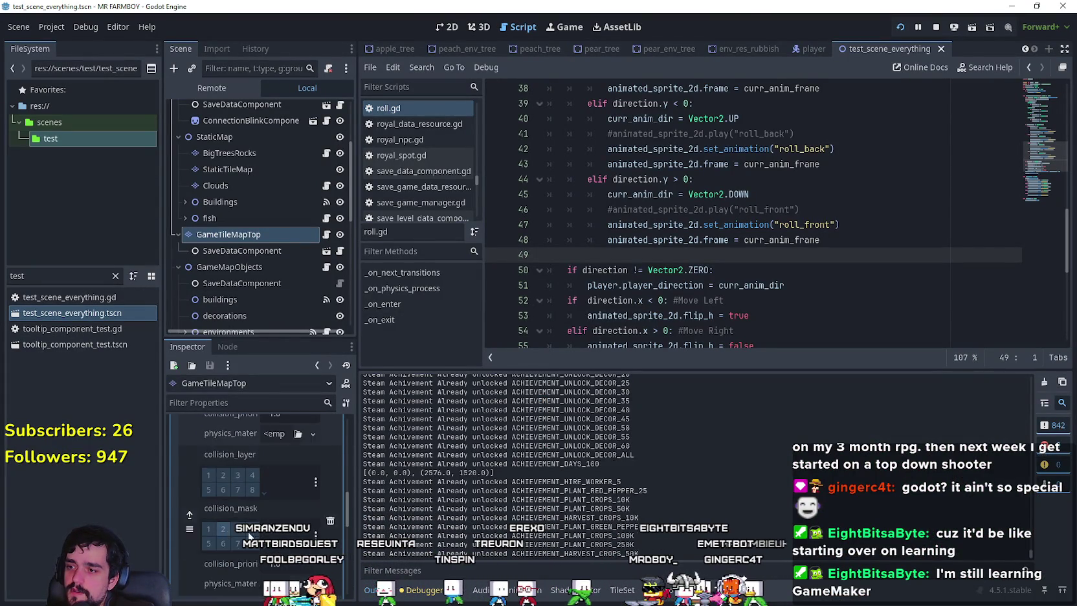
pyautogui.click(265, 448)
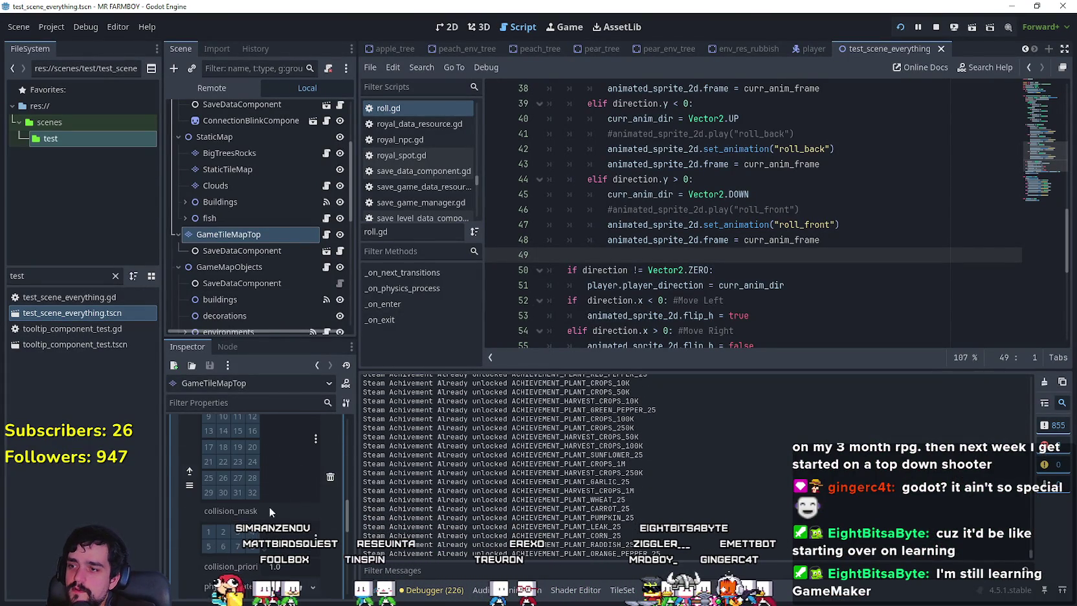
pyautogui.scroll(-4, 291, 518)
pyautogui.scroll(-5, 291, 528)
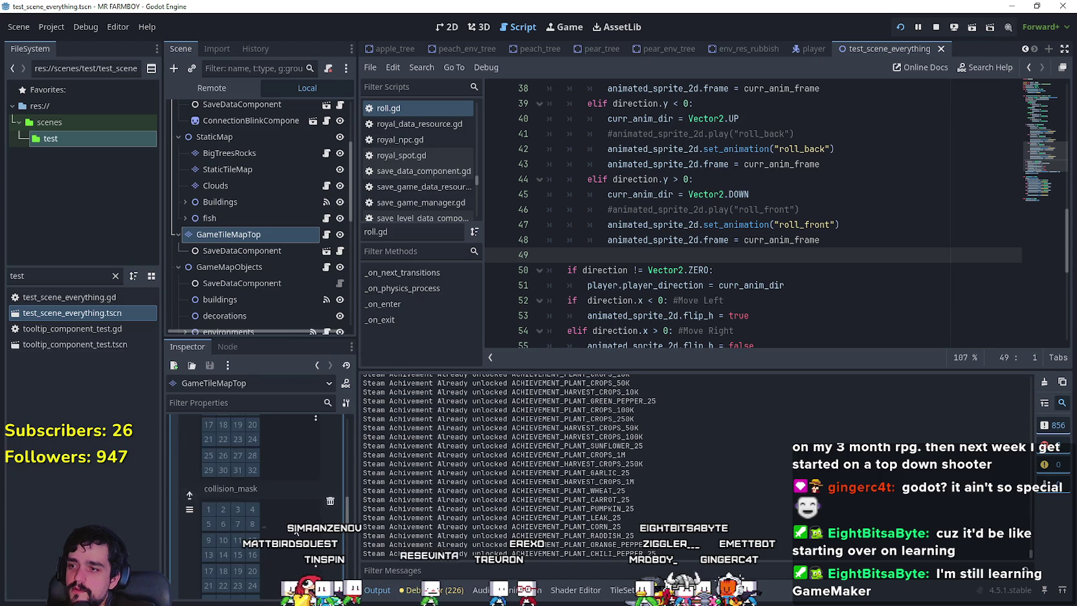
pyautogui.scroll(5, 281, 536)
pyautogui.click(264, 505)
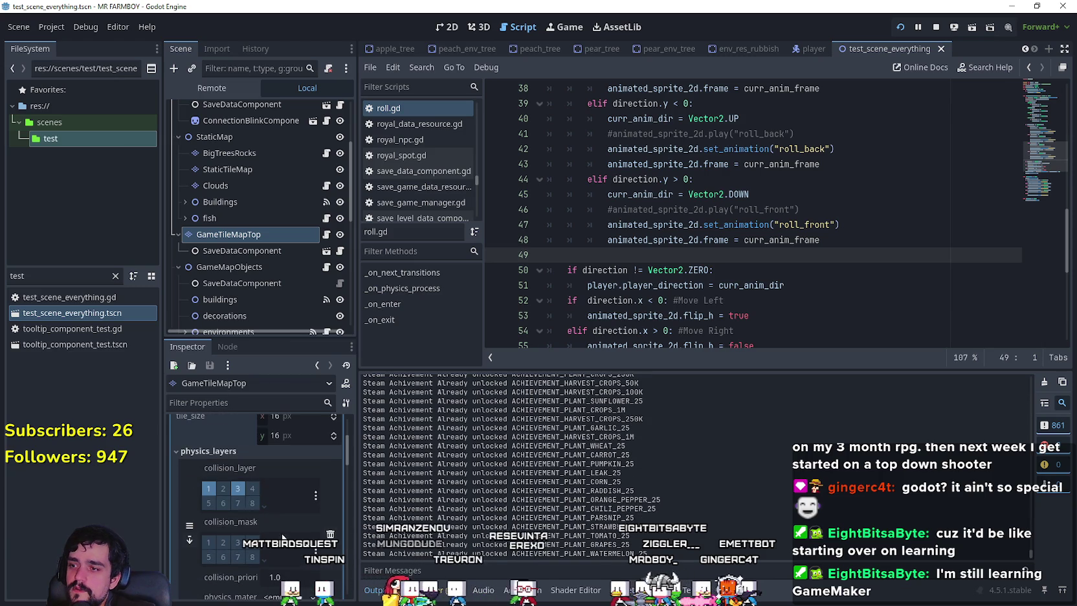
pyautogui.click(265, 506)
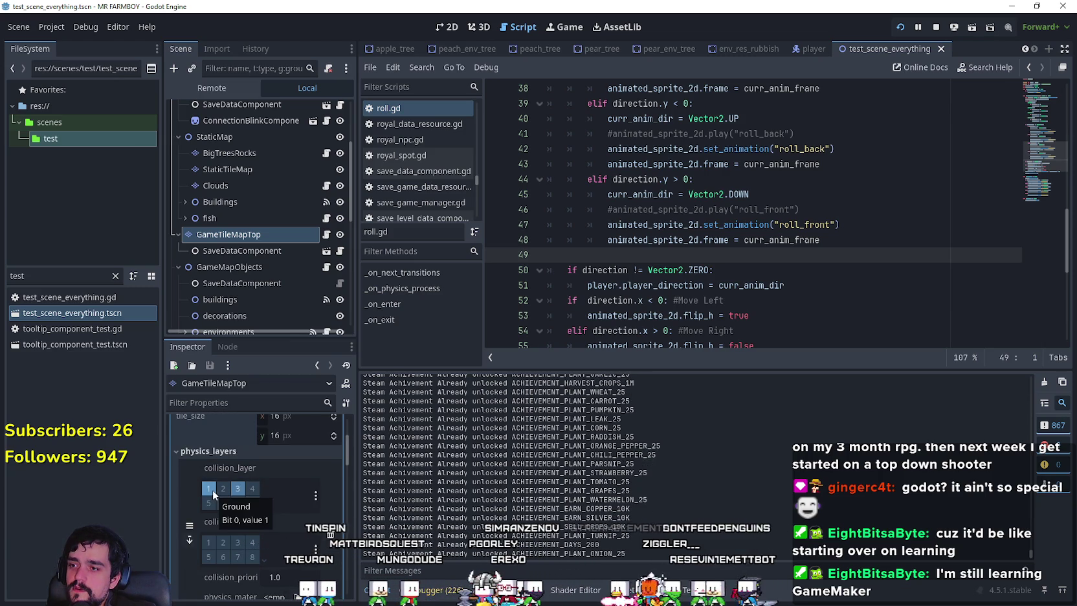
pyautogui.click(265, 555)
pyautogui.scroll(-2, 267, 539)
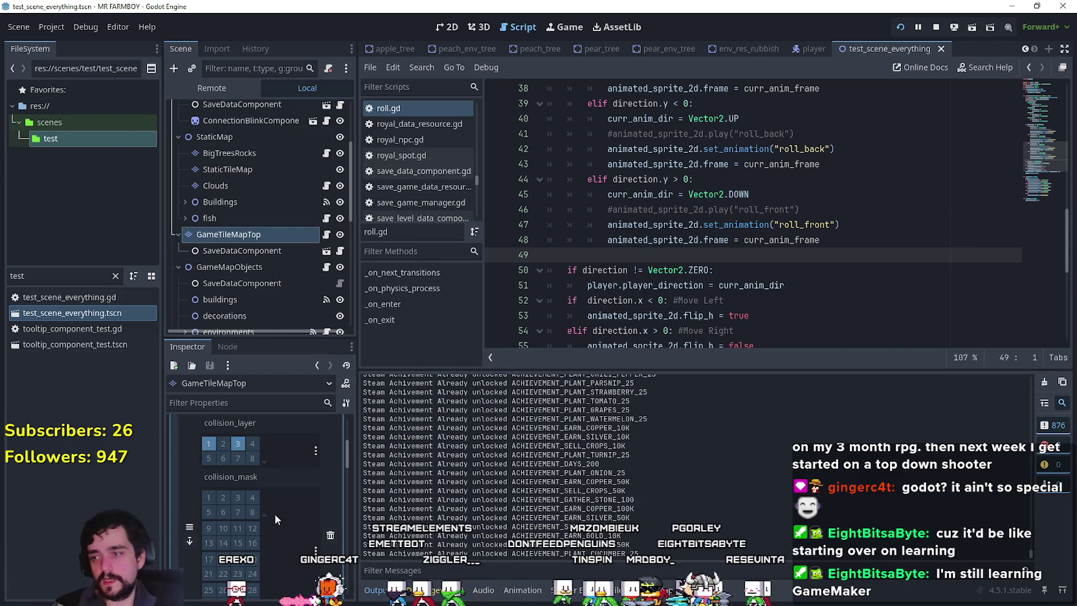
pyautogui.click(443, 34)
pyautogui.scroll(-2, 628, 257)
pyautogui.scroll(2, 628, 257)
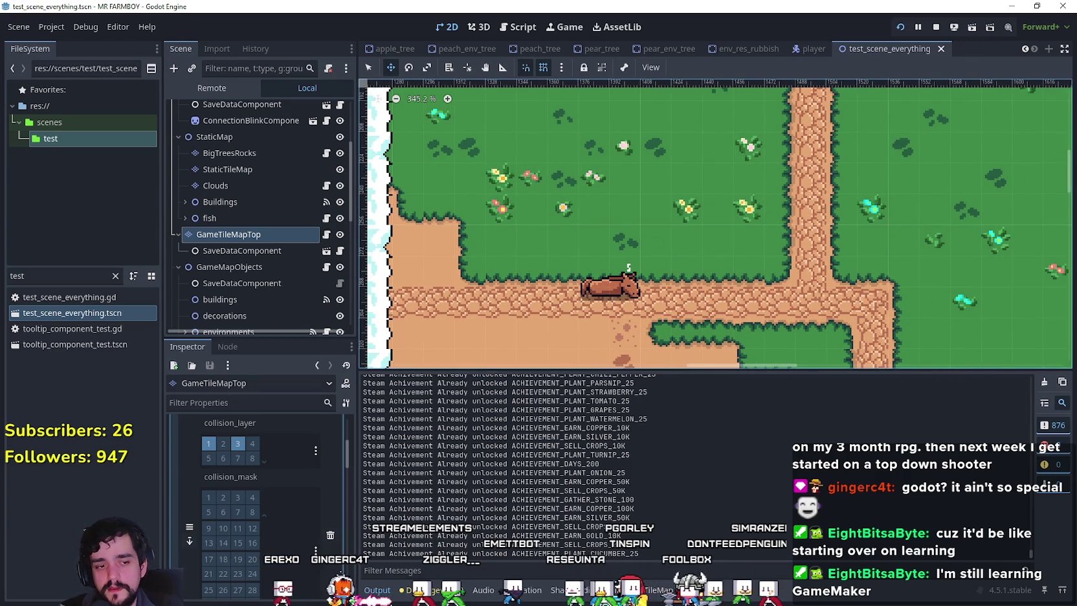
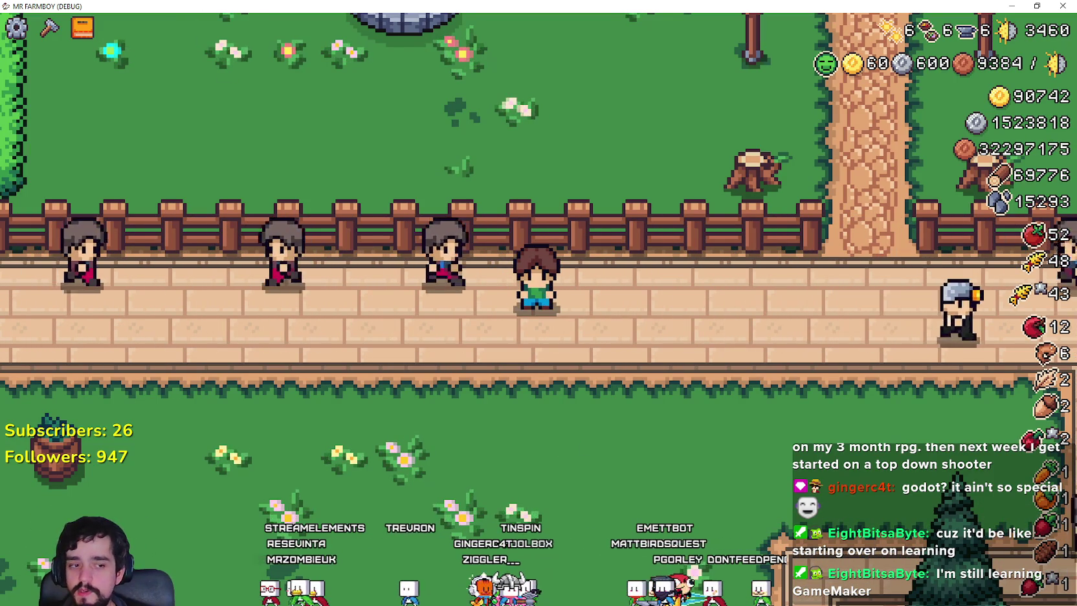
# - Return to the editor and keep the GameTileMapTop layer selected in the scene tree
pyautogui.hotkey('alt', 'Tab')
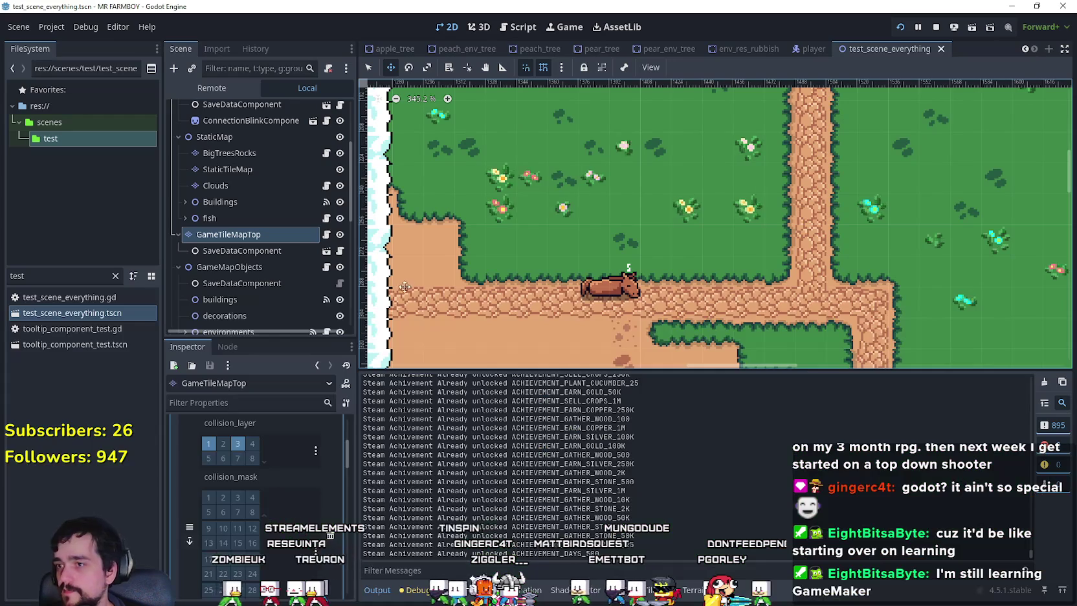
pyautogui.scroll(1, 256, 483)
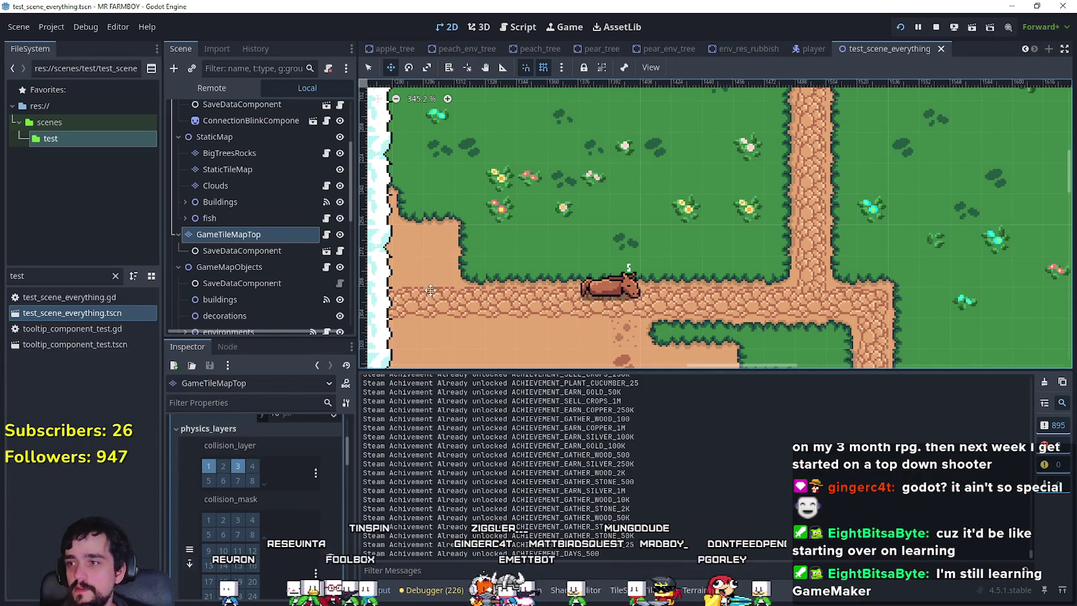
pyautogui.scroll(-3, 515, 240)
pyautogui.click(285, 239)
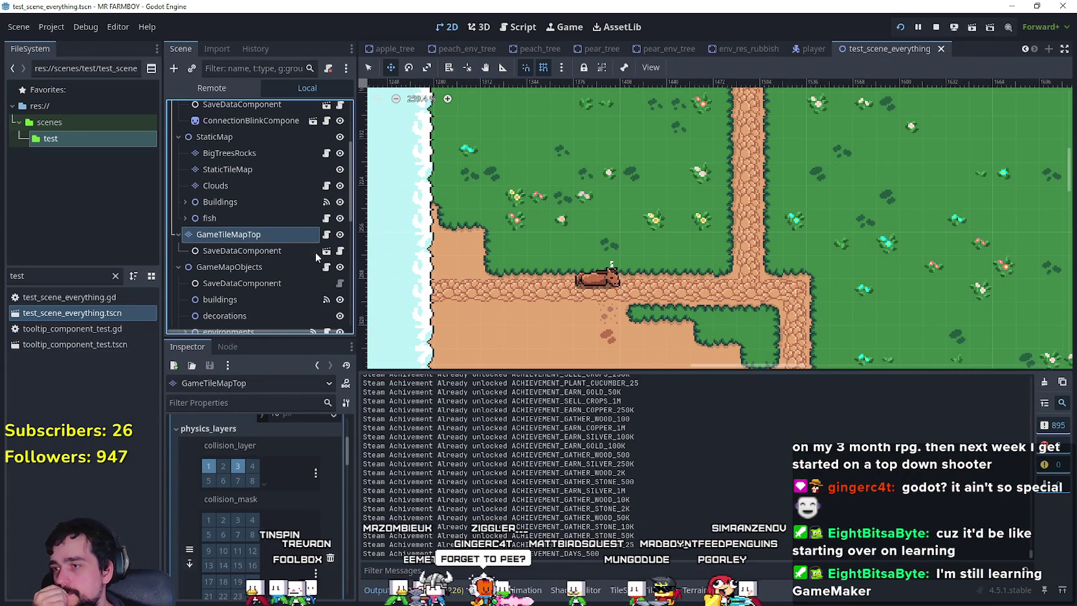
pyautogui.scroll(3, 272, 486)
pyautogui.scroll(-3, 282, 280)
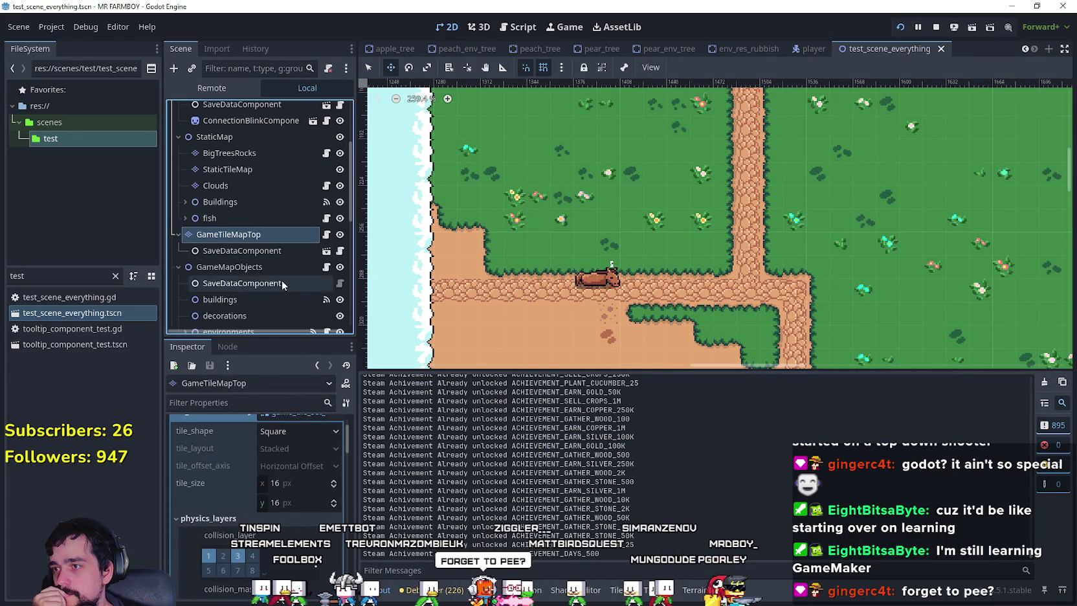
pyautogui.scroll(5, 252, 242)
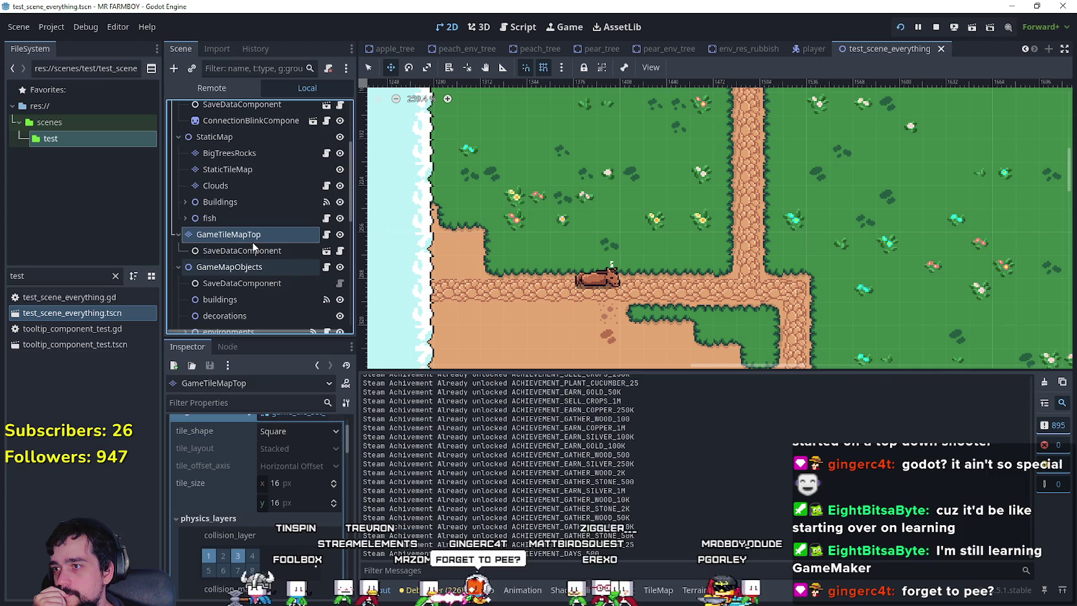
pyautogui.scroll(3, 252, 244)
pyautogui.scroll(3, 253, 241)
pyautogui.scroll(-5, 253, 240)
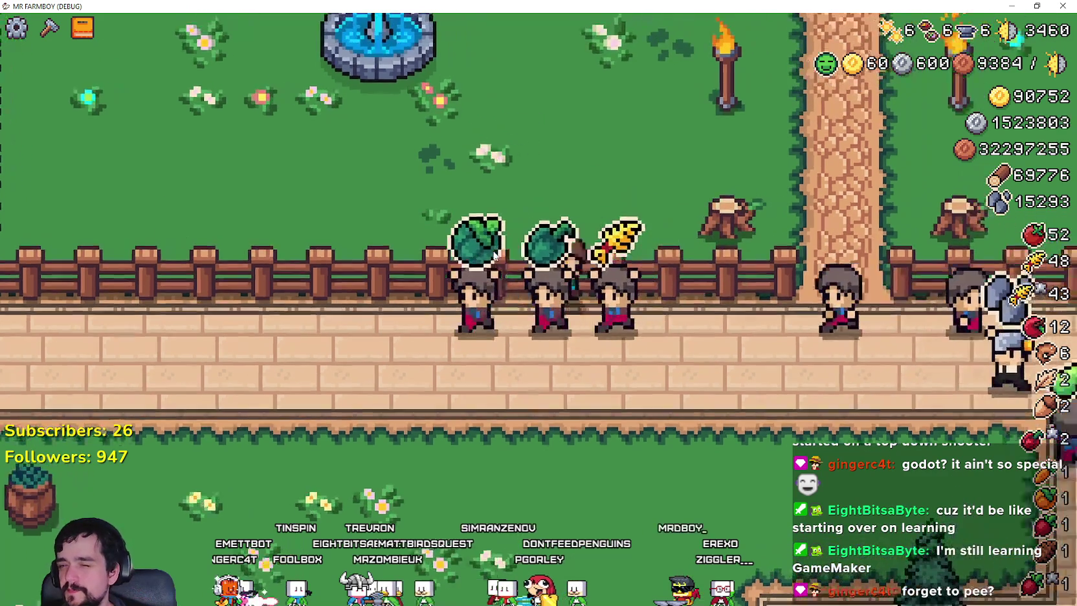
pyautogui.scroll(-5, 606, 315)
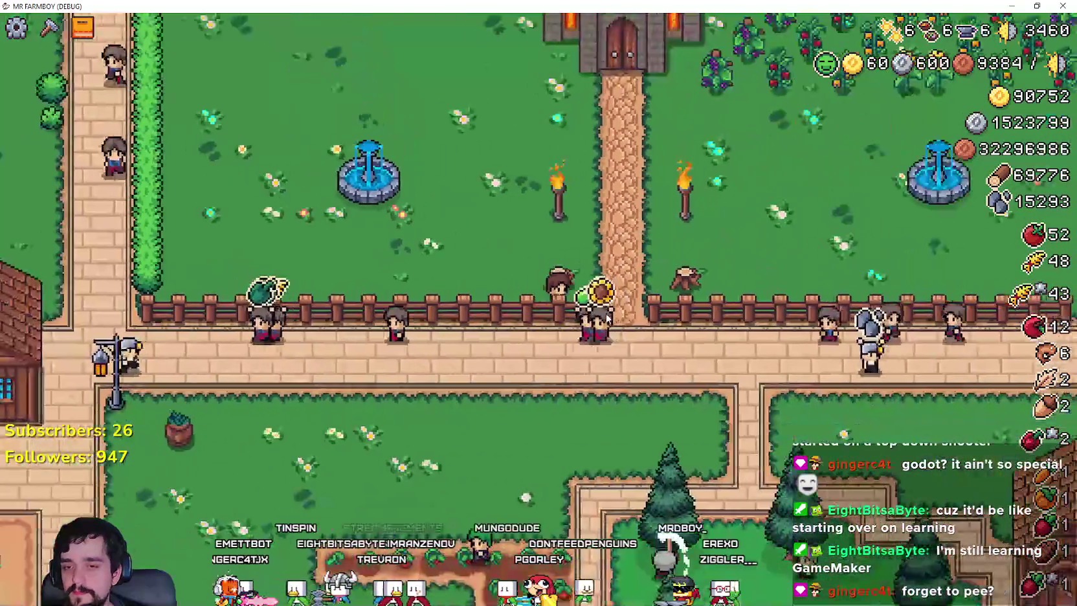
# - Walk along the fence in the running game, then collapse the tile_set properties in the editor
pyautogui.press('d')
pyautogui.press('a')
pyautogui.press('s')
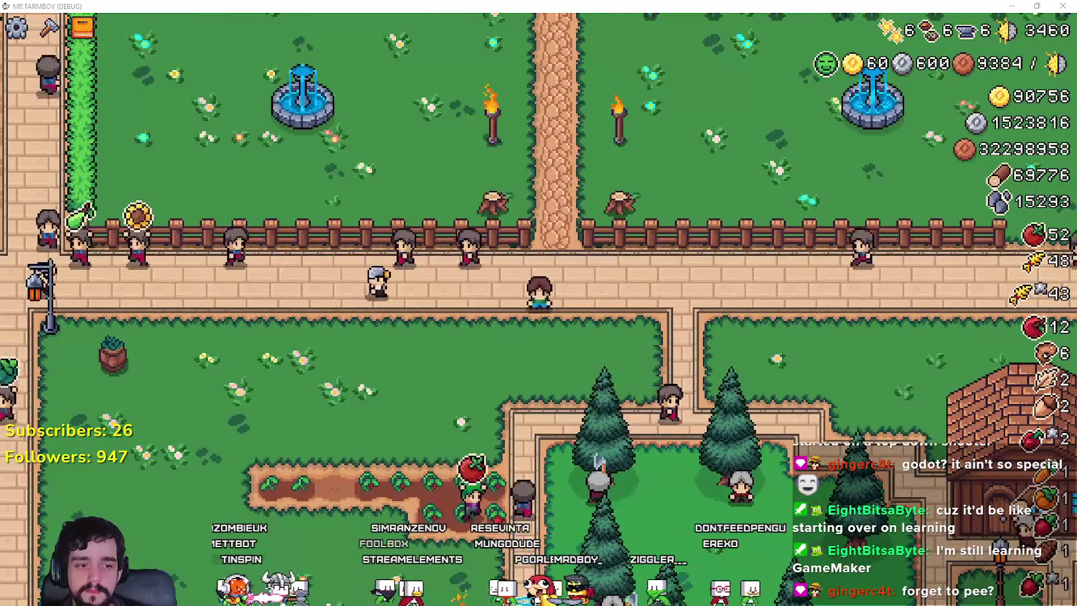
pyautogui.hotkey('alt', 'Tab')
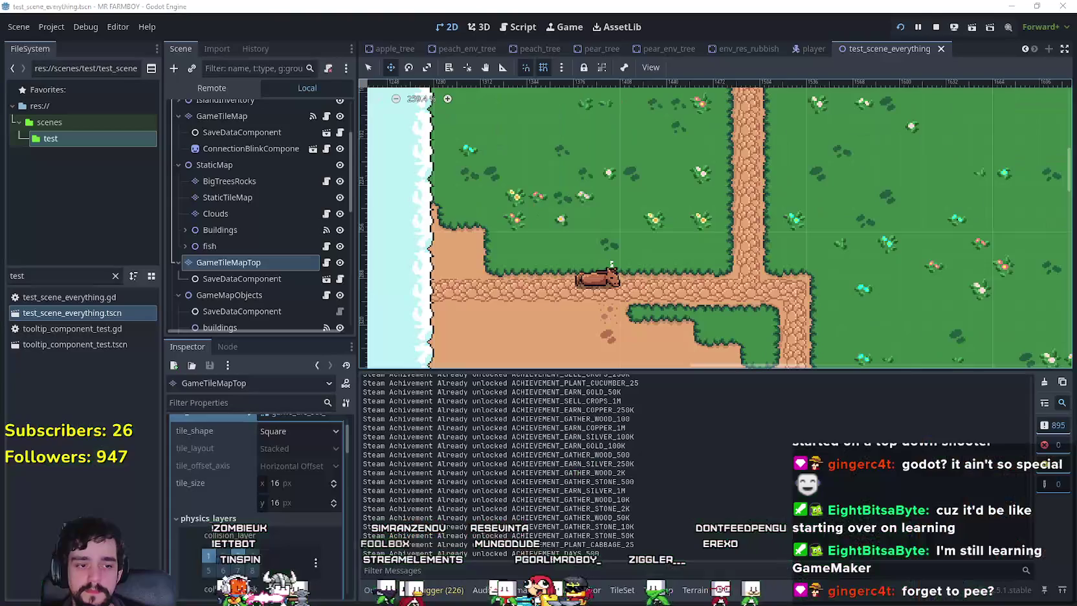
pyautogui.scroll(-1, 244, 533)
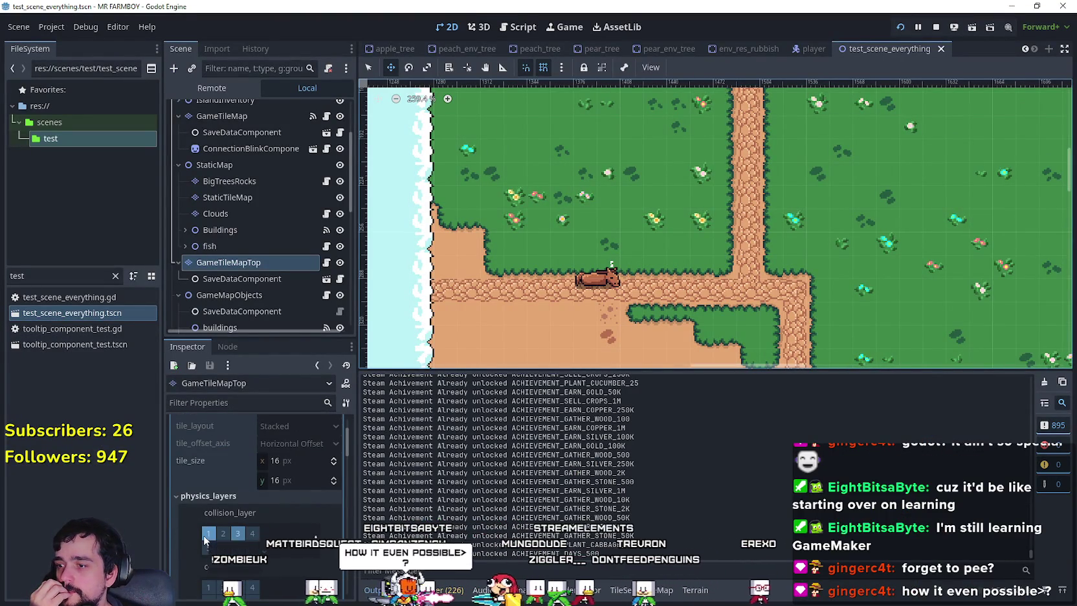
pyautogui.scroll(3, 207, 531)
pyautogui.click(308, 457)
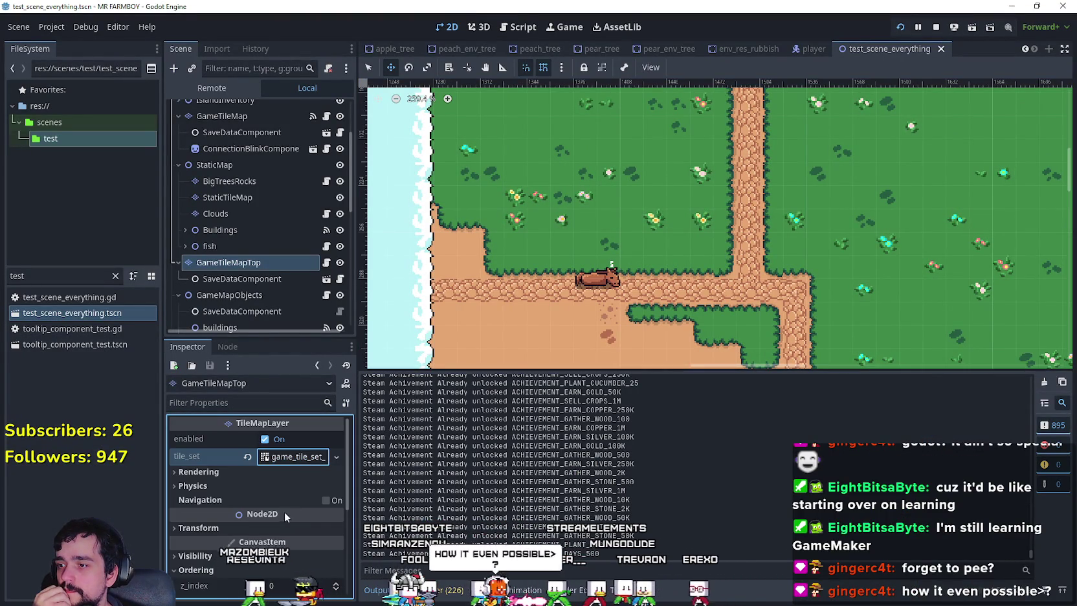
# - Open the tile set, enlarge its editing panel and show all 32 collision bits
pyautogui.click(295, 457)
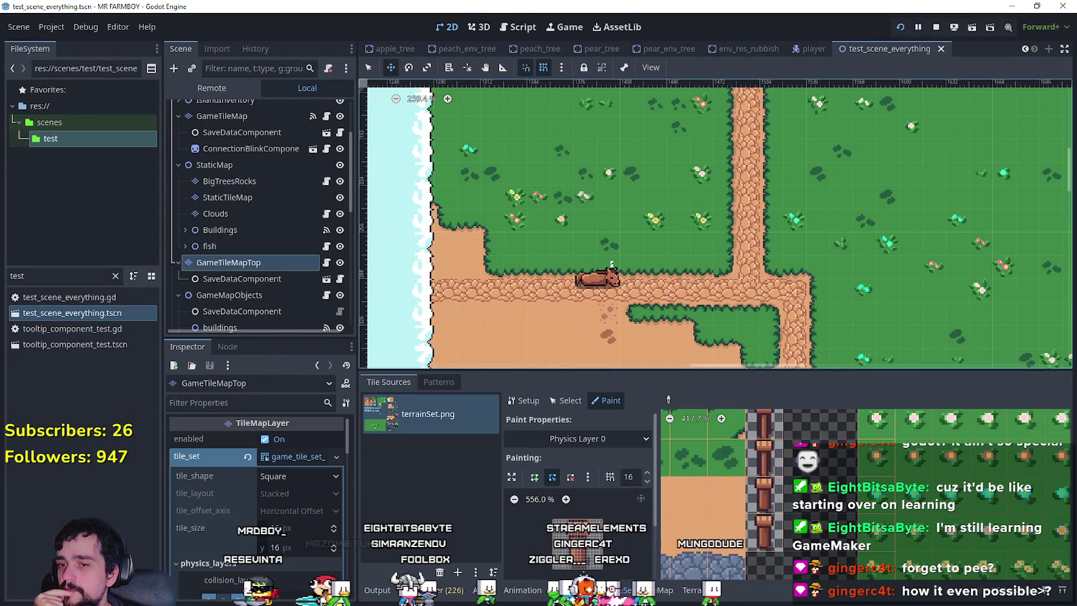
pyautogui.scroll(-4, 774, 443)
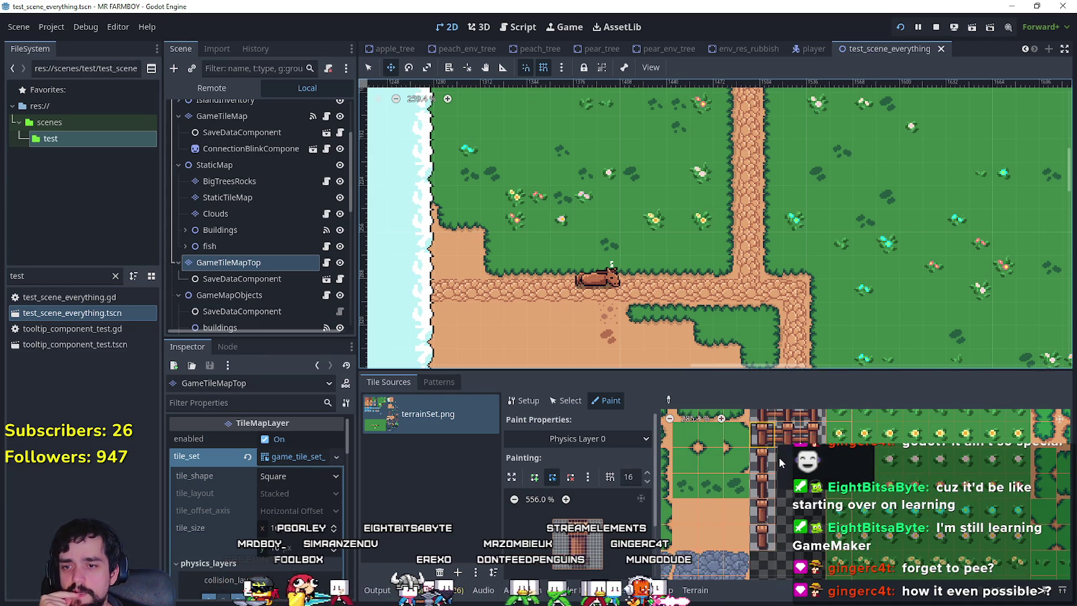
pyautogui.scroll(-2, 780, 462)
pyautogui.scroll(-1, 788, 511)
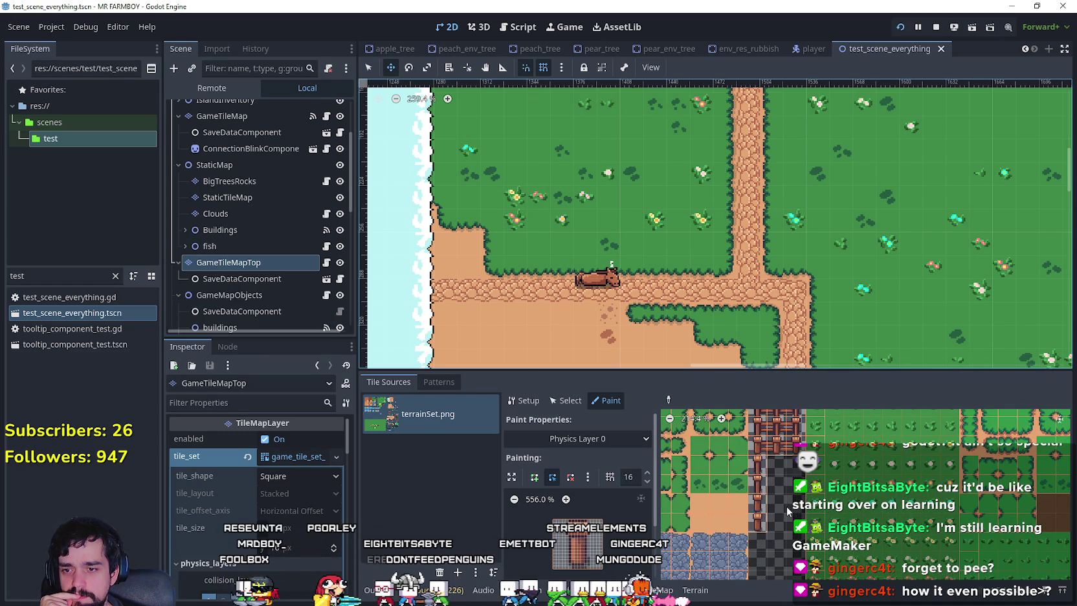
pyautogui.moveTo(779, 373); pyautogui.dragTo(759, 173)
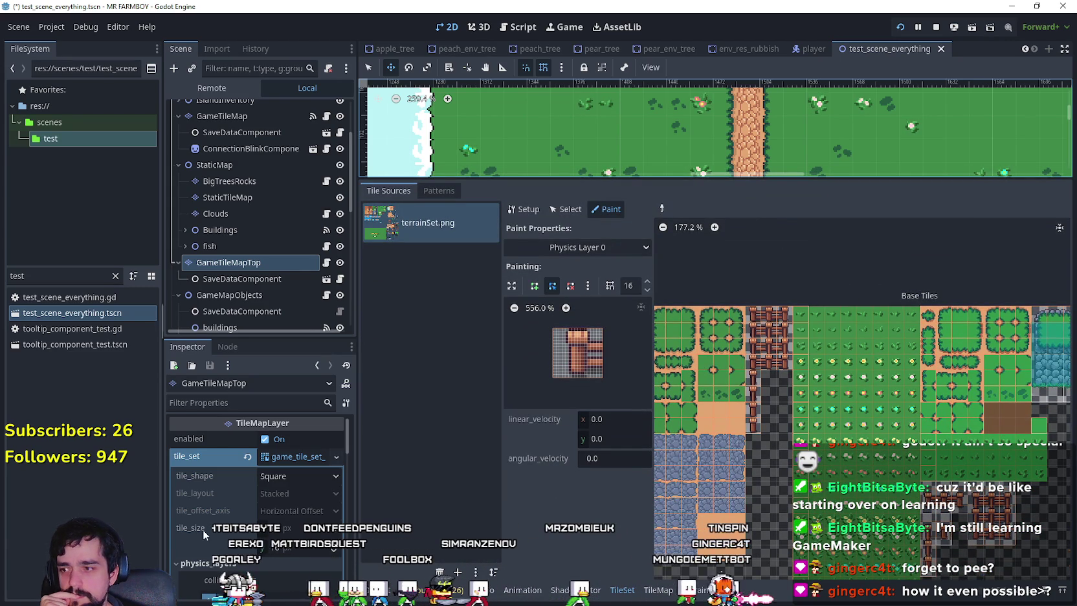
pyautogui.scroll(-4, 198, 530)
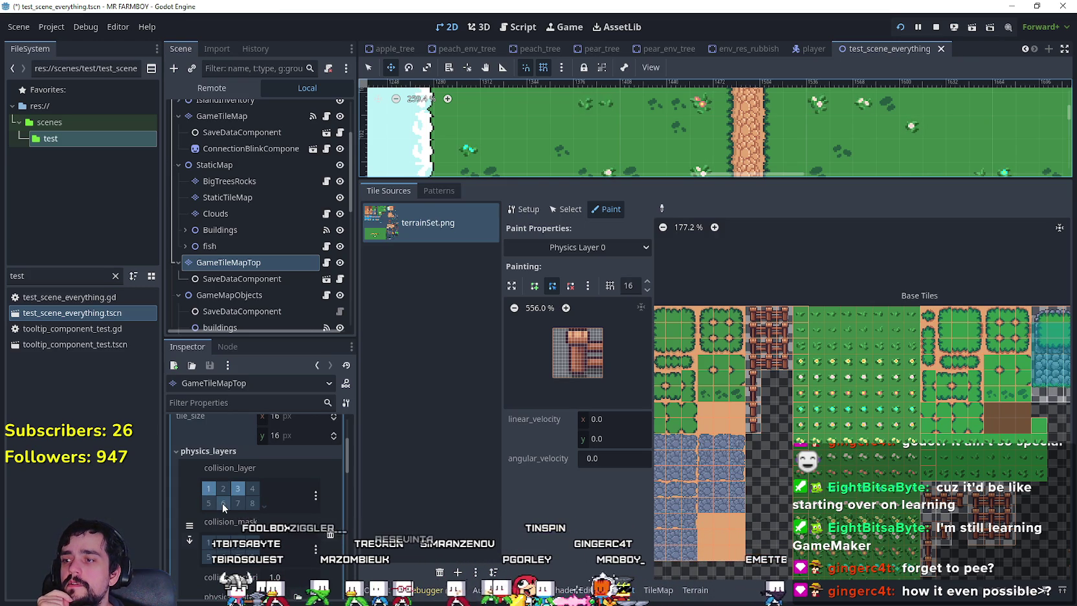
pyautogui.click(264, 506)
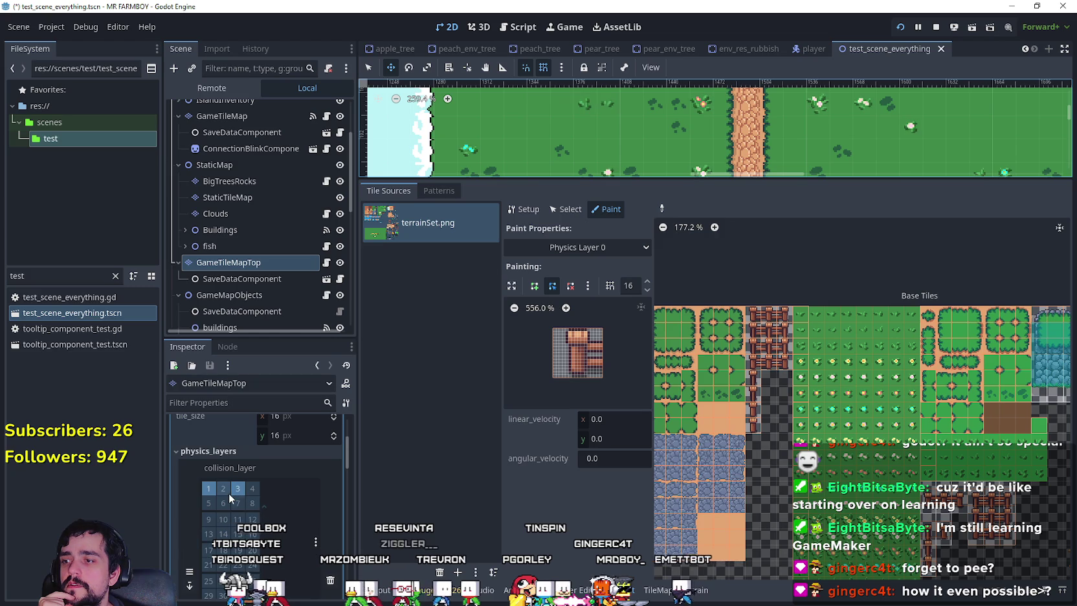
pyautogui.scroll(-3, 224, 505)
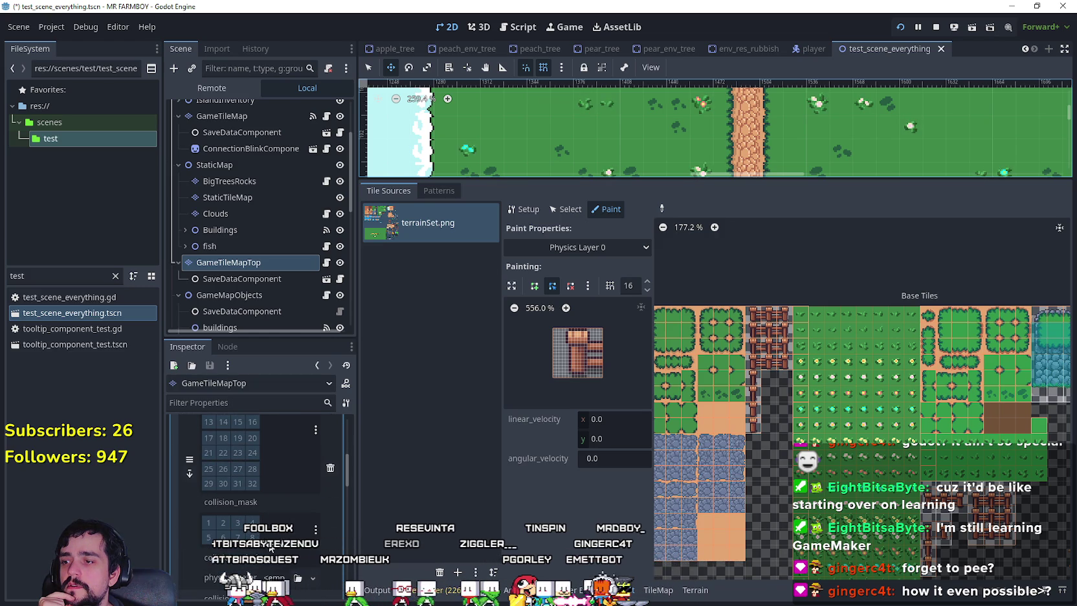
pyautogui.scroll(1, 269, 543)
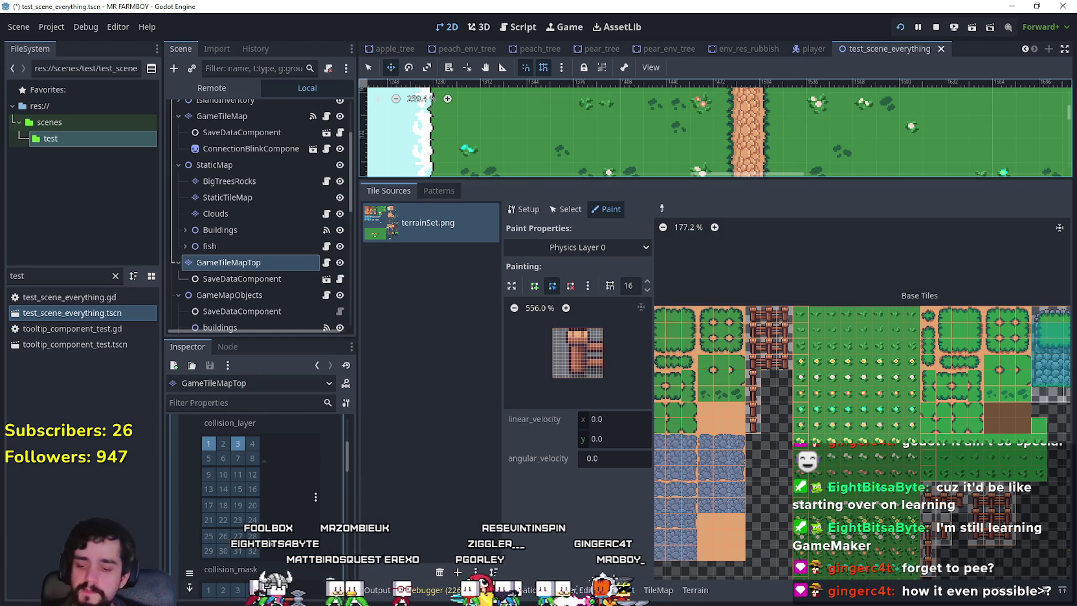
# - Save the scene and test walking past the fence in the game
pyautogui.hotkey('ctrl', 's')
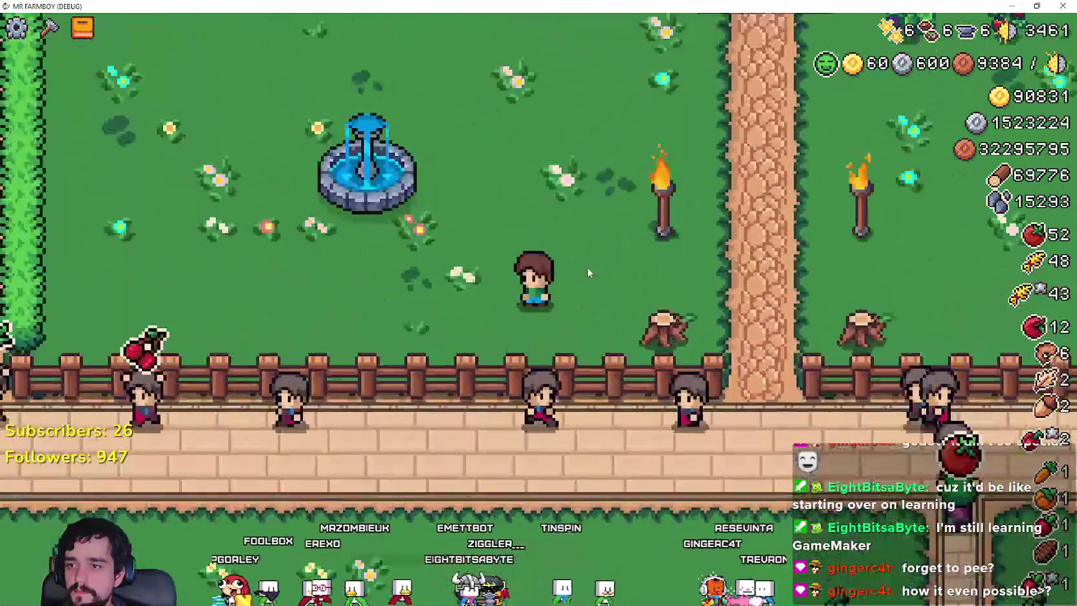
pyautogui.press('s')
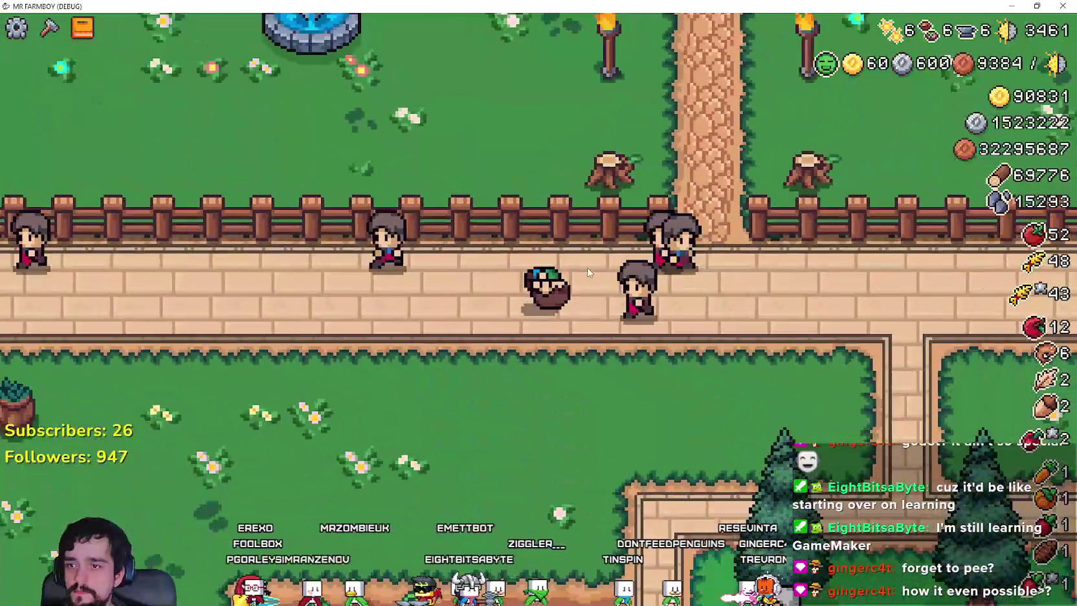
pyautogui.press('w')
pyautogui.press('s')
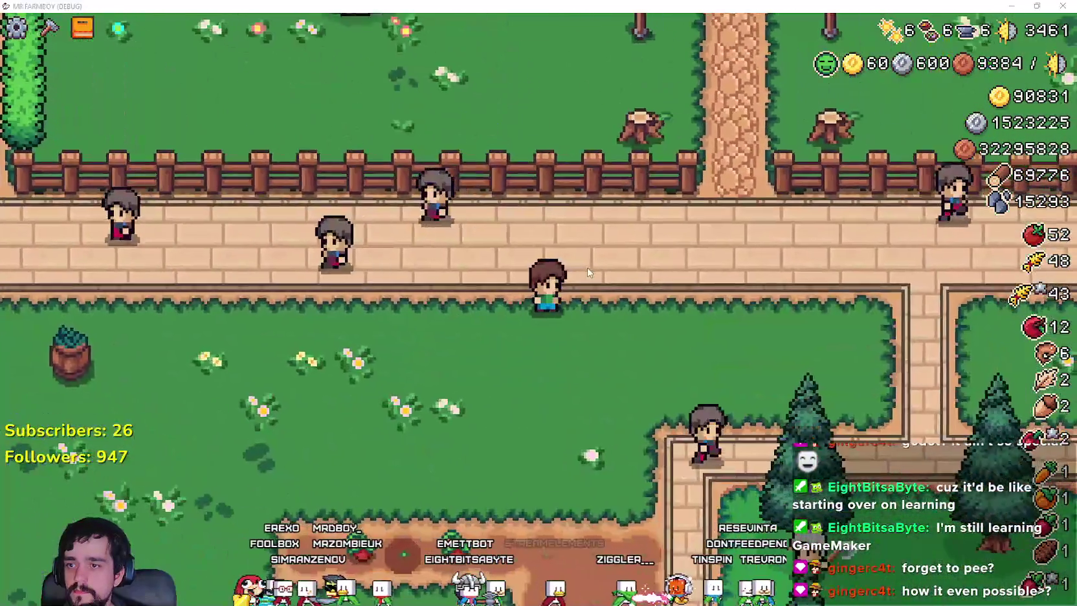
pyautogui.press('F8')
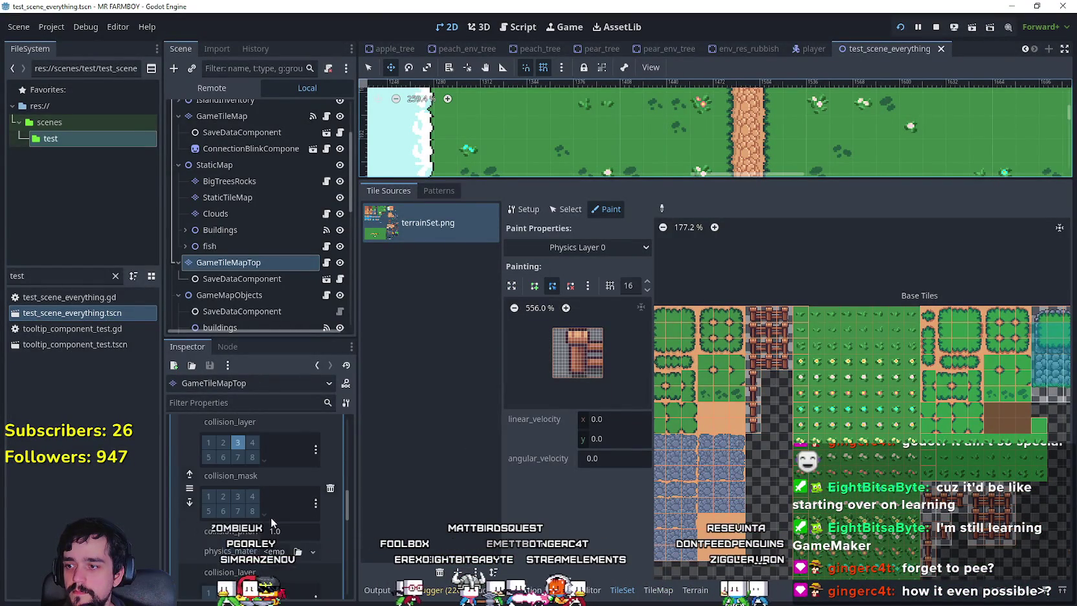
# - Enable collision mask bit 12, rerun the scene and walk from behind the fence to test it
pyautogui.scroll(-3, 271, 517)
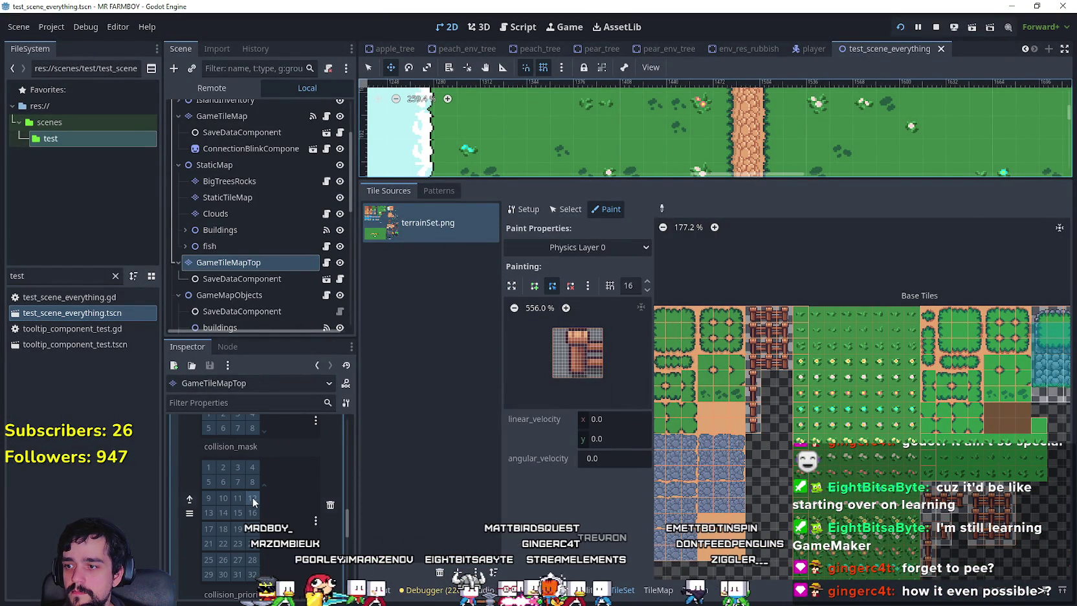
pyautogui.click(253, 498)
pyautogui.press('F6')
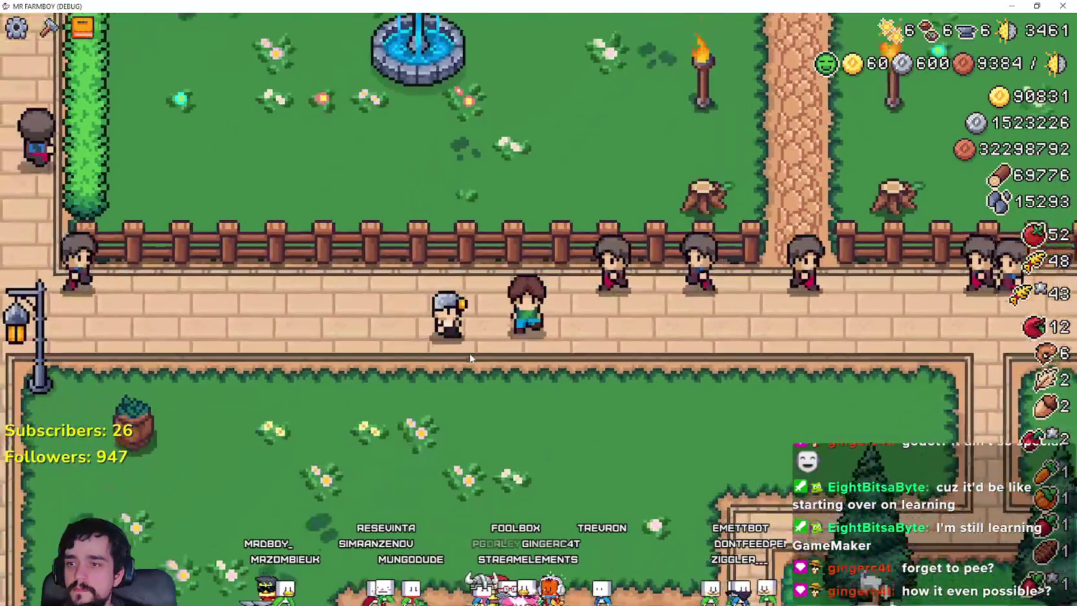
pyautogui.press('Down')
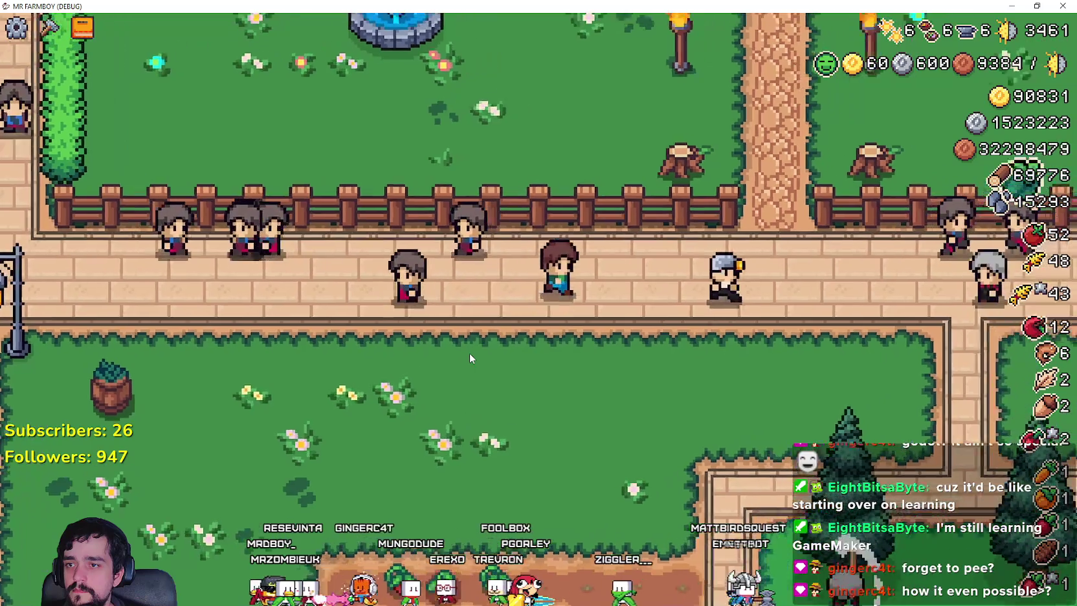
pyautogui.press('F8')
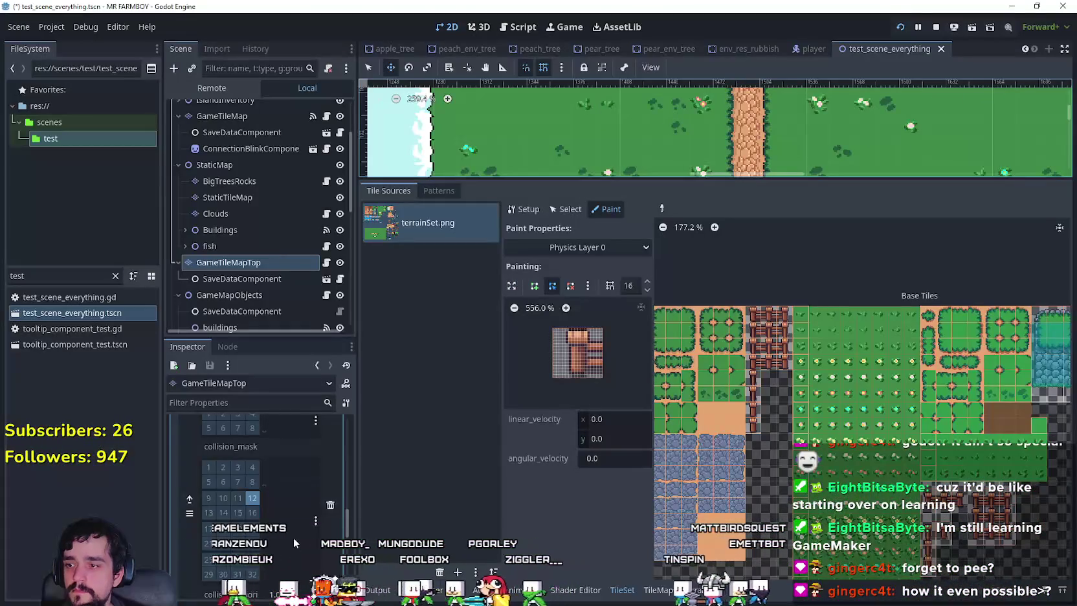
pyautogui.scroll(1, 252, 522)
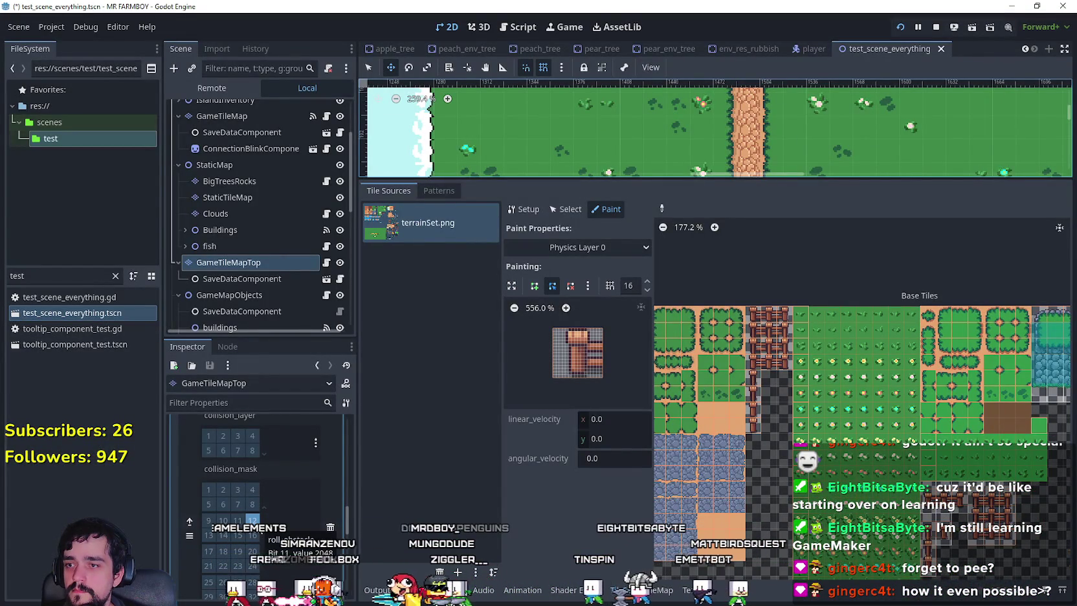
pyautogui.scroll(2, 253, 521)
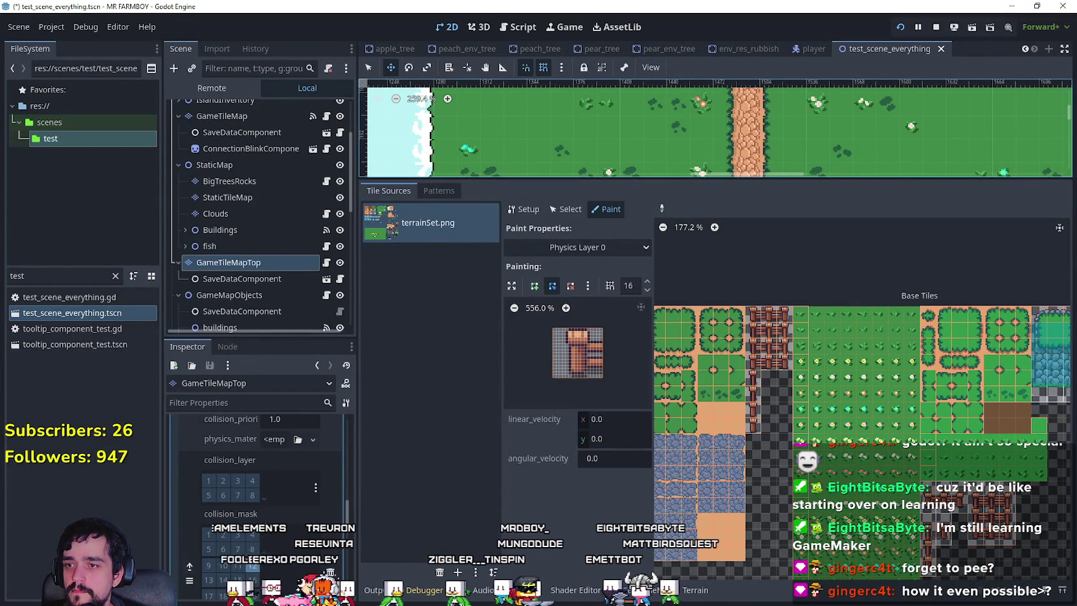
pyautogui.click(588, 251)
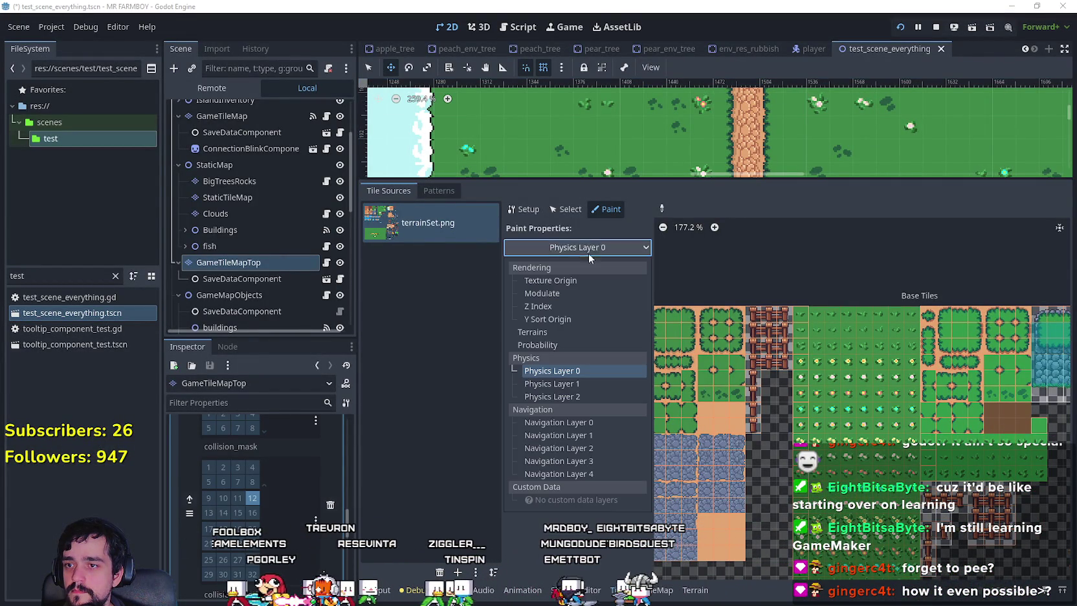
# - Put Physics Layer 2 on collision layer 12, then switch to the player scene
pyautogui.click(572, 397)
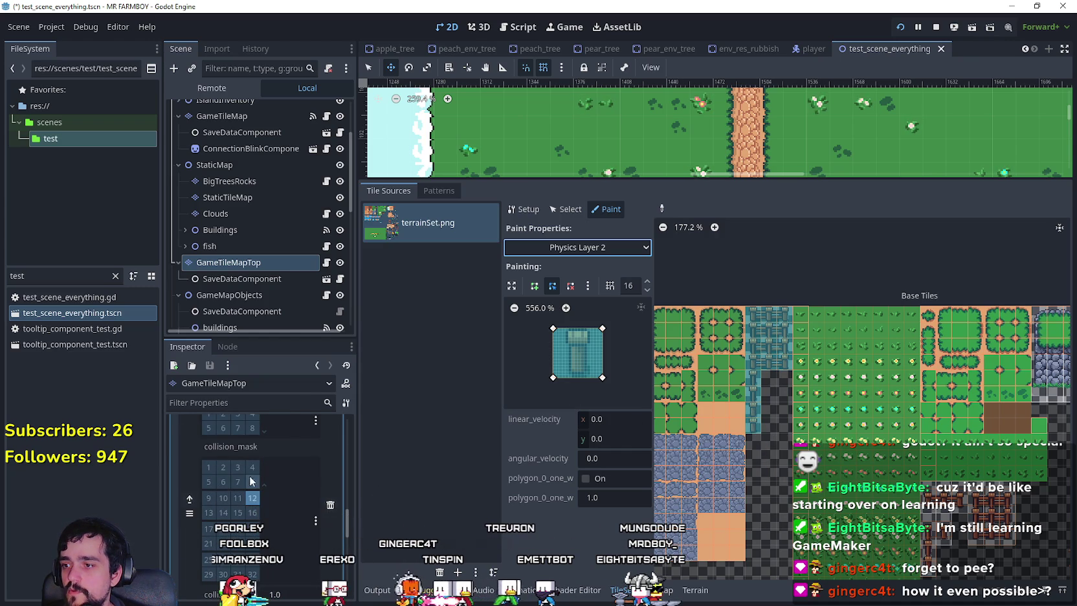
pyautogui.click(266, 500)
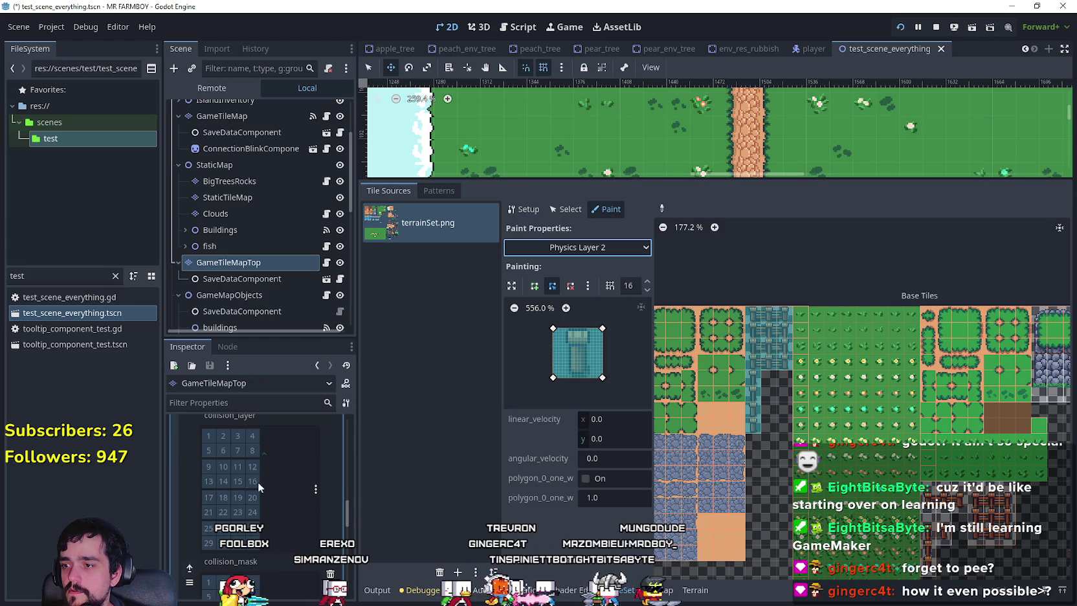
pyautogui.click(252, 467)
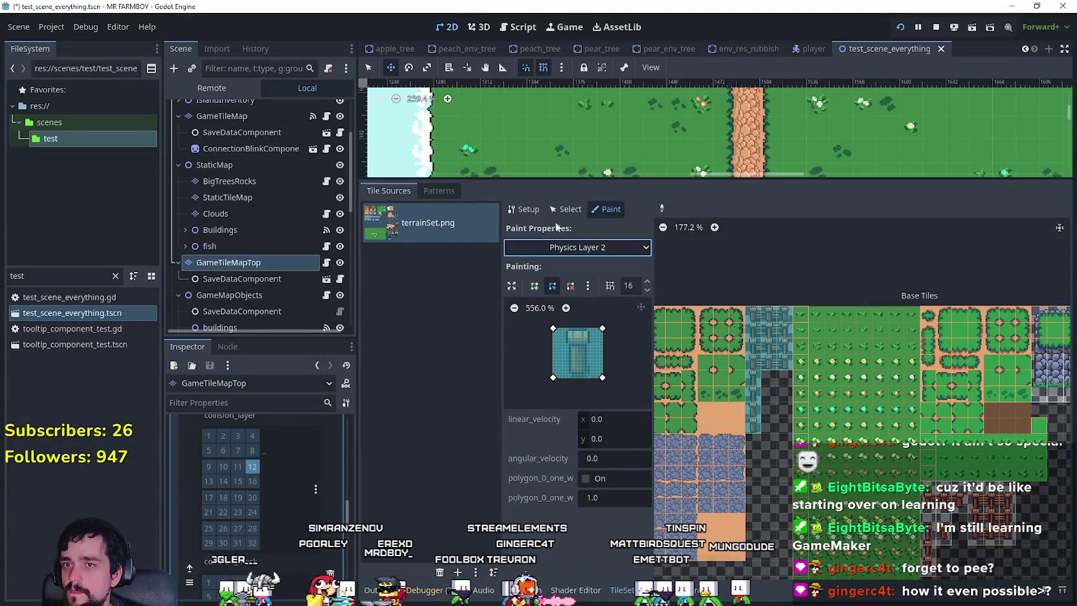
pyautogui.click(803, 49)
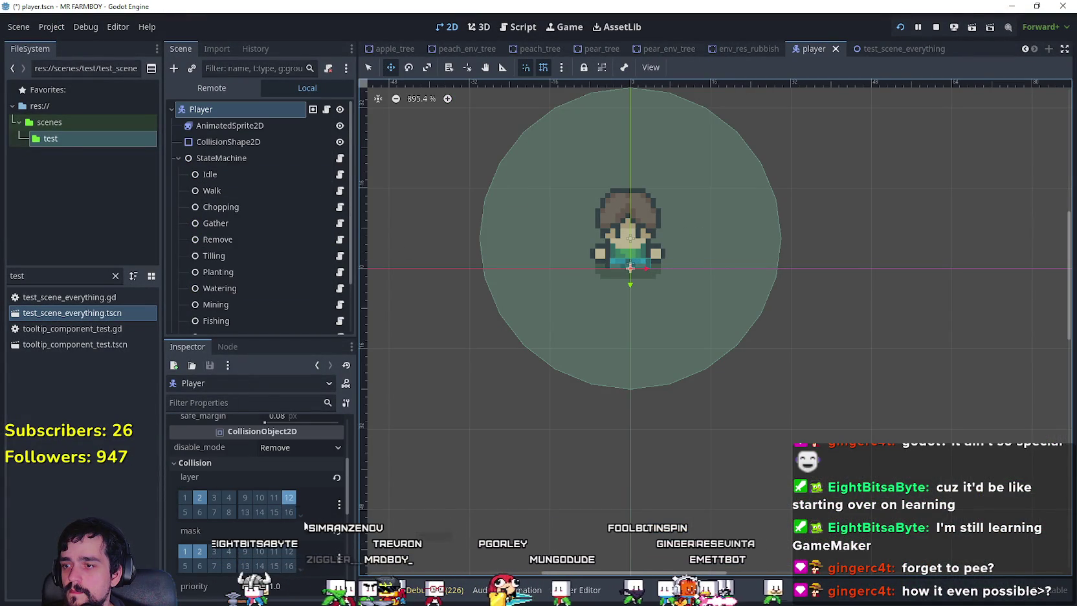
# - Add bit 12 to the Player's collision mask, run the game and switch between game and editor
pyautogui.click(293, 554)
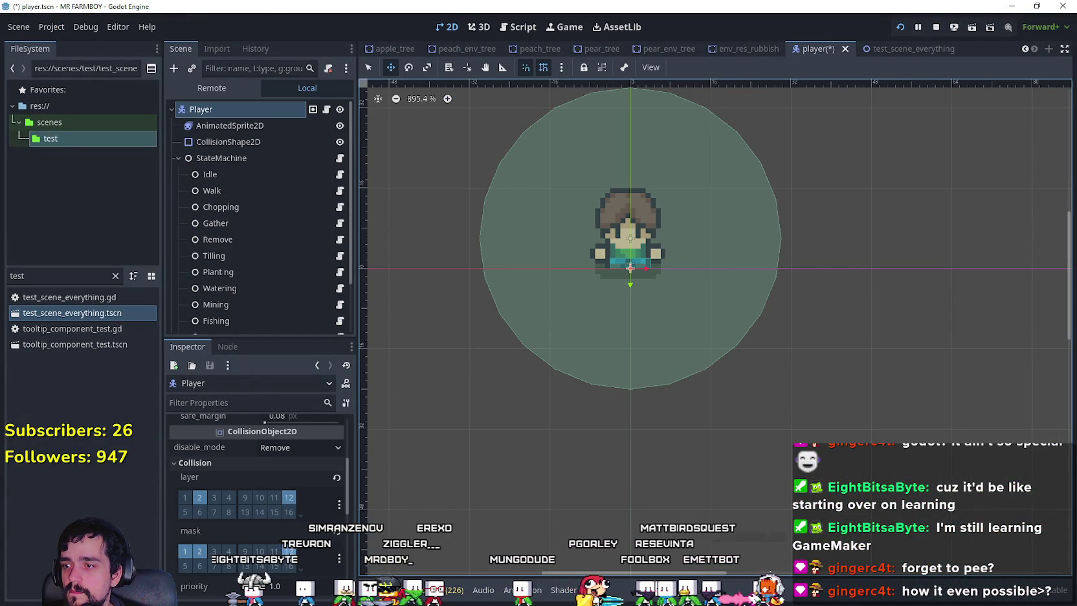
pyautogui.press('F5')
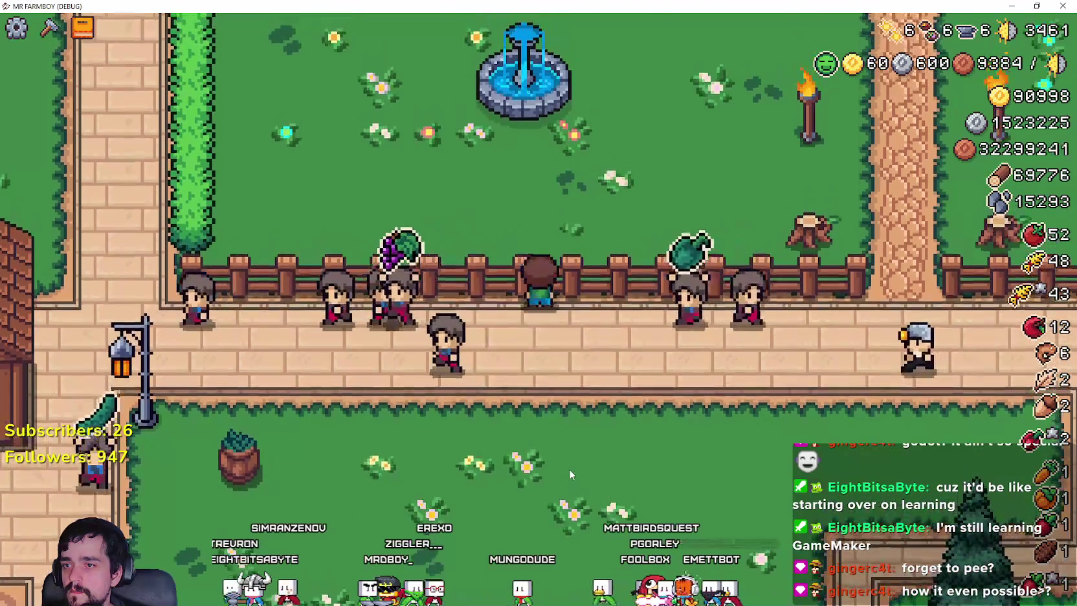
pyautogui.hotkey('alt', 'Tab')
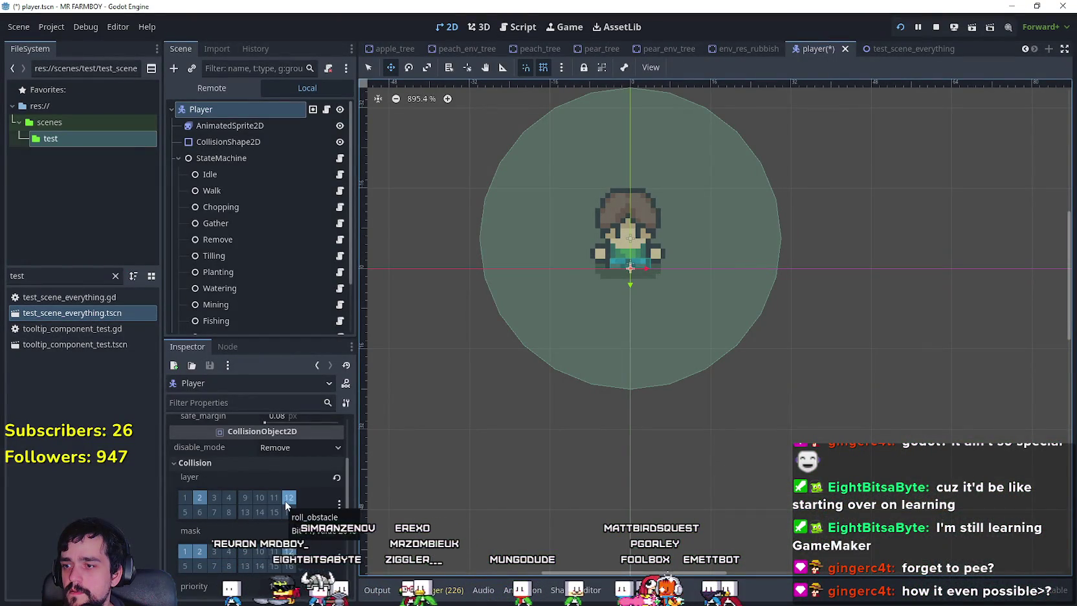
pyautogui.hotkey('alt', 'Tab')
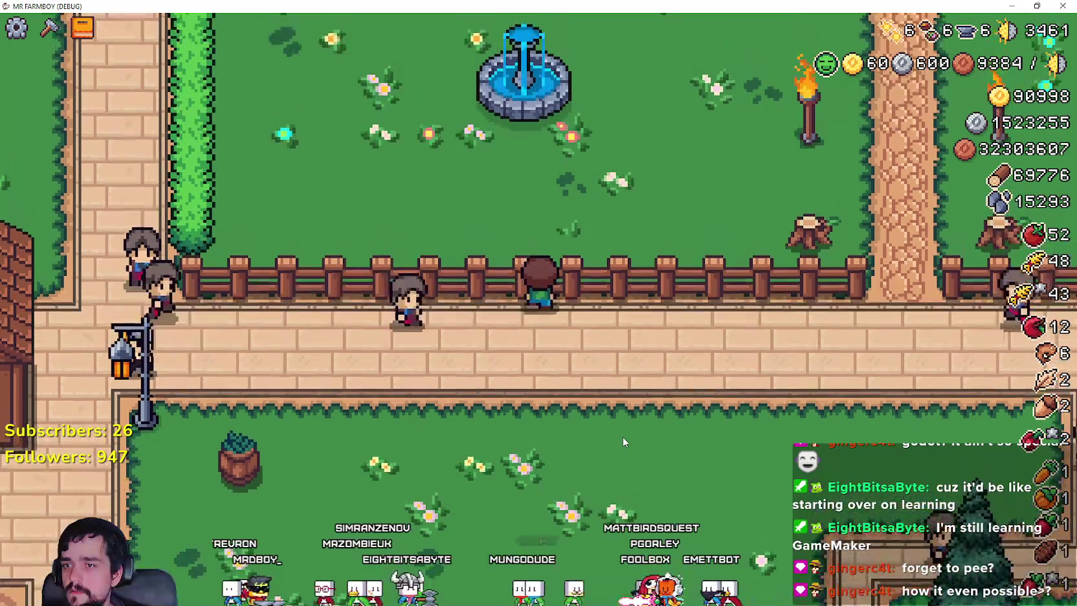
pyautogui.hotkey('alt', 'Tab')
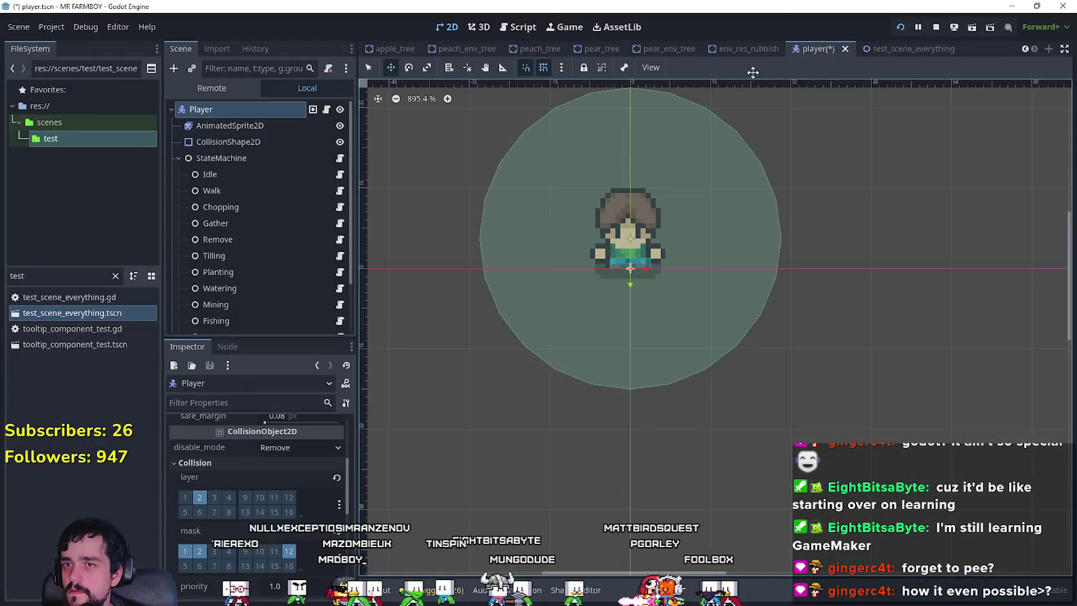
pyautogui.hotkey('alt', 'Tab')
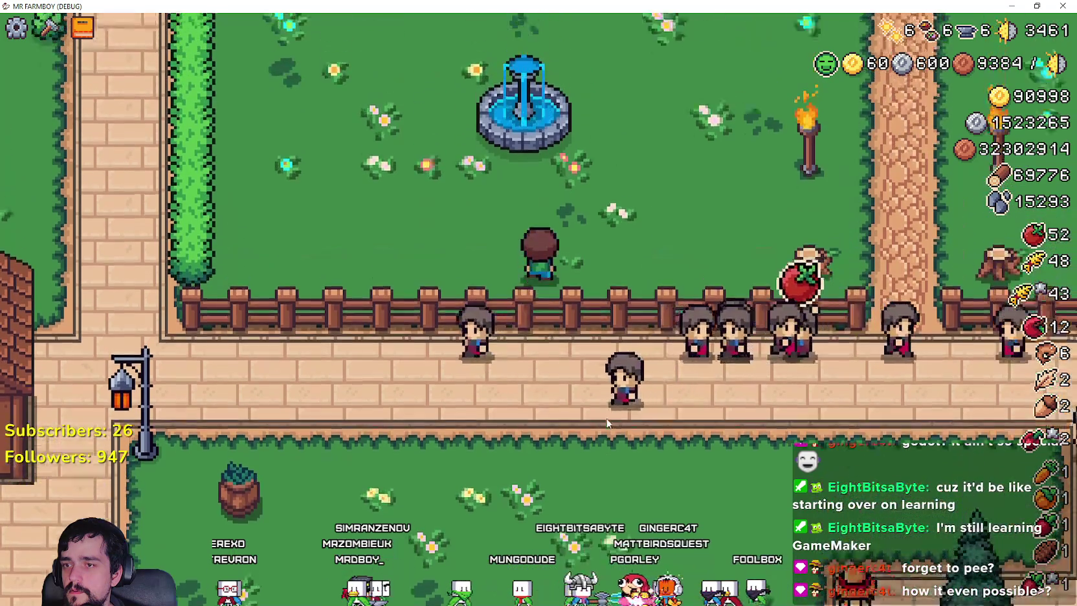
pyautogui.hotkey('alt', 'Tab')
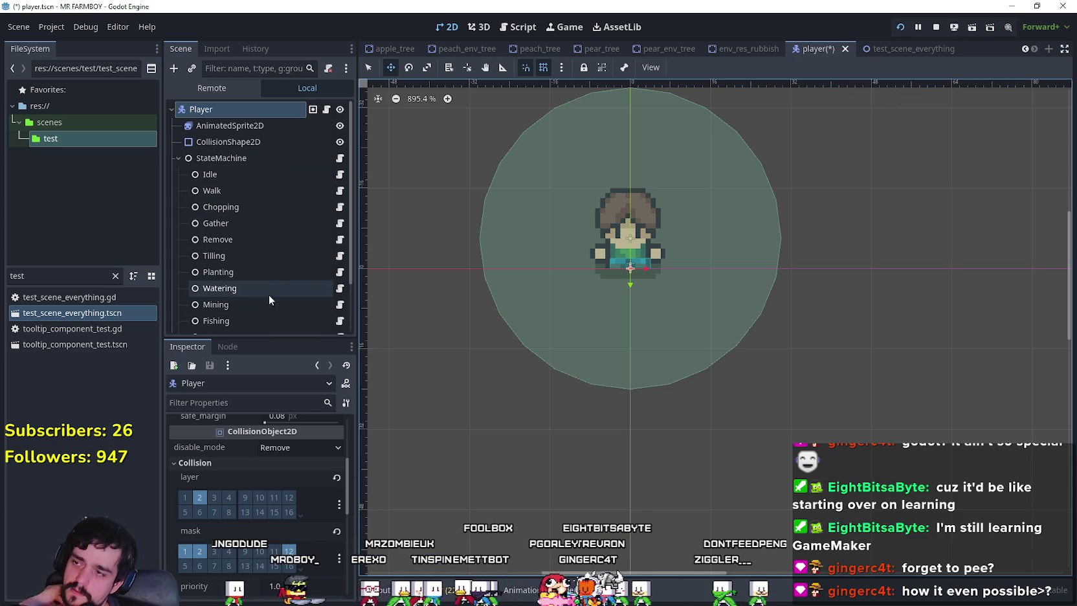
pyautogui.click(911, 46)
# - Expand tile_set to check its physics layers' collision bits, then return to the running game
pyautogui.scroll(2, 296, 527)
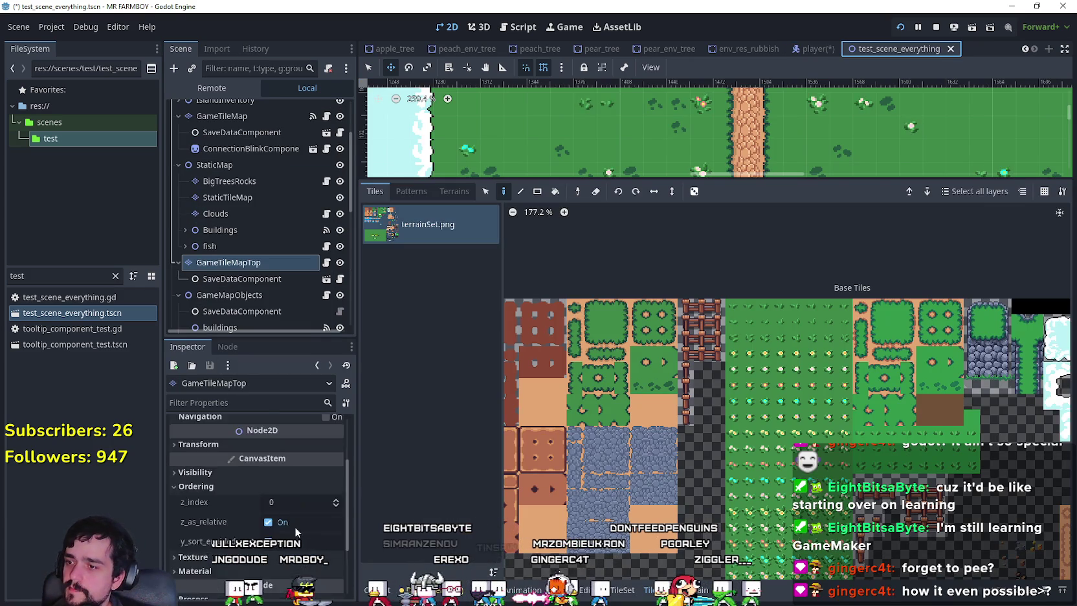
pyautogui.scroll(3, 295, 527)
pyautogui.click(288, 450)
pyautogui.scroll(-5, 261, 549)
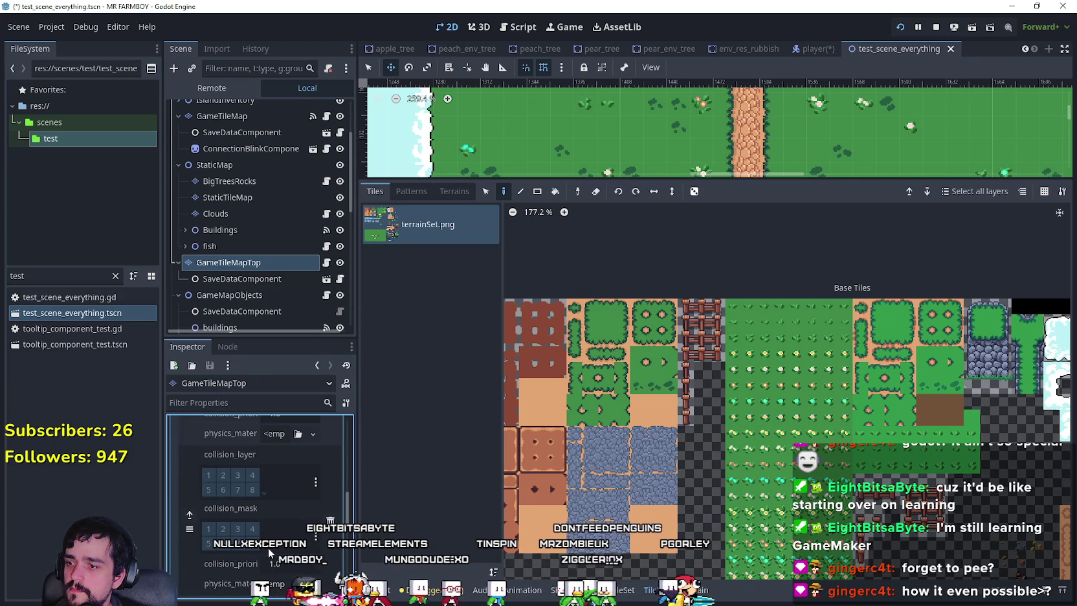
pyautogui.scroll(-2, 261, 551)
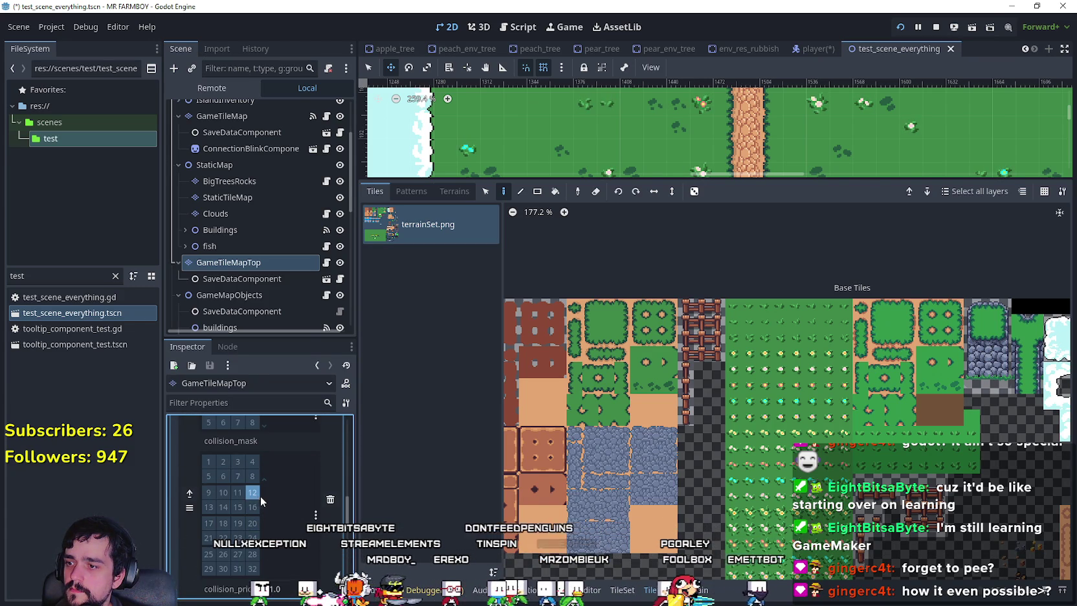
pyautogui.scroll(2, 259, 500)
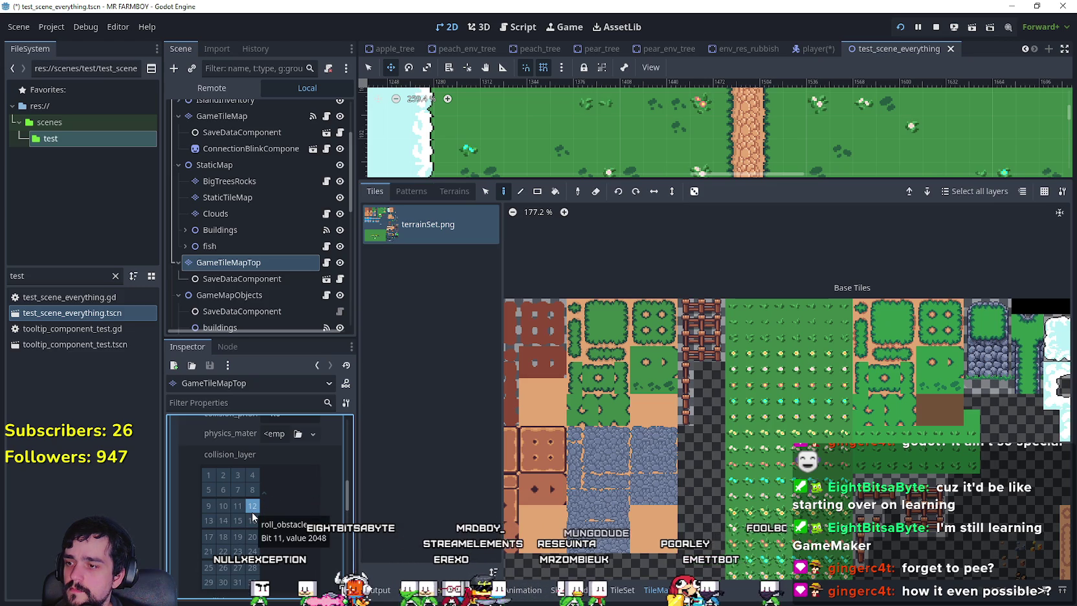
pyautogui.hotkey('alt', 'Tab')
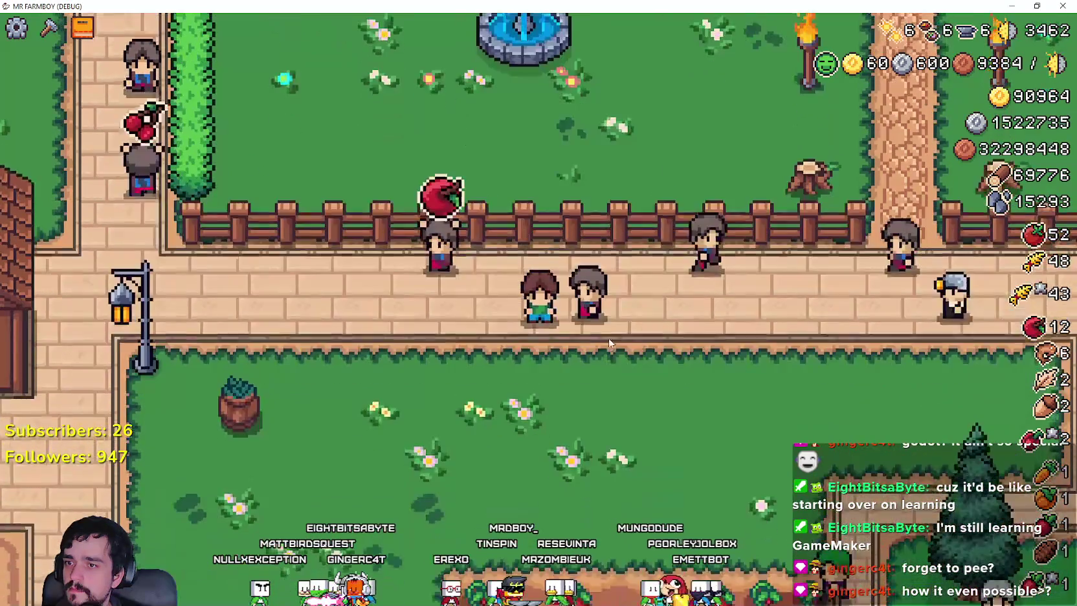
pyautogui.hotkey('alt', 'Tab')
pyautogui.hotkey('alt', 'Tab')
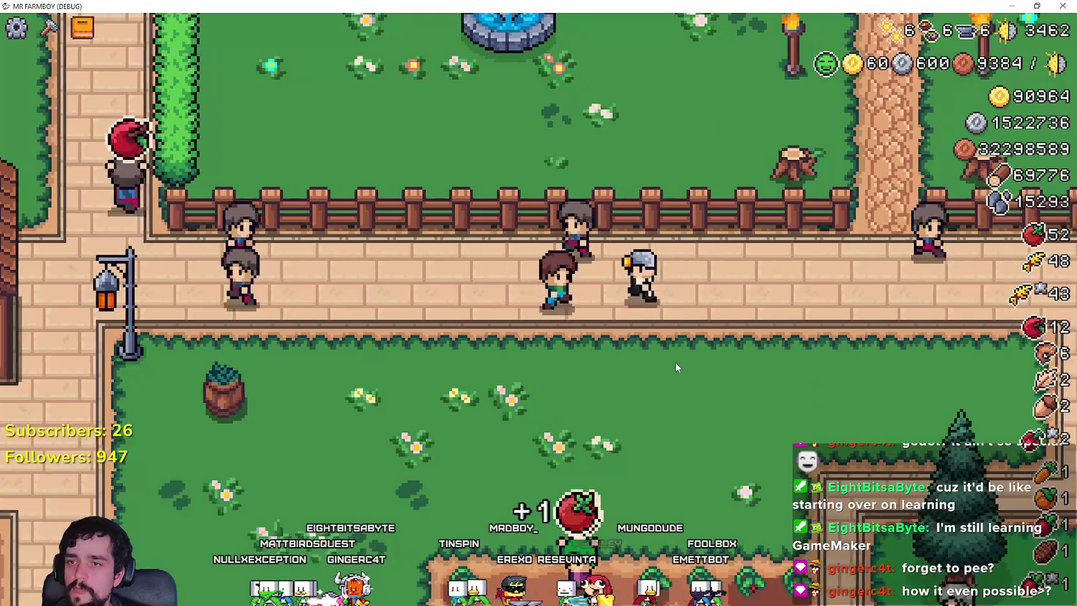
# - Ride the horse, dismount, open Crafting and walk around the fountain courtyard
pyautogui.press('a')
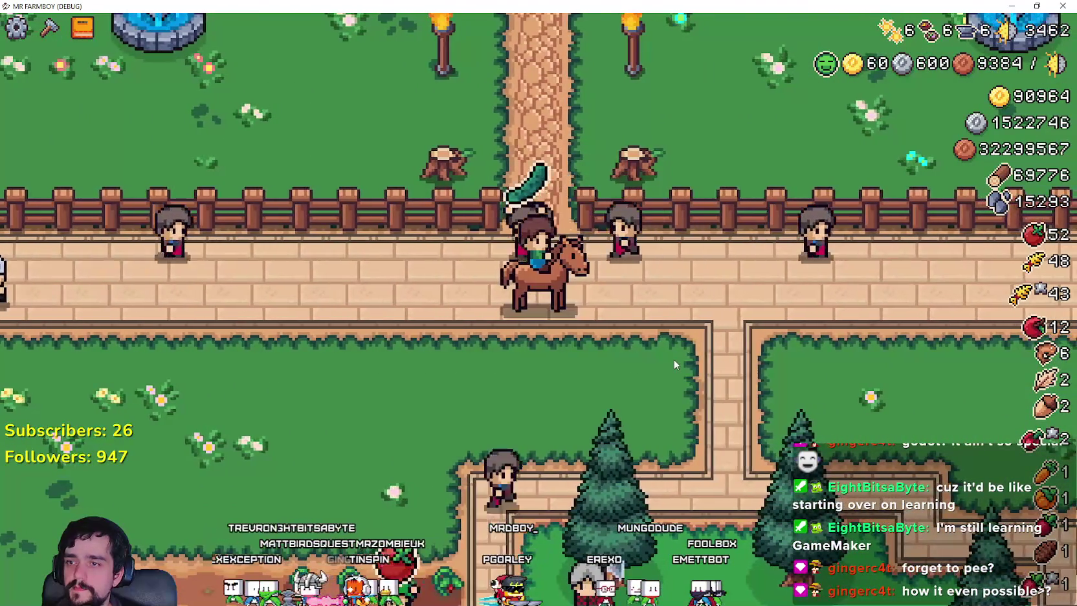
pyautogui.press('e')
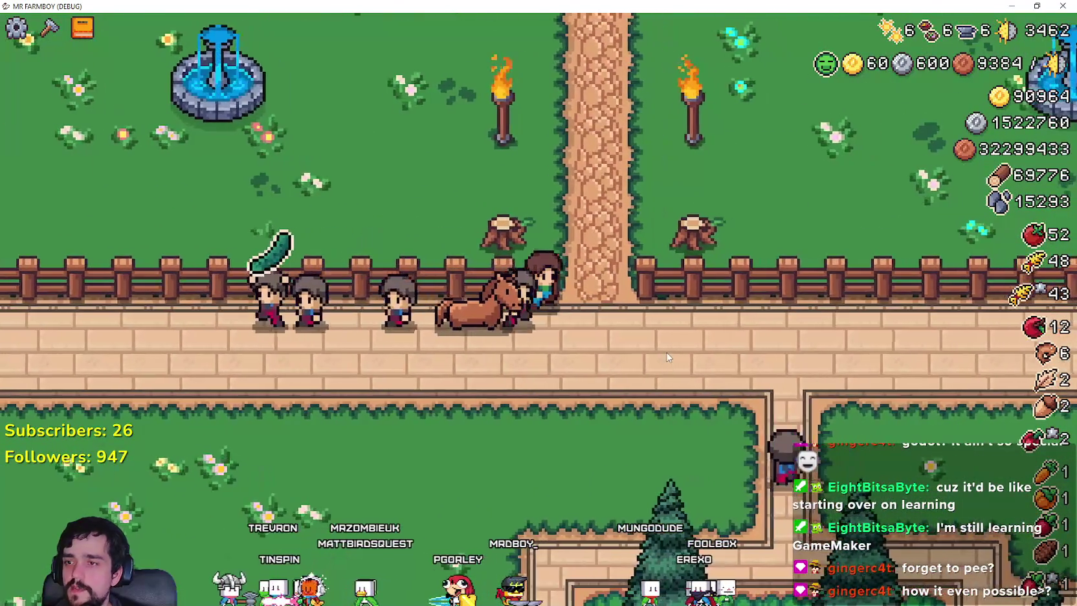
pyautogui.press('w')
pyautogui.scroll(-5, 735, 236)
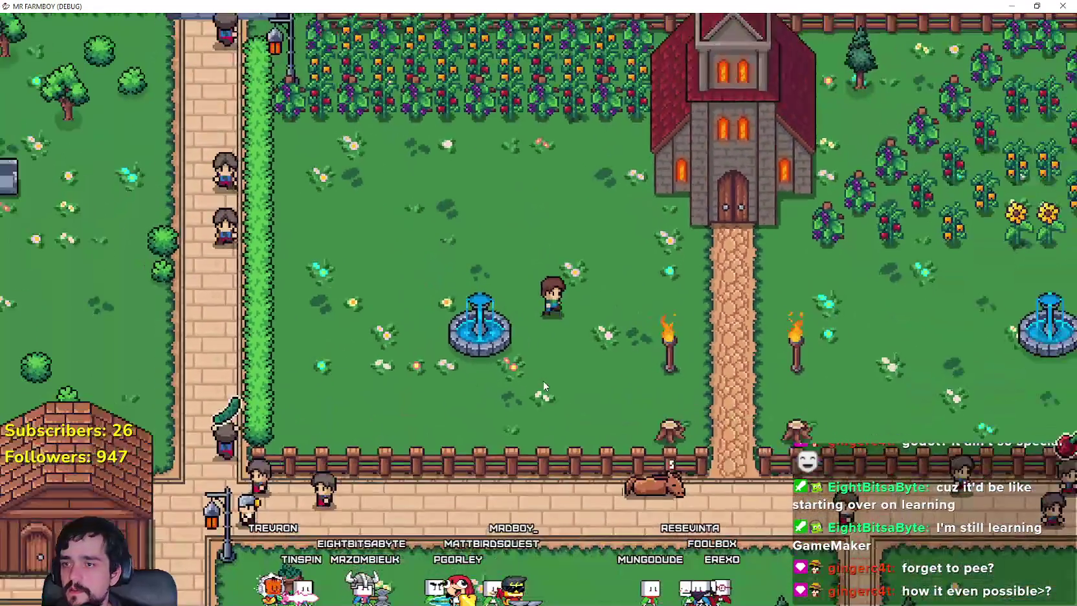
pyautogui.press('c')
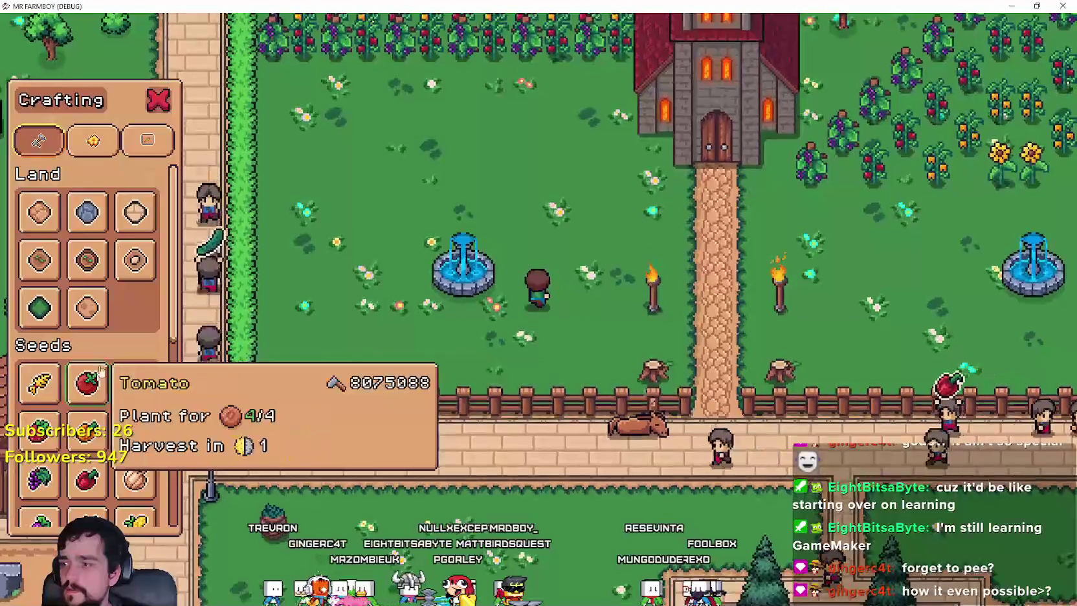
pyautogui.press('w')
pyautogui.press('a')
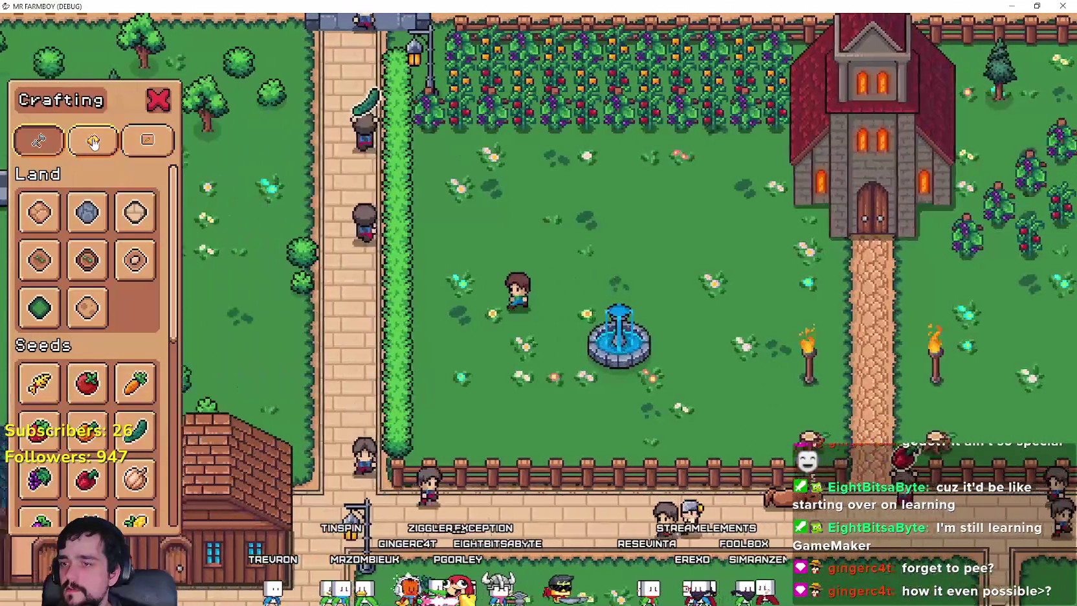
pyautogui.press('w')
pyautogui.press('d')
pyautogui.press('s')
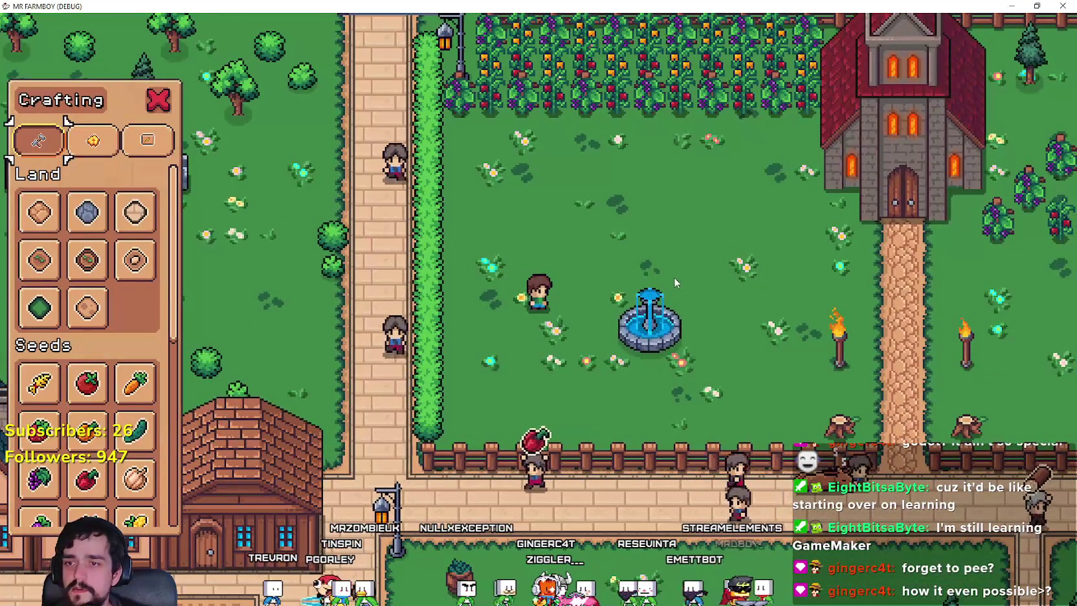
pyautogui.hotkey('alt', 'Tab')
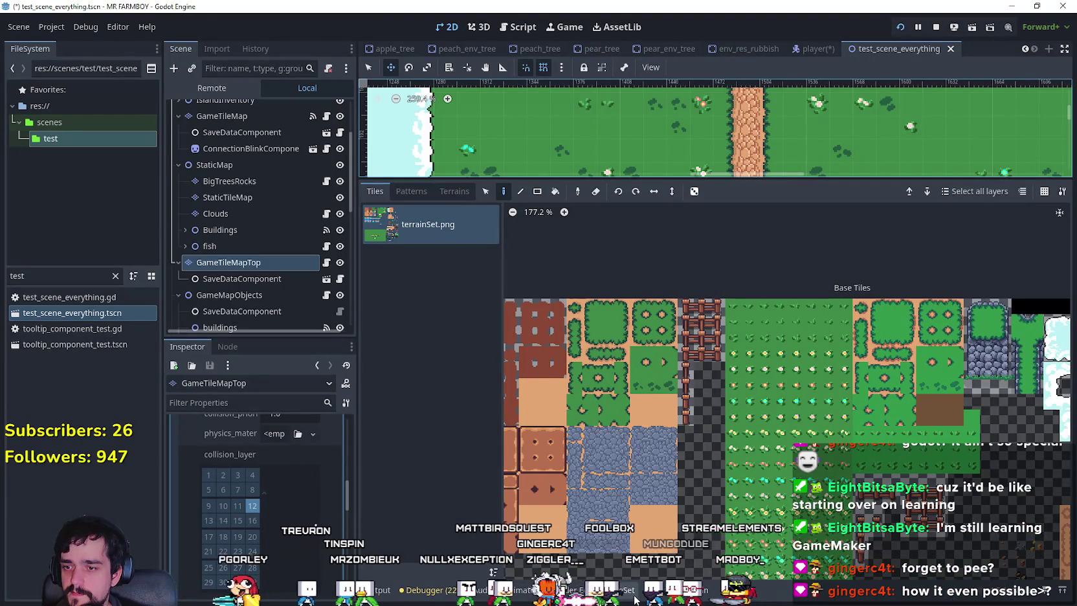
# - Open the TileSet editor and set Paint Properties to Physics Layer 0
pyautogui.click(622, 595)
pyautogui.click(599, 250)
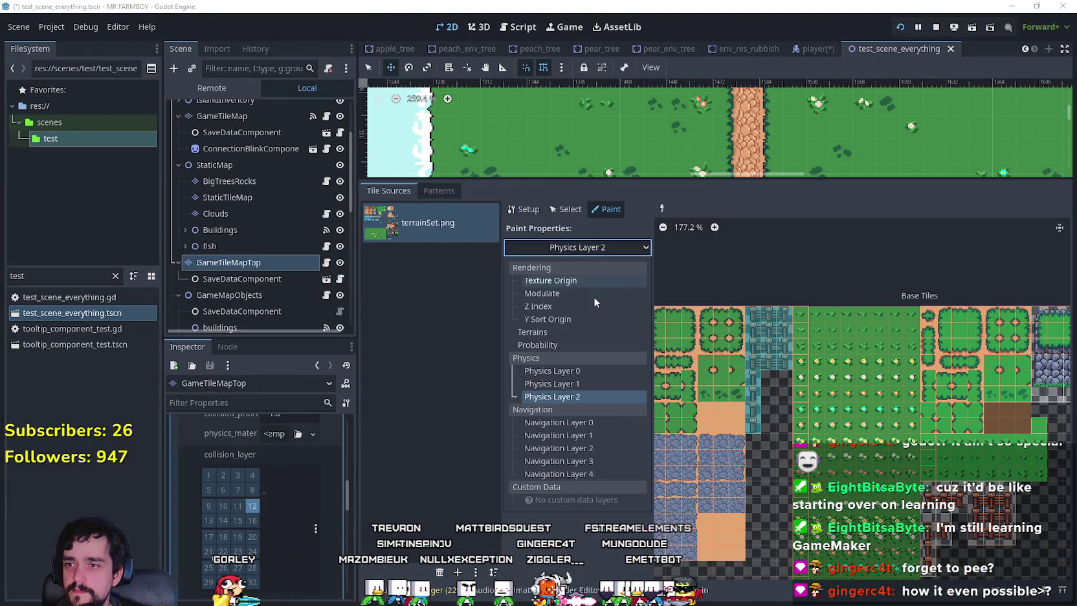
pyautogui.click(586, 372)
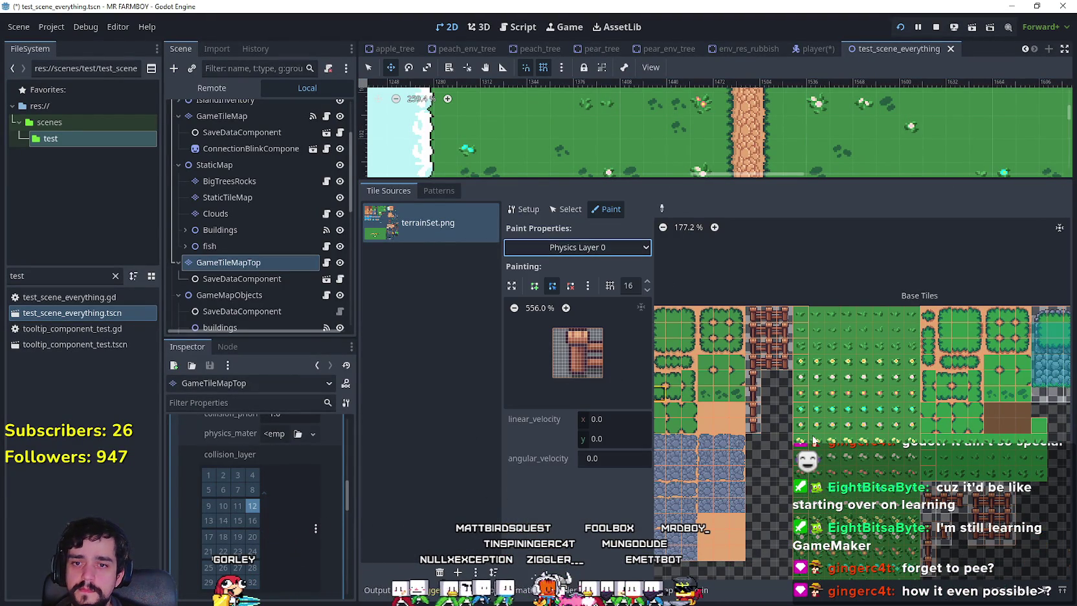
pyautogui.scroll(-2, 807, 437)
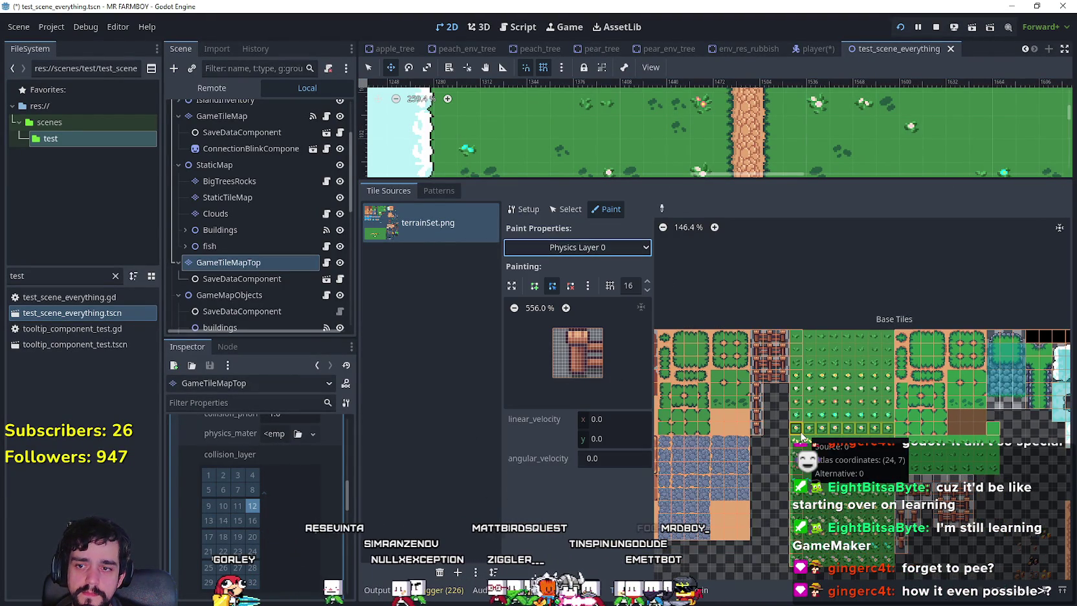
pyautogui.scroll(-2, 922, 523)
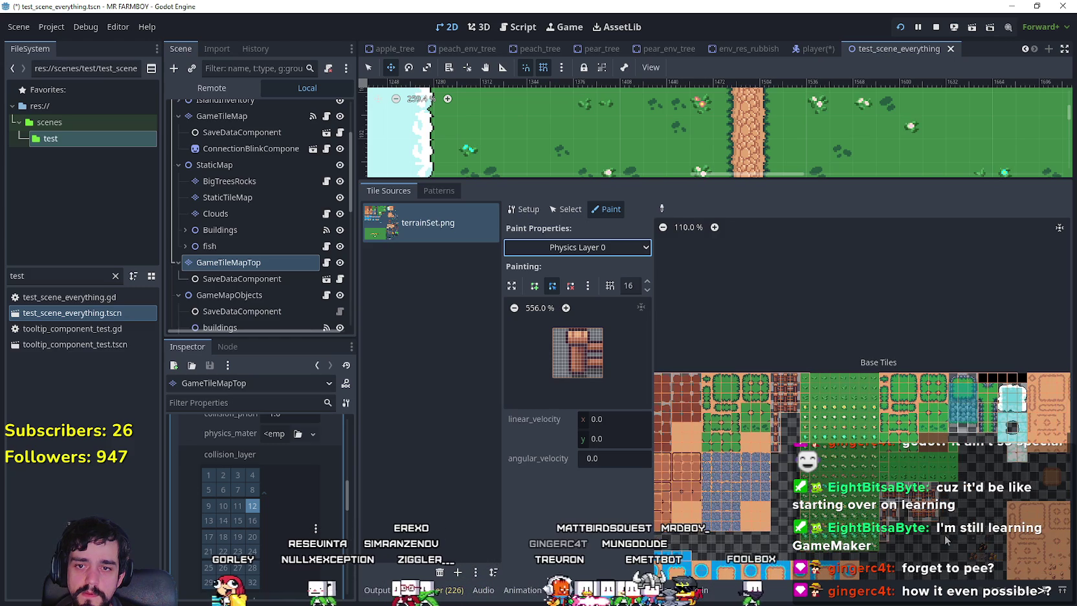
pyautogui.scroll(-3, 926, 421)
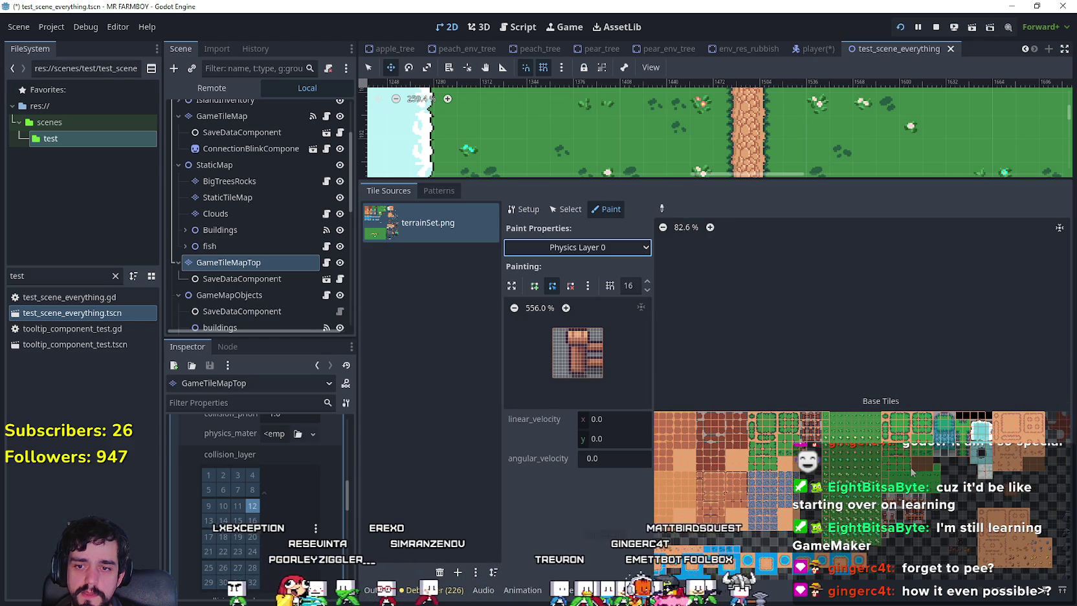
# - Pan and zoom around the terrainSet.png atlas to inspect its tiles
pyautogui.moveTo(935, 395); pyautogui.dragTo(822, 319)
pyautogui.hscroll(3, 802, 292)
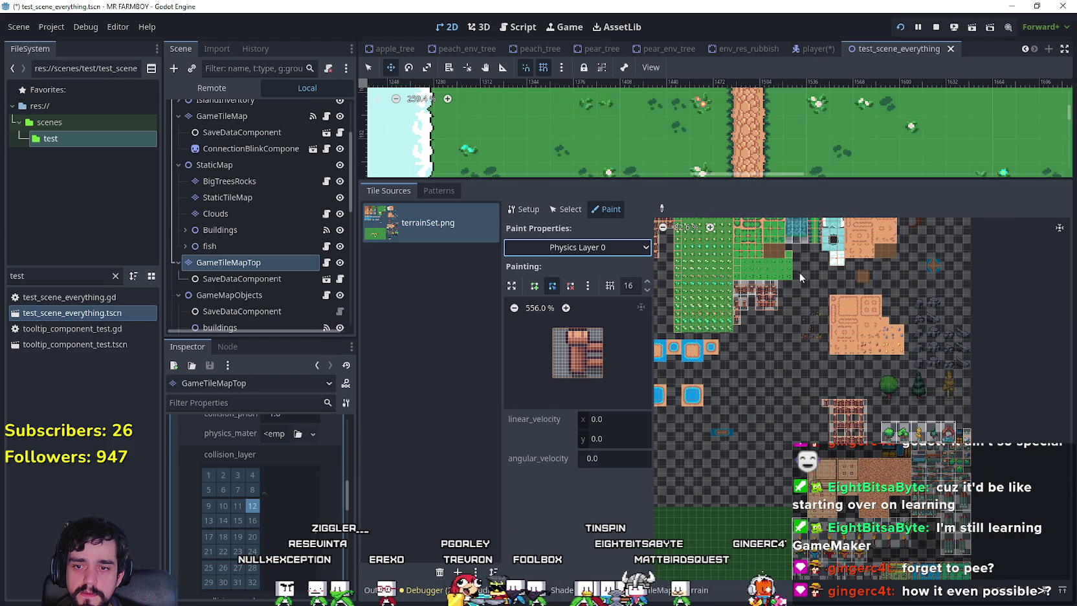
pyautogui.scroll(-2, 800, 259)
pyautogui.scroll(1, 801, 262)
pyautogui.scroll(1, 807, 393)
pyautogui.scroll(1, 814, 429)
pyautogui.scroll(1, 817, 477)
pyautogui.scroll(1, 844, 375)
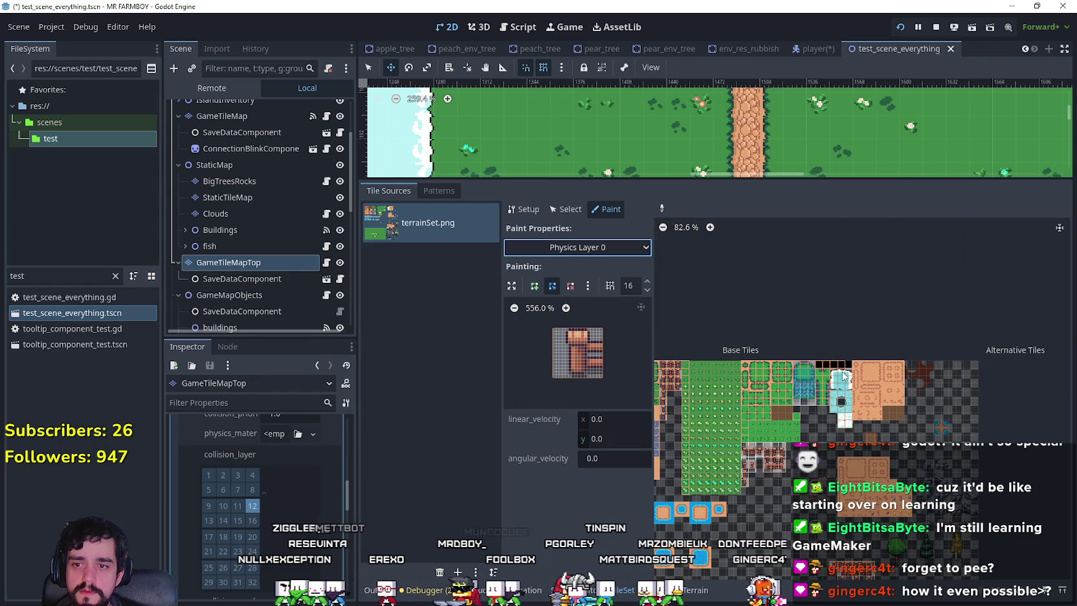
pyautogui.scroll(2, 842, 382)
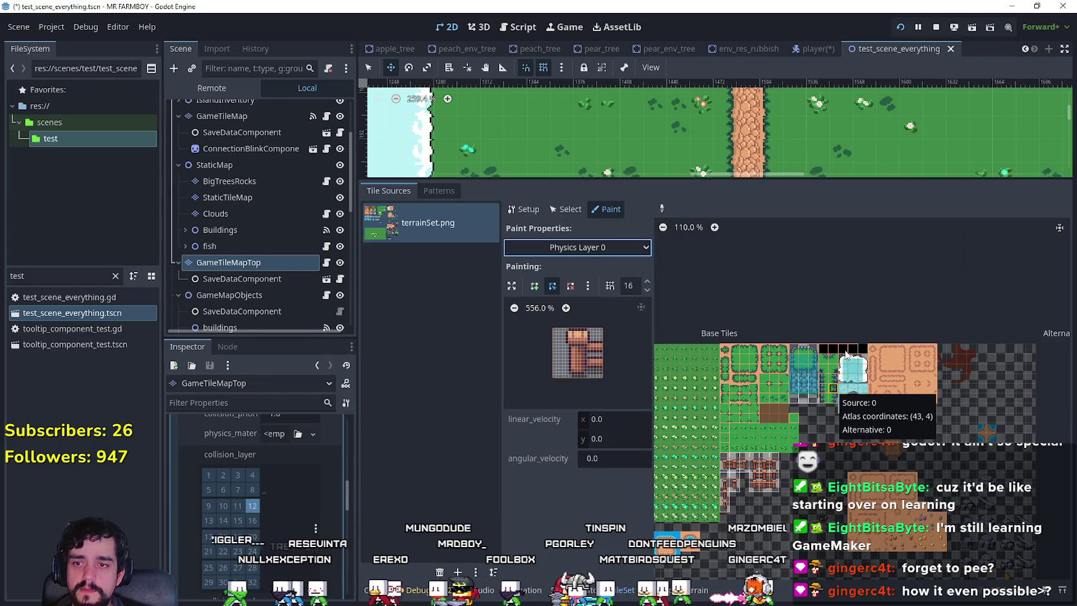
pyautogui.scroll(1, 846, 354)
pyautogui.scroll(1, 820, 365)
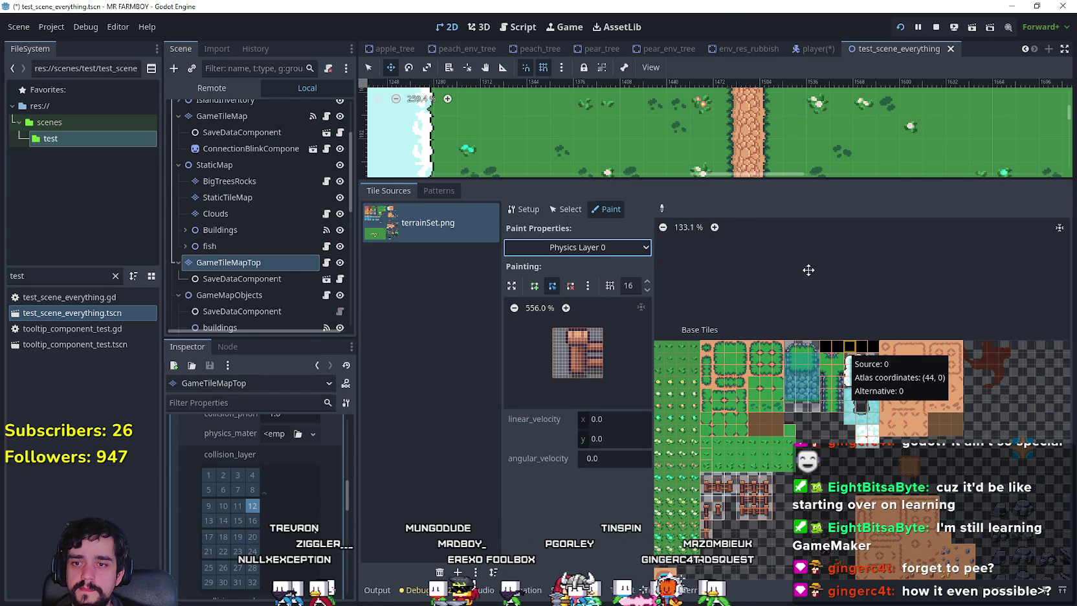
pyautogui.scroll(1, 821, 364)
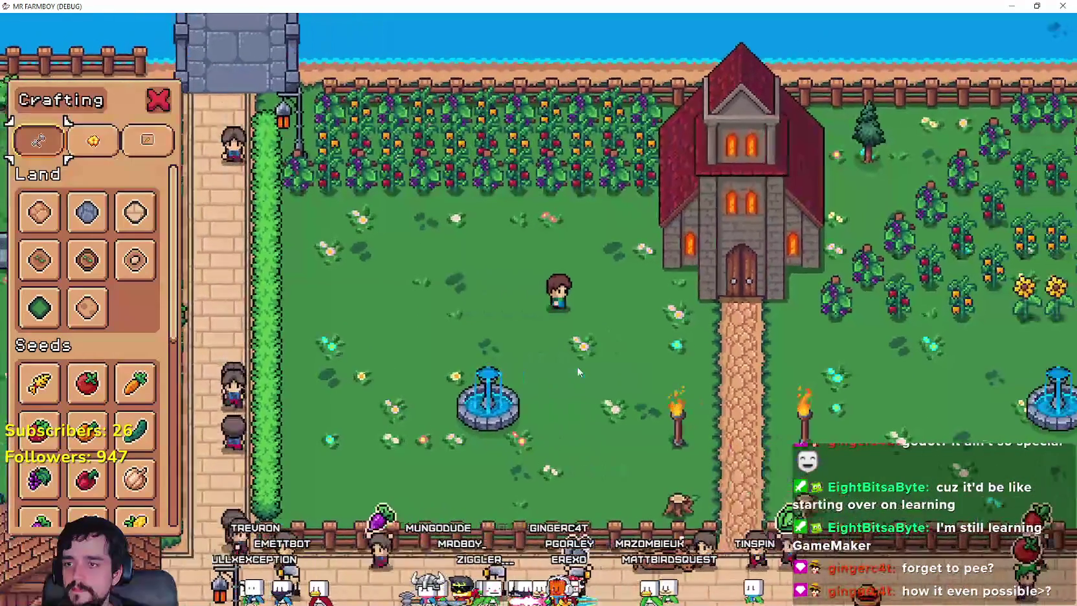
# - Choose the wooden fence from Decorations and place the first section near the fountain
pyautogui.scroll(-5, 160, 507)
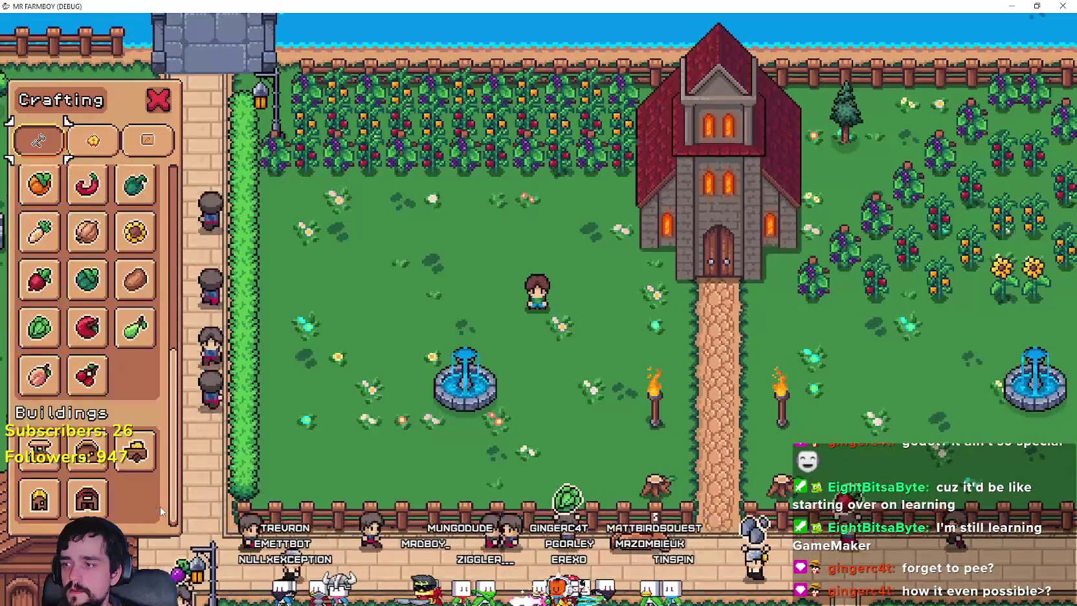
pyautogui.scroll(2, 159, 507)
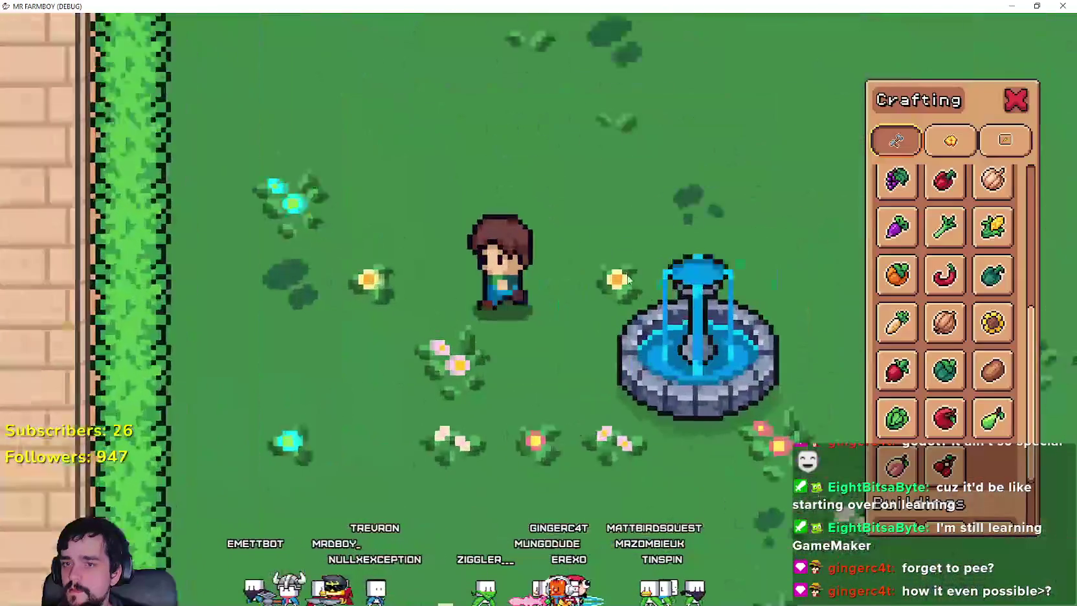
pyautogui.click(1005, 140)
pyautogui.click(950, 140)
pyautogui.click(896, 216)
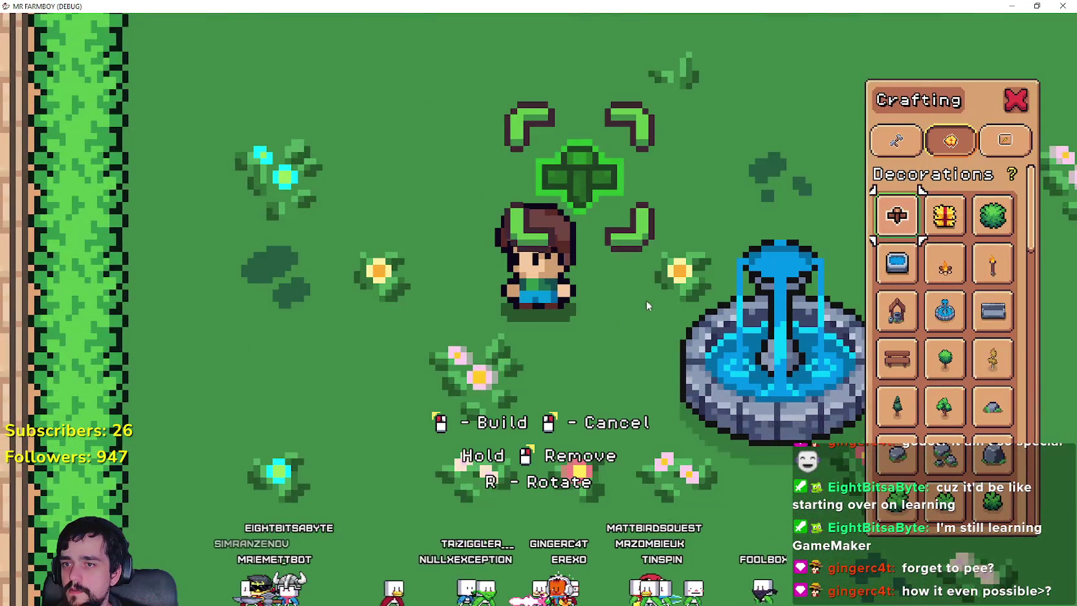
pyautogui.press('w')
pyautogui.press('a')
pyautogui.click(628, 369)
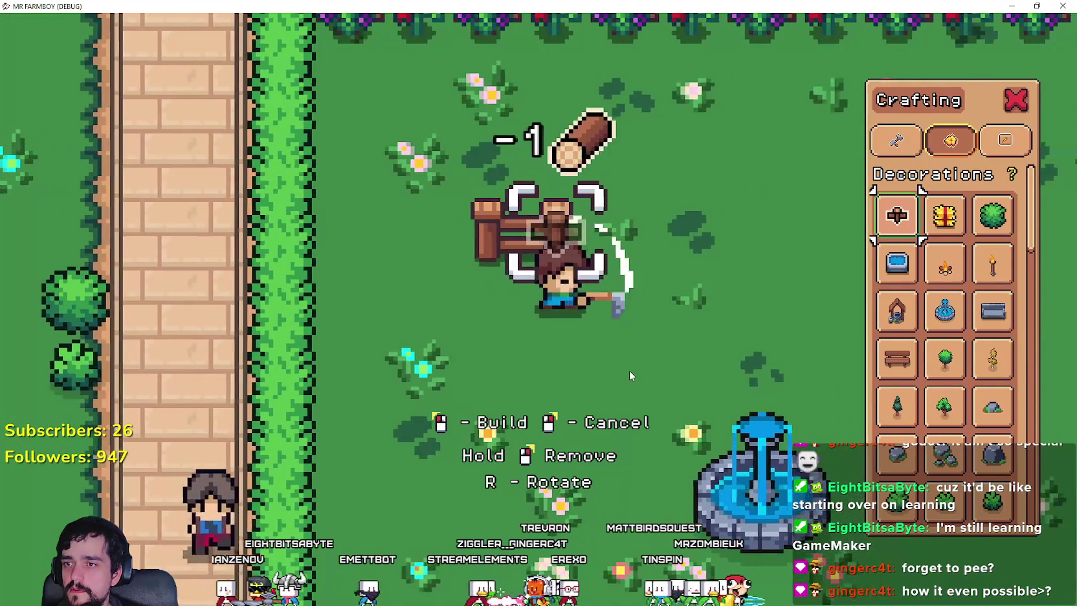
# - Extend the row with more fence sections, walking around them to test collision
pyautogui.press('a')
pyautogui.click(629, 370)
pyautogui.click(629, 370)
pyautogui.click(630, 371)
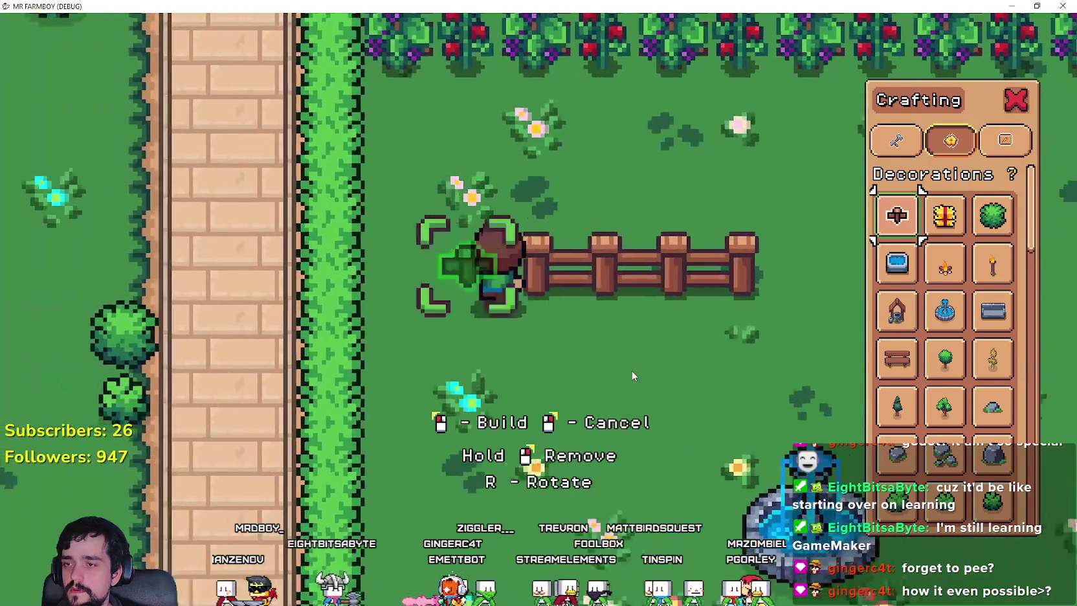
pyautogui.press('w')
pyautogui.press('d')
pyautogui.press('s')
pyautogui.press('a')
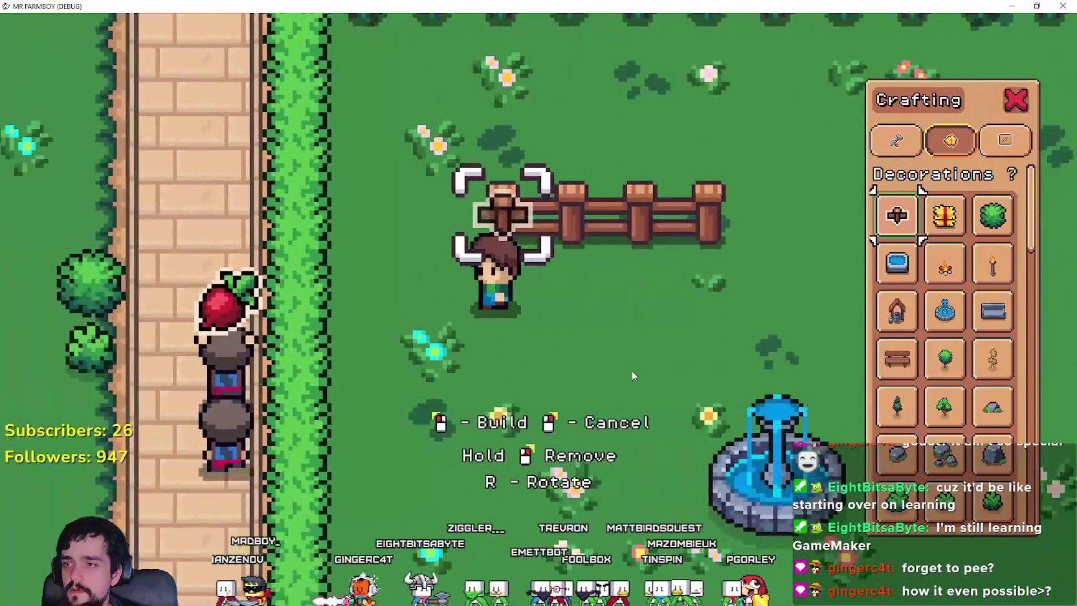
pyautogui.click(633, 370)
pyautogui.press('a')
pyautogui.rightClick(634, 370)
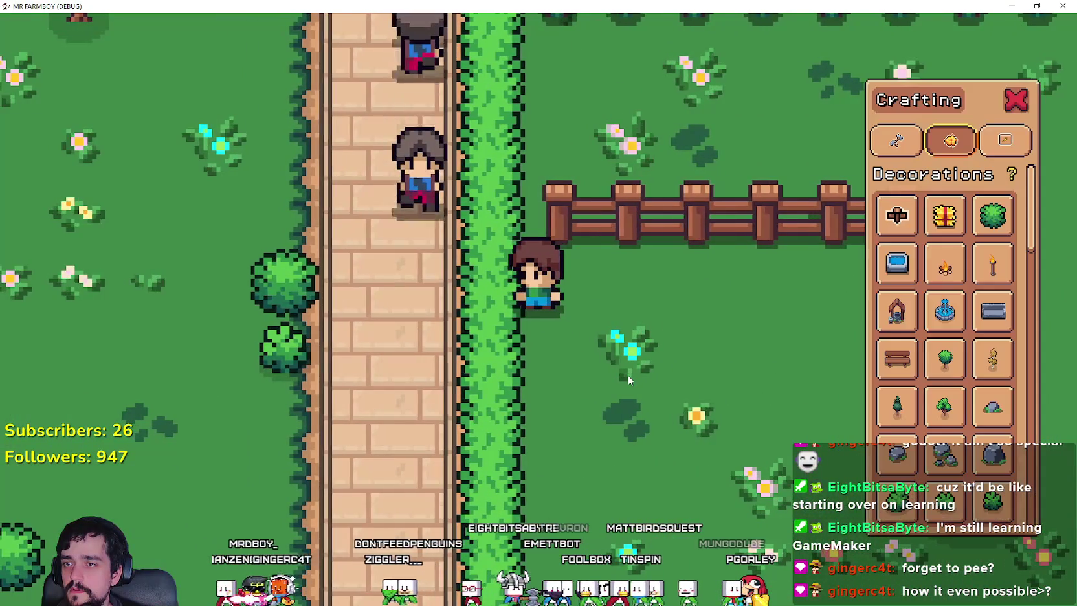
# - Build a fence post beside the path and one more piece at the fence's end
pyautogui.click(896, 215)
pyautogui.click(697, 401)
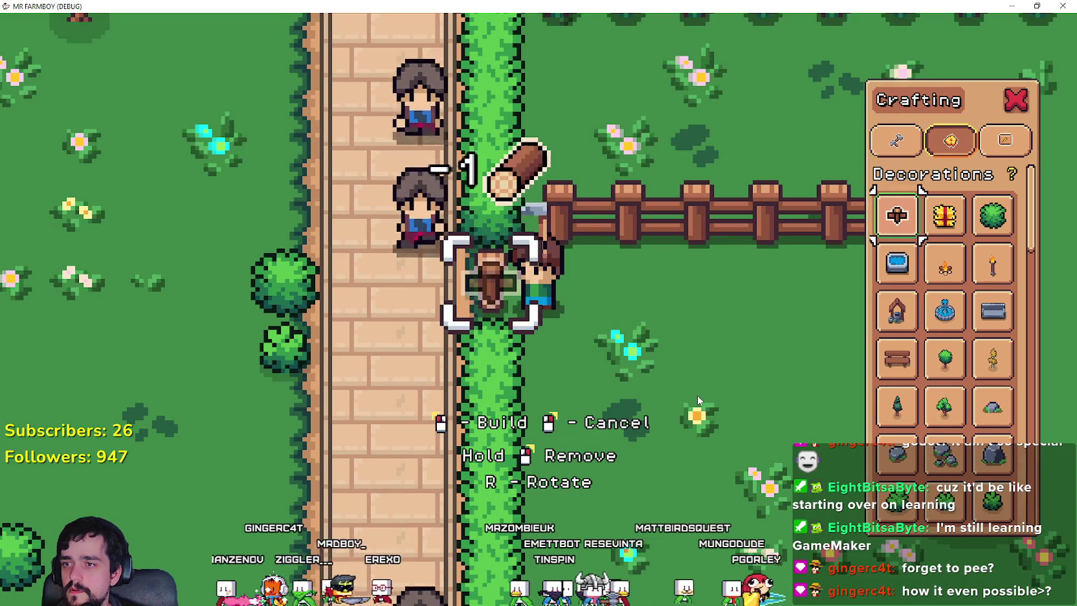
pyautogui.press('w')
pyautogui.press('s')
pyautogui.press('a')
pyautogui.press('w')
pyautogui.click(761, 398)
pyautogui.rightClick(759, 395)
# - Walk the farmer around the new fence, then open and close the pause menu
pyautogui.press('s')
pyautogui.press('d')
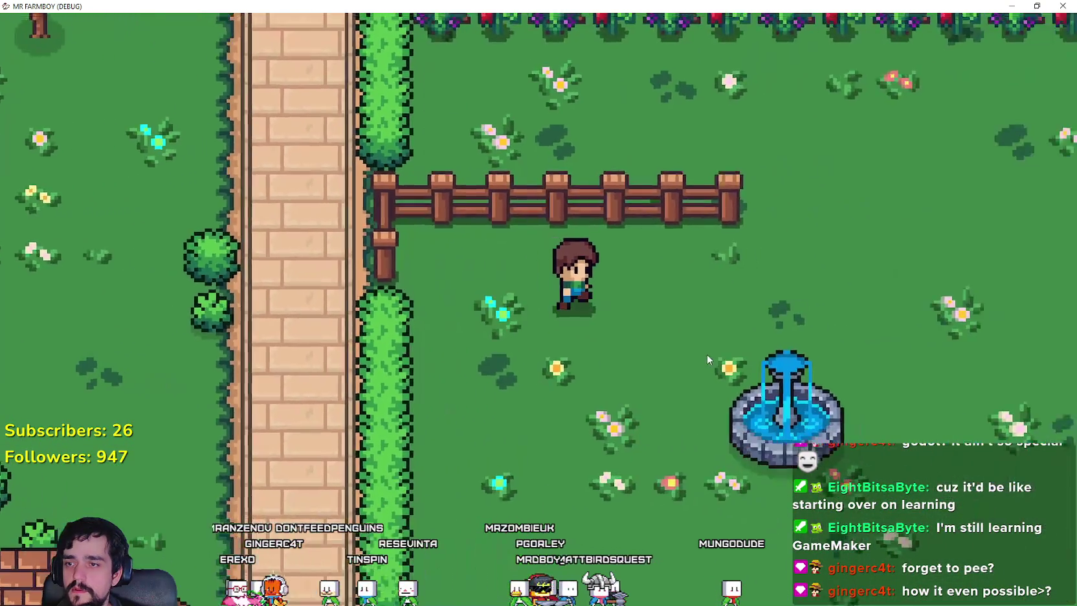
pyautogui.press('w')
pyautogui.press('d')
pyautogui.press('Escape')
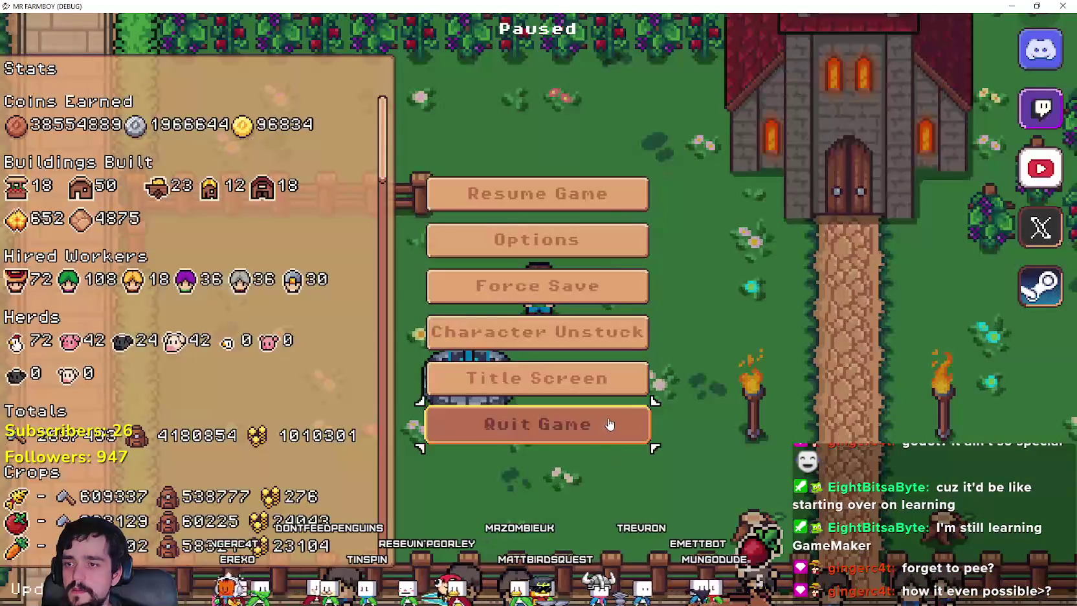
pyautogui.press('Escape')
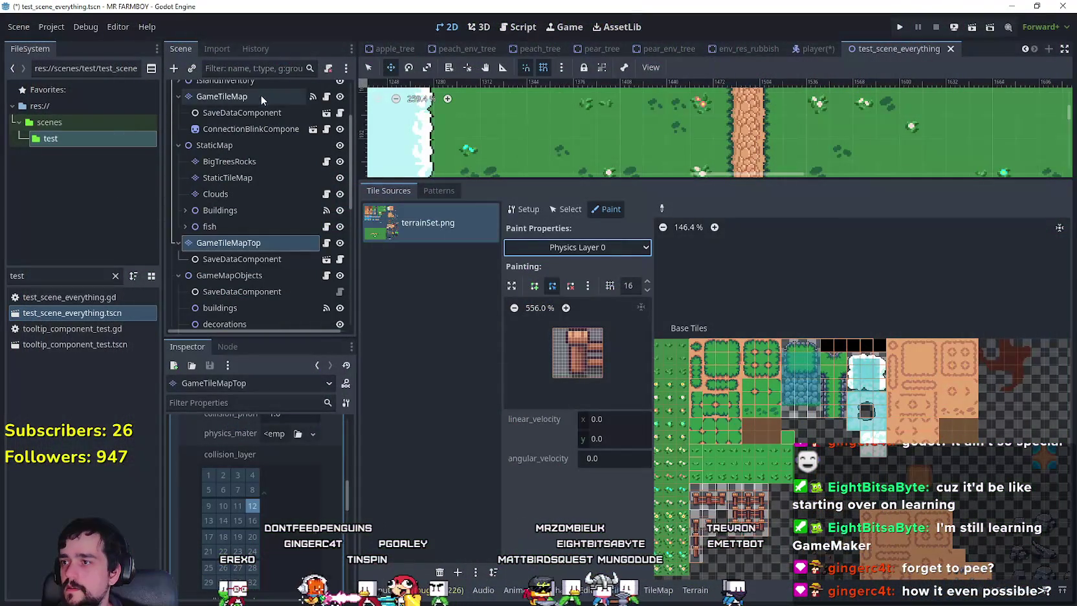
# - Save the player scene and open the Roll state's roll.gd script
pyautogui.click(798, 50)
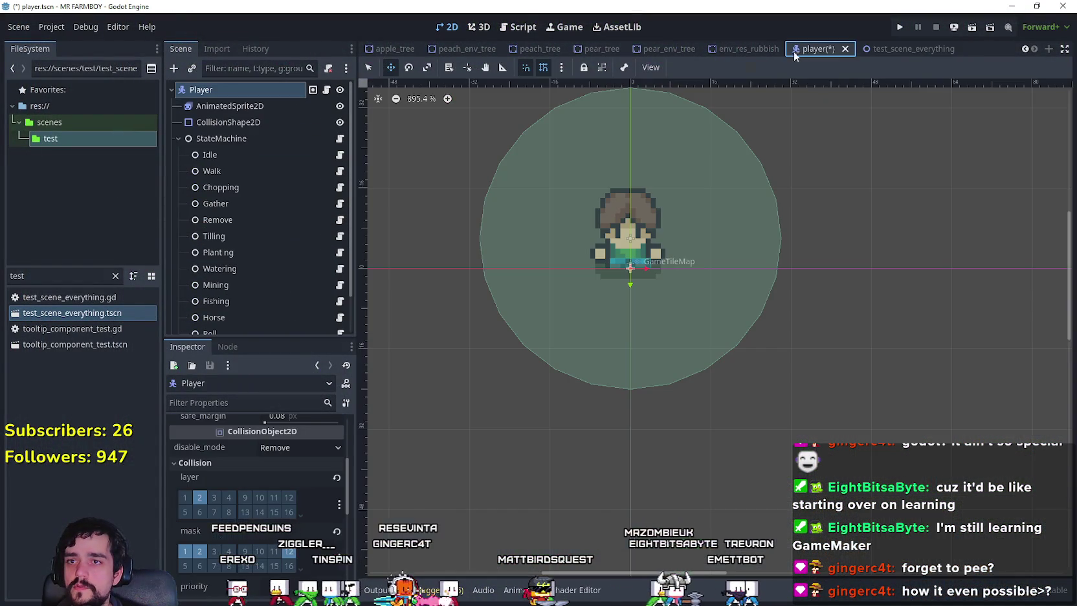
pyautogui.click(326, 90)
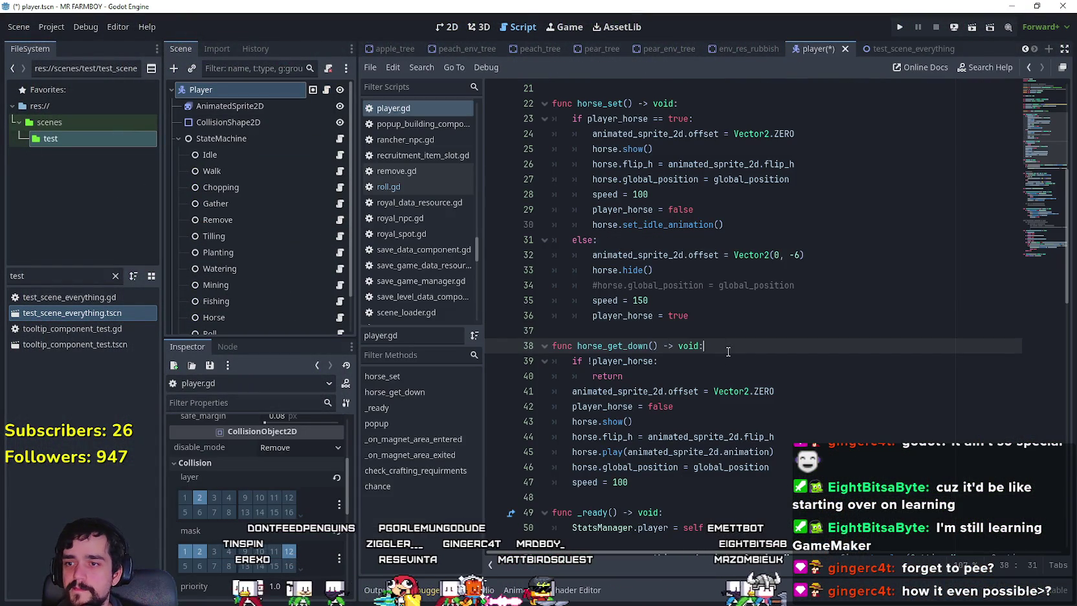
pyautogui.hotkey('ctrl', 's')
pyautogui.scroll(-2, 254, 310)
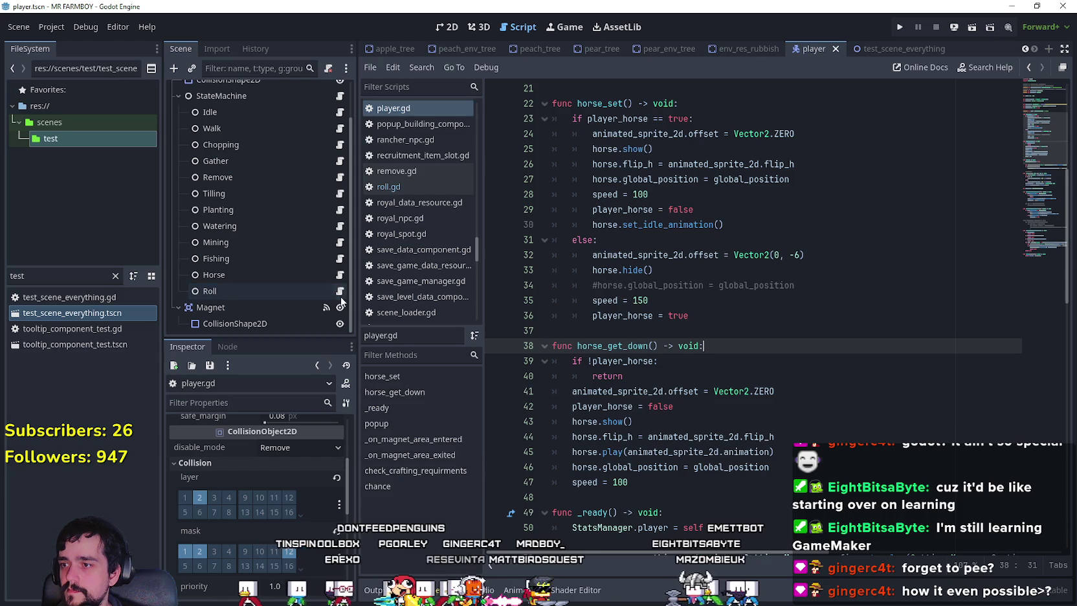
pyautogui.click(339, 292)
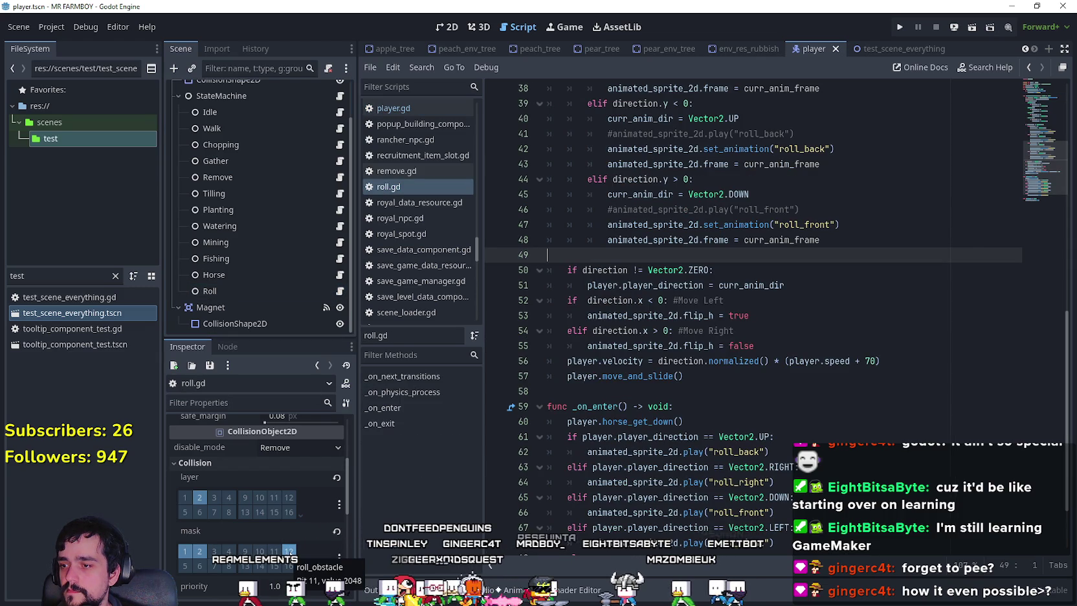
# - Add a line after horse_get_down() in _on_enter, autocompleting player.collision_mask
pyautogui.click(791, 243)
pyautogui.scroll(5, 816, 268)
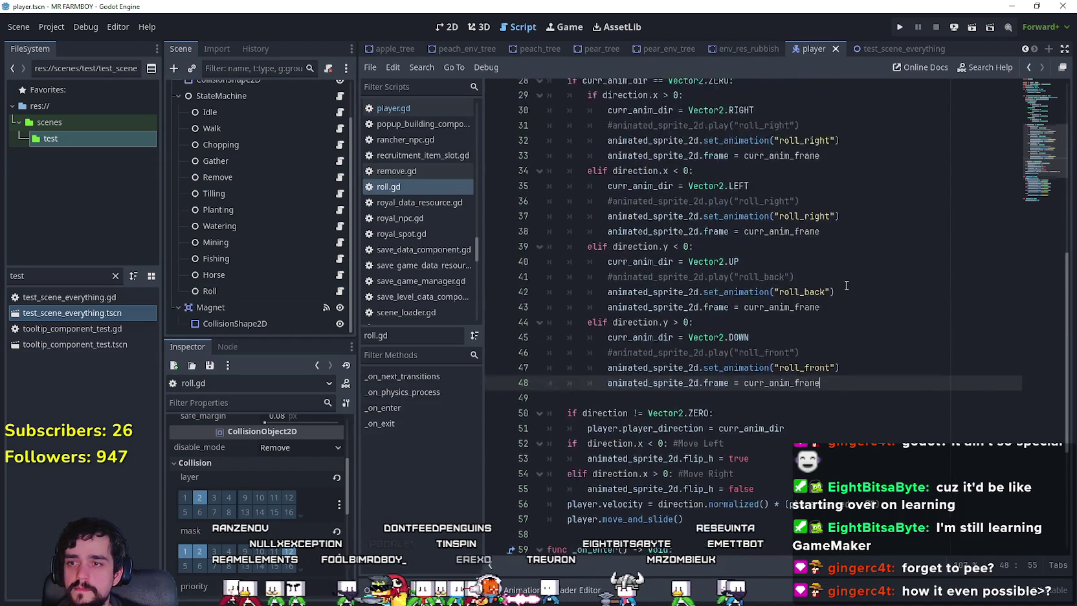
pyautogui.scroll(-5, 845, 287)
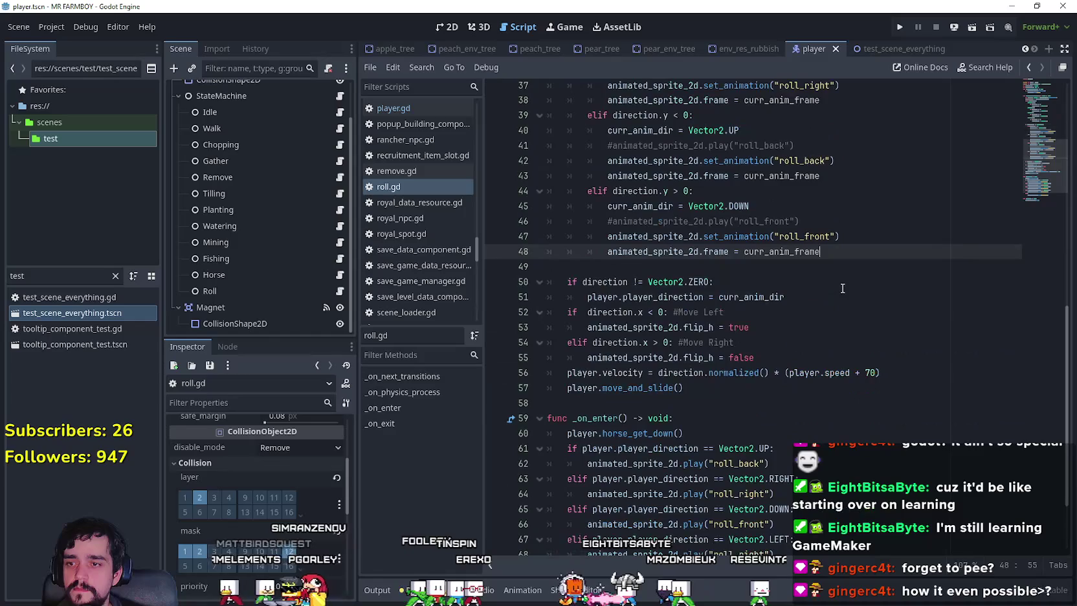
pyautogui.scroll(-2, 844, 287)
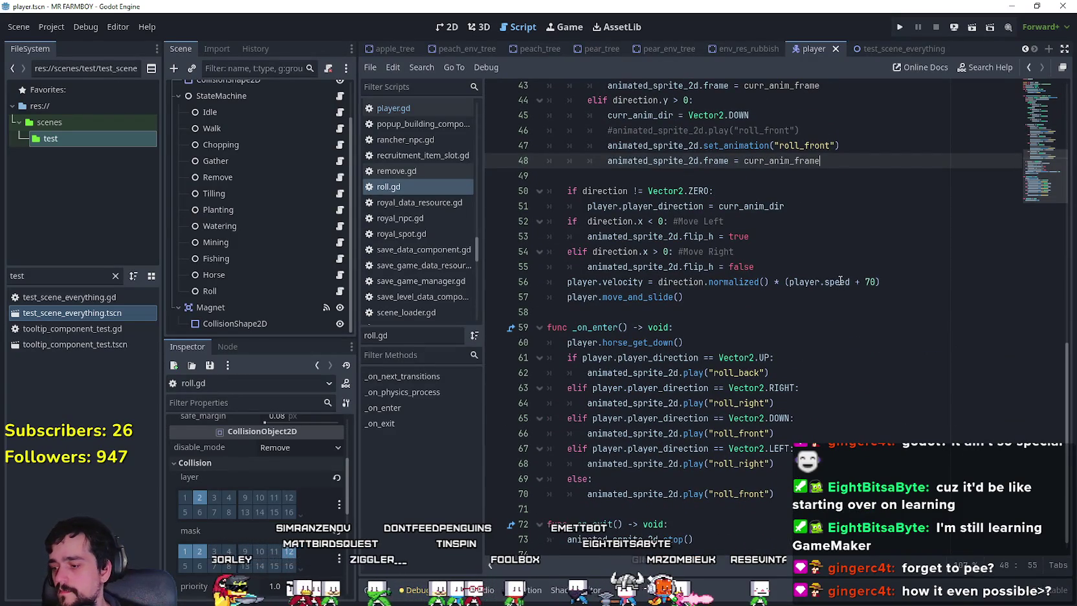
pyautogui.scroll(-1, 839, 461)
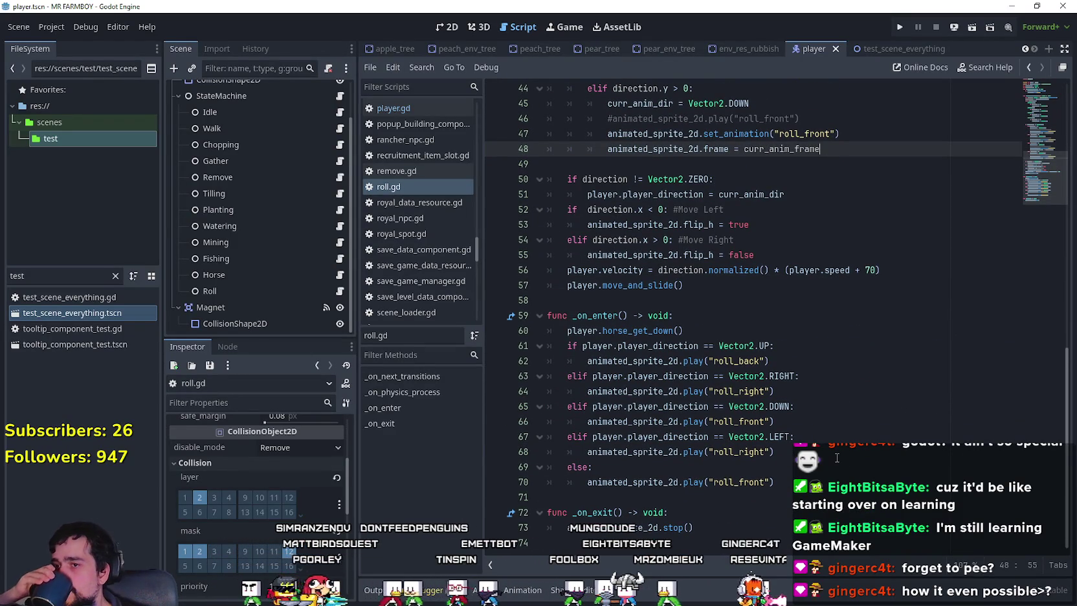
pyautogui.click(699, 317)
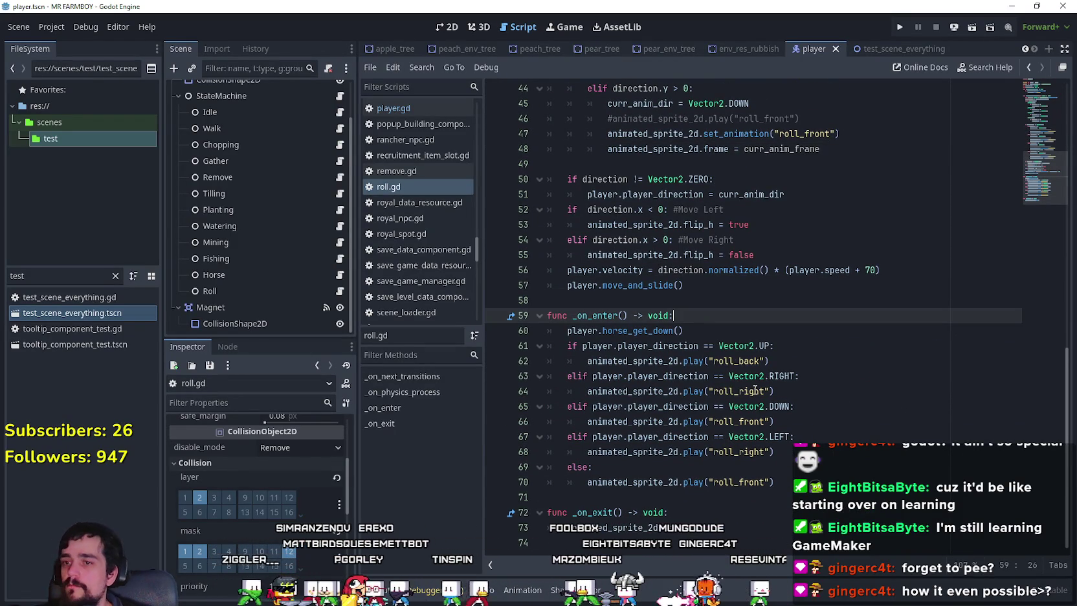
pyautogui.click(711, 325)
pyautogui.press('Return')
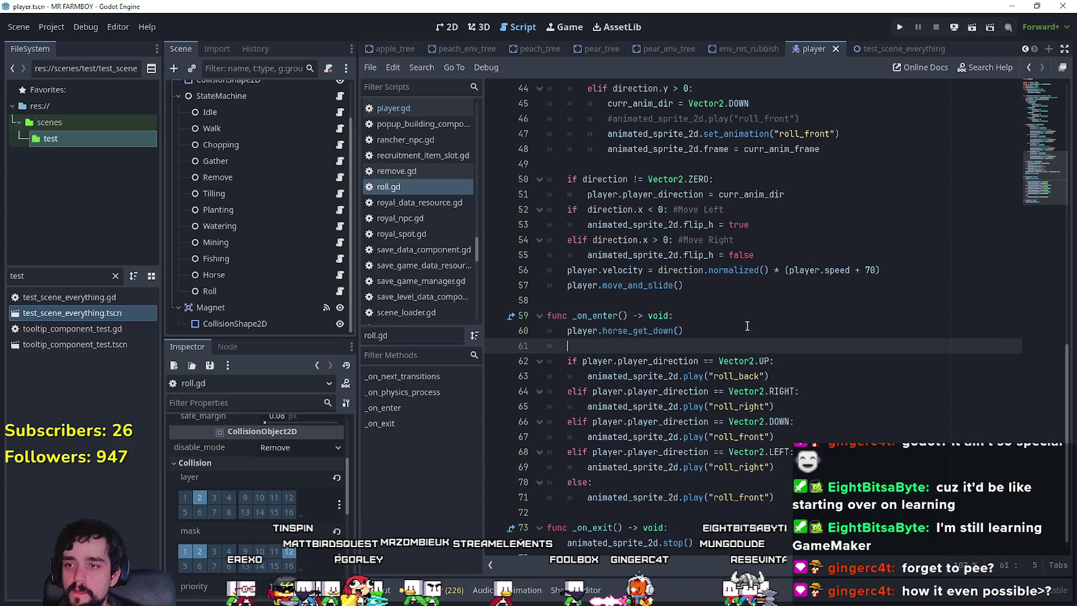
pyautogui.write('player.co')
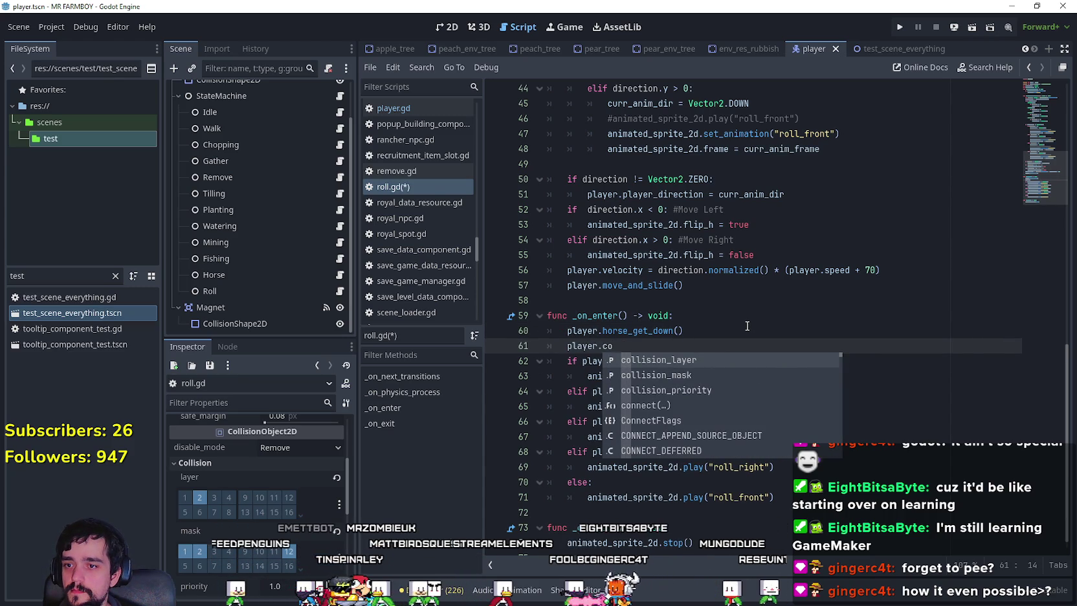
pyautogui.press('Down')
pyautogui.press('Return')
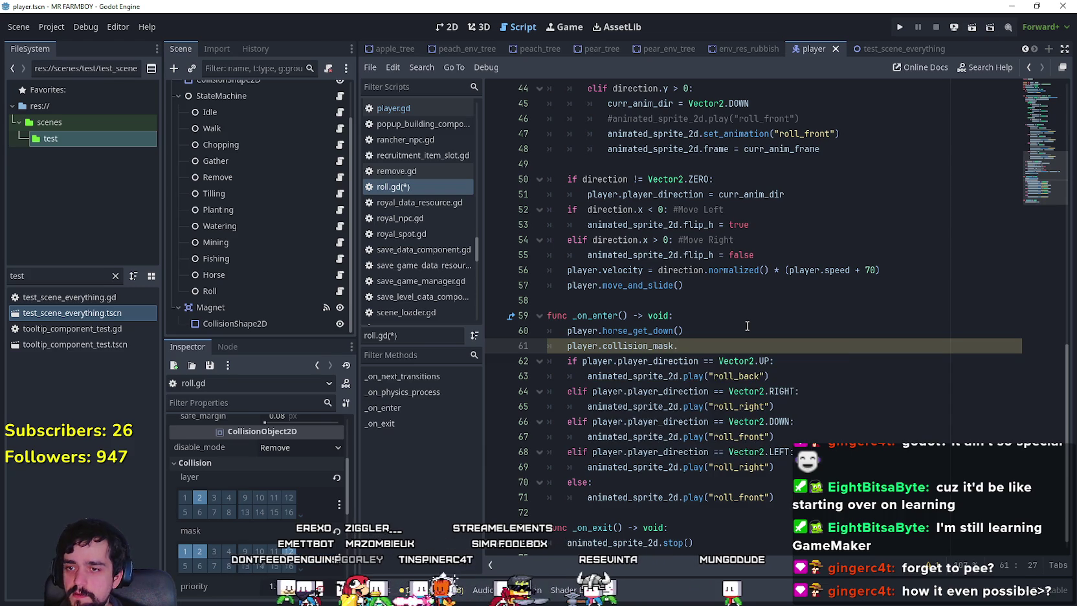
pyautogui.press('BackSpace')
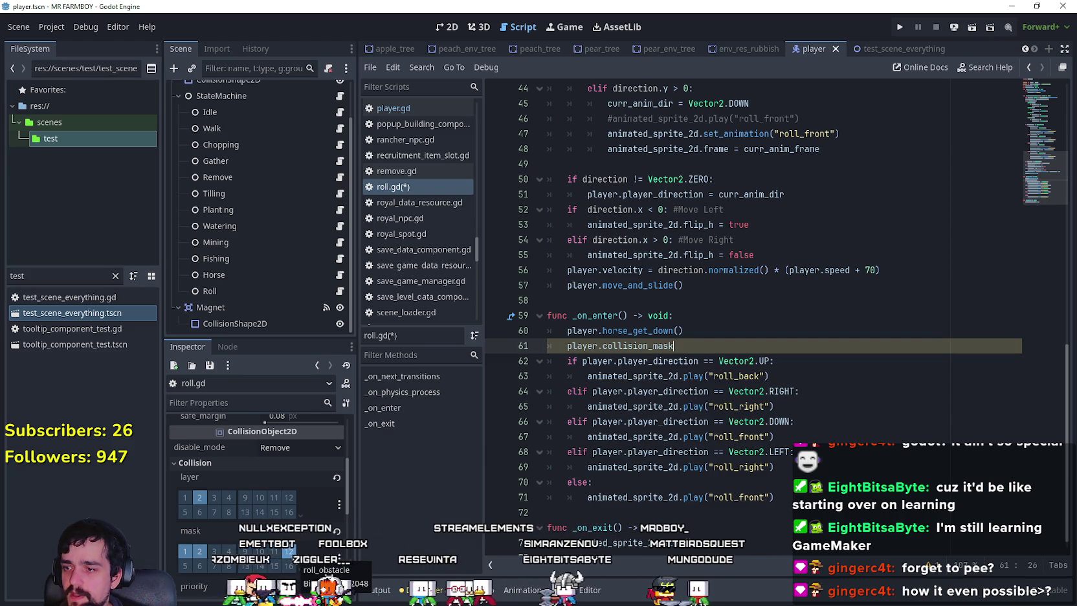
# - Look up collision_mask in the help to find set_collision_mask_value, then delete collision_mask from line 61
pyautogui.click(148, 28)
pyautogui.click(156, 44)
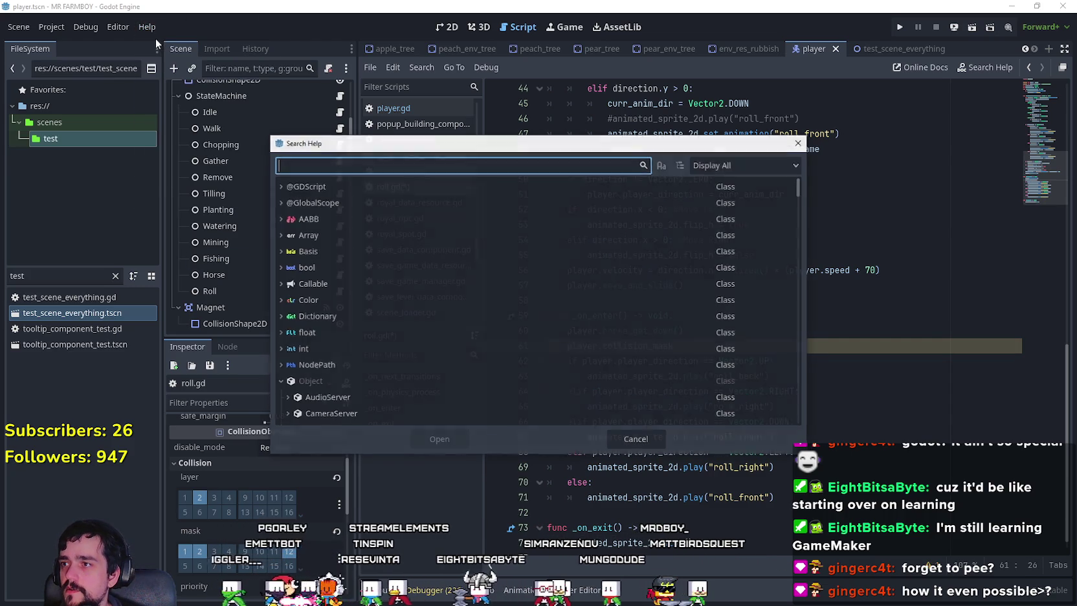
pyautogui.write('collision_mas')
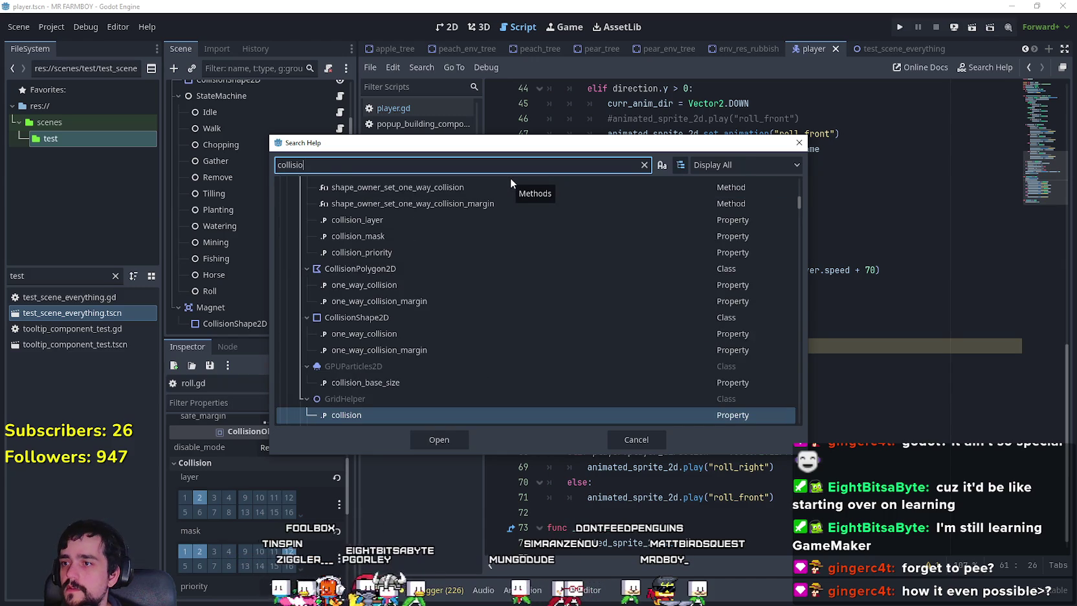
pyautogui.write('k')
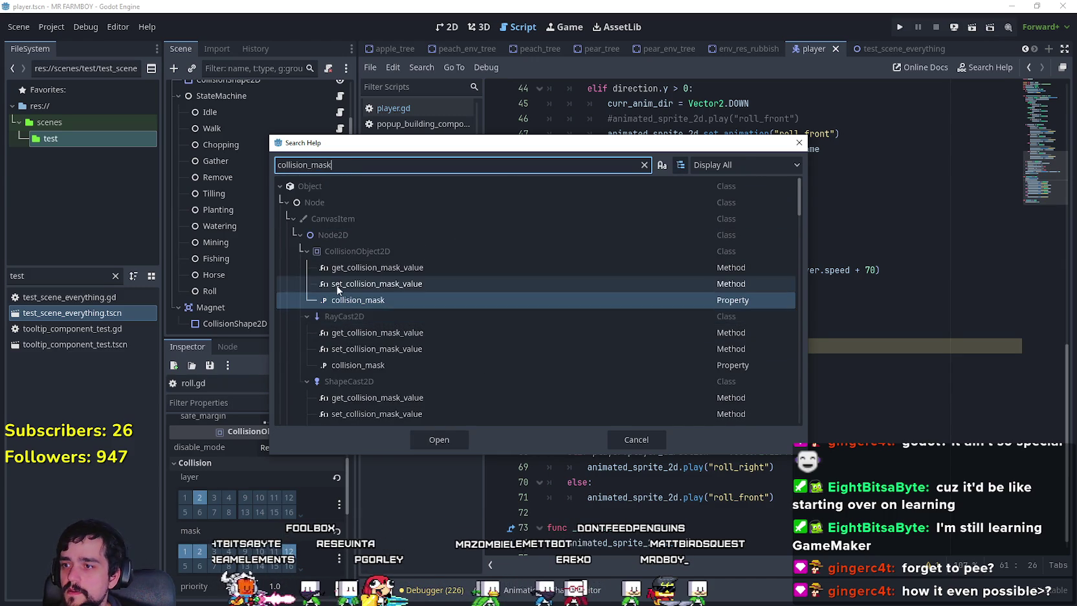
pyautogui.click(358, 302)
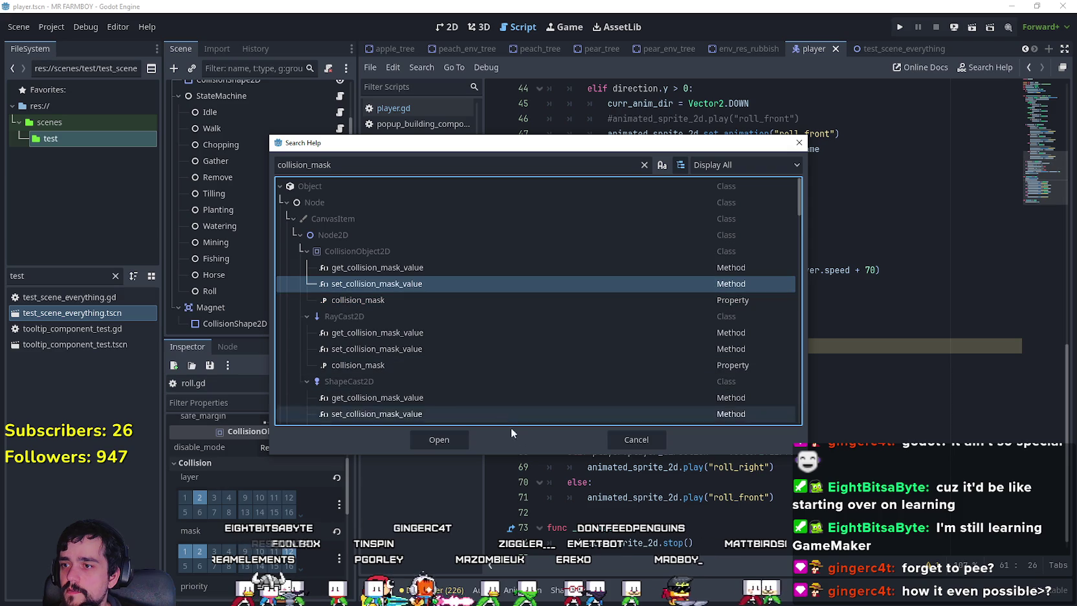
pyautogui.click(633, 440)
pyautogui.hotkey('ctrl', 'BackSpace')
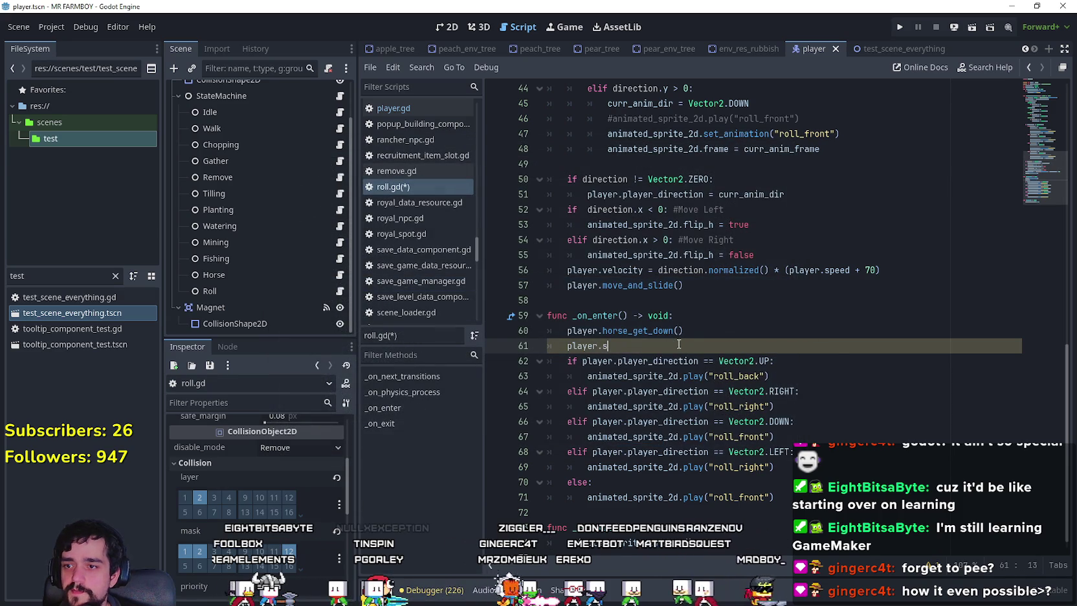
# - Write a set_collision_mask_value call with argument 1 on line 61, finish line 73, and save roll.gd
pyautogui.write('set_col')
pyautogui.press('Down')
pyautogui.press('Return')
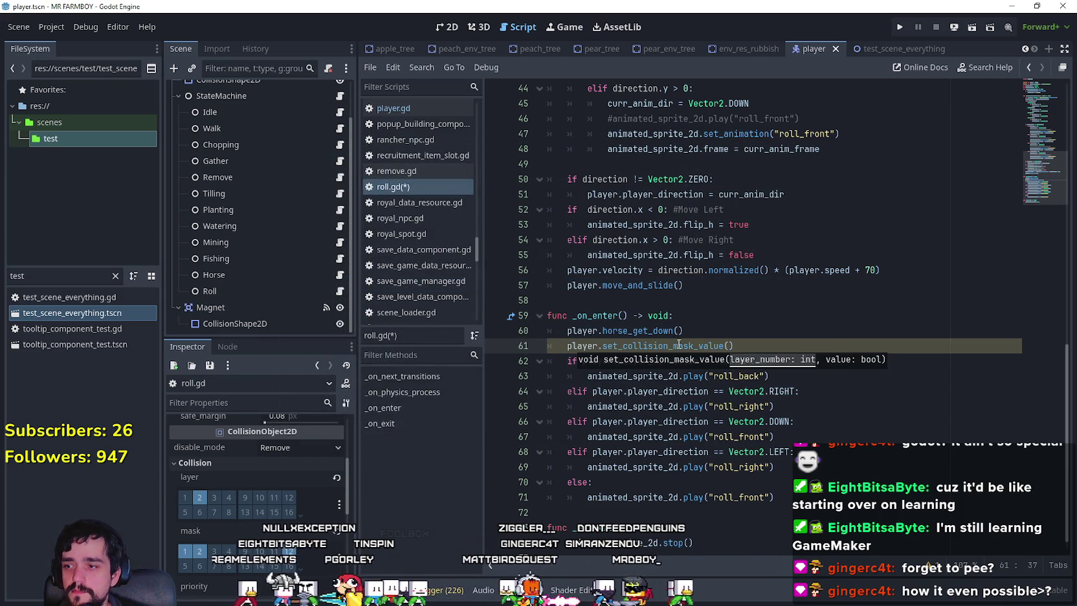
pyautogui.write('12,false')
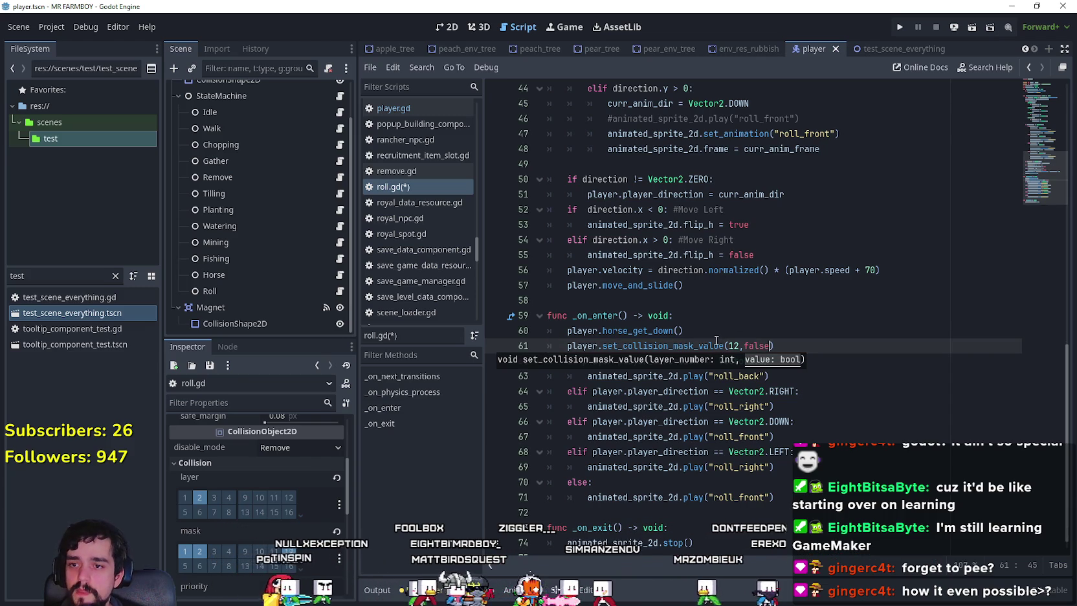
pyautogui.click(719, 343)
pyautogui.moveTo(564, 348)
pyautogui.mouseDown()
pyautogui.moveTo(821, 356)
pyautogui.moveTo(558, 348)
pyautogui.mouseUp()
pyautogui.scroll(-1, 666, 461)
pyautogui.click(729, 516)
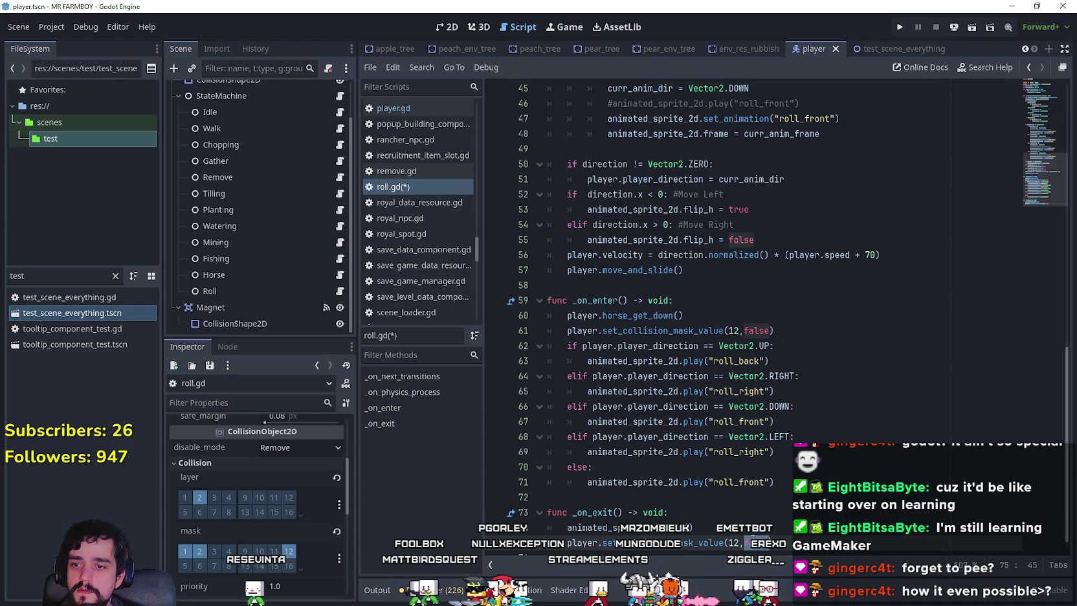
pyautogui.write('ue')
pyautogui.hotkey('ctrl', 's')
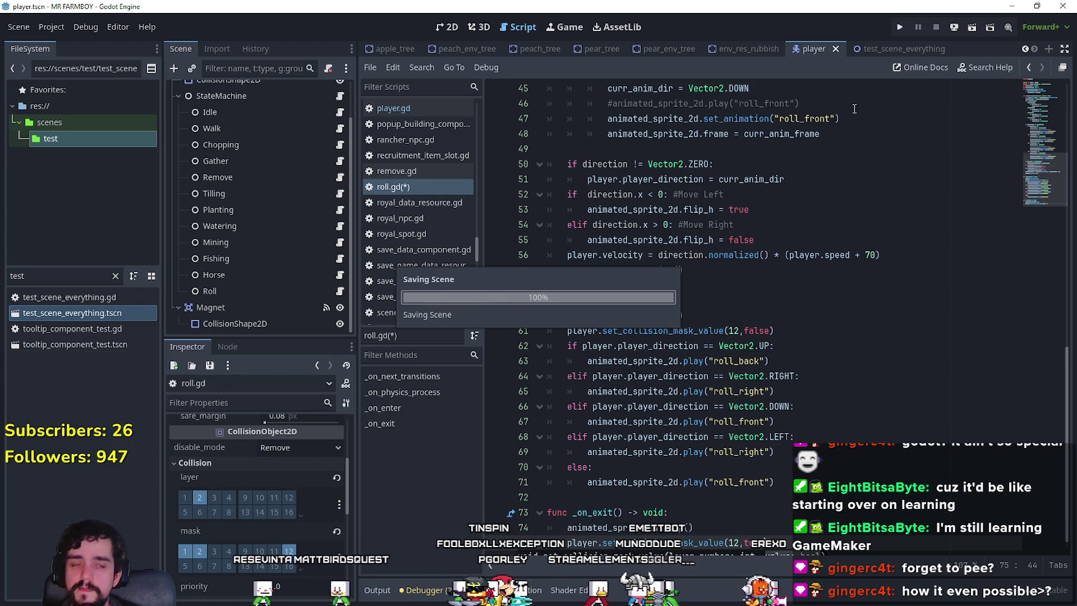
# - Run the project, bring the game window back maximized, and load Save 10
pyautogui.click(900, 29)
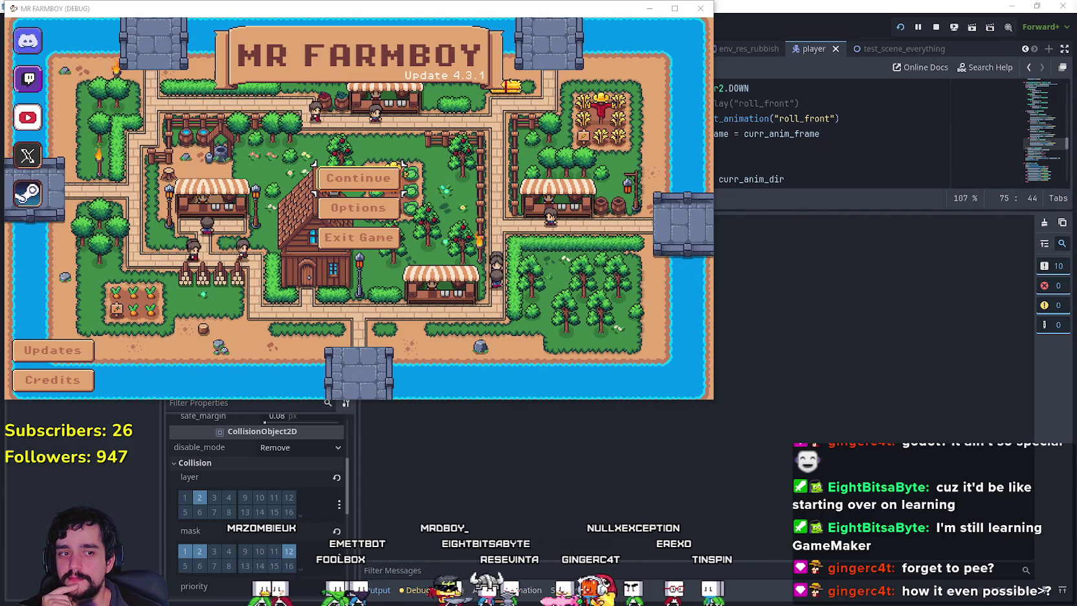
pyautogui.click(650, 8)
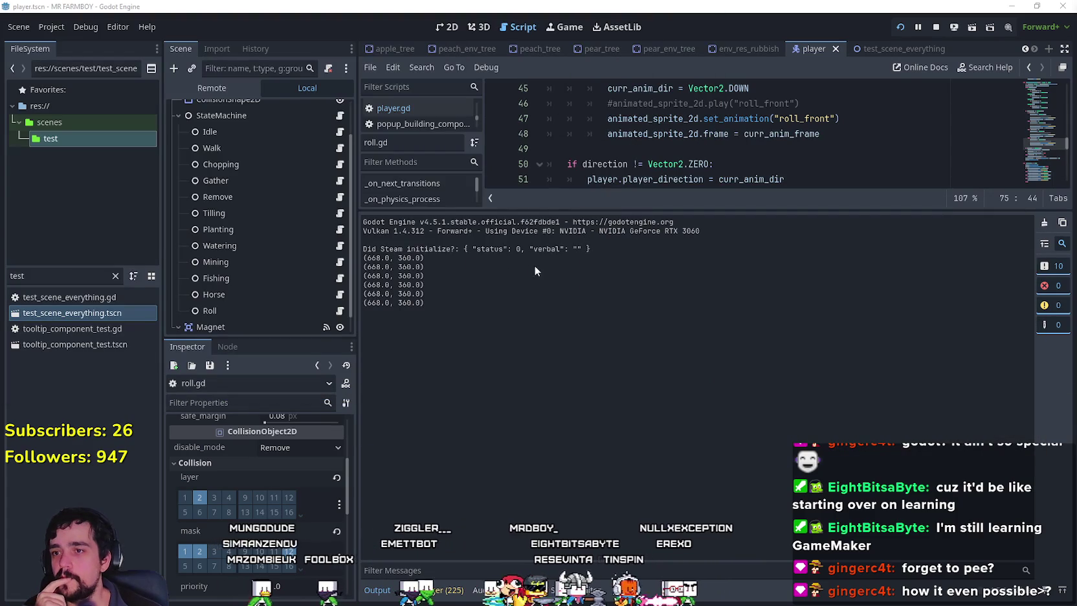
pyautogui.hotkey('alt', 'Tab')
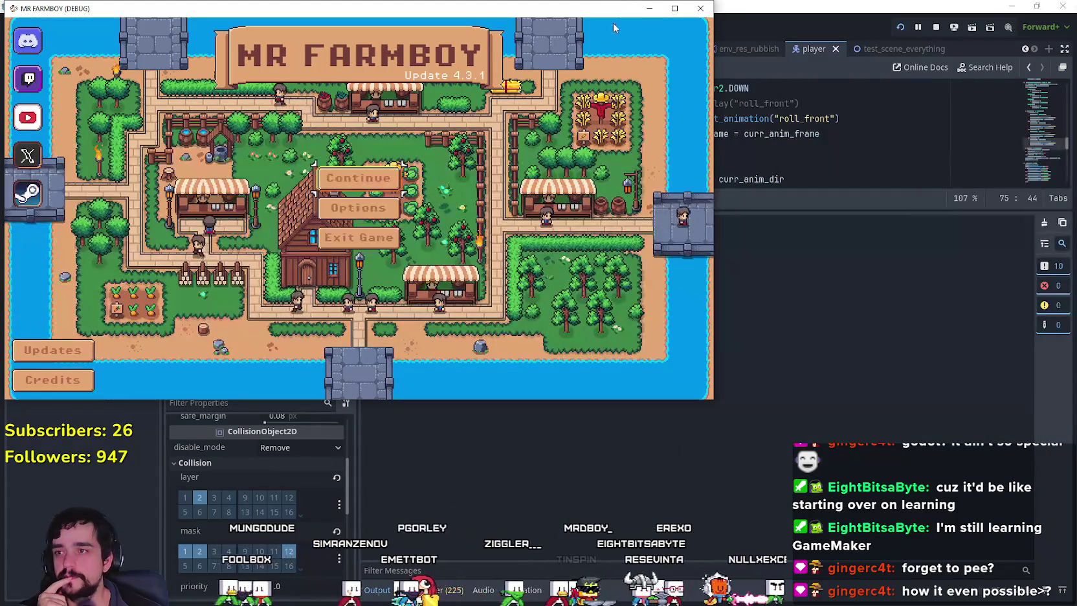
pyautogui.click(674, 8)
pyautogui.click(517, 262)
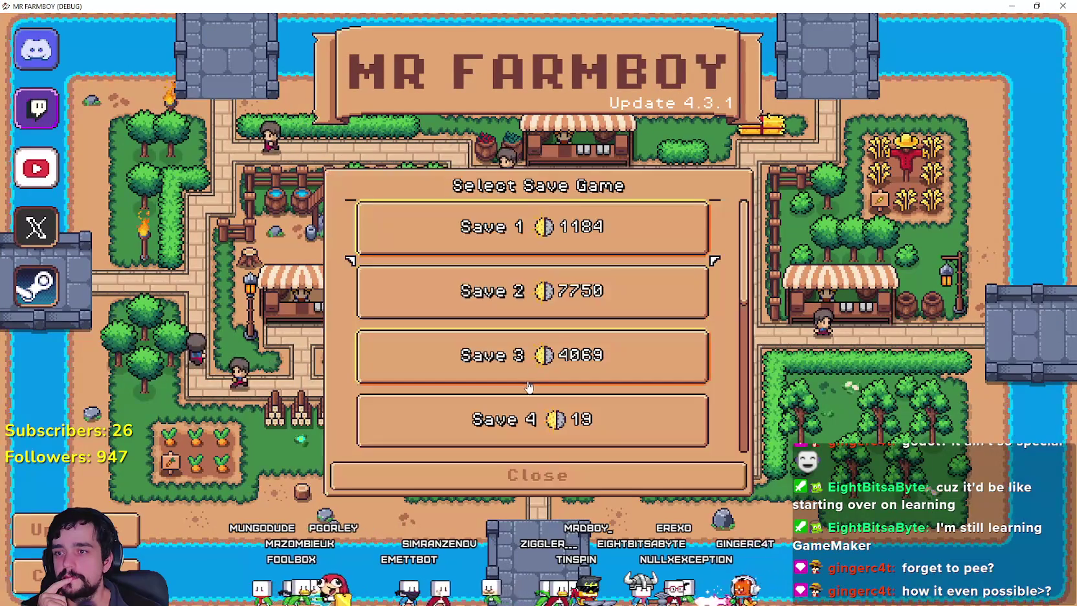
pyautogui.scroll(-6, 505, 337)
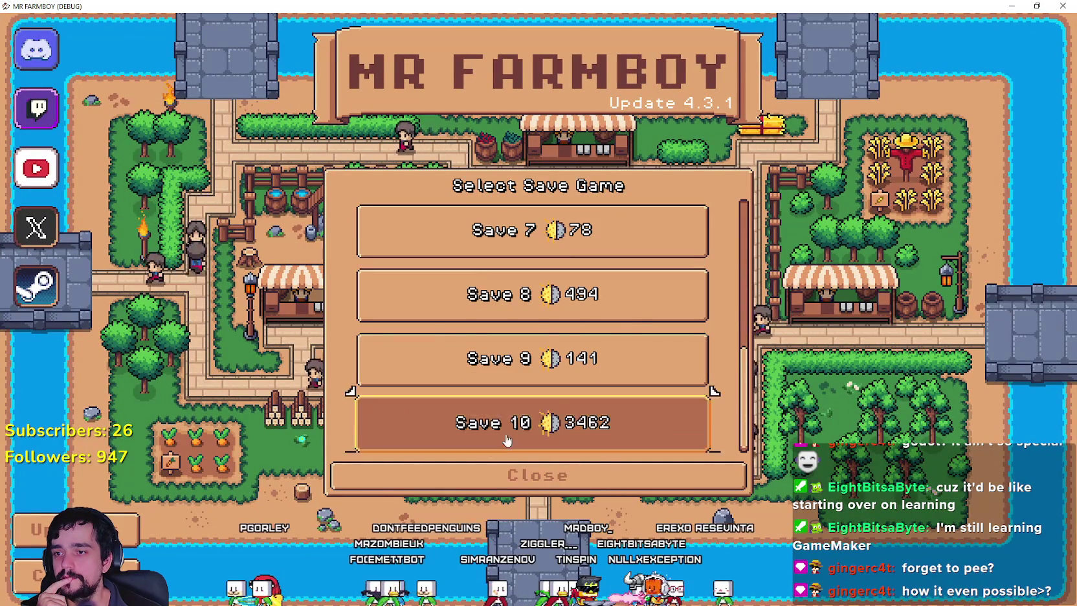
pyautogui.click(512, 438)
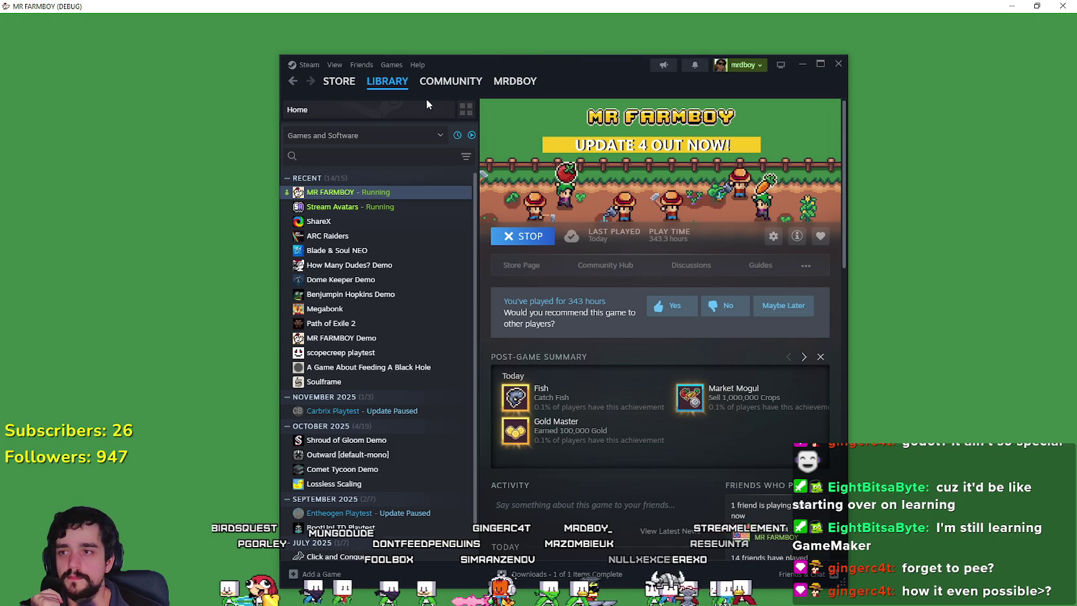
# - Move Steam out of the way and walk the farmboy around the church path, road fence and fountains
pyautogui.click(395, 85)
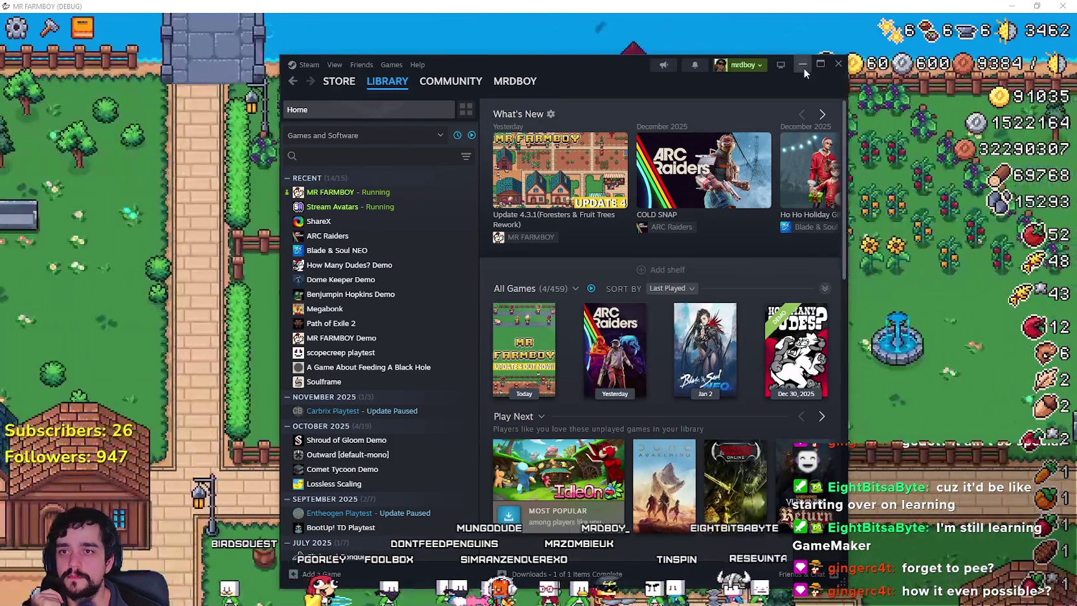
pyautogui.click(802, 64)
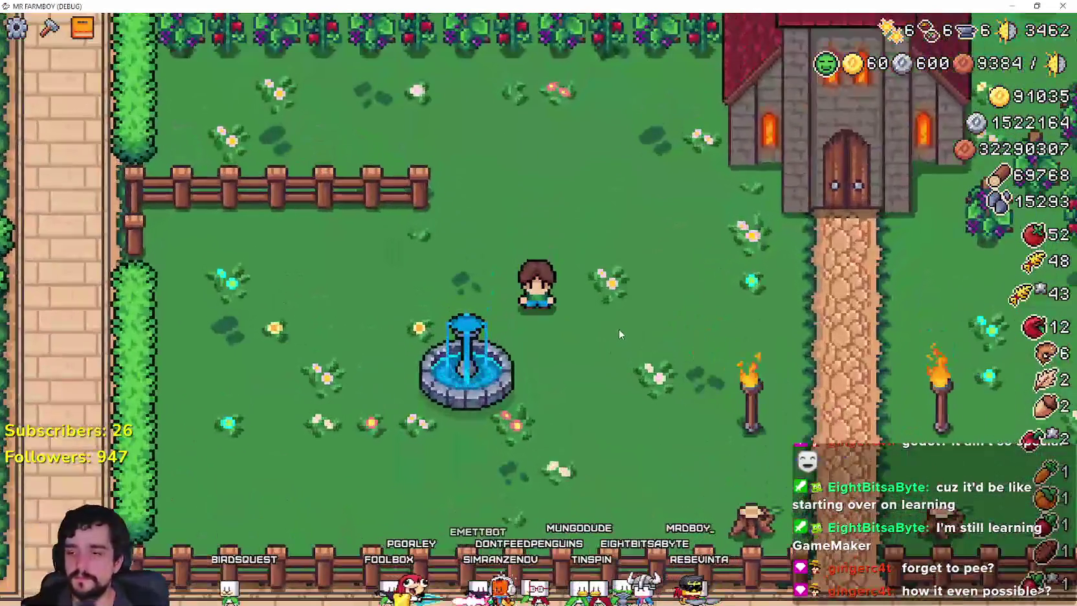
pyautogui.press('d')
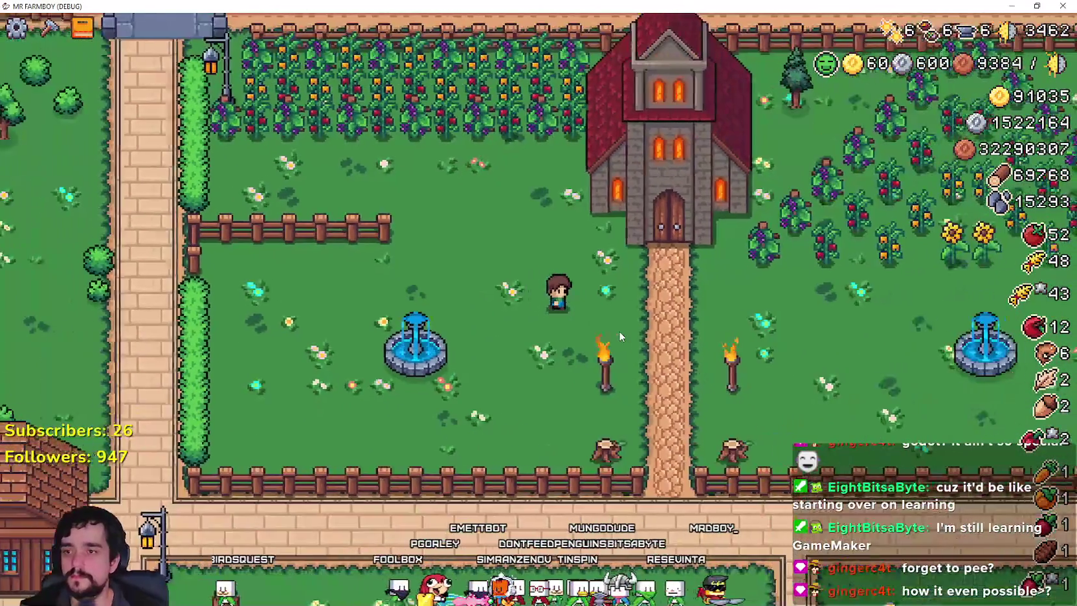
pyautogui.press('d')
pyautogui.press('s')
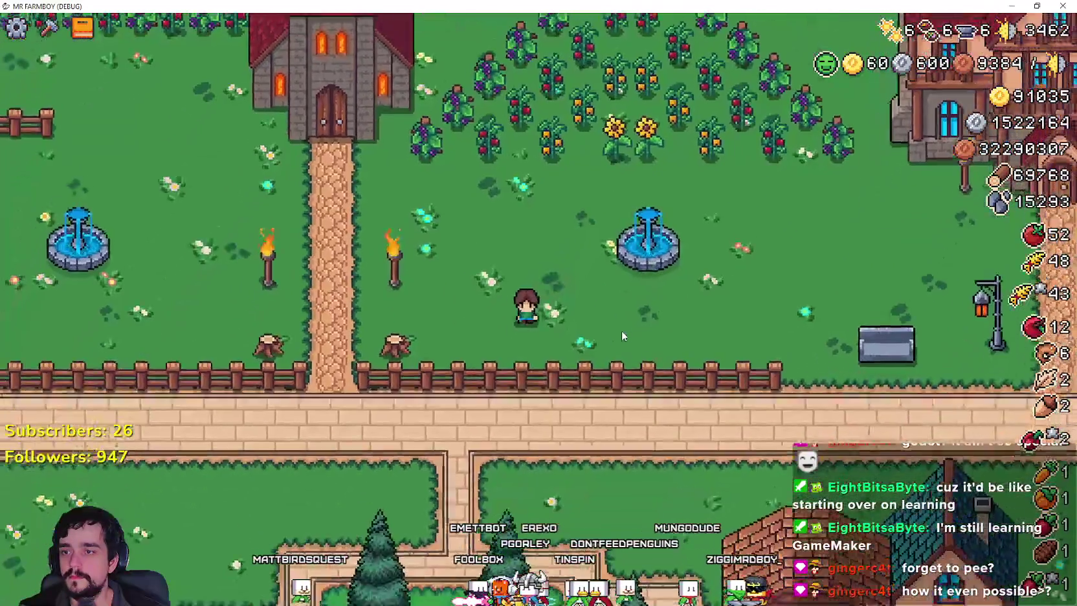
pyautogui.press('s')
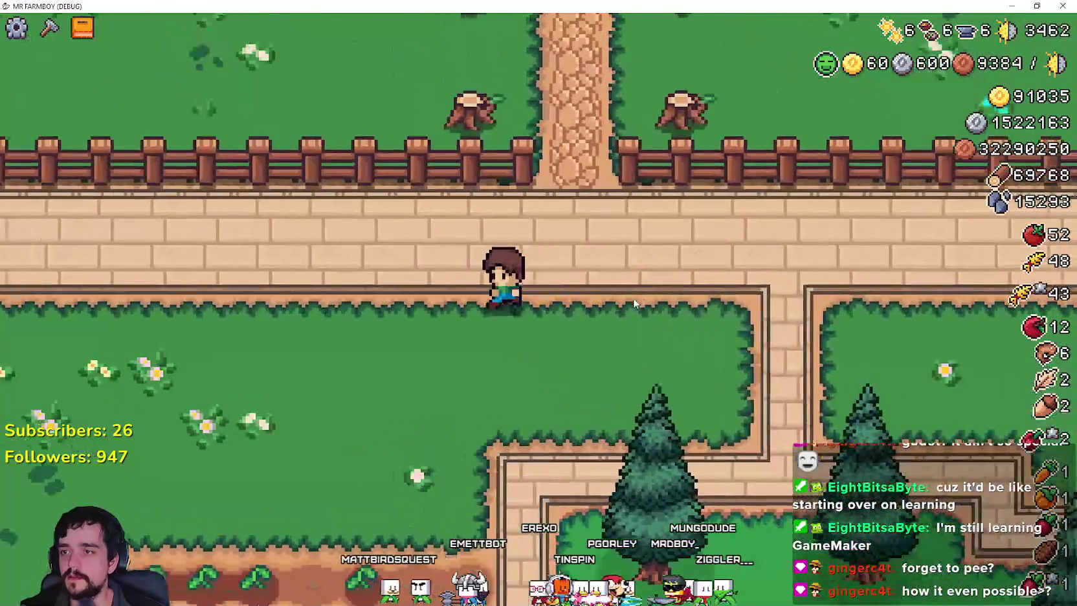
pyautogui.press('w')
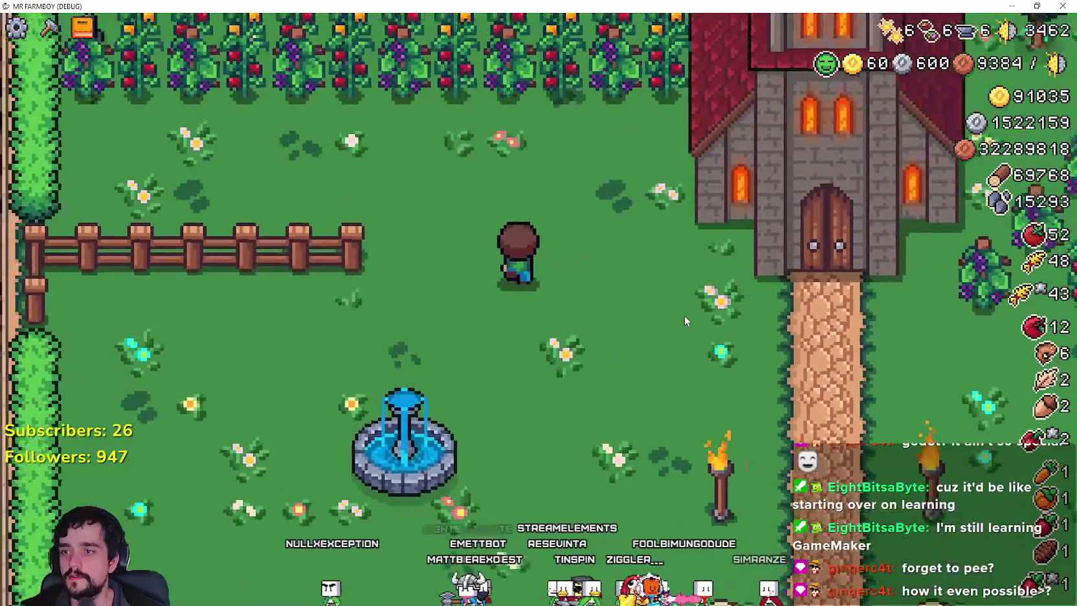
pyautogui.press('d')
pyautogui.press('s')
pyautogui.press('s')
pyautogui.press('d')
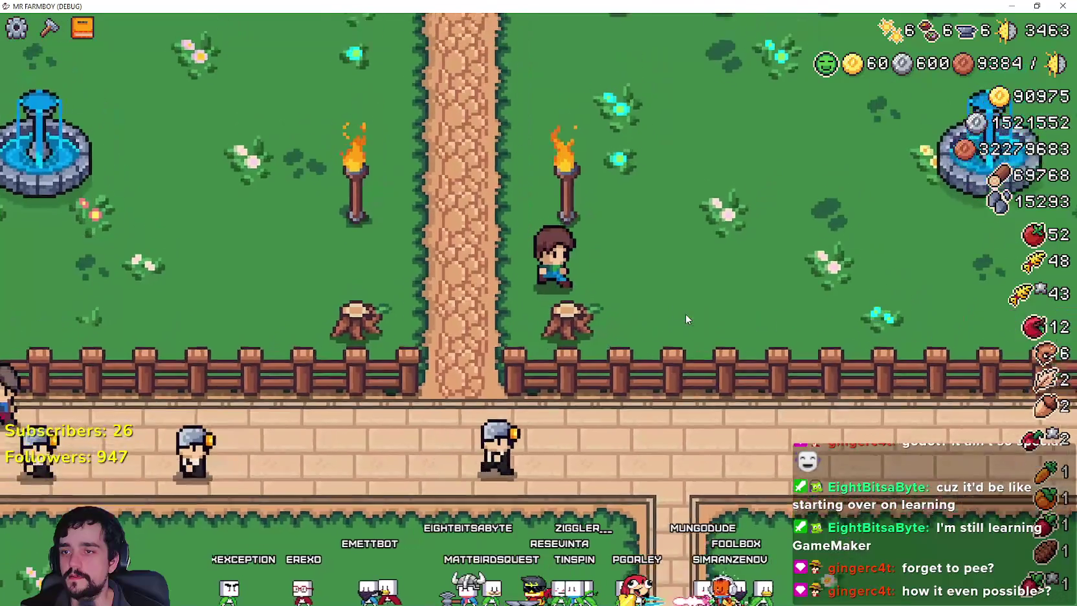
pyautogui.press('s')
pyautogui.press('d')
pyautogui.press('w')
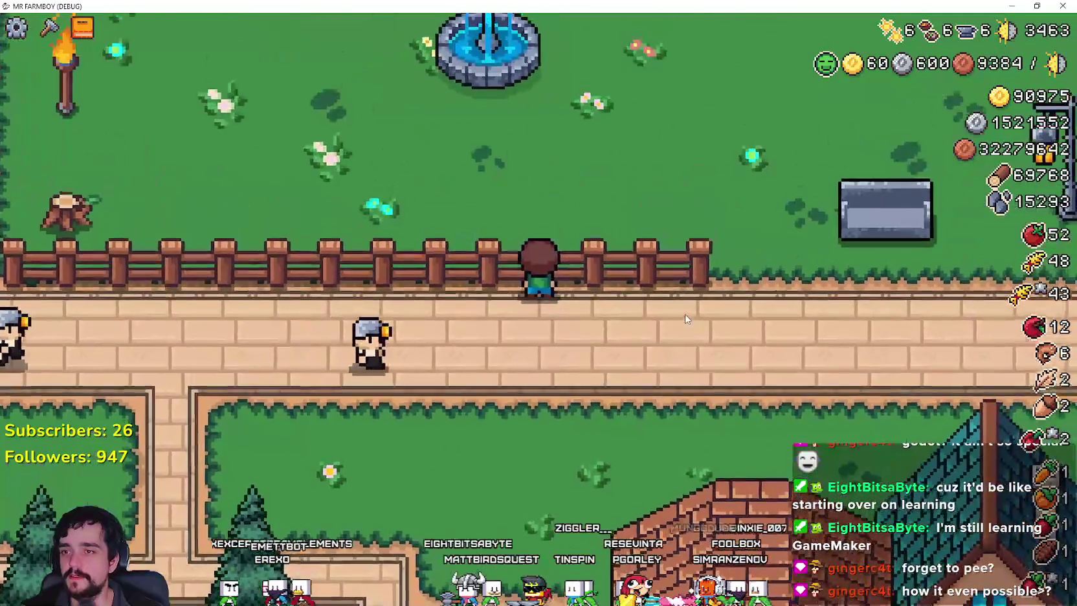
pyautogui.press('a')
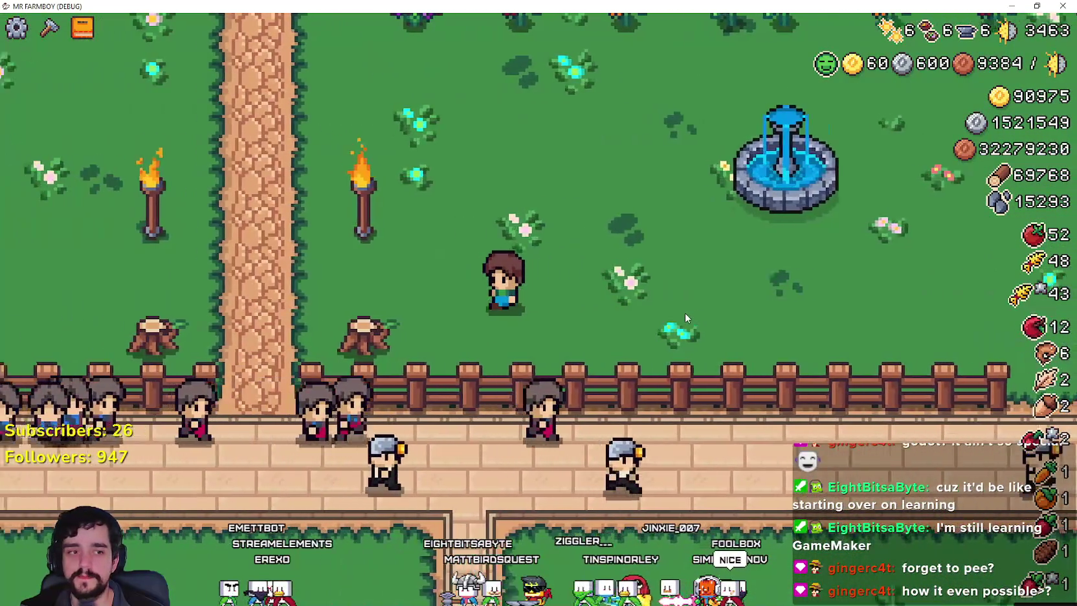
pyautogui.press('a')
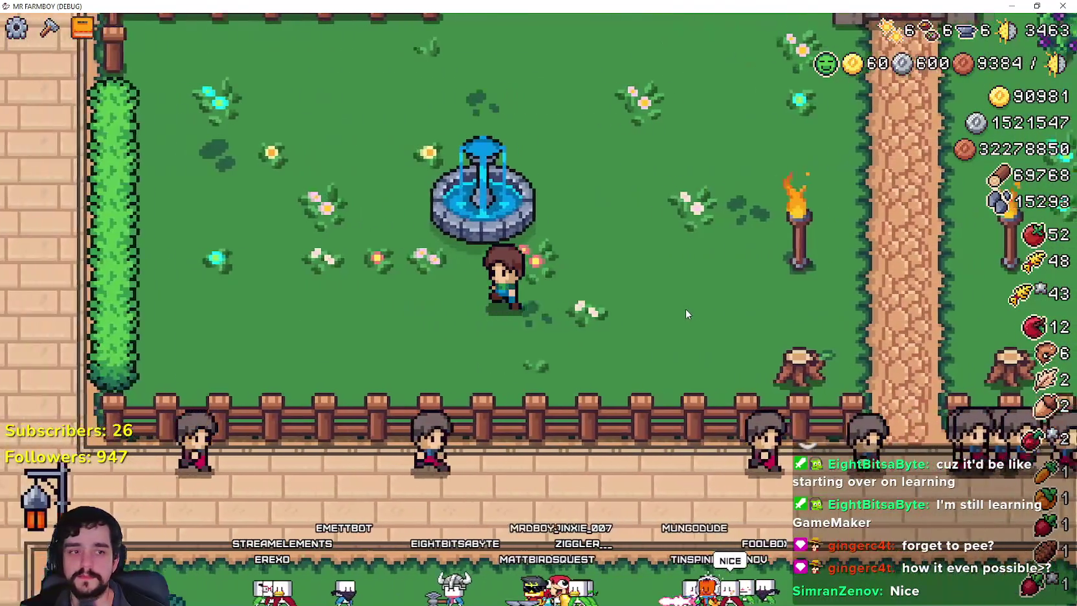
pyautogui.press('a')
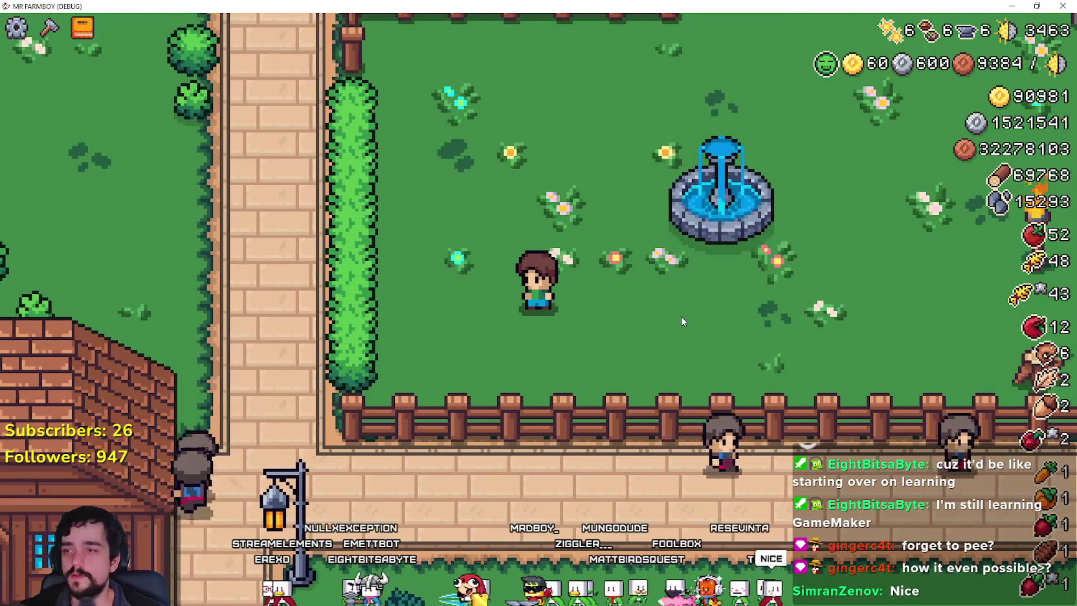
pyautogui.press('w')
# - Circle the short fence by the crops from above and below to test its collision, then return to the editor
pyautogui.press('d')
pyautogui.press('w')
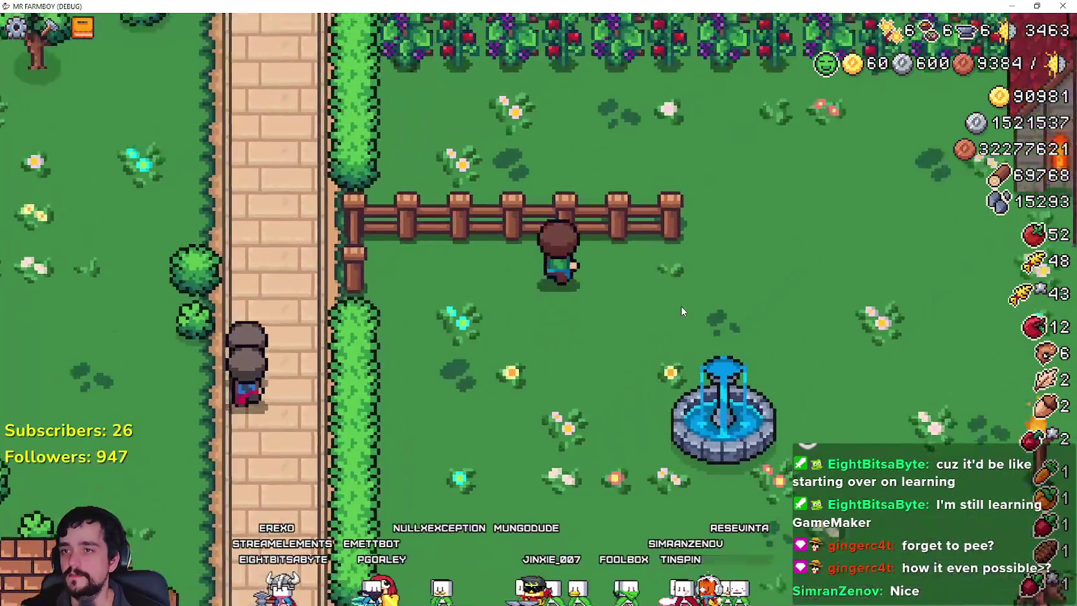
pyautogui.press('d')
pyautogui.press('s')
pyautogui.press('a')
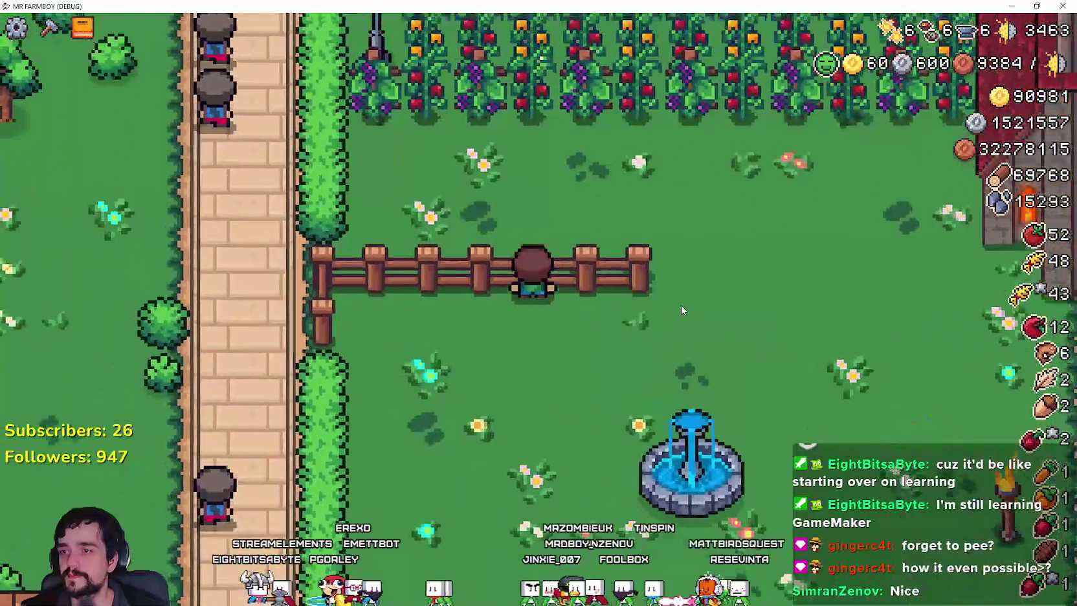
pyautogui.press('w')
pyautogui.press('d')
pyautogui.press('s')
pyautogui.press('a')
pyautogui.press('d')
pyautogui.press('w')
pyautogui.press('w')
pyautogui.press('a')
pyautogui.press('d')
pyautogui.press('s')
pyautogui.press('a')
pyautogui.press('w')
pyautogui.press('d')
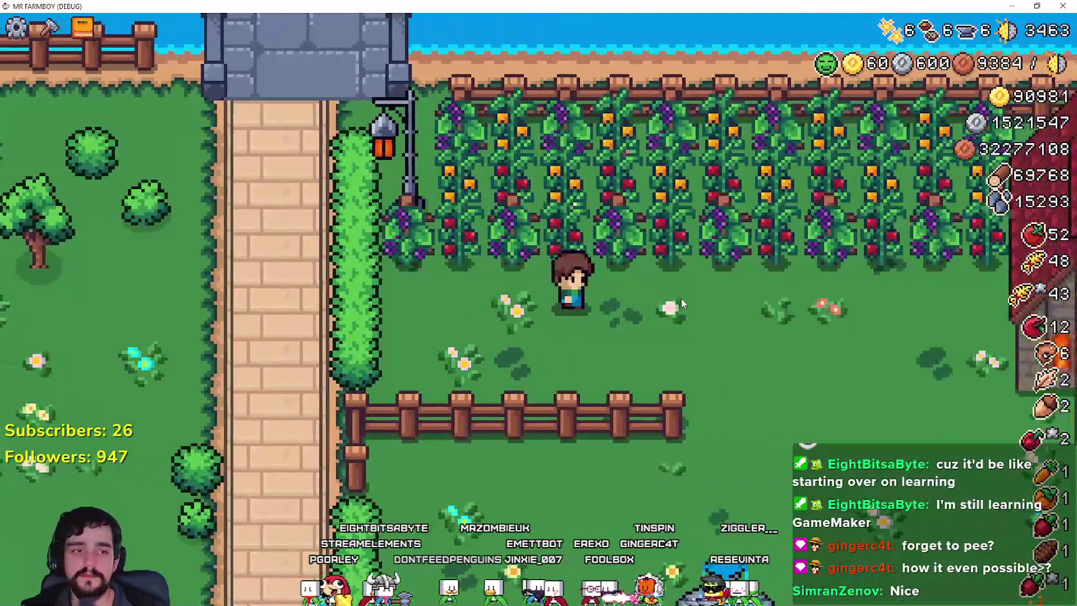
pyautogui.press('s')
pyautogui.press('a')
pyautogui.press('w')
pyautogui.press('d')
pyautogui.press('s')
pyautogui.press('a')
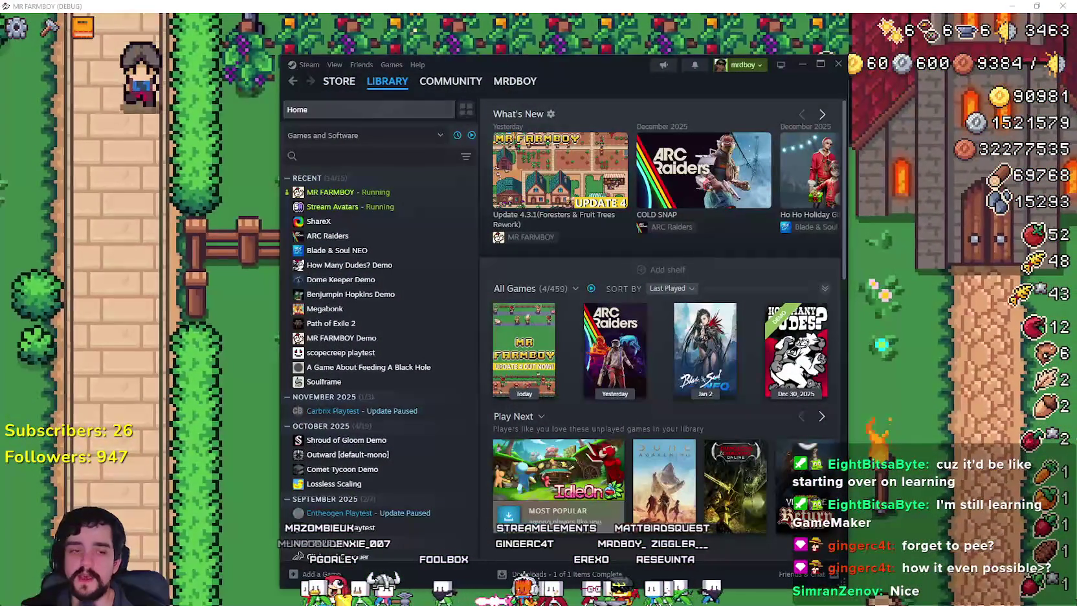
pyautogui.hotkey('alt', 'Tab')
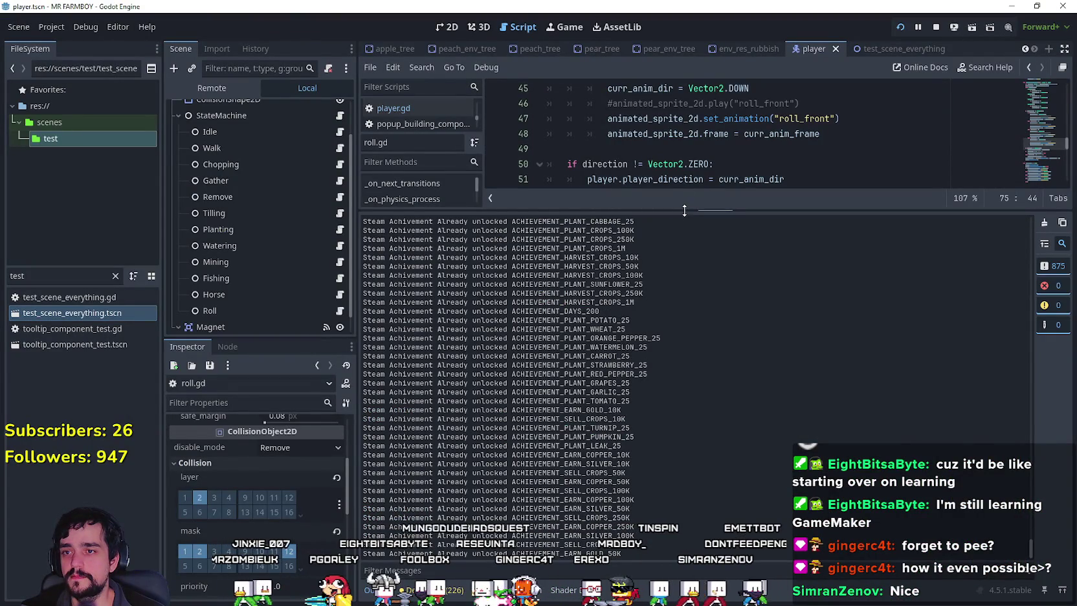
# - Enlarge the code view and add a player.z_index line below the horse_get_down call on line 60
pyautogui.moveTo(684, 207); pyautogui.dragTo(659, 469)
pyautogui.scroll(-3, 786, 278)
pyautogui.click(747, 180)
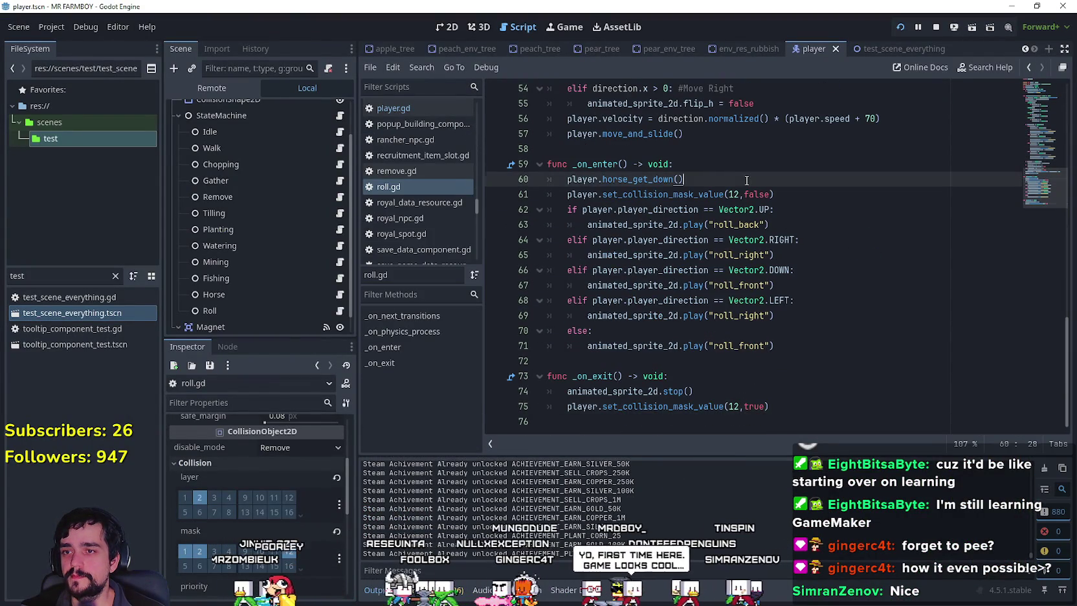
pyautogui.scroll(1, 735, 259)
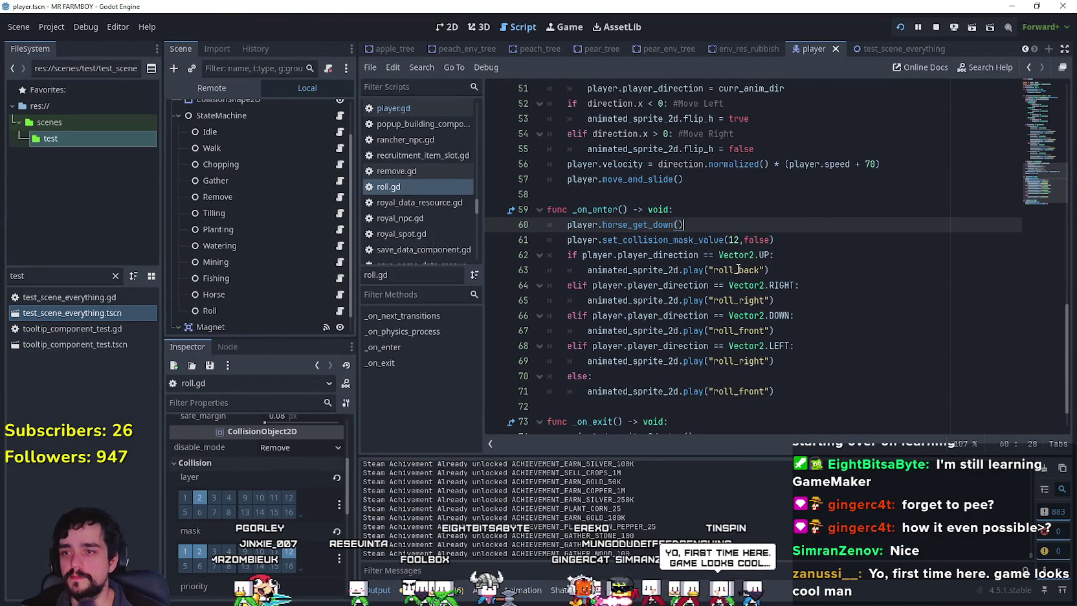
pyautogui.scroll(-5, 305, 534)
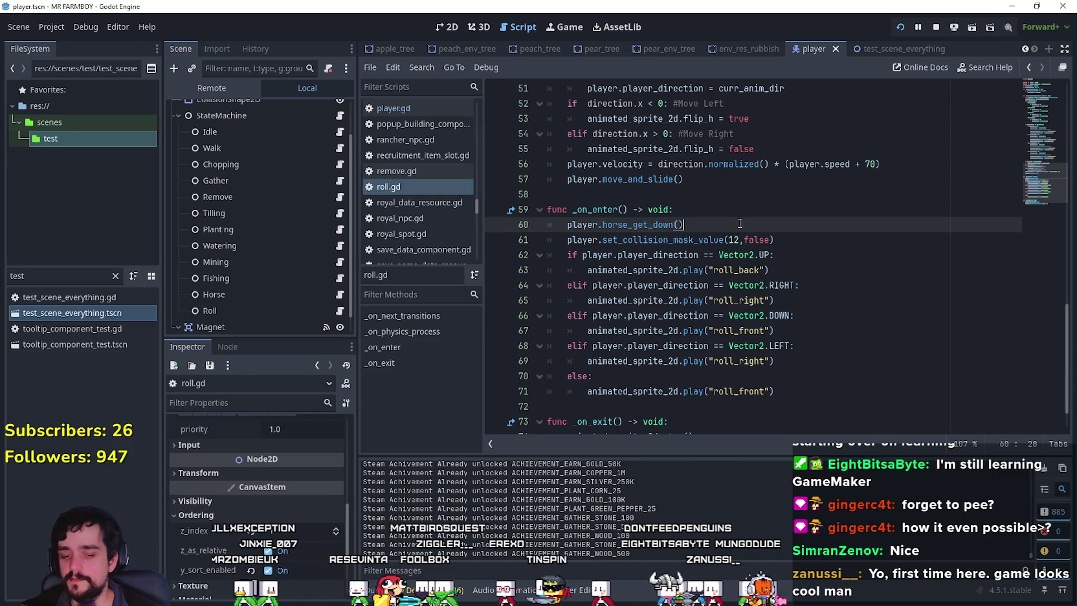
pyautogui.press('Return')
pyautogui.write('player')
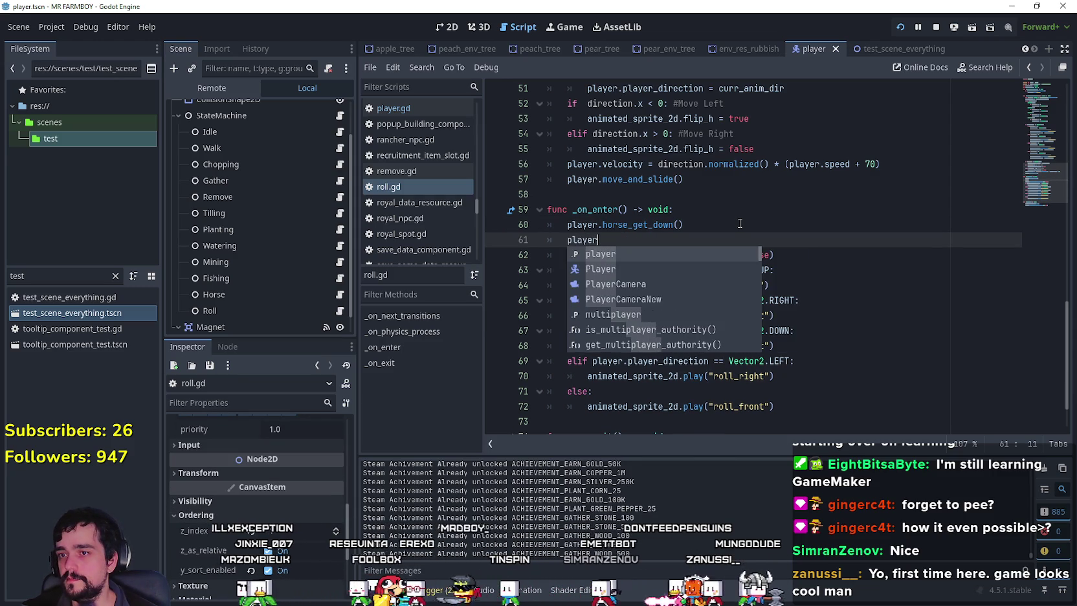
pyautogui.write('.')
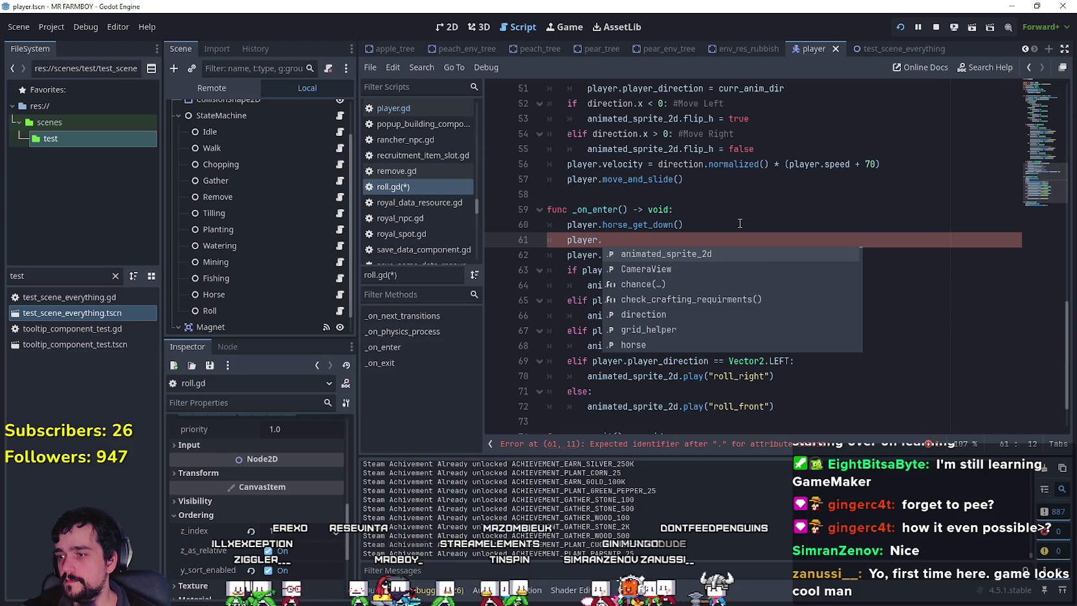
pyautogui.write('z')
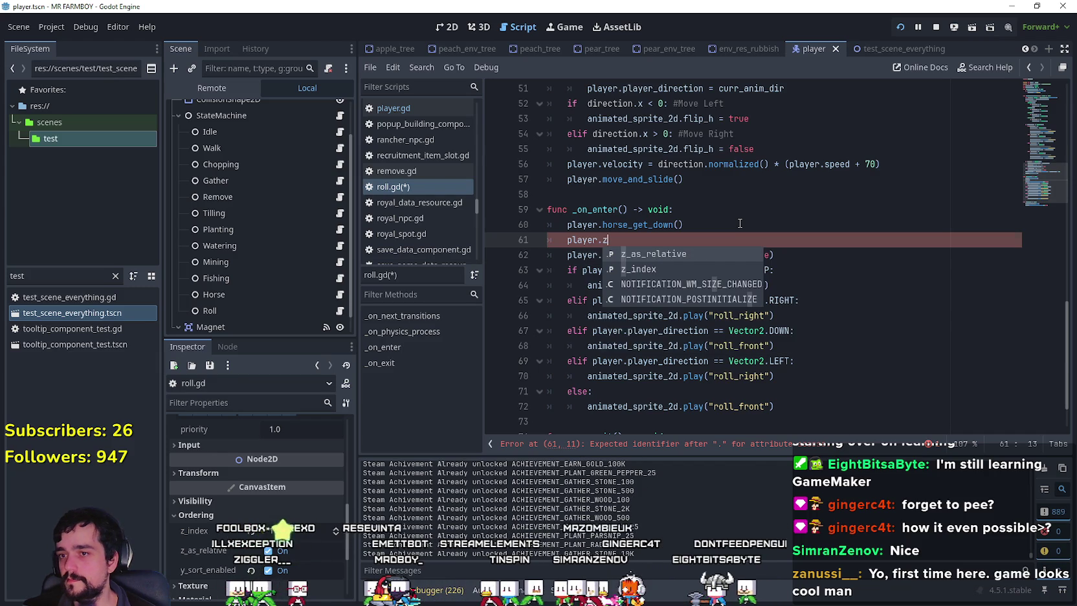
pyautogui.press('BackSpace')
pyautogui.write('set')
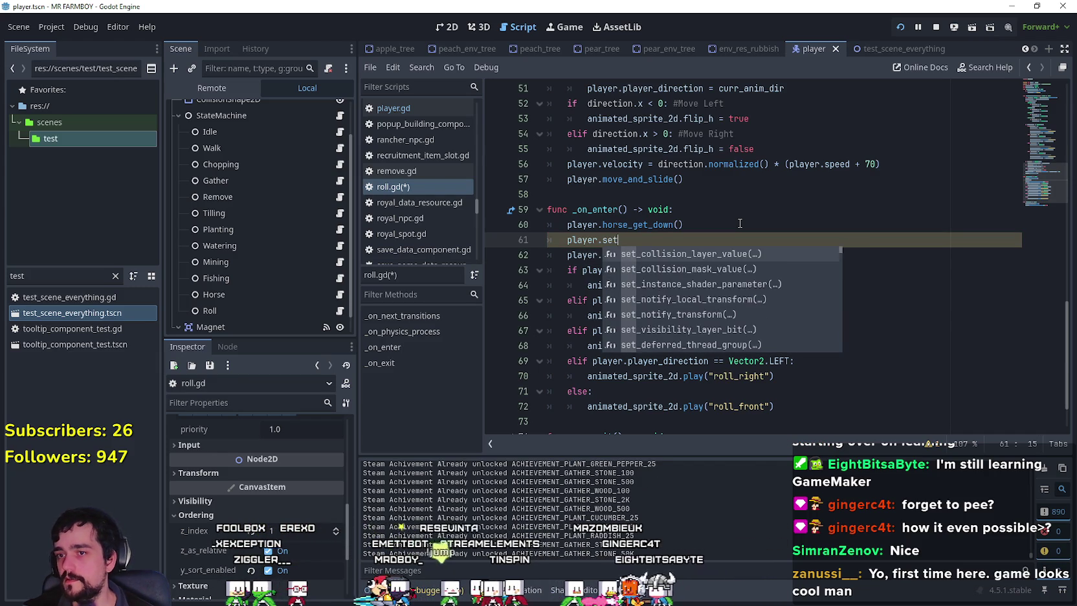
pyautogui.write('_z')
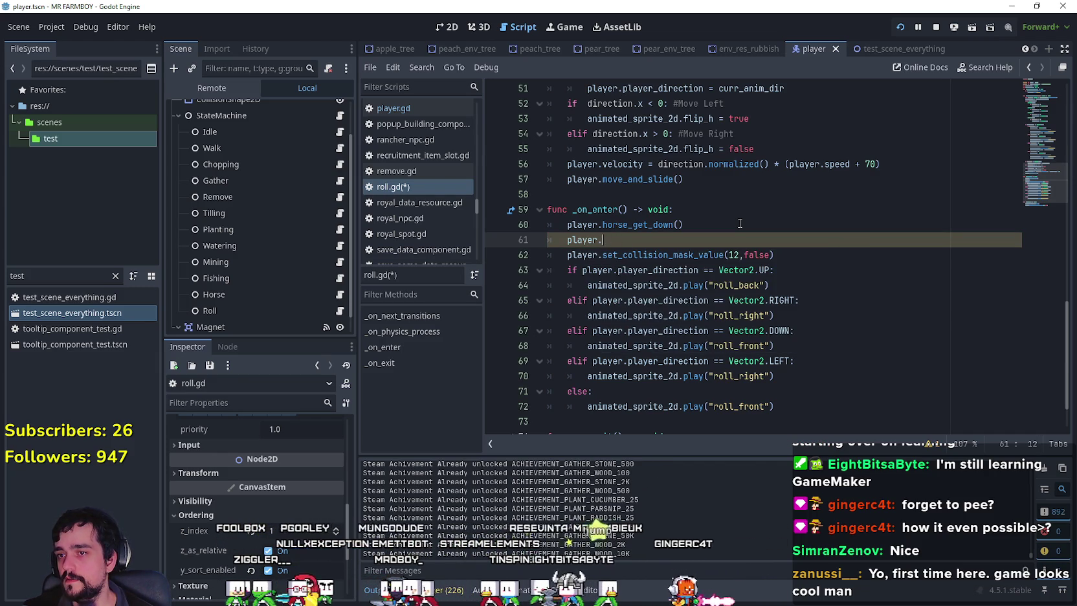
pyautogui.press('Down')
pyautogui.press('Return')
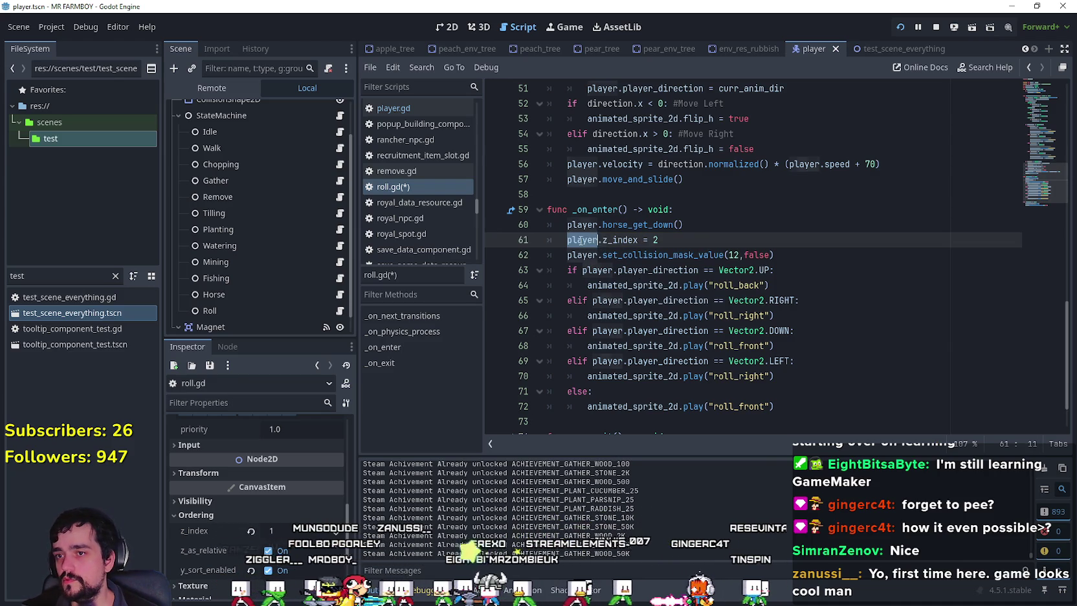
# - Paste a player.z_index line into _on_exit to reset it to 1, save, and run the game
pyautogui.scroll(2, 697, 238)
pyautogui.scroll(-4, 712, 324)
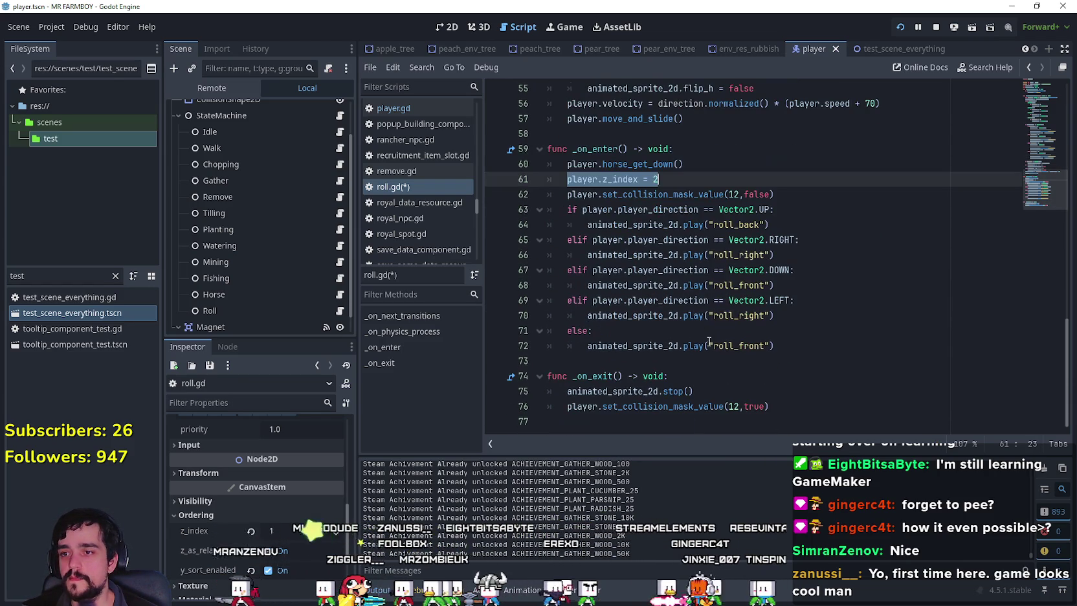
pyautogui.click(716, 391)
pyautogui.press('Return')
pyautogui.write('player.z_index = 2')
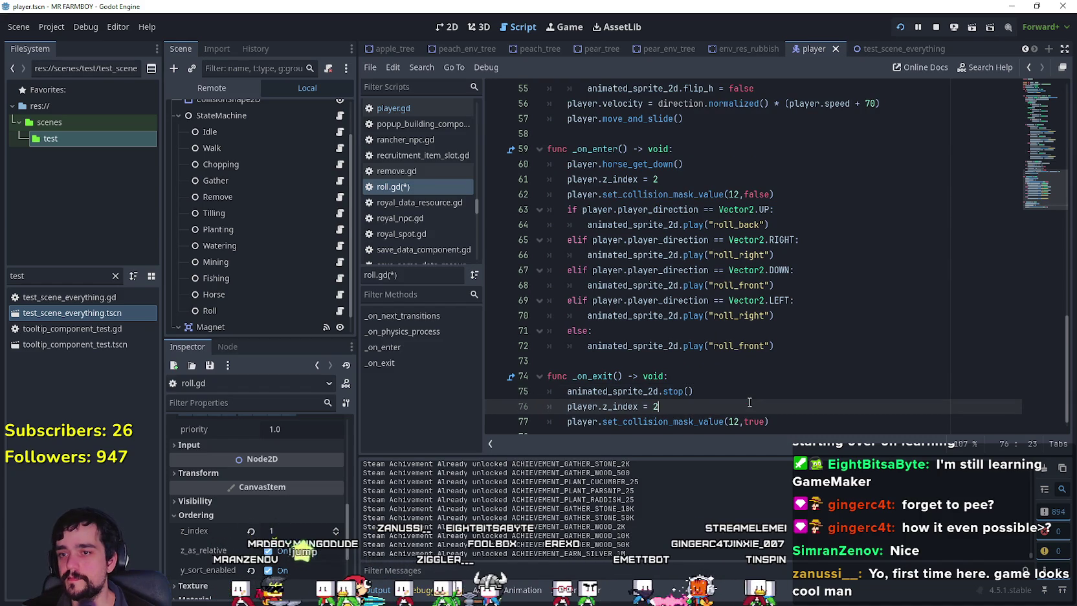
pyautogui.hotkey('ctrl', 's')
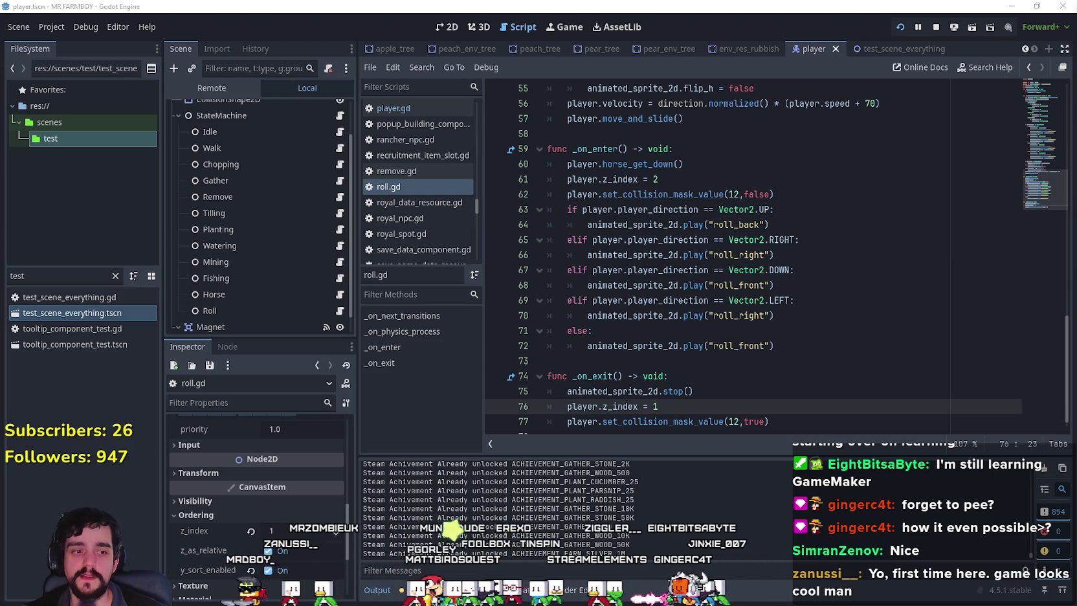
pyautogui.press('d')
pyautogui.press('d')
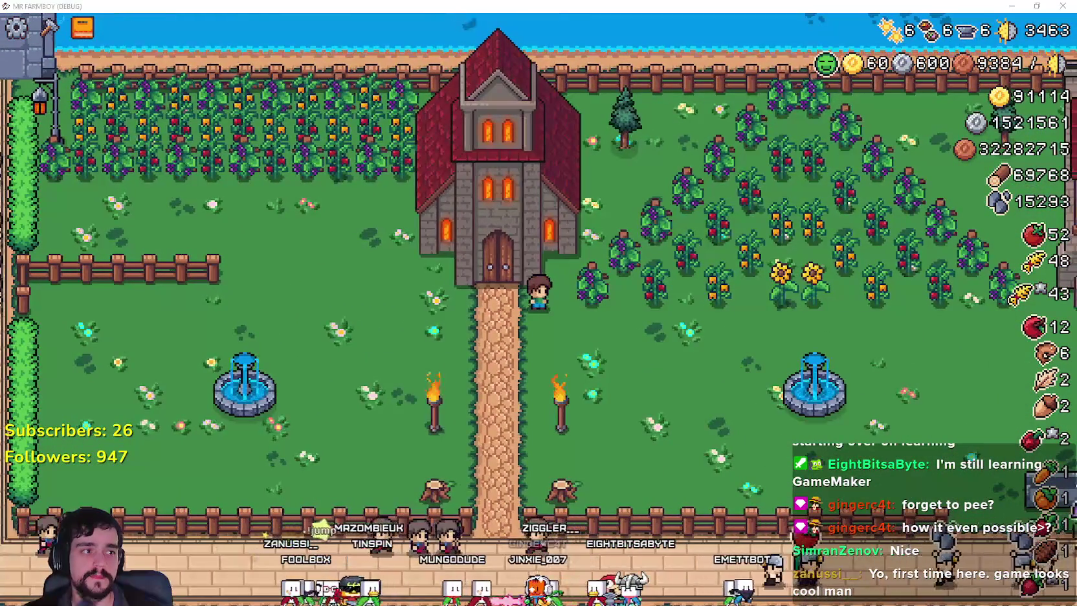
# - Move the farmer past the fountains, repeatedly crossing the fence between the road and the grass
pyautogui.press('s')
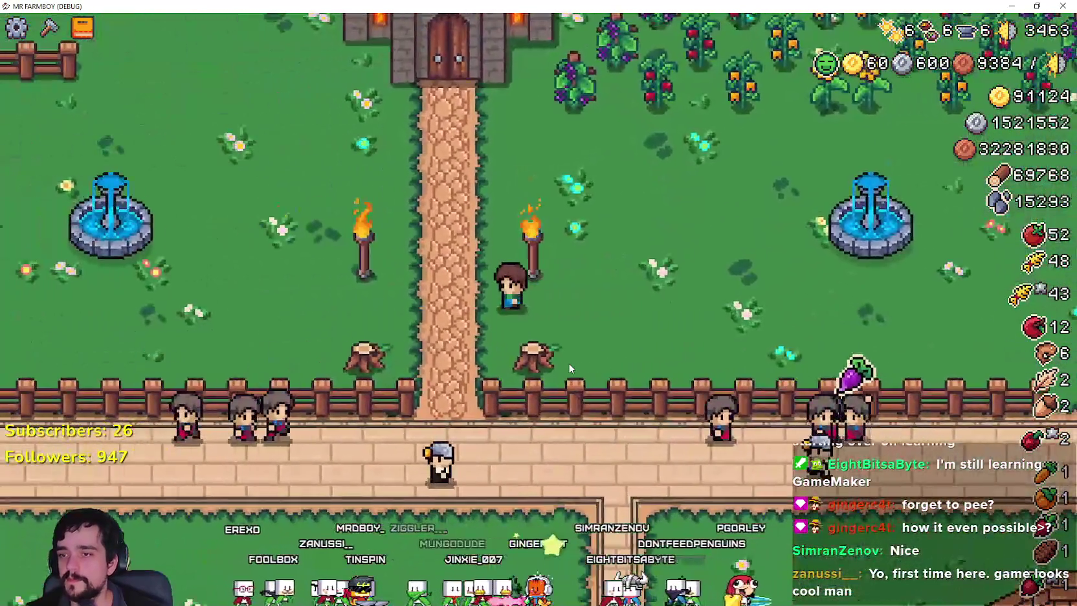
pyautogui.press('a')
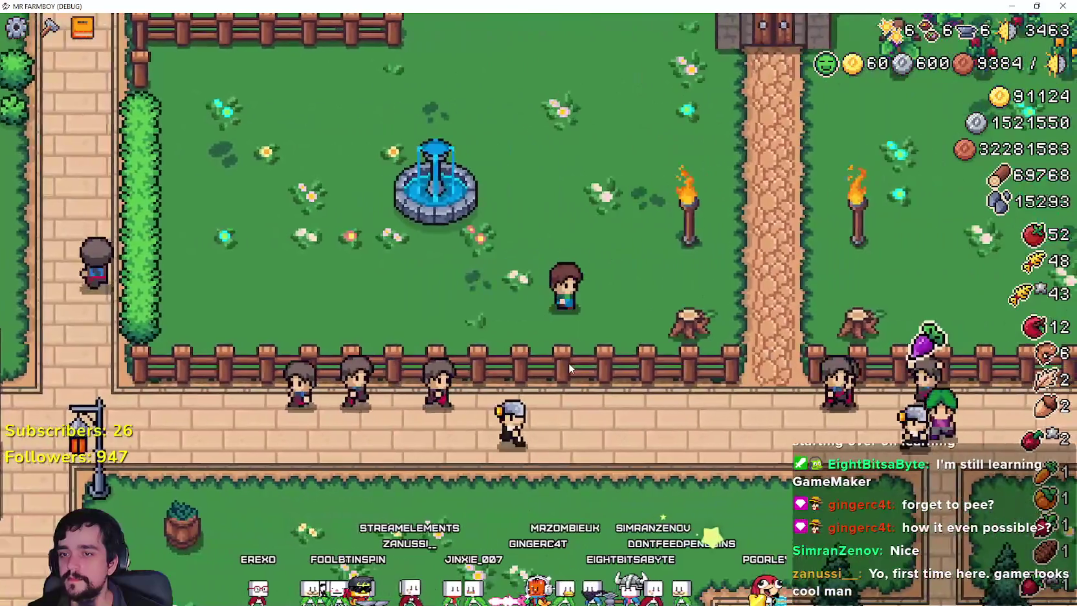
pyautogui.press('d')
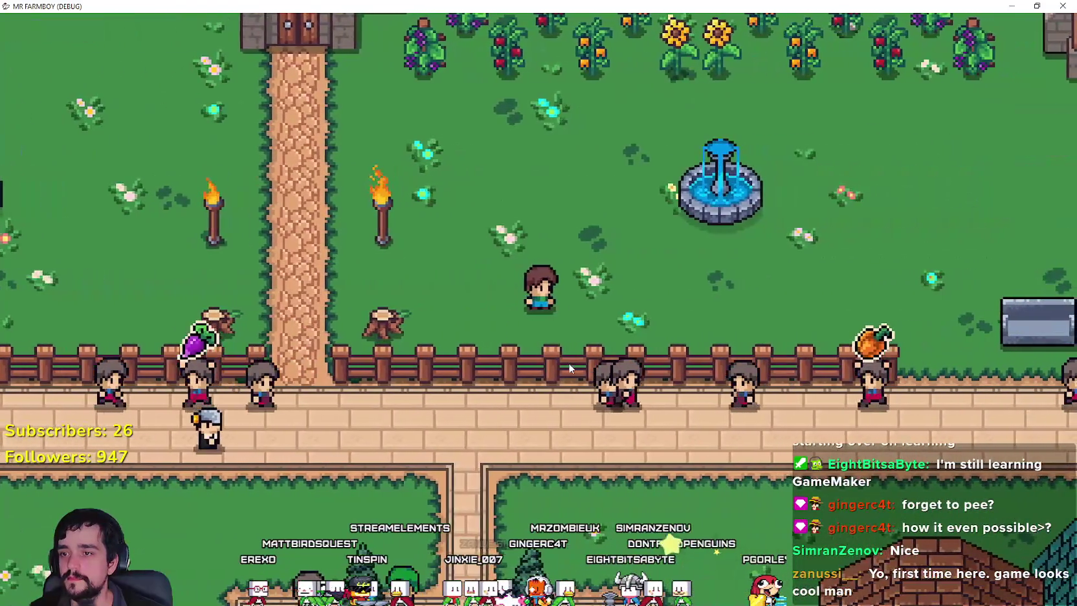
pyautogui.press('d')
pyautogui.press('a')
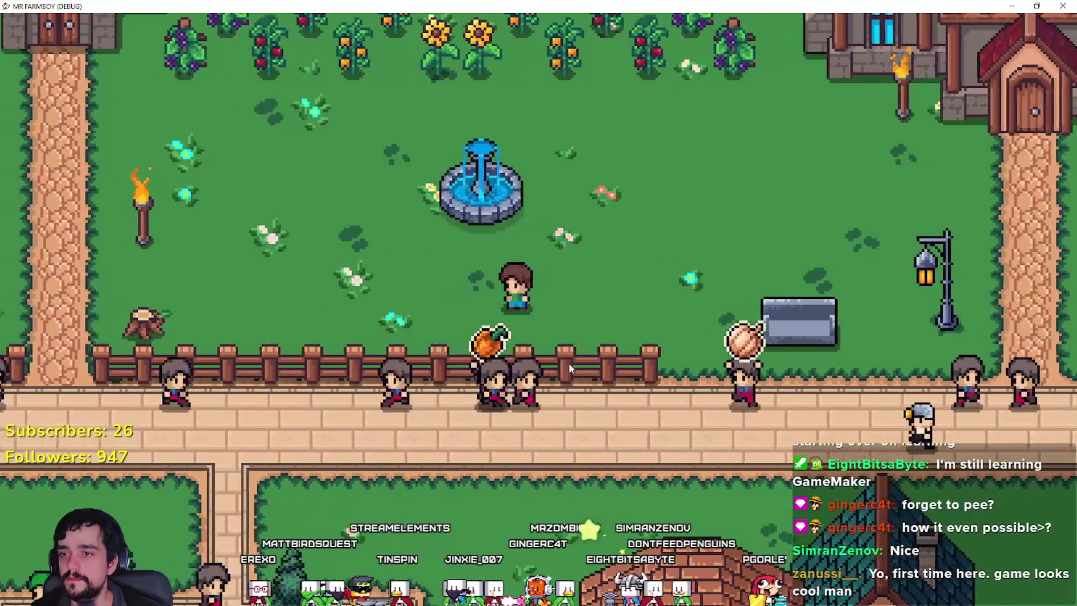
pyautogui.press('s')
pyautogui.press('w')
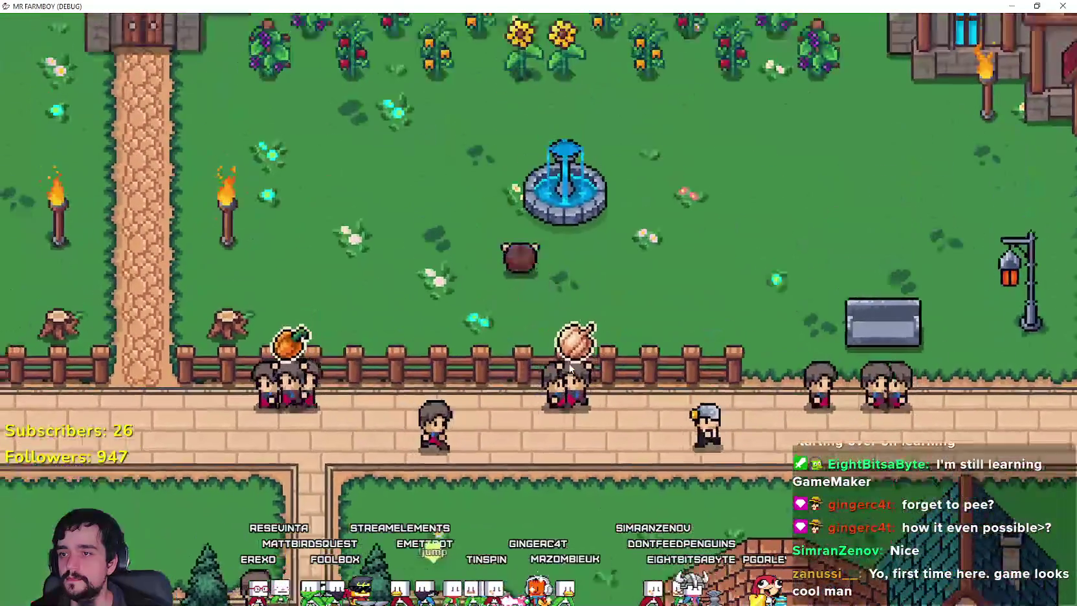
pyautogui.press('s')
pyautogui.press('a')
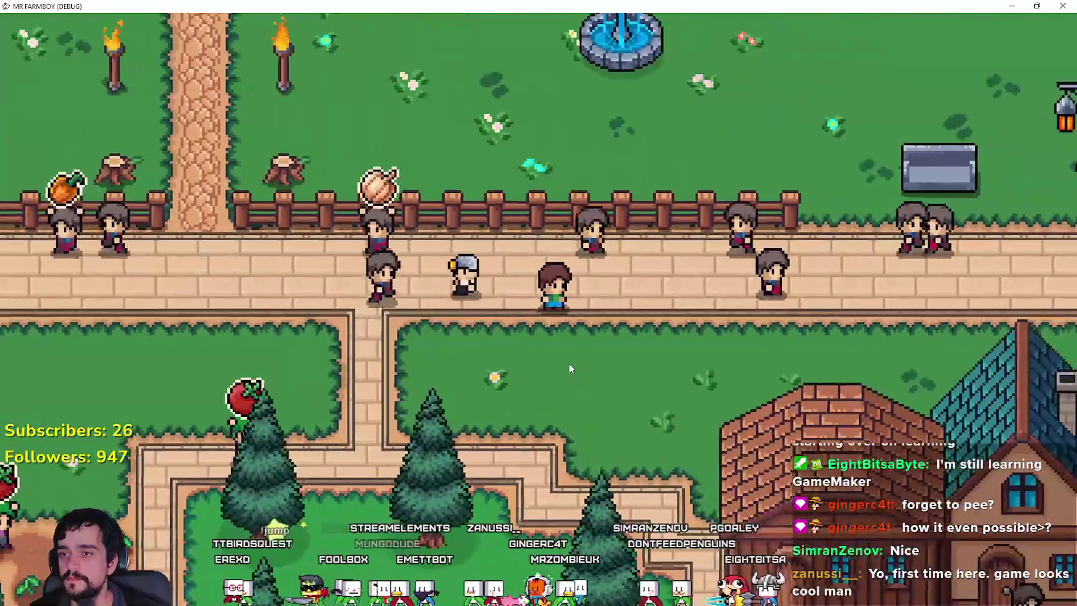
pyautogui.press('w')
pyautogui.press('a')
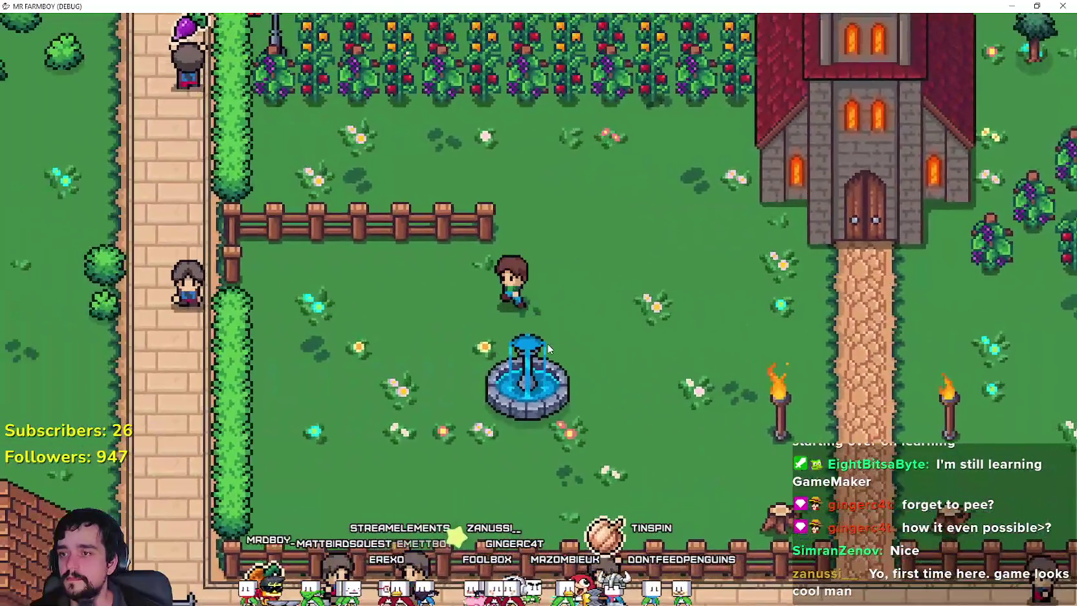
pyautogui.press('w')
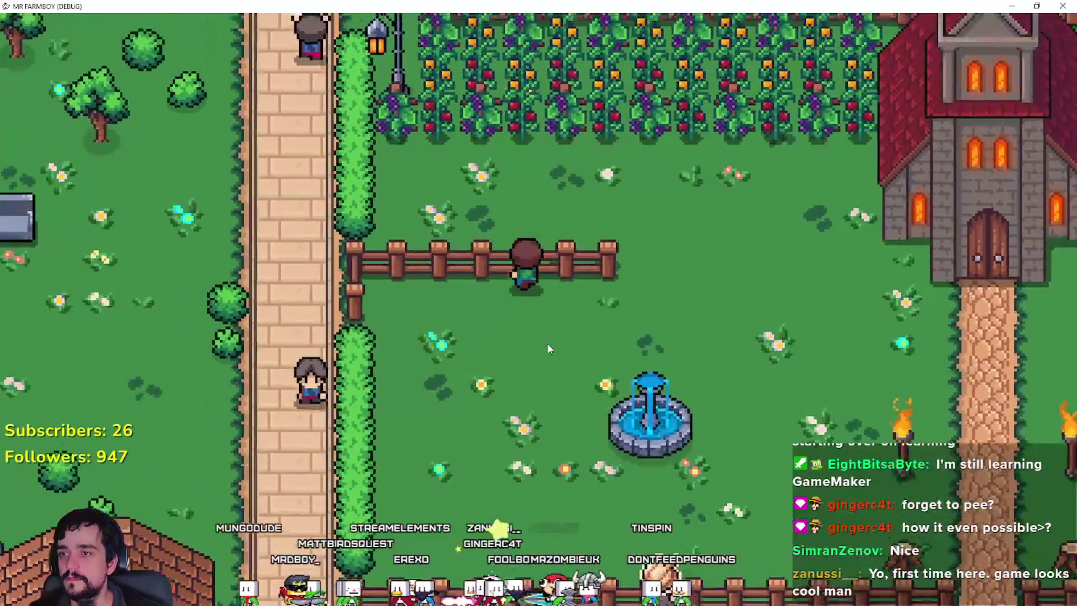
pyautogui.press('d')
pyautogui.press('a')
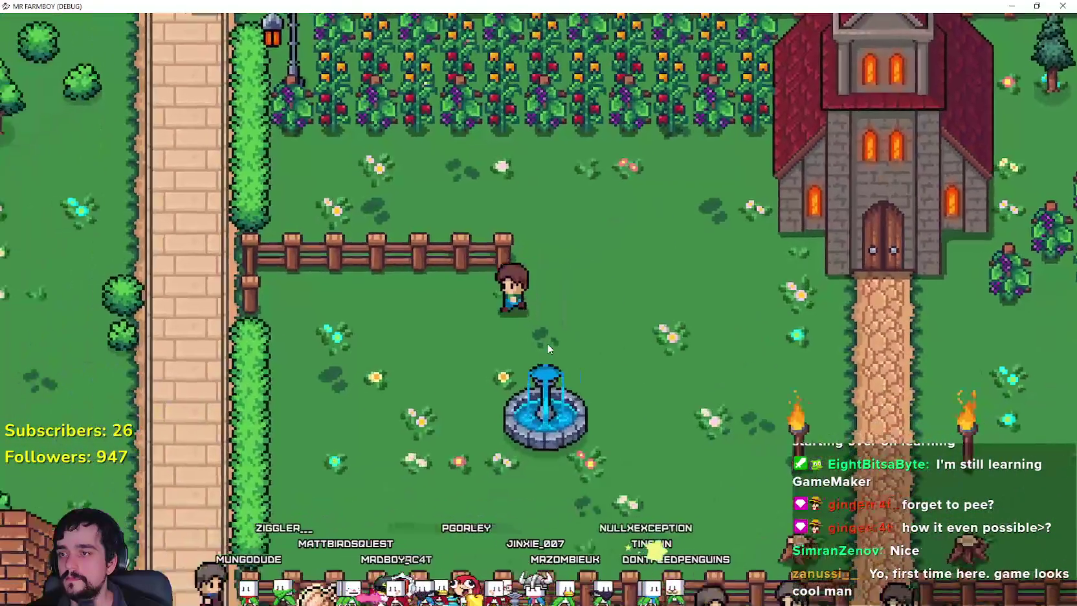
pyautogui.press('d')
pyautogui.press('s')
pyautogui.press('d')
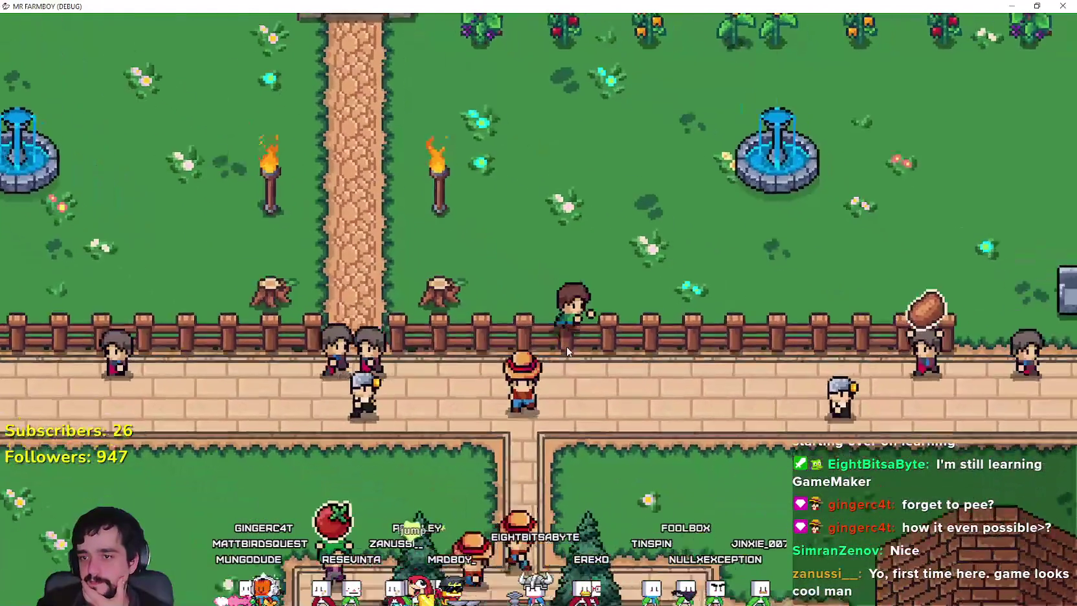
pyautogui.press('w')
pyautogui.press('s')
pyautogui.press('a')
# - Roam around the fountains, over to the big house and back, crossing the road fence again
pyautogui.press('w')
pyautogui.press('s')
pyautogui.press('a')
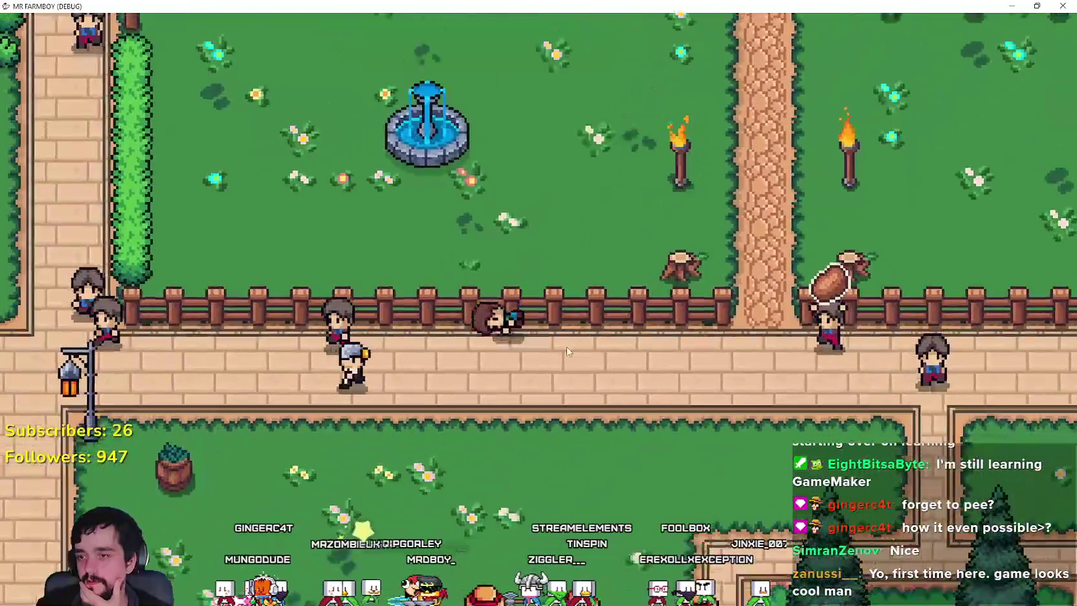
pyautogui.press('w')
pyautogui.press('d')
pyautogui.press('s')
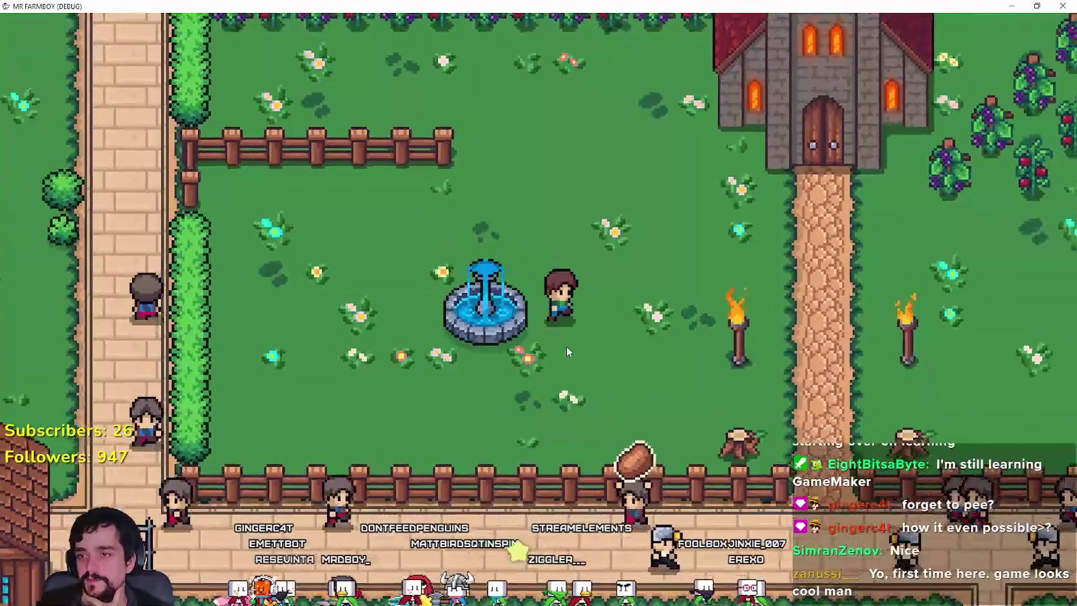
pyautogui.press('w')
pyautogui.press('w')
pyautogui.press('a')
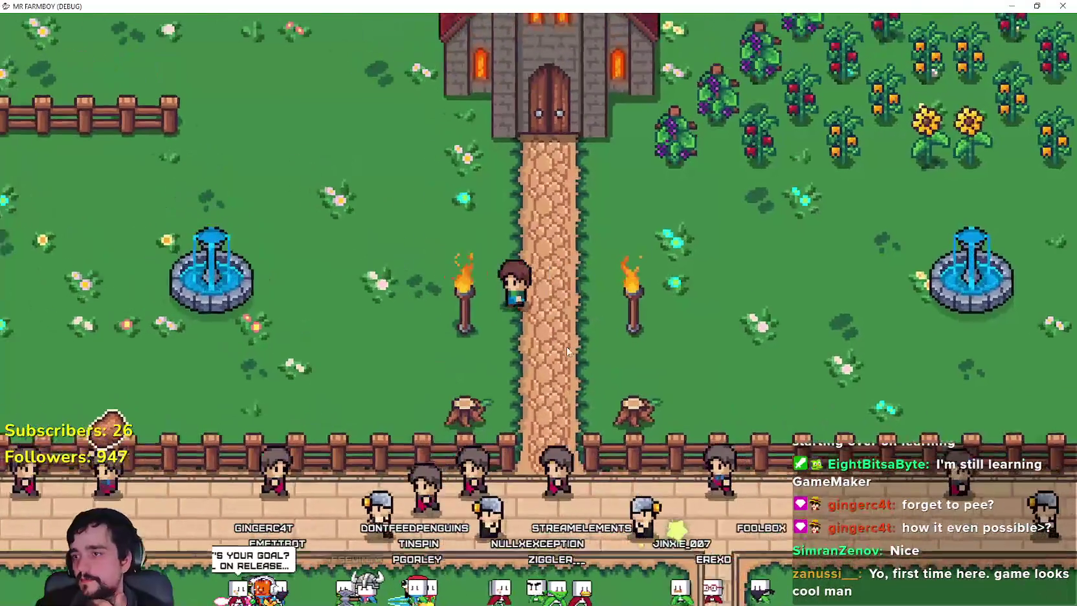
pyautogui.press('a')
pyautogui.press('s')
pyautogui.press('d')
pyautogui.press('w')
pyautogui.press('d')
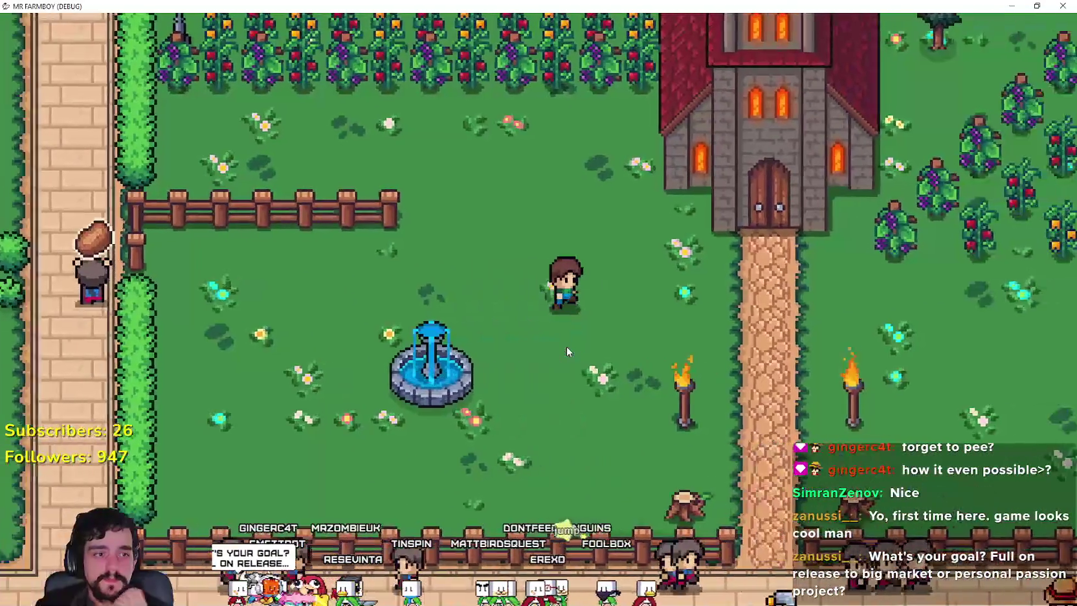
pyautogui.press('d')
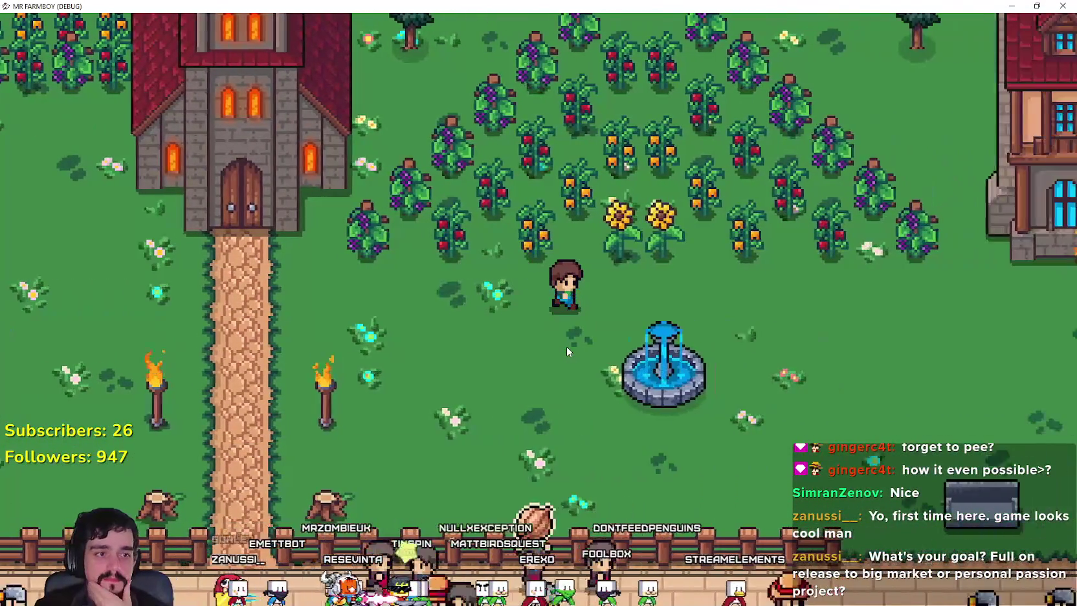
pyautogui.press('a')
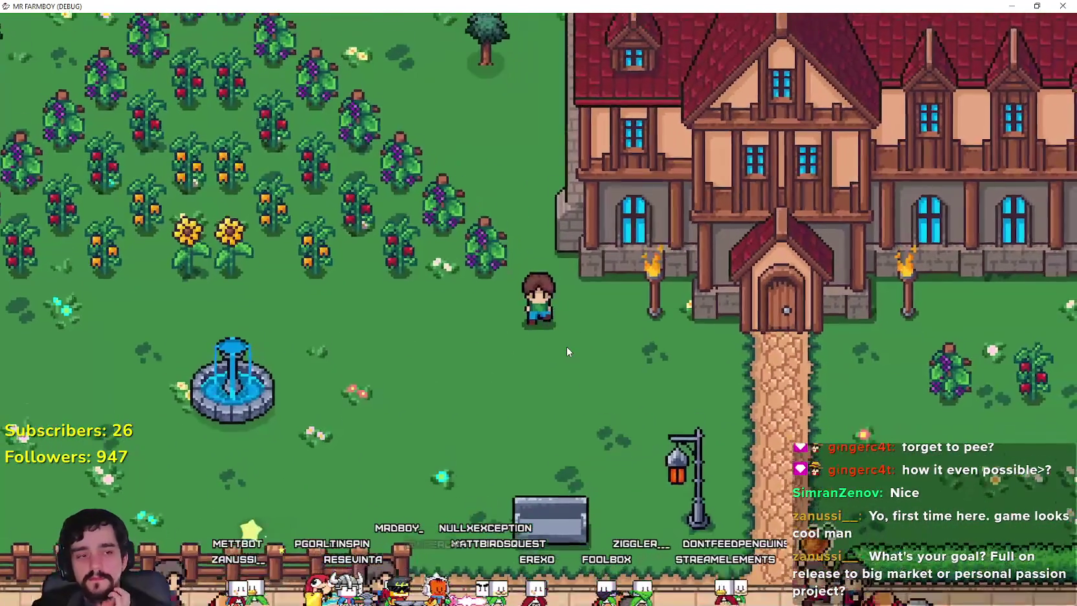
pyautogui.press('d')
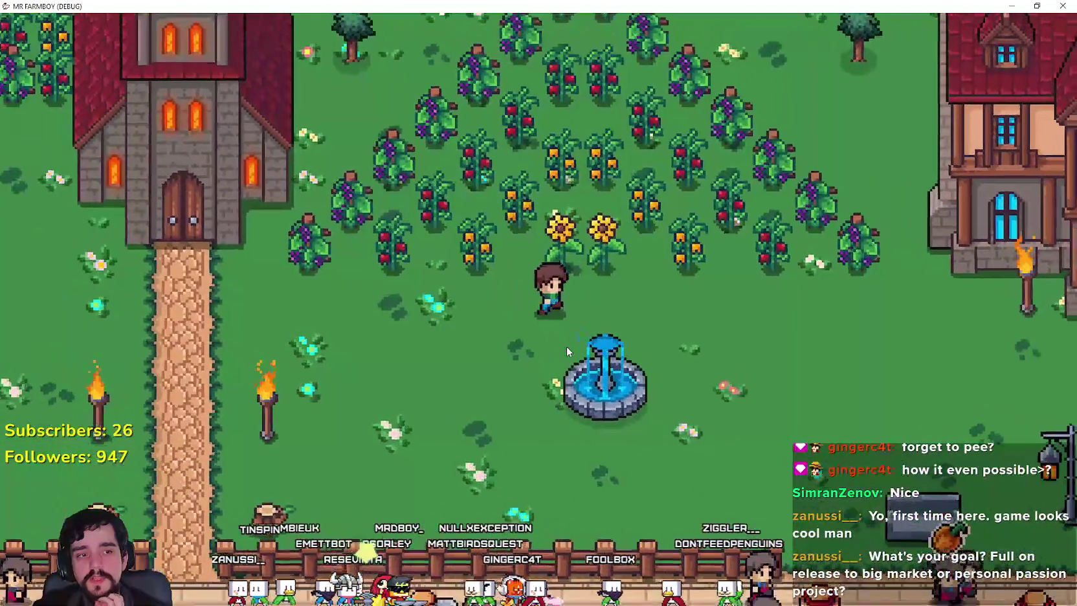
pyautogui.press('s')
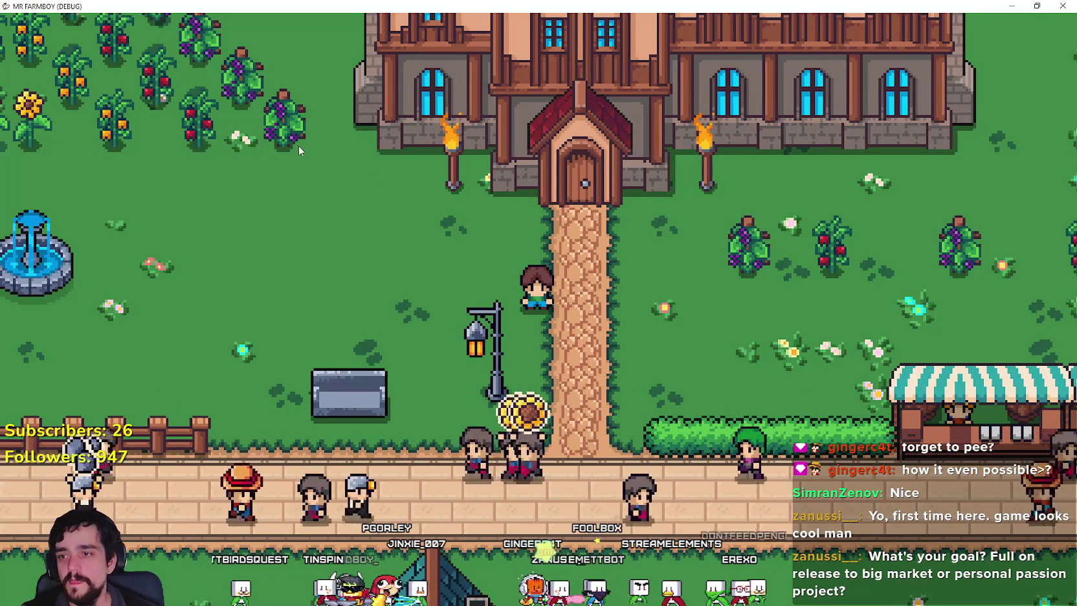
pyautogui.press('a')
pyautogui.press('s')
pyautogui.press('w')
pyautogui.press('a')
pyautogui.press('w')
pyautogui.press('d')
pyautogui.press('s')
pyautogui.press('s')
pyautogui.scroll(2, 490, 300)
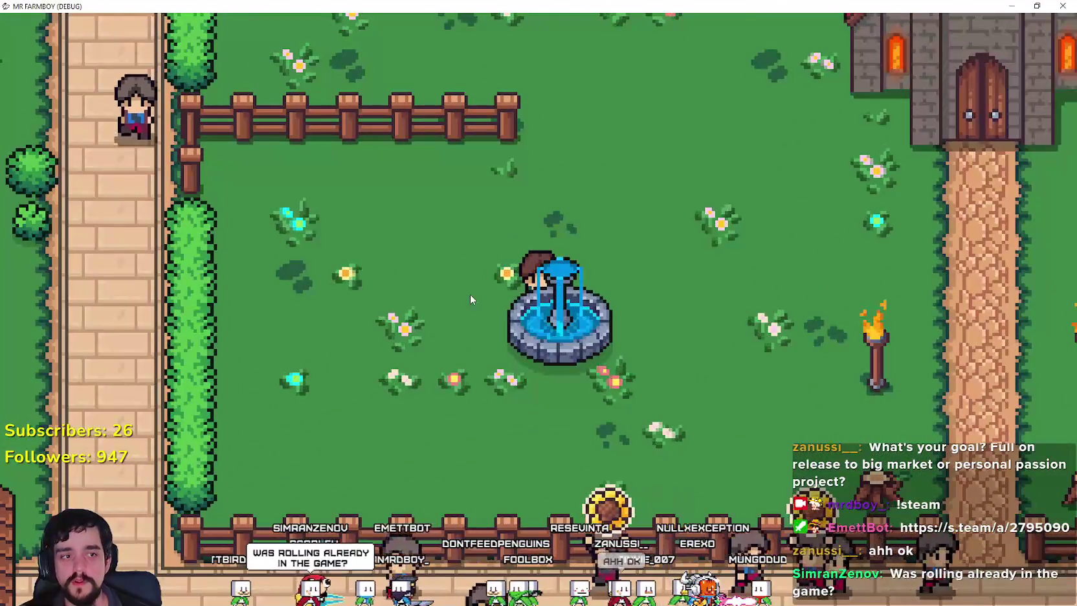
pyautogui.press('d')
pyautogui.press('w')
pyautogui.press('d')
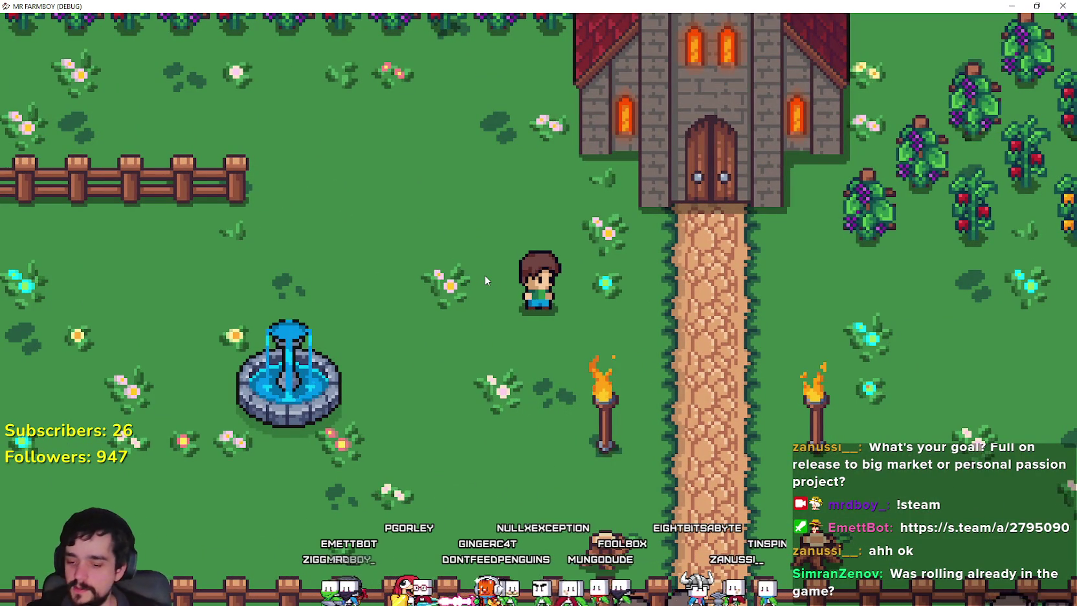
# - Mount the horse and ride right toward the large house
pyautogui.press('h')
pyautogui.press('d')
pyautogui.press('d')
pyautogui.press('a')
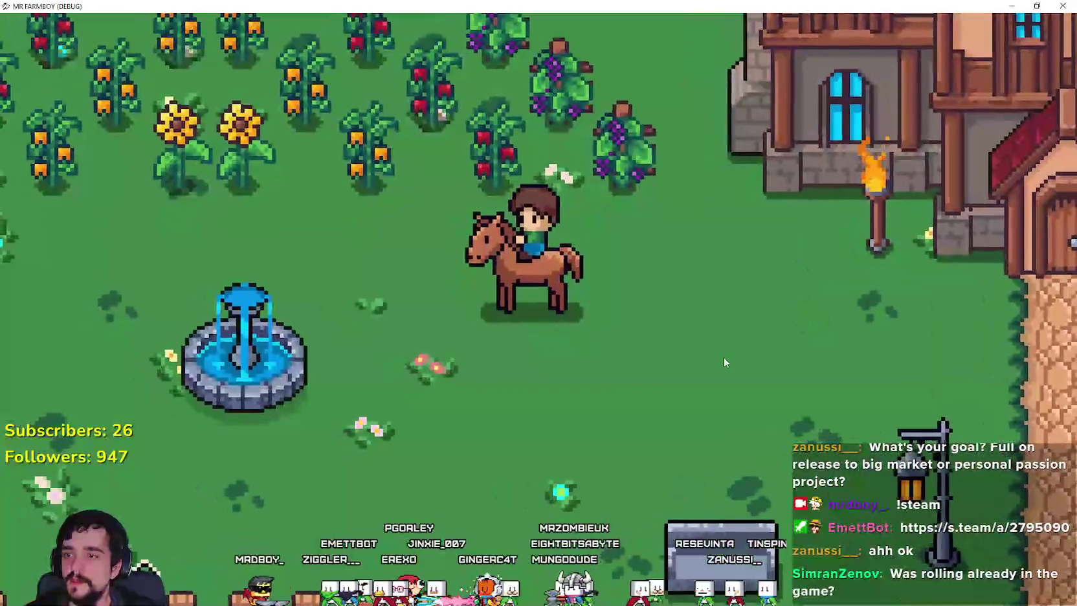
# - Dismount and walk the farmer around the fountain and back toward the horse
pyautogui.press('h')
pyautogui.press('a')
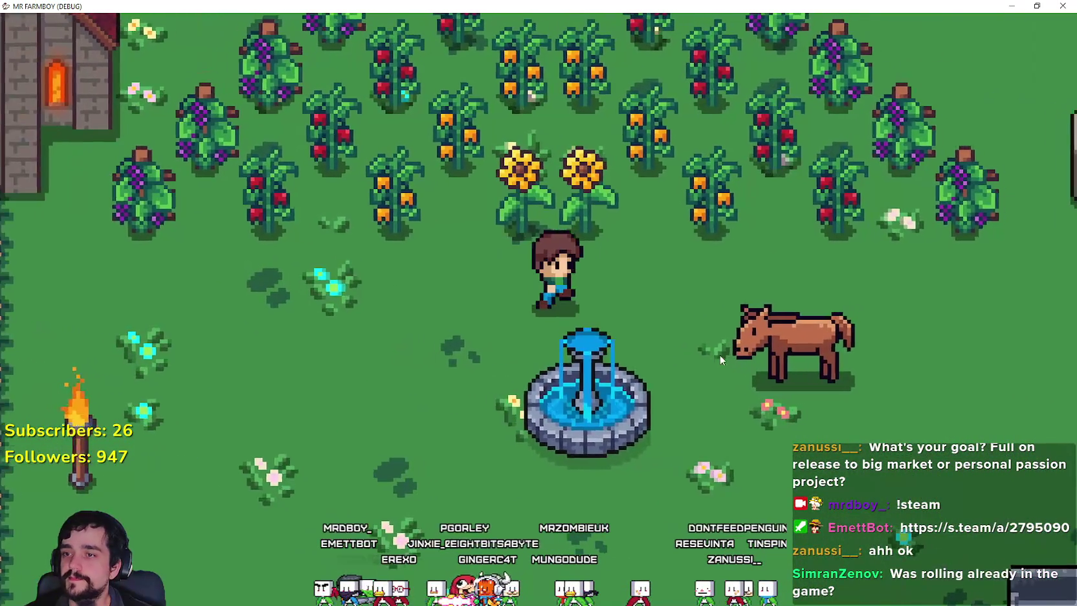
pyautogui.press('d')
pyautogui.press('d')
pyautogui.press('d')
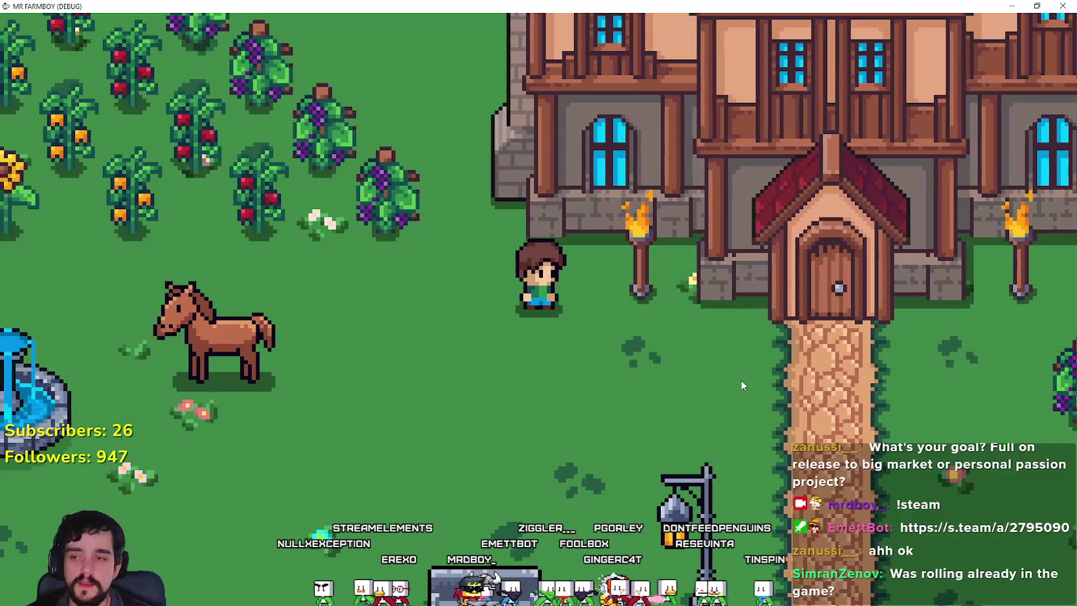
pyautogui.press('s')
pyautogui.press('a')
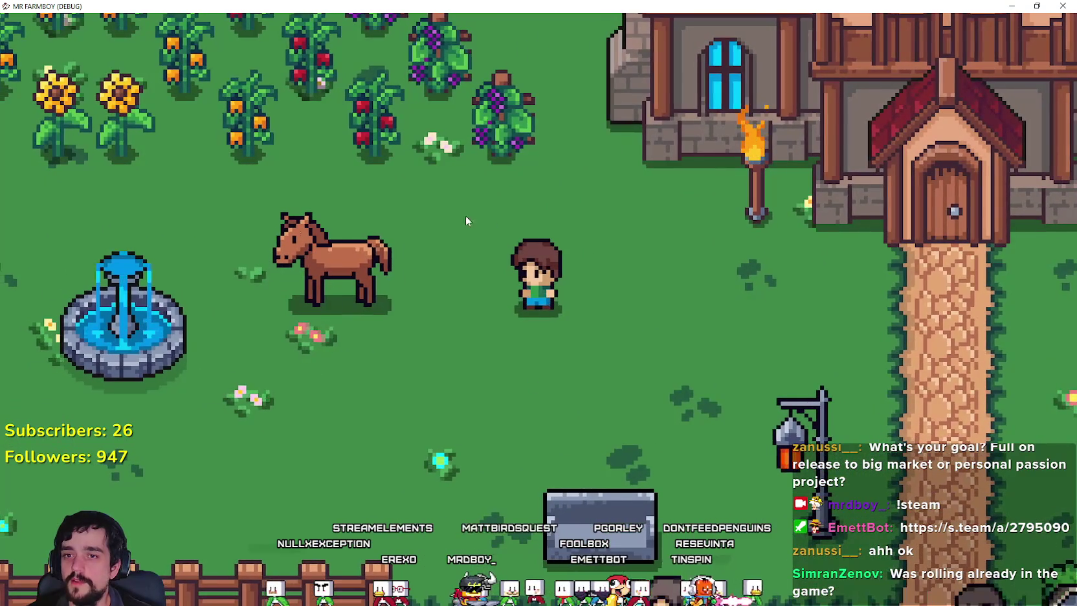
pyautogui.press('a')
pyautogui.press('w')
# - Walk the farmer down, back and forth, then left toward the church path
pyautogui.press('s')
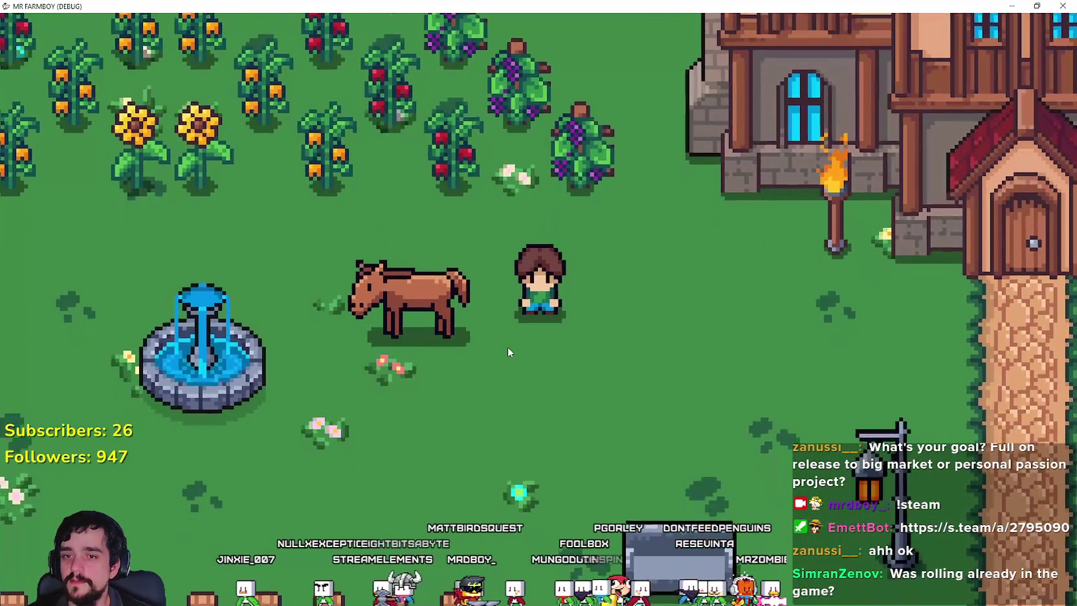
pyautogui.press('d')
pyautogui.press('a')
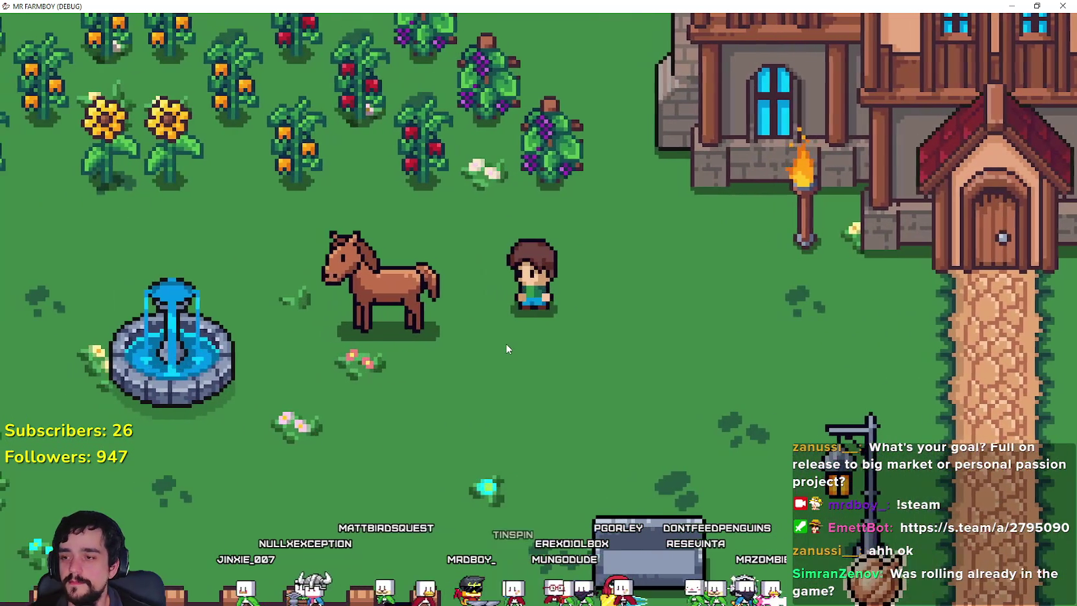
pyautogui.press('s')
pyautogui.press('a')
pyautogui.press('w')
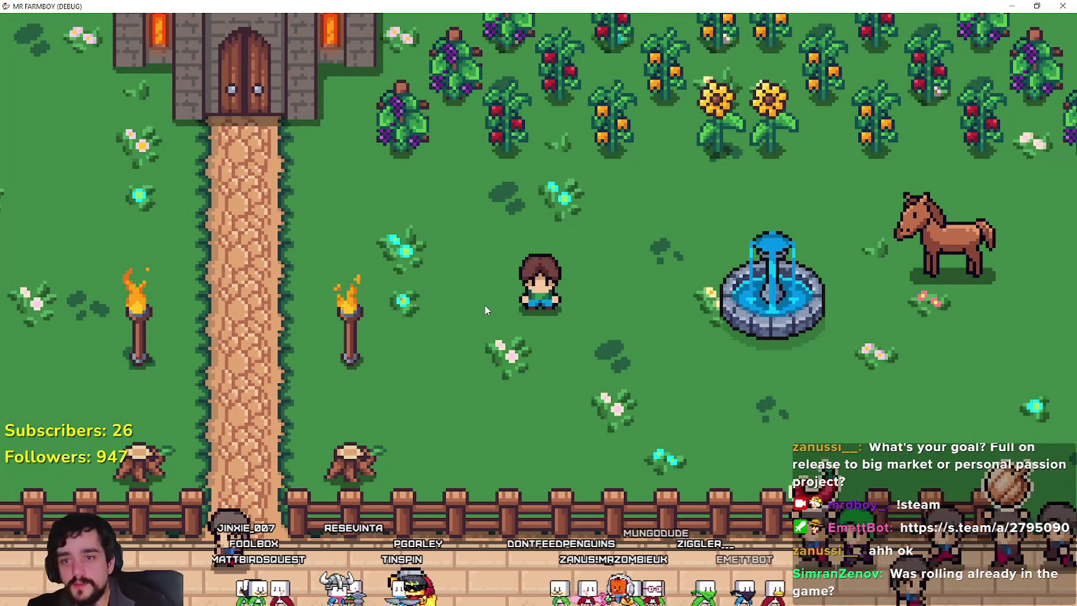
# - Mount the horse again and ride left, then up past the fountain
pyautogui.press('a')
pyautogui.press('s')
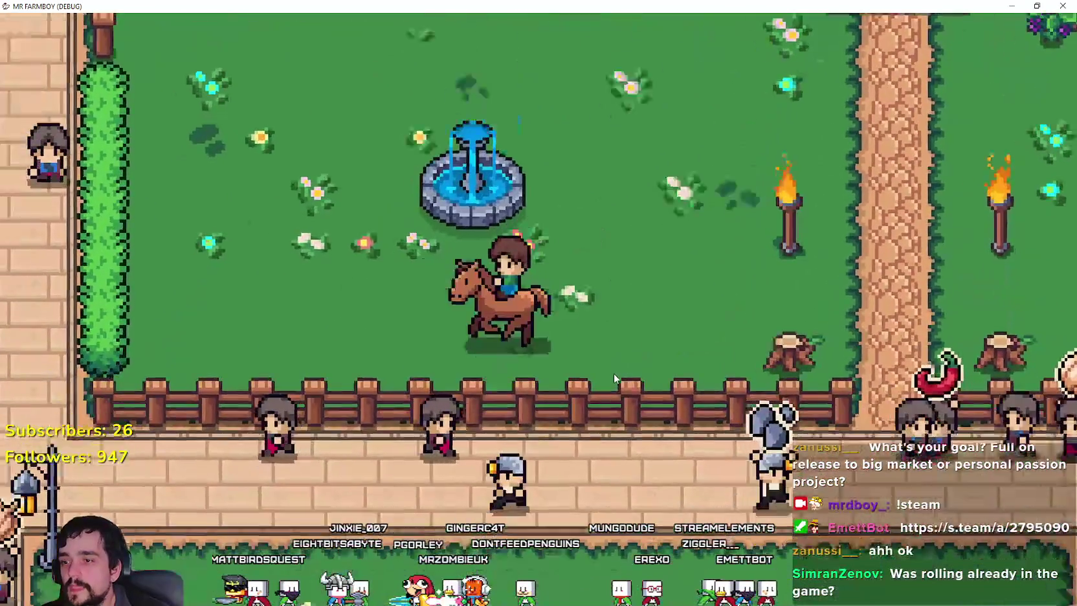
pyautogui.press('d')
pyautogui.press('w')
# - Dismount, walk to the tomato patch and harvest a tomato
pyautogui.press('s')
pyautogui.press('d')
pyautogui.press('e')
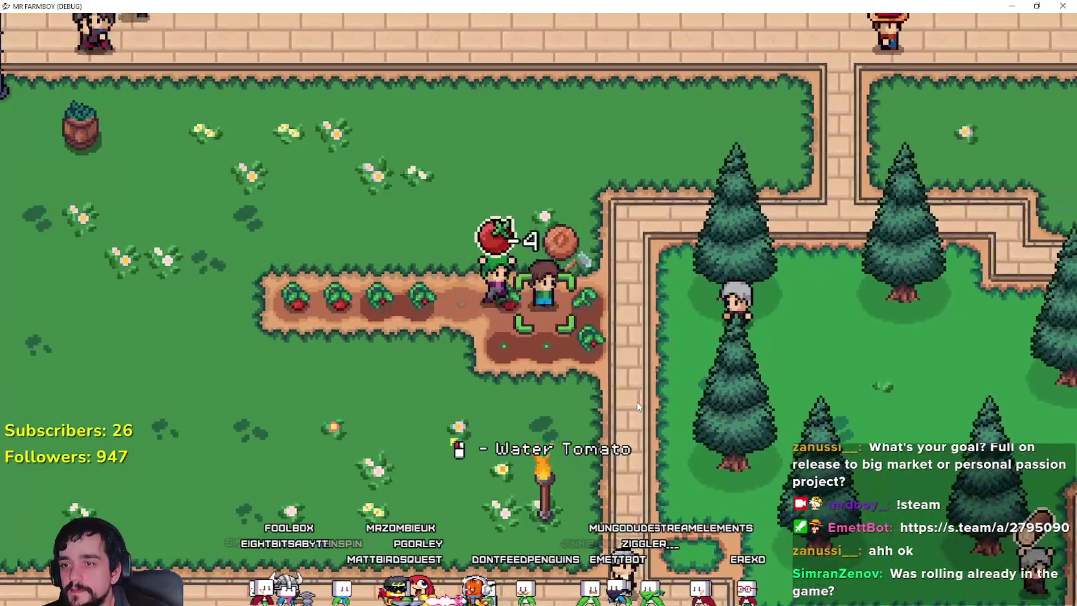
# - Ride left around the houses onto the grass and down the brick path
pyautogui.press('a')
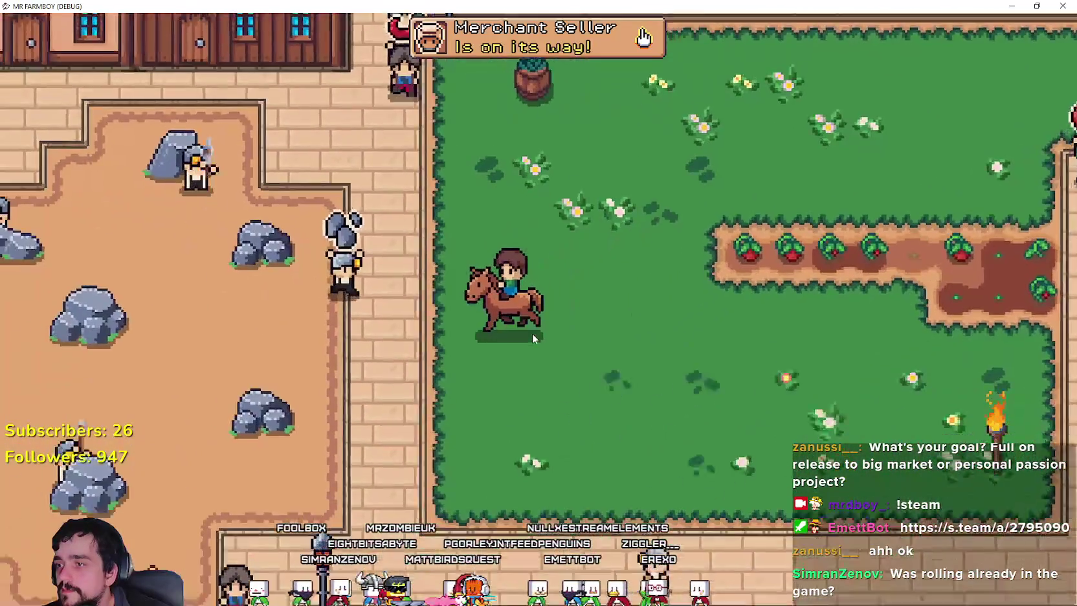
pyautogui.press('w')
pyautogui.press('a')
pyautogui.press('w')
pyautogui.press('d')
# - Dismount to walk past the fence, then remount and ride south below the road
pyautogui.press('d')
pyautogui.press('s')
pyautogui.press('a')
pyautogui.press('w')
pyautogui.press('a')
pyautogui.press('s')
# - Walk to the chapel garden, remount to ride to the fence, then dismount on the road
pyautogui.press('d')
pyautogui.press('s')
pyautogui.press('w')
pyautogui.press('e')
pyautogui.press('s')
pyautogui.press('s')
pyautogui.press('w')
pyautogui.press('w')
pyautogui.press('s')
pyautogui.press('e')
pyautogui.press('d')
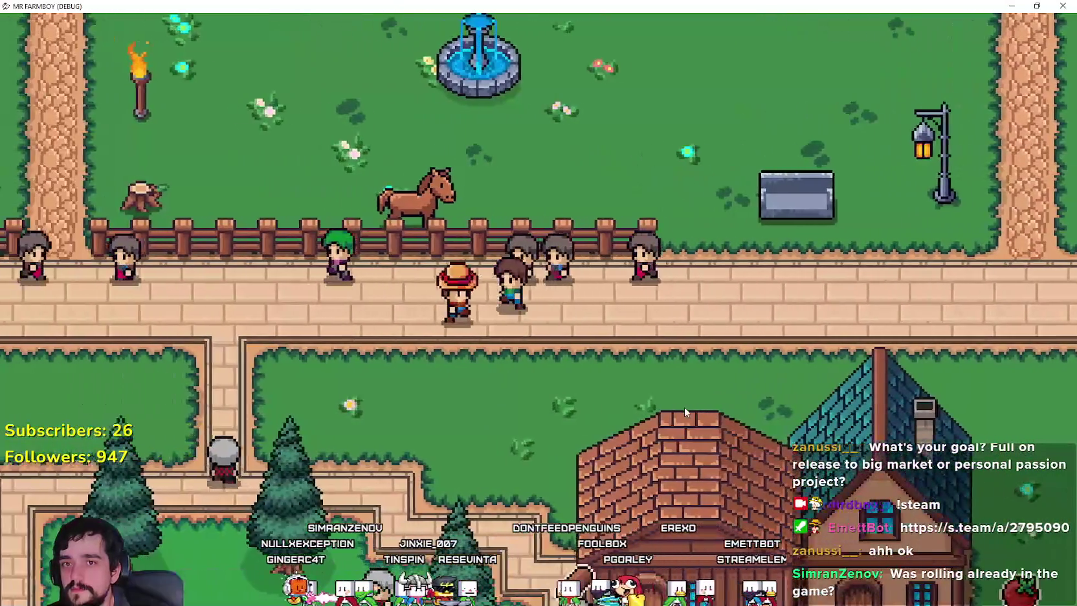
# - Ride through the fence gap, east past the fountain and along the market stalls
pyautogui.press('e')
pyautogui.press('a')
pyautogui.press('w')
pyautogui.press('d')
pyautogui.press('d')
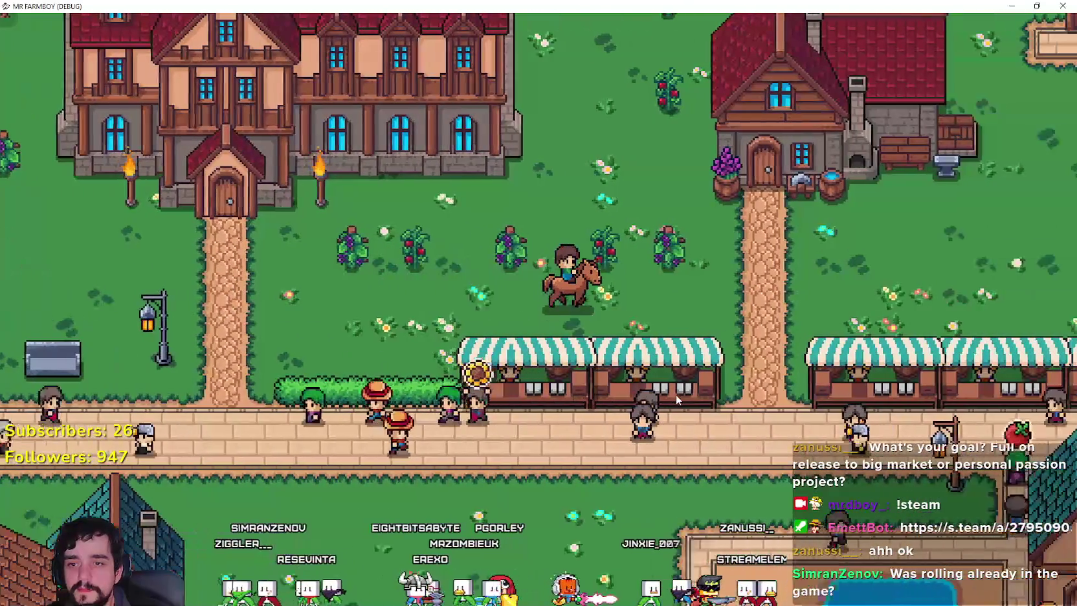
pyautogui.press('s')
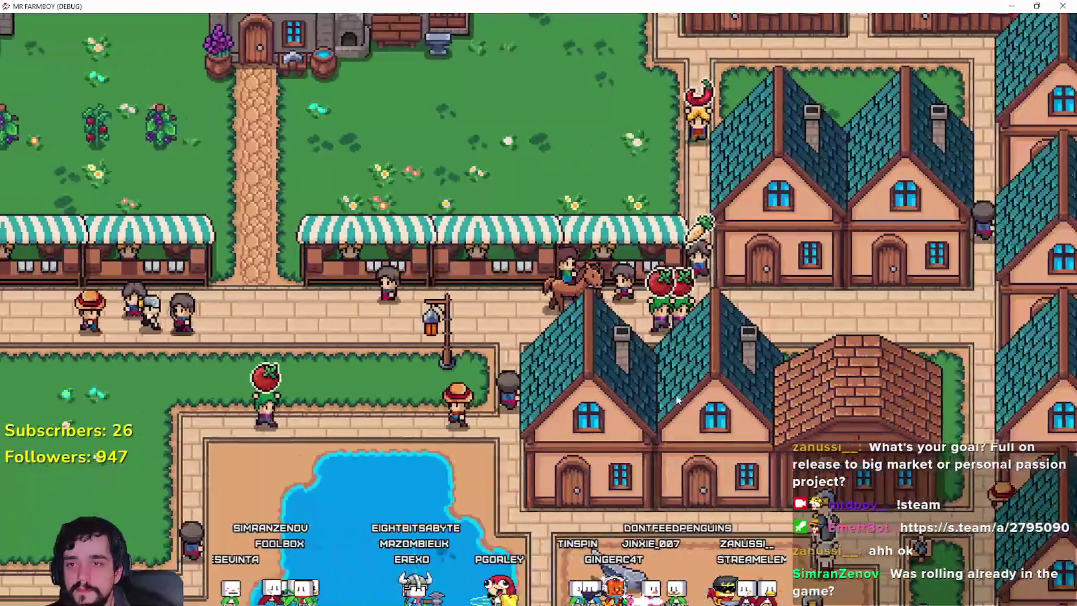
pyautogui.press('w')
pyautogui.press('a')
# - Ride between the stalls, up the dirt path, across the garden and back west
pyautogui.press('s')
pyautogui.press('w')
pyautogui.press('d')
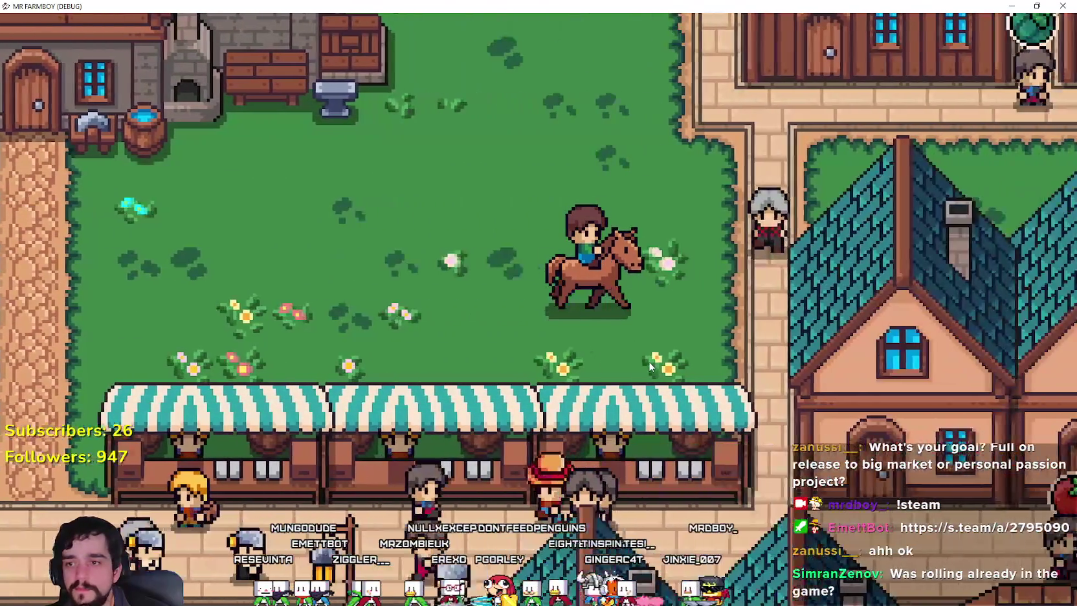
pyautogui.press('d')
pyautogui.press('w')
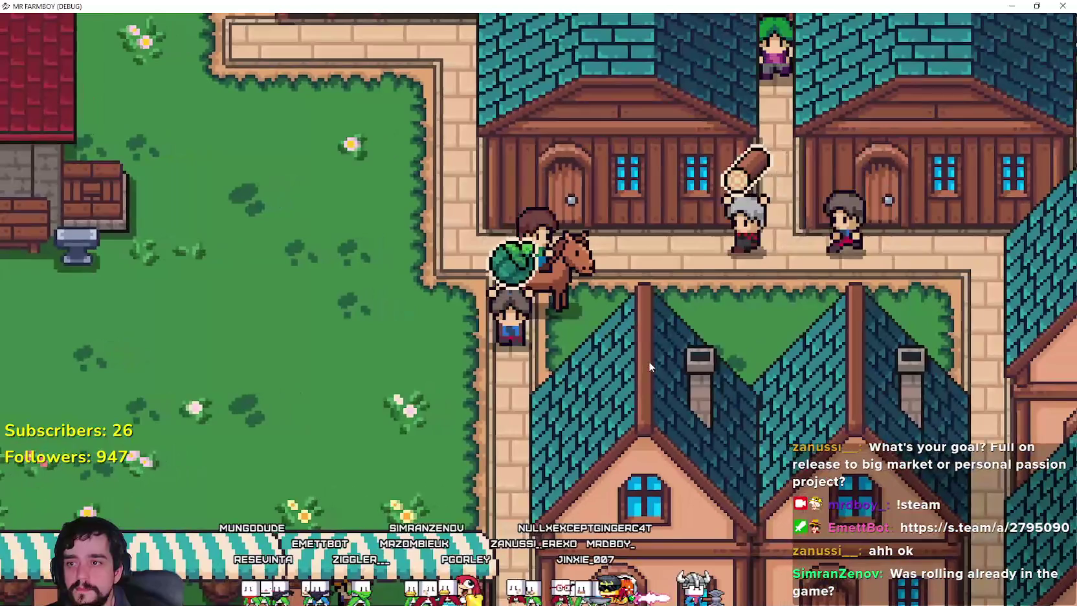
pyautogui.press('a')
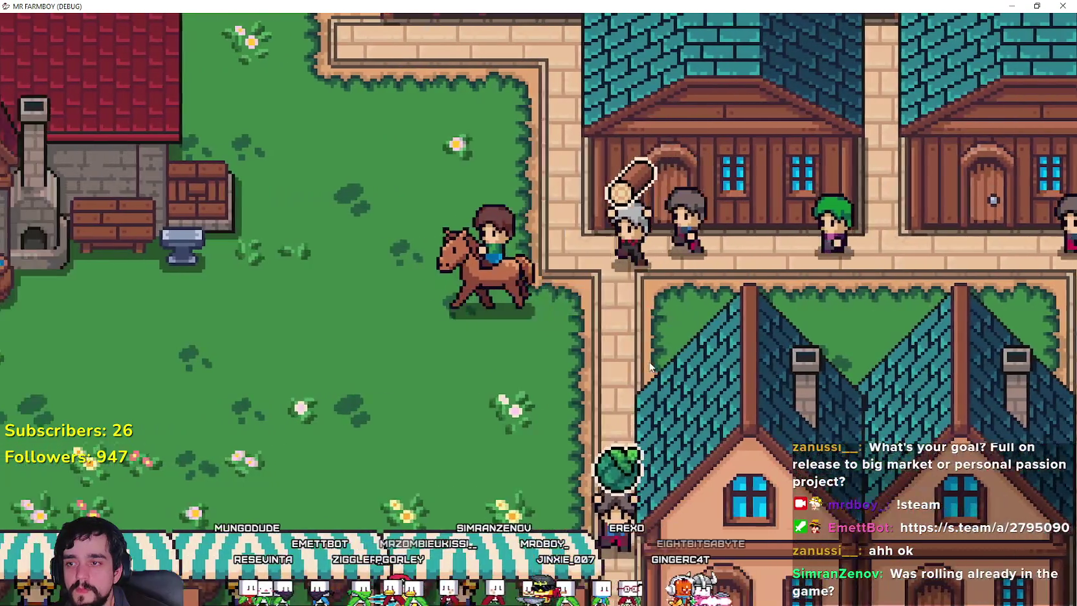
pyautogui.press('a')
pyautogui.press('s')
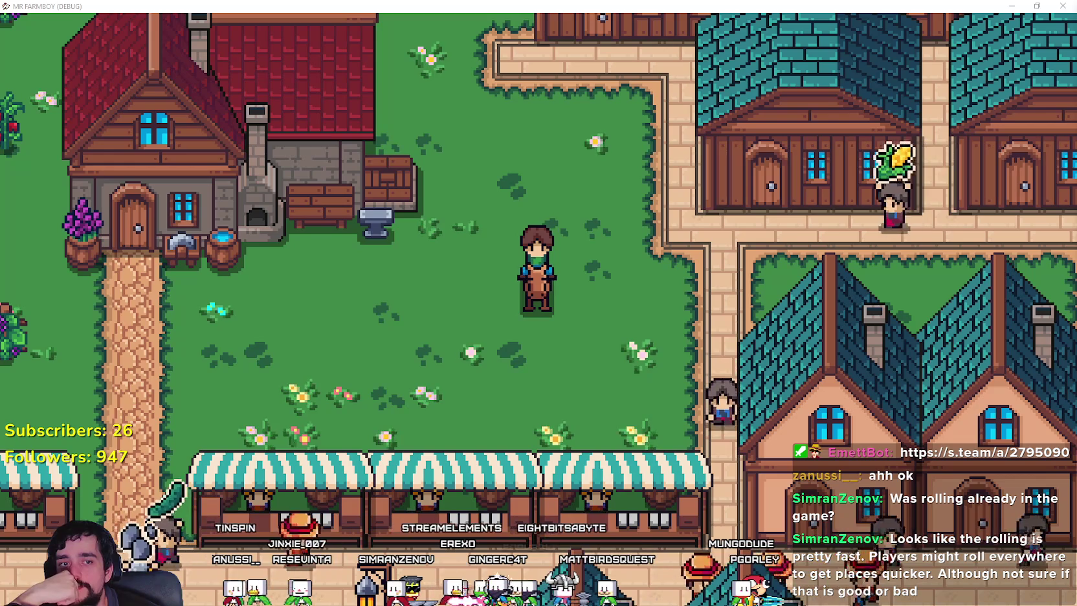
# - Open the Advancements overview with K and show the Crops, Land and Trees advancements
pyautogui.press('k')
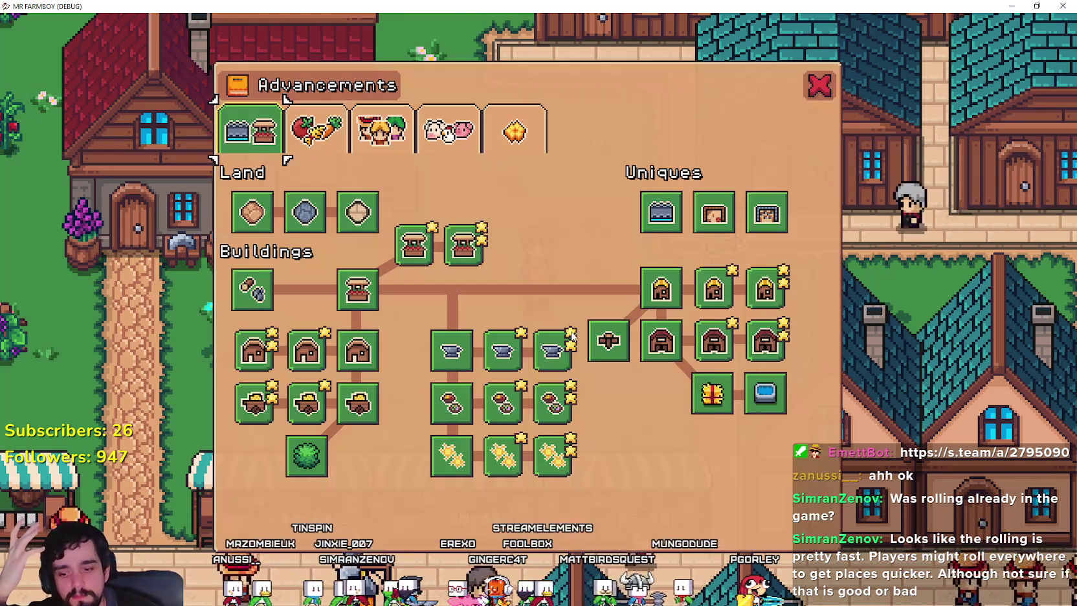
pyautogui.click(316, 129)
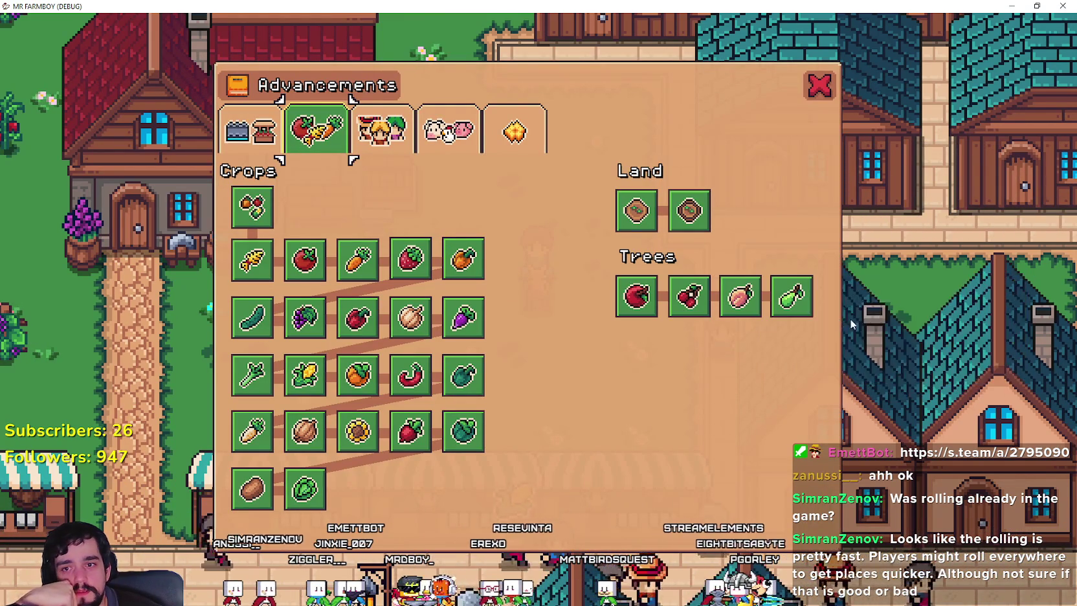
pyautogui.moveTo(799, 311)
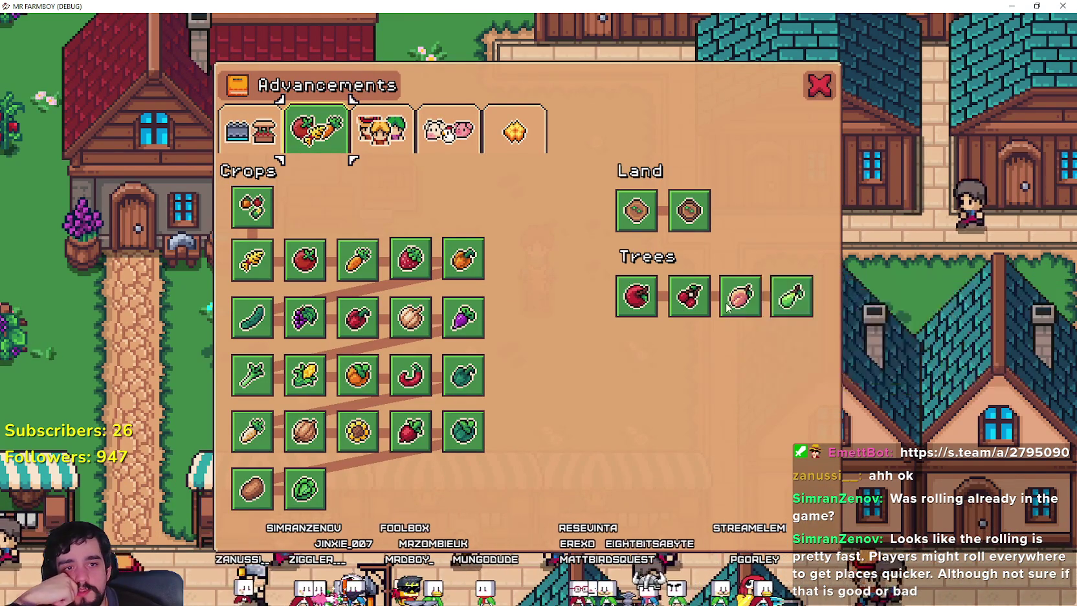
pyautogui.moveTo(680, 314)
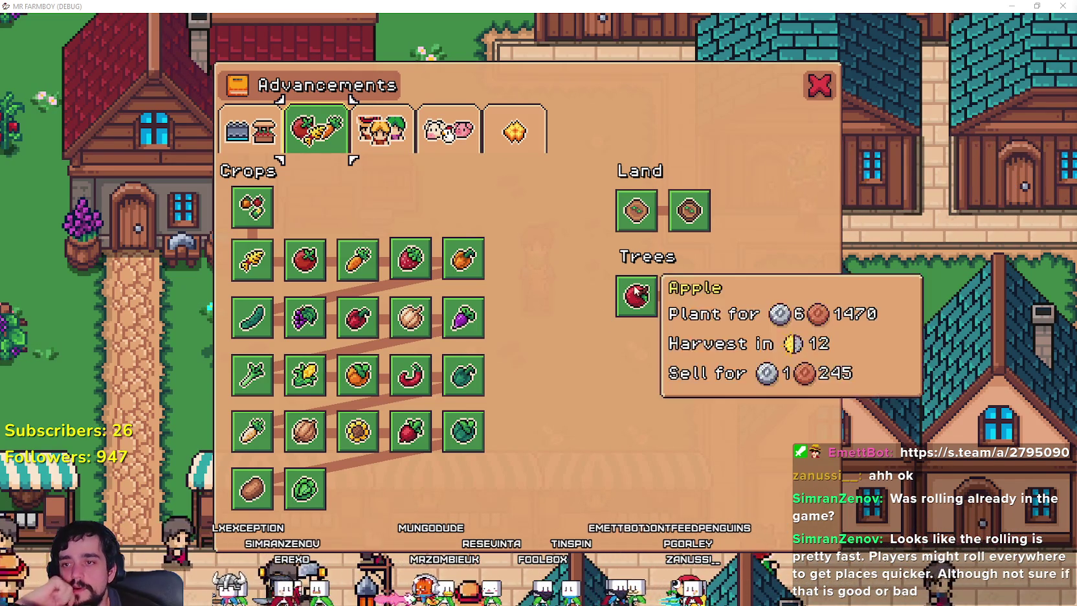
# - Inspect the Apple tree advancement card, then close the Advancements panel
pyautogui.click(649, 291)
pyautogui.click(686, 295)
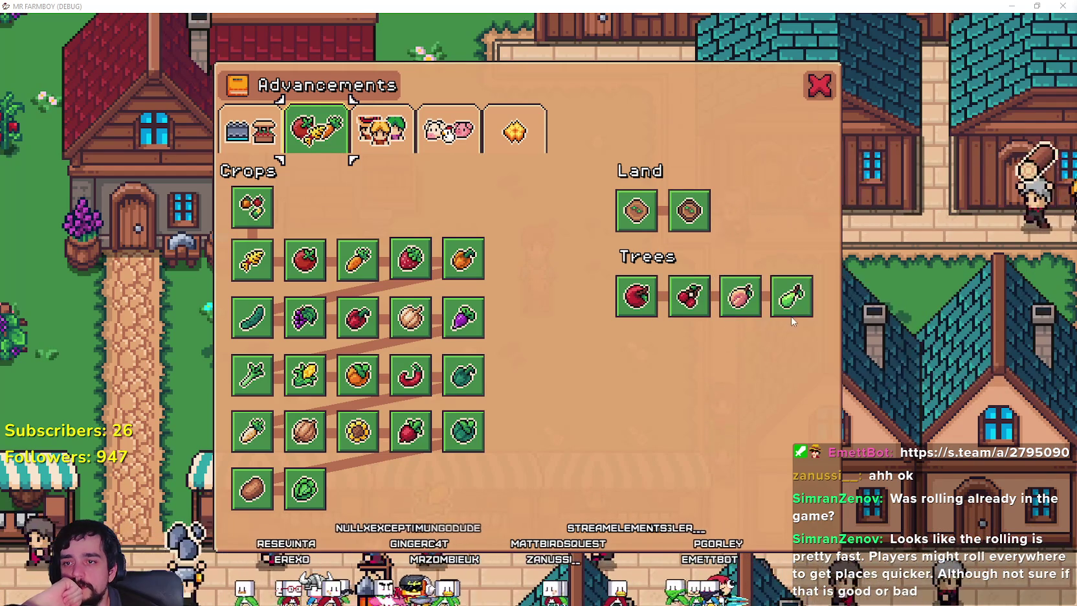
pyautogui.moveTo(688, 296)
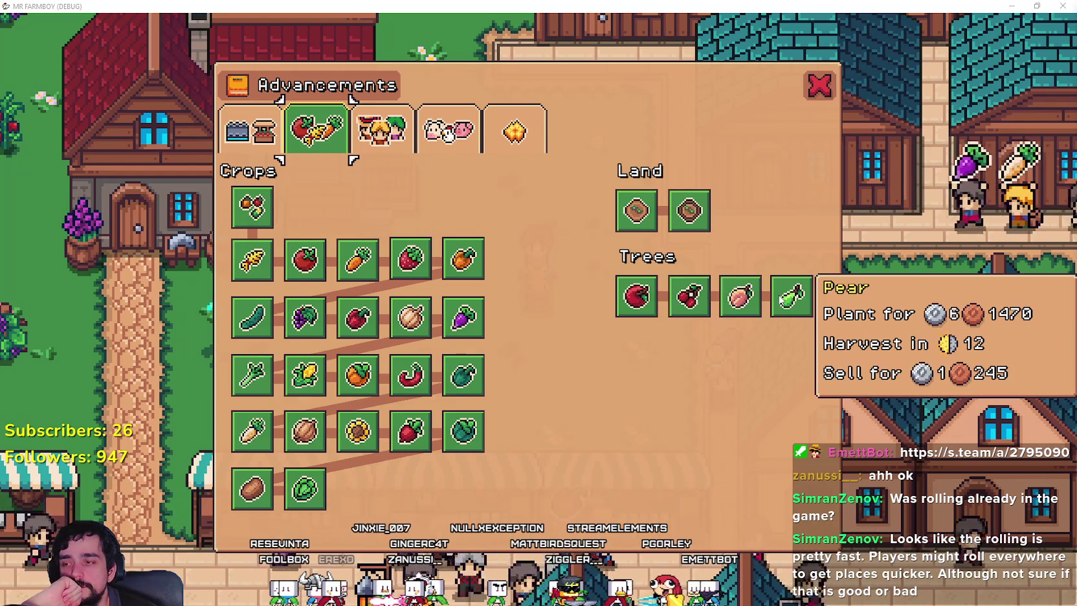
pyautogui.click(813, 99)
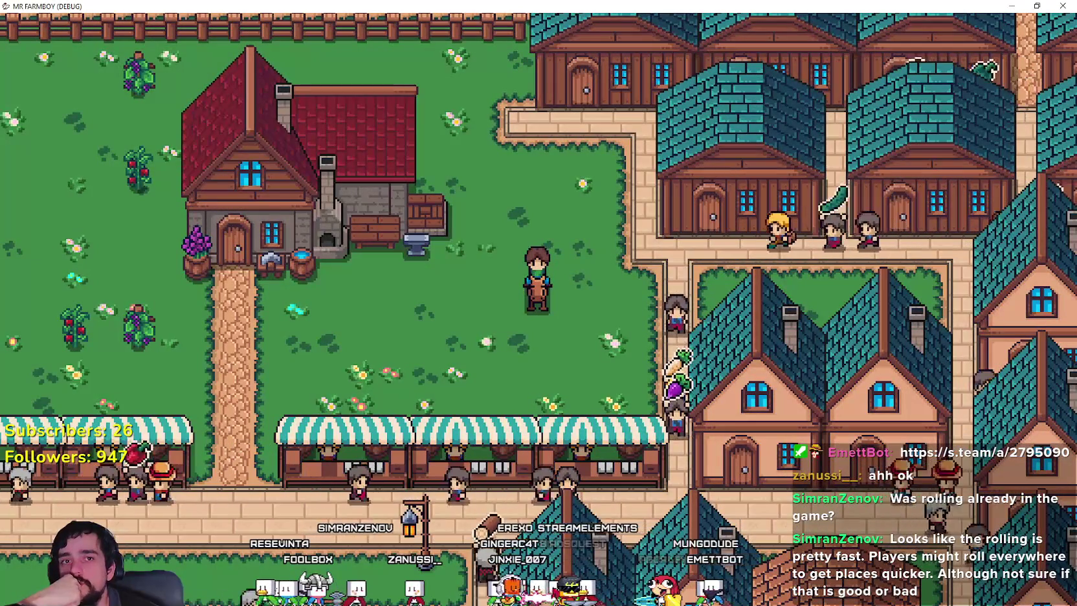
# - Mount the horse and ride right through town into the vineyard
pyautogui.scroll(1, 566, 339)
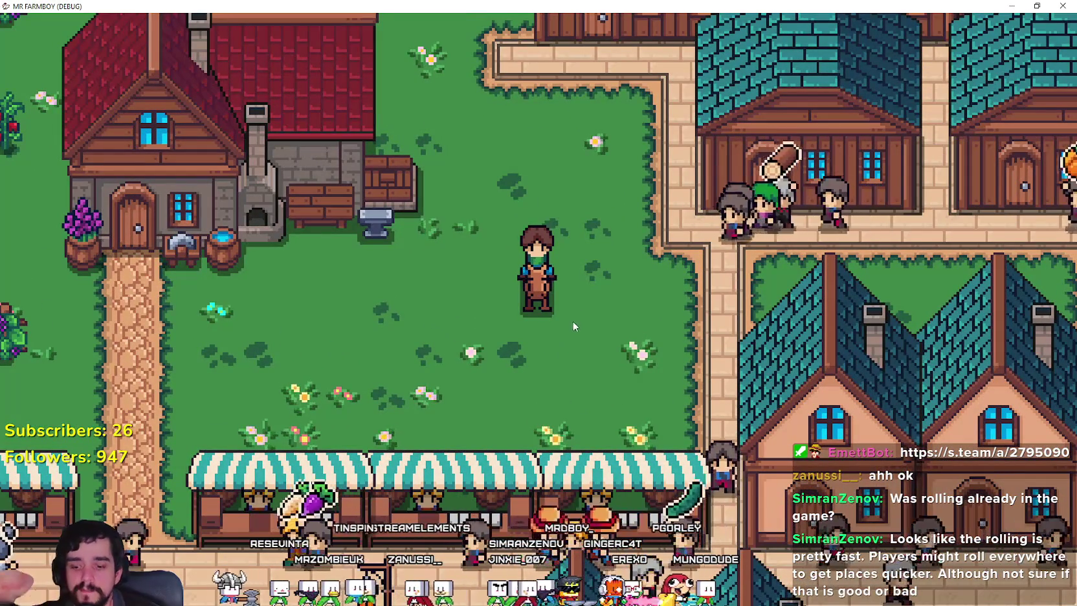
pyautogui.press('f')
pyautogui.scroll(1, 591, 316)
pyautogui.press('a')
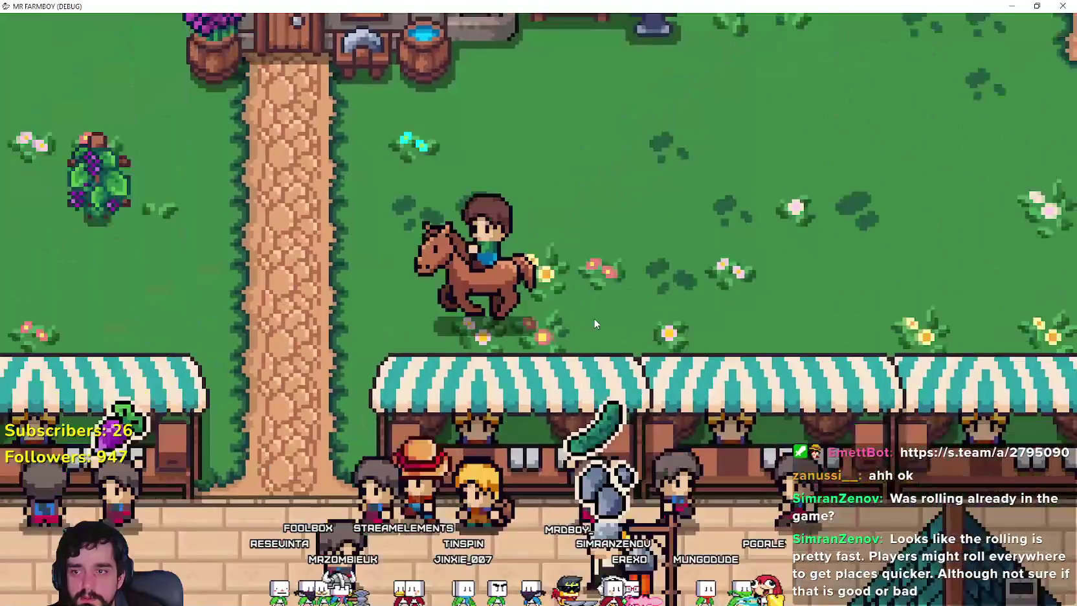
pyautogui.scroll(-2, 593, 318)
pyautogui.press('d')
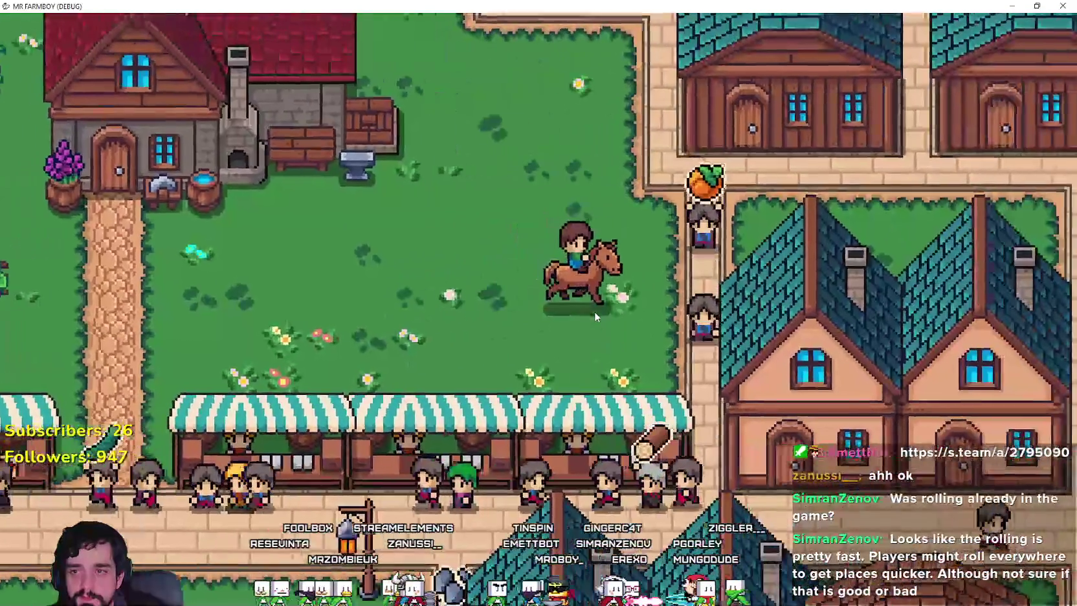
pyautogui.press('d')
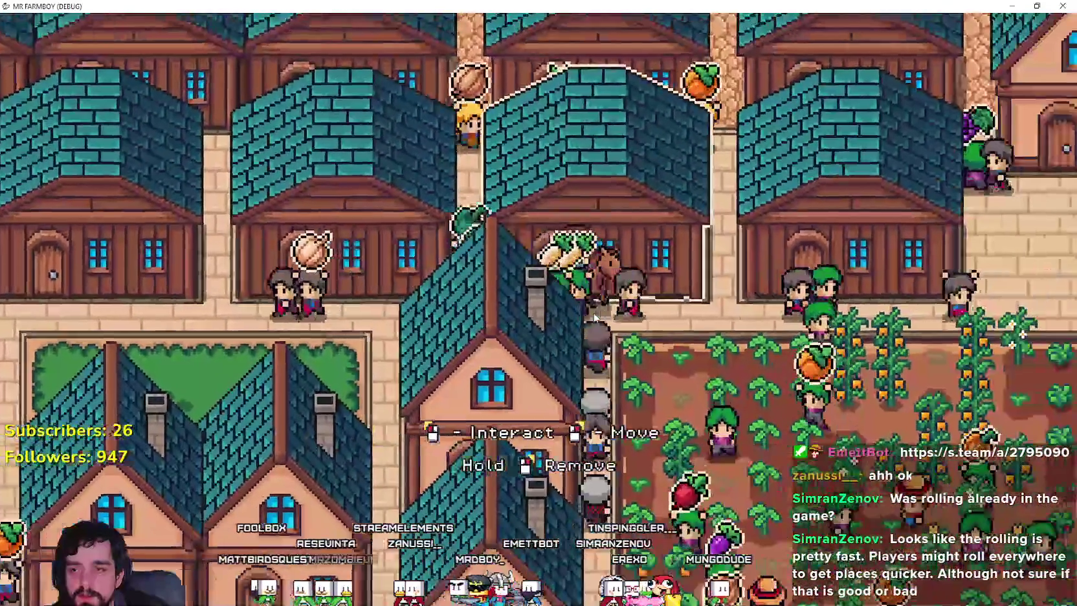
pyautogui.press('d')
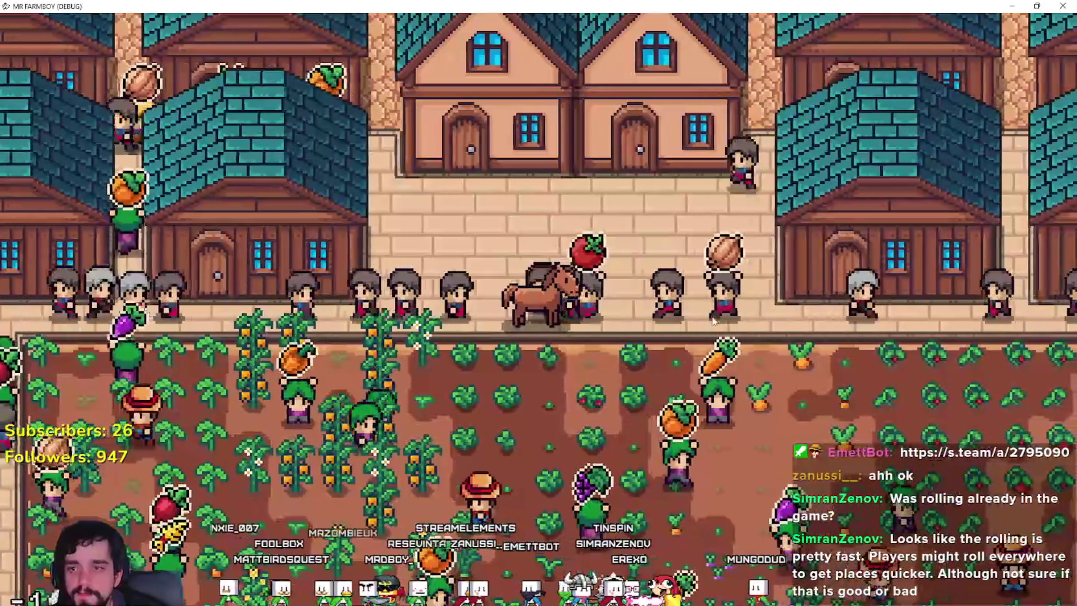
pyautogui.press('d')
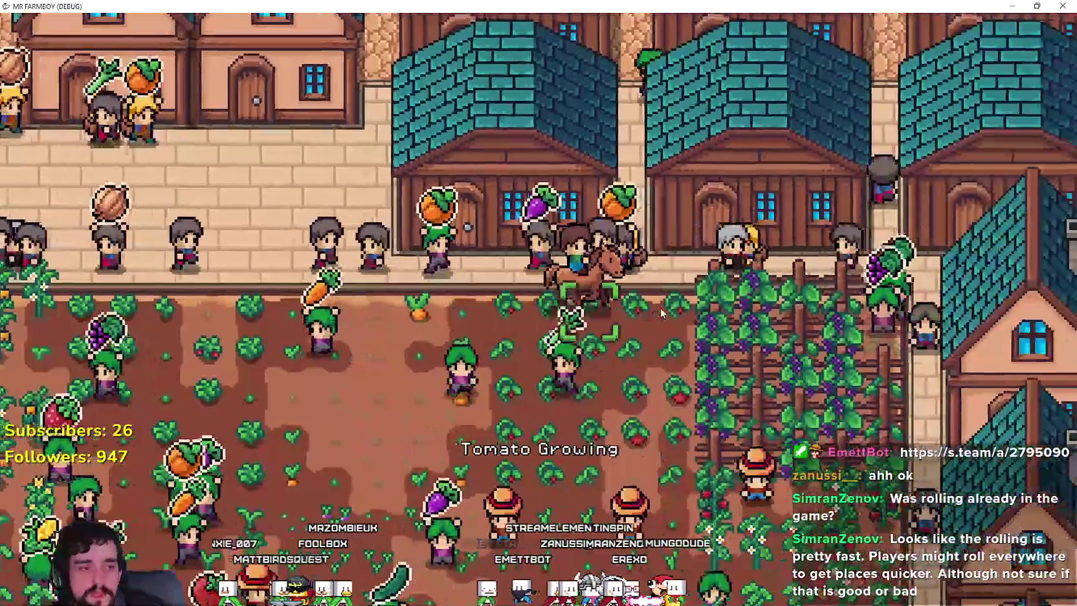
# - Ride across the crop field, back through town to the farmhouse, and dismount
pyautogui.press('s')
pyautogui.press('a')
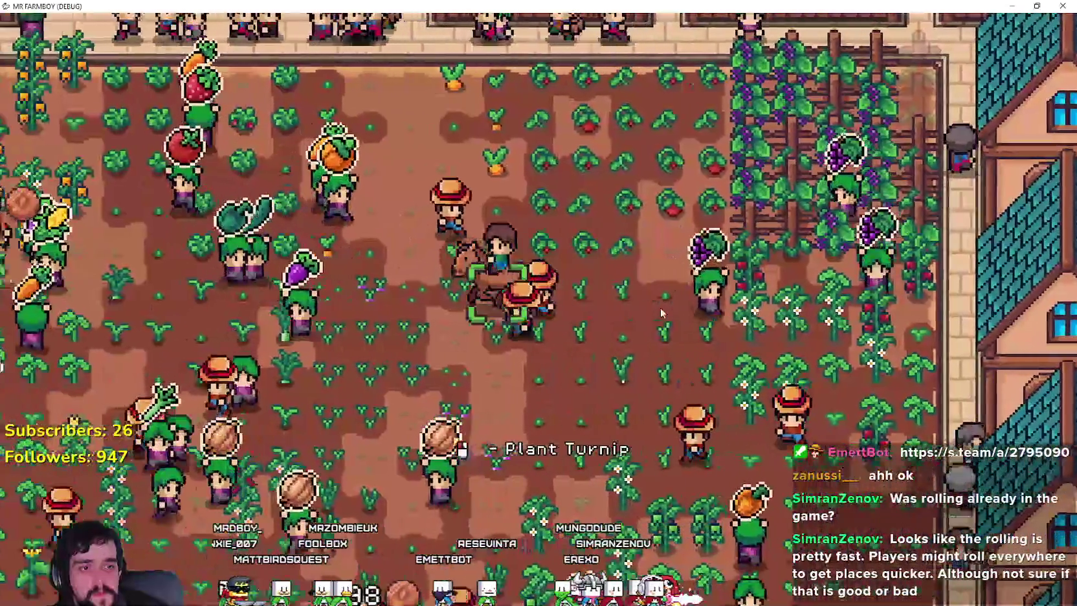
pyautogui.press('a')
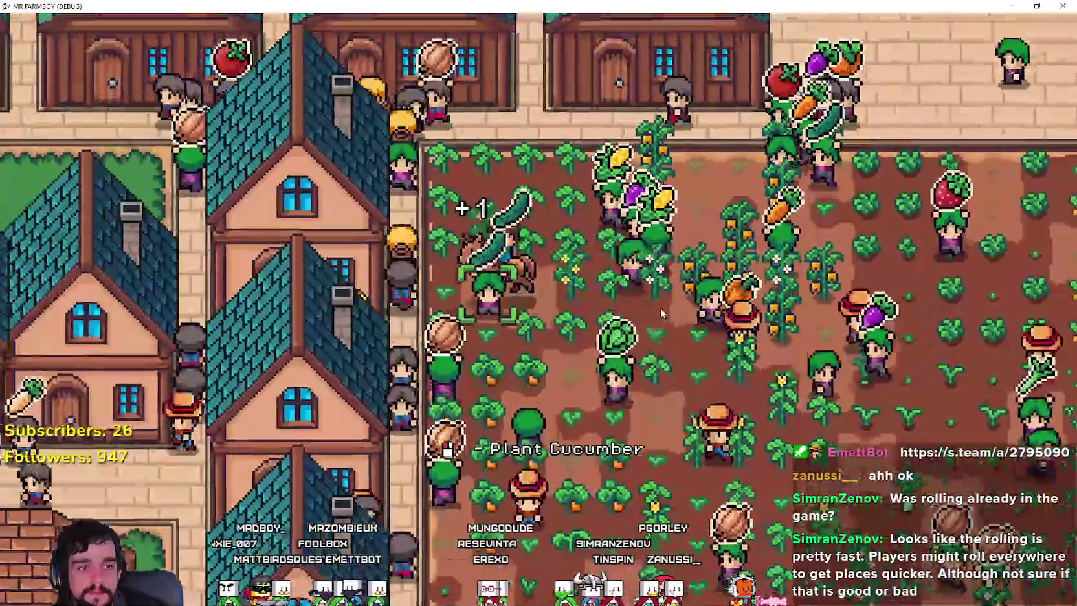
pyautogui.press('w')
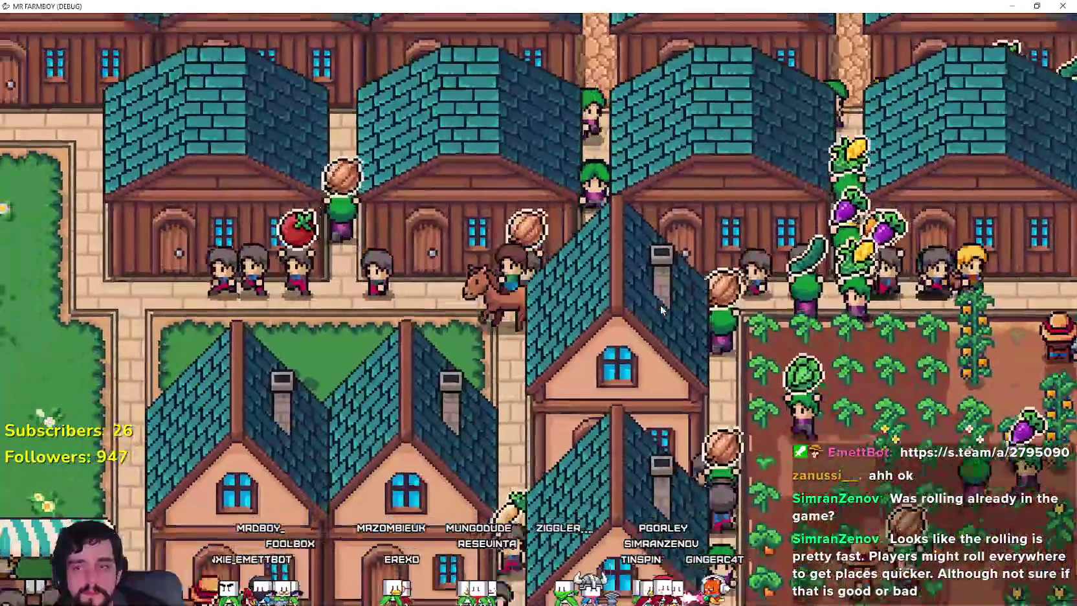
pyautogui.press('a')
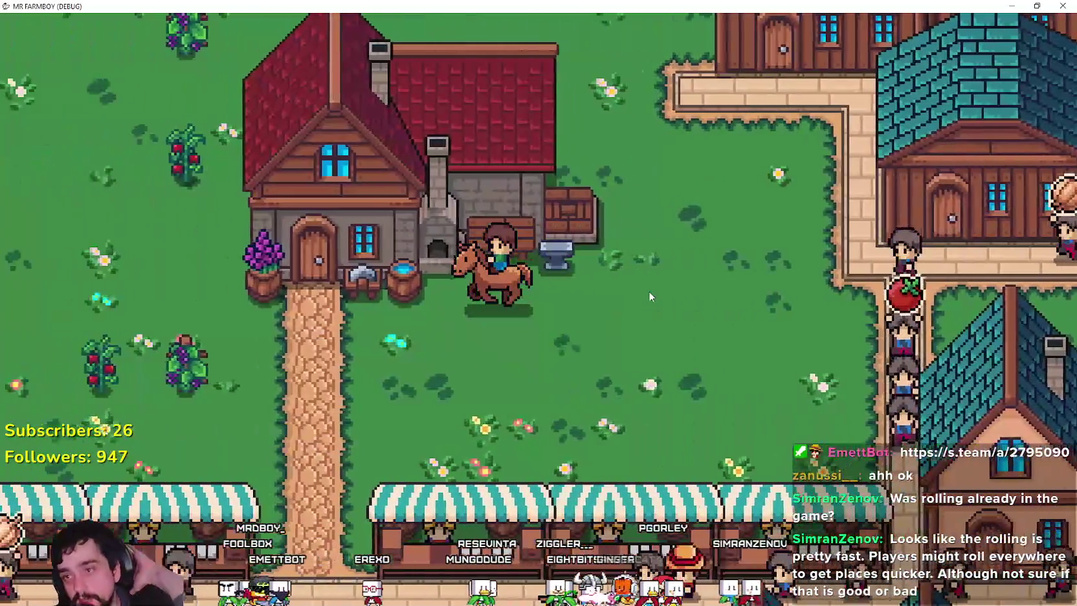
pyautogui.press('a')
pyautogui.press('space')
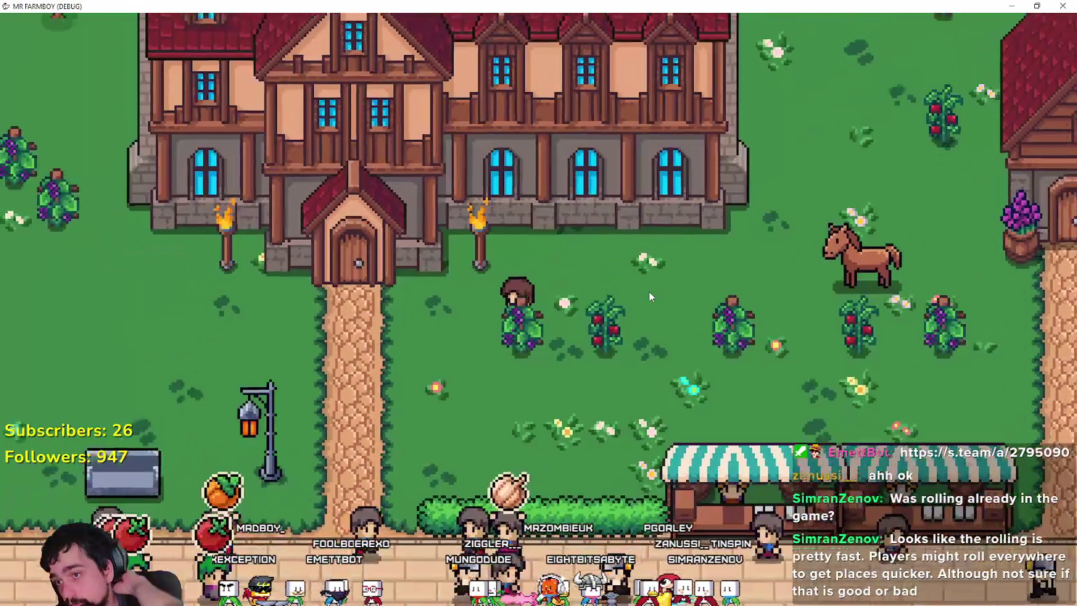
# - Roll and walk the farmer past the church and fountains near the crop field
pyautogui.press('w')
pyautogui.press('a')
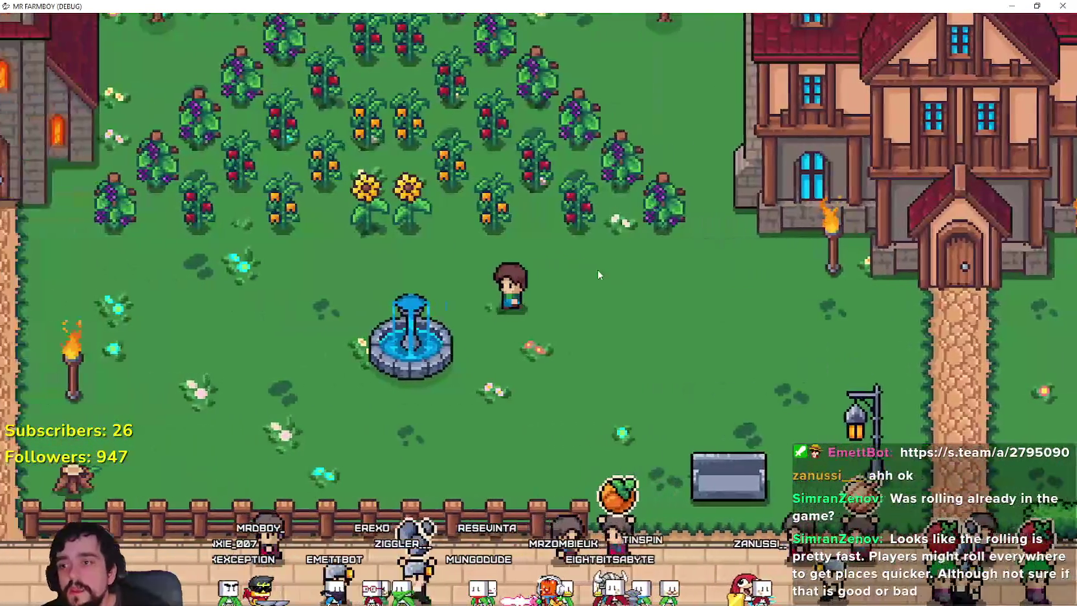
pyautogui.press('a')
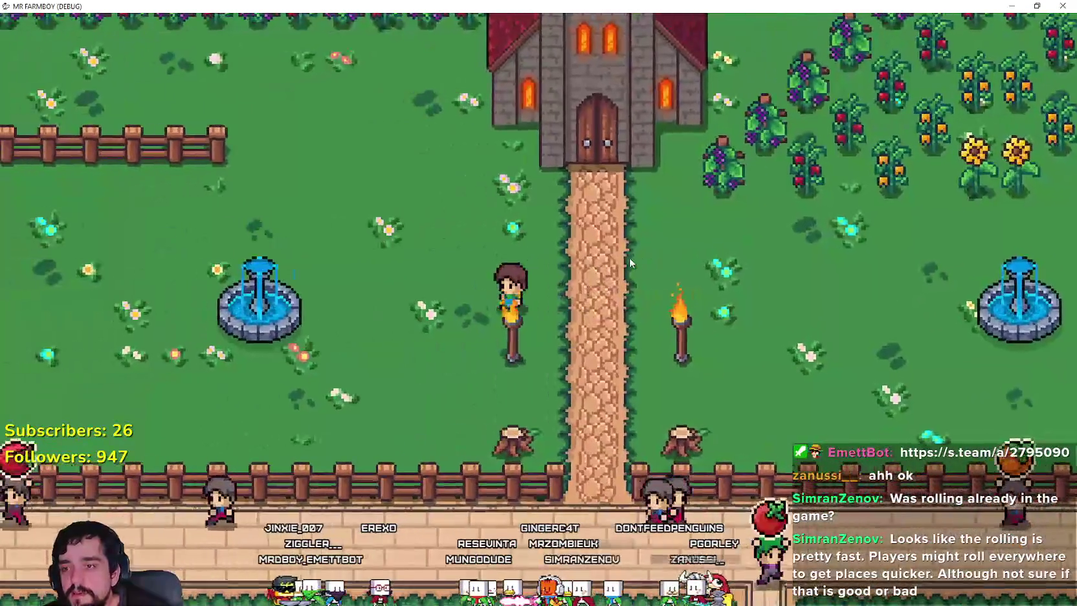
pyautogui.press('w')
pyautogui.press('a')
pyautogui.press('d')
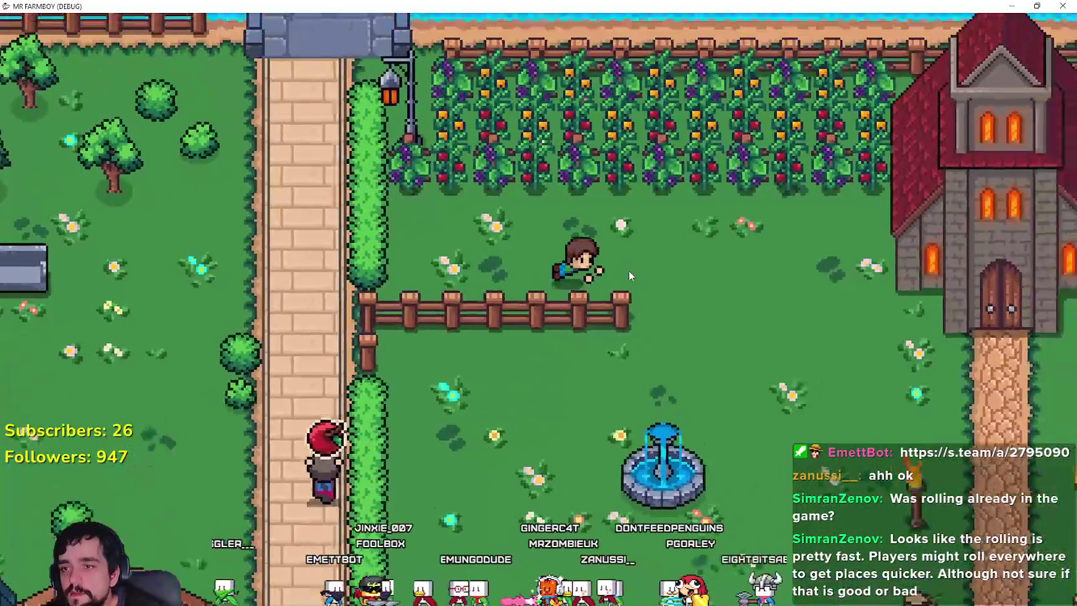
pyautogui.press('d')
pyautogui.press('s')
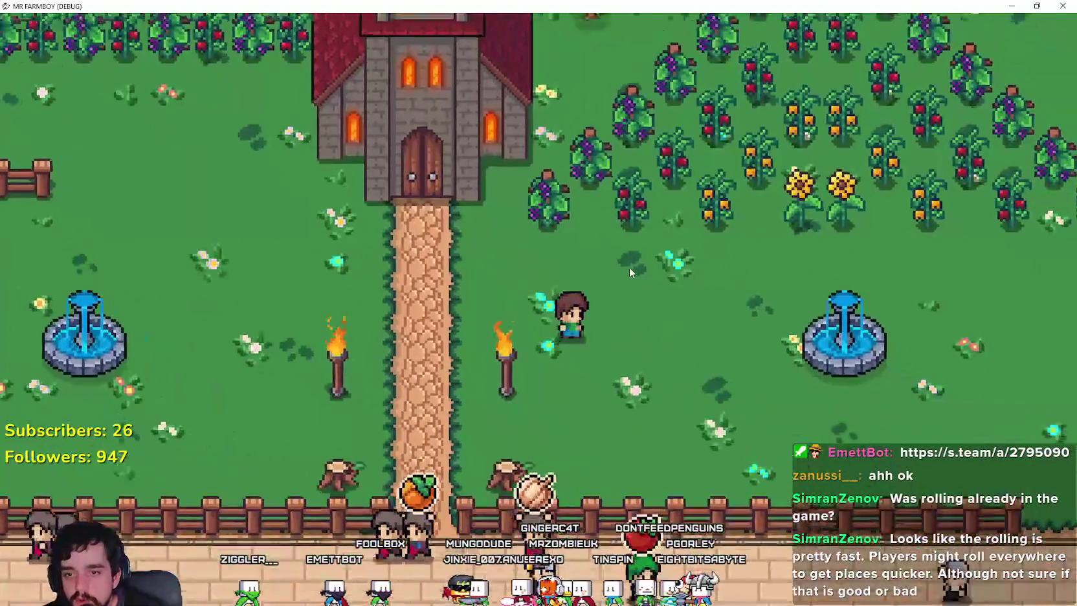
# - Roll right past the fountain to the market stalls, back left, then stop the game with F8
pyautogui.press('d')
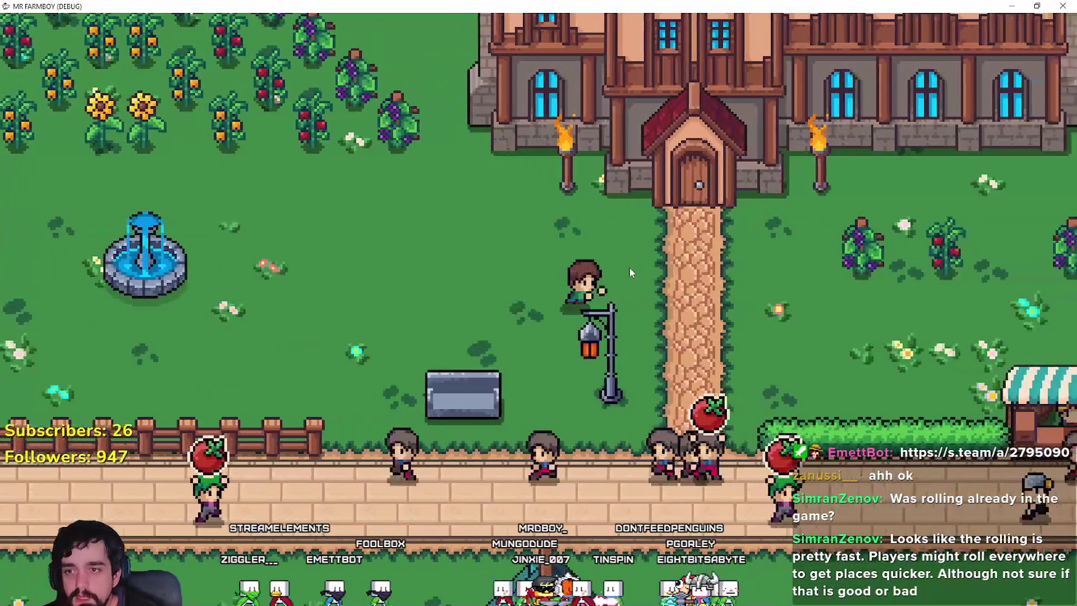
pyautogui.press('d')
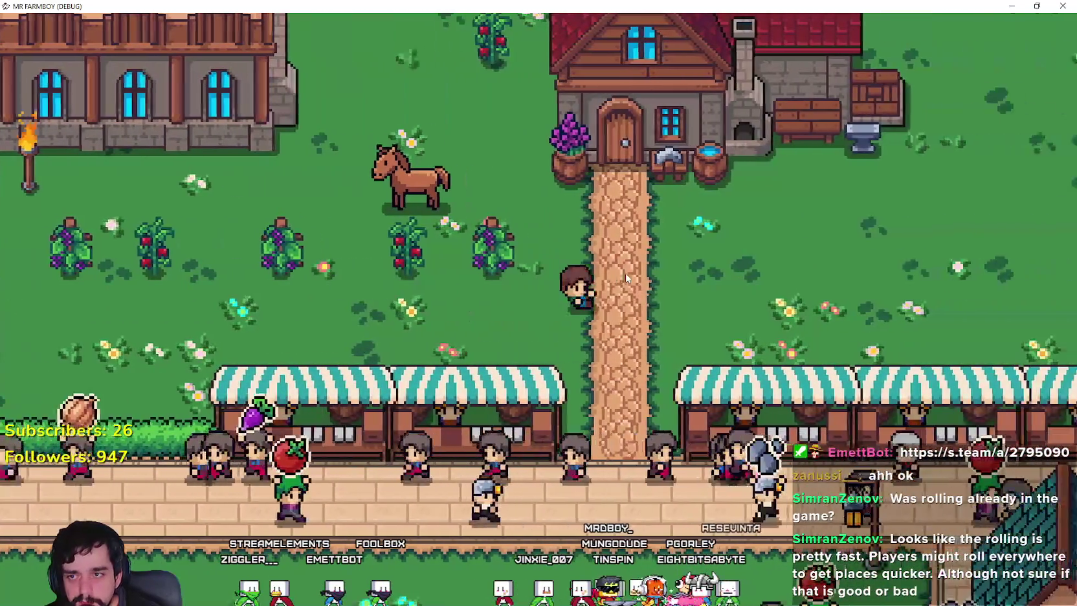
pyautogui.press('d')
pyautogui.press('a')
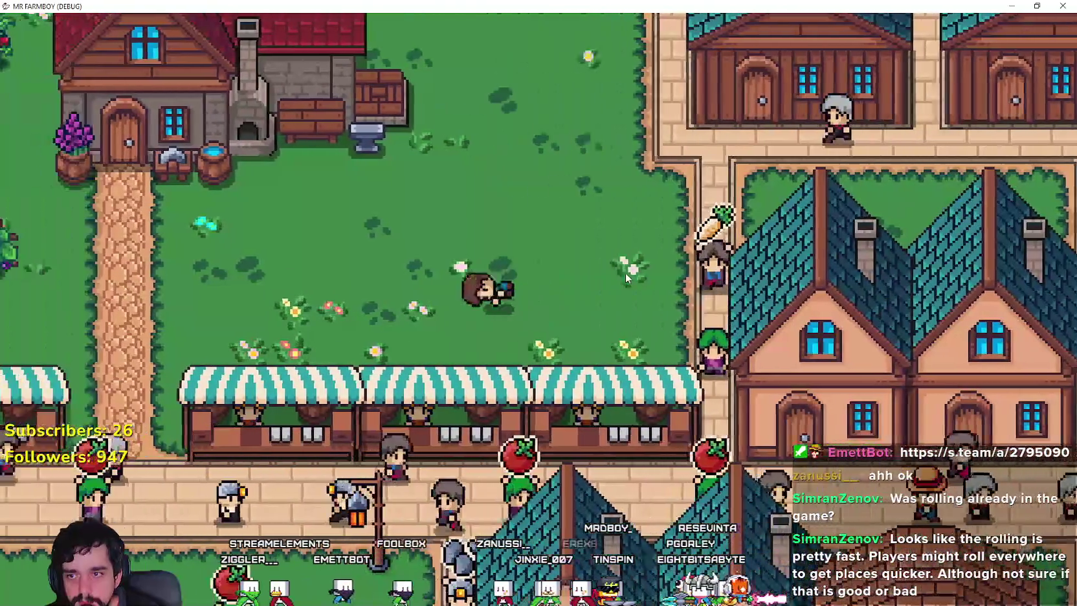
pyautogui.press('a')
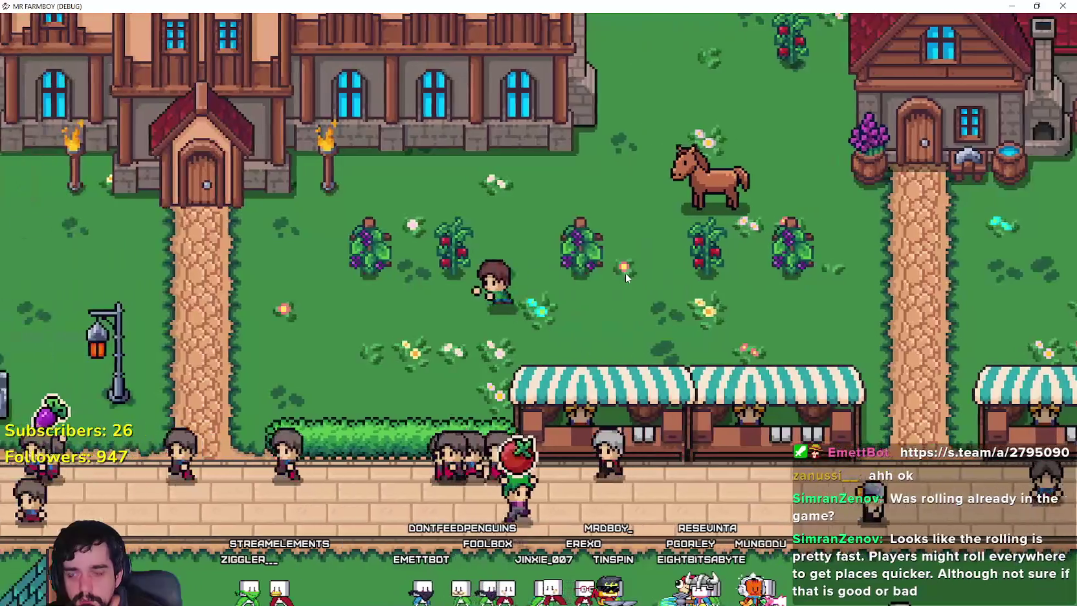
pyautogui.press('a')
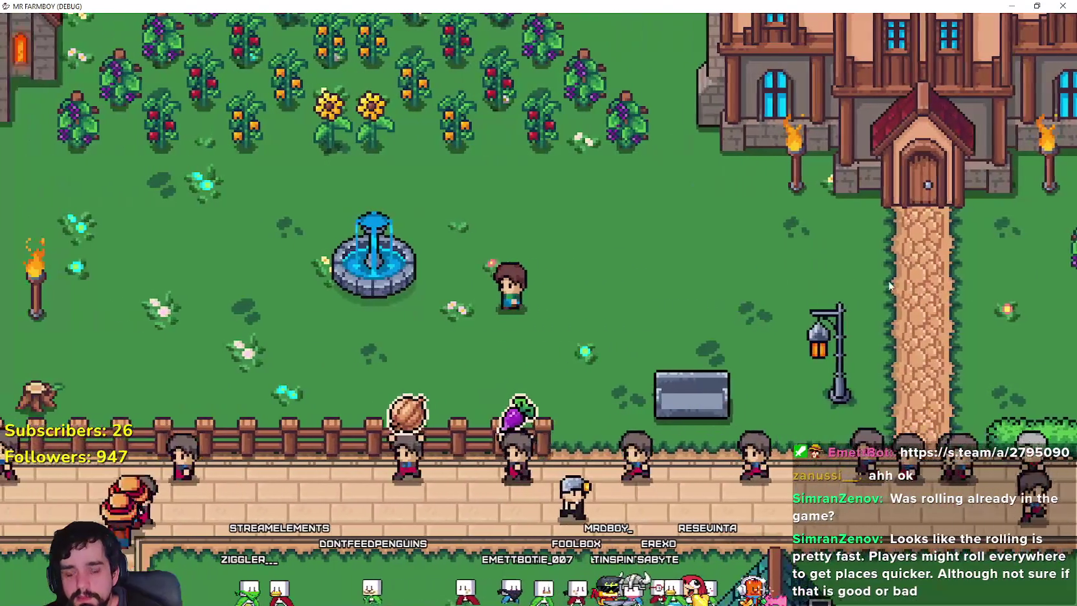
pyautogui.press('F8')
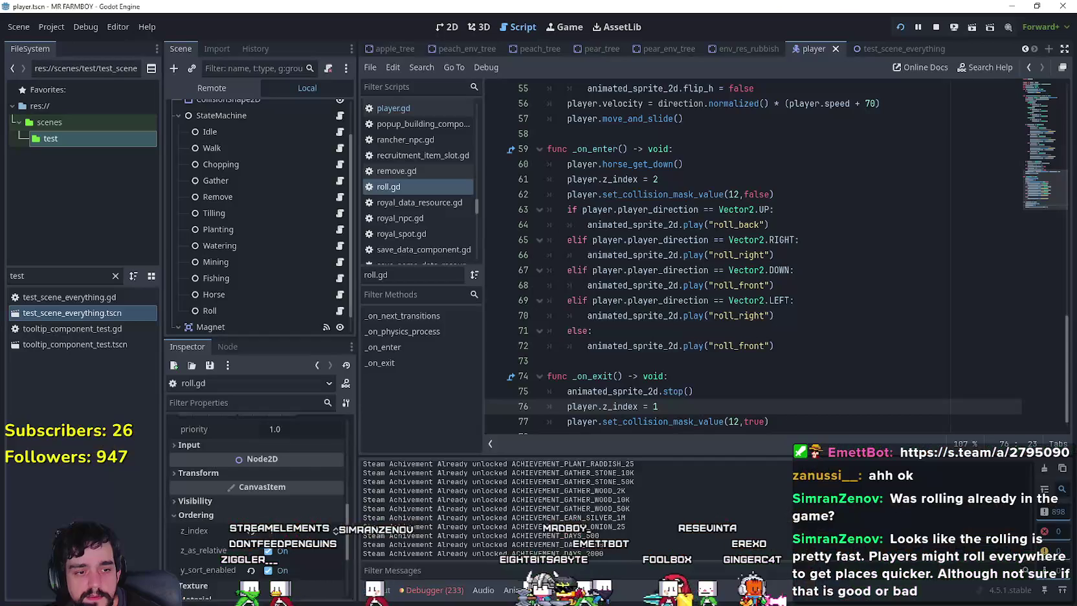
# - Change the roll bonus in roll.gd to player.speed + 50 and relaunch the game
pyautogui.scroll(3, 876, 268)
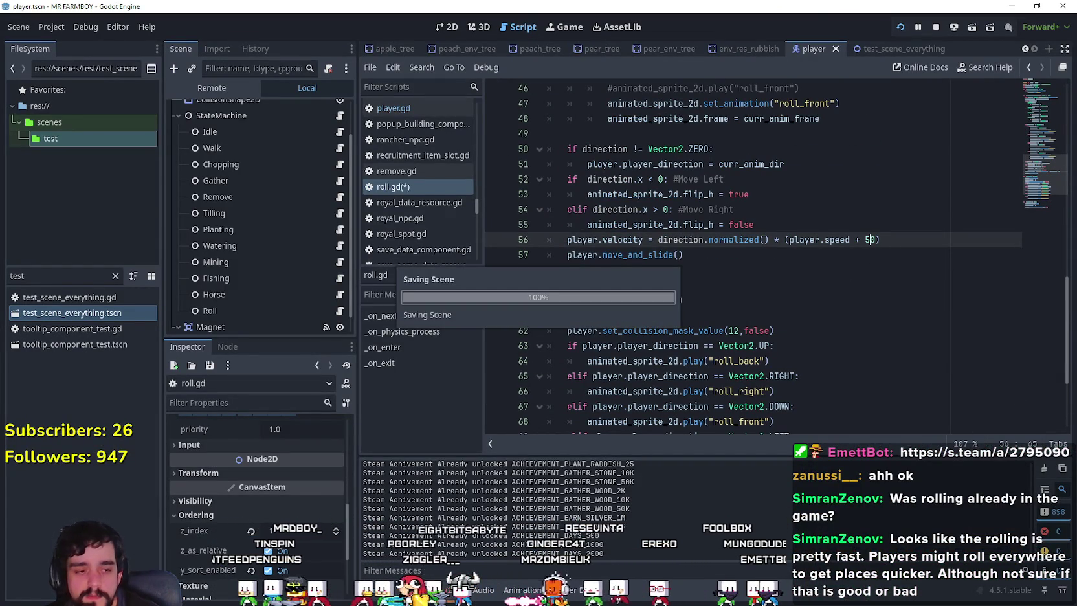
pyautogui.press('d')
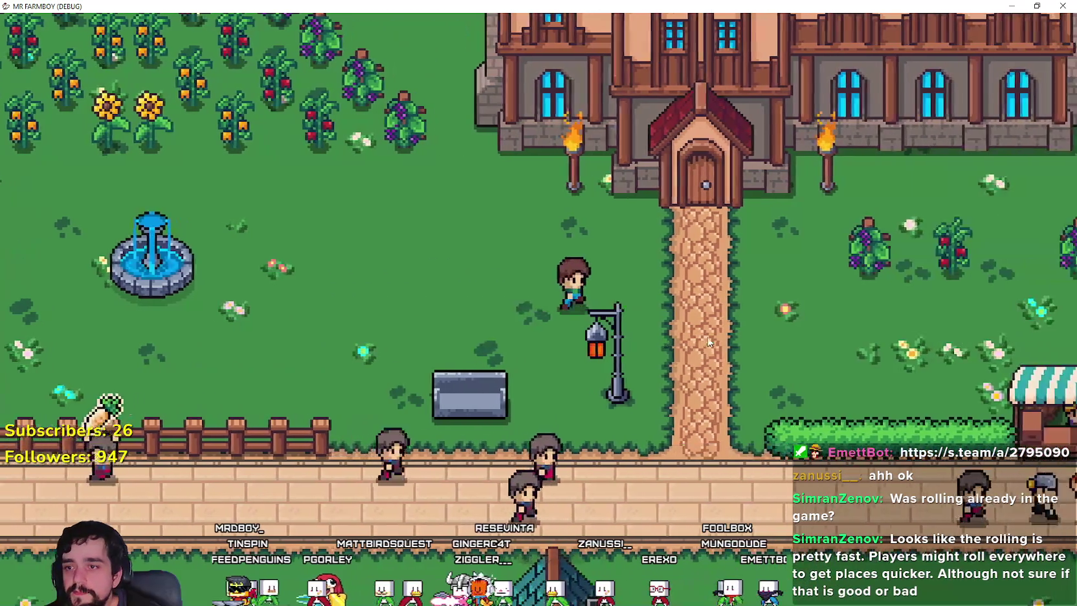
# - Walk the farmer left and roll down past the fence onto the lower road
pyautogui.press('w')
pyautogui.press('w')
pyautogui.press('s')
pyautogui.press('a')
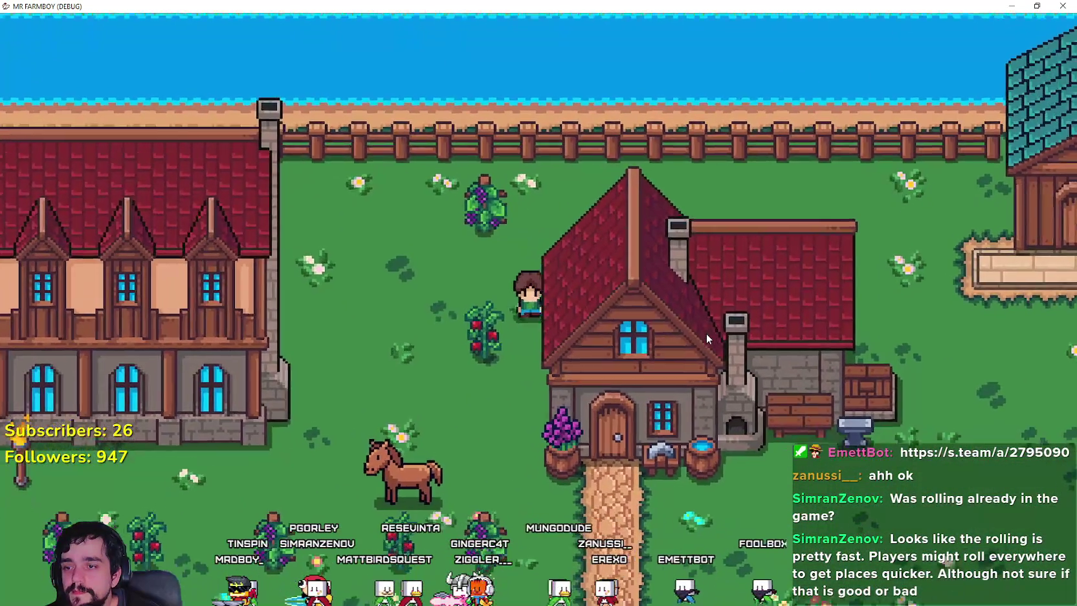
pyautogui.press('a')
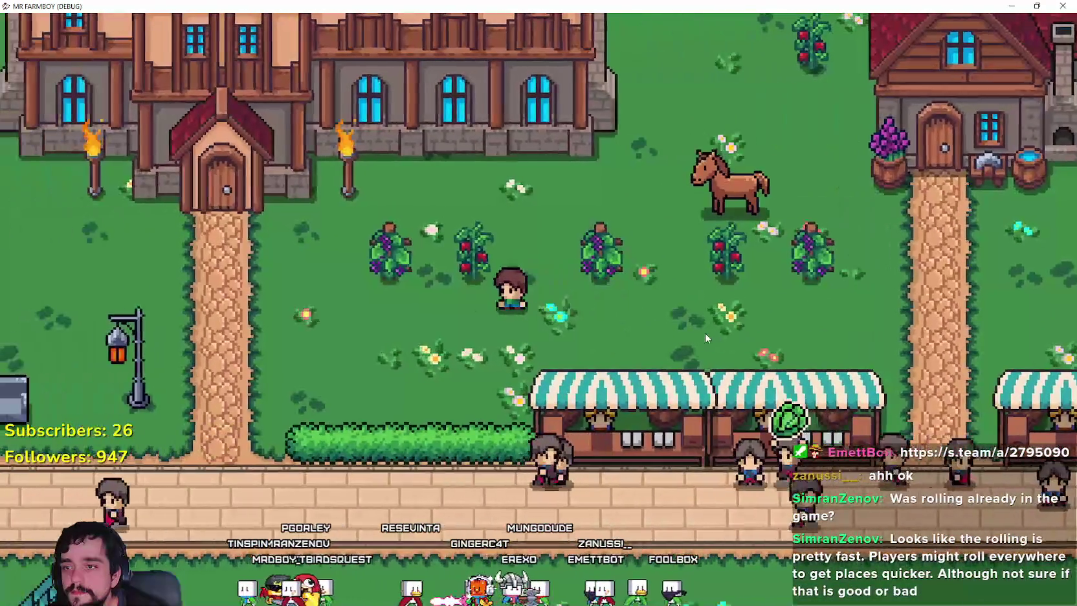
pyautogui.press('s')
pyautogui.press('a')
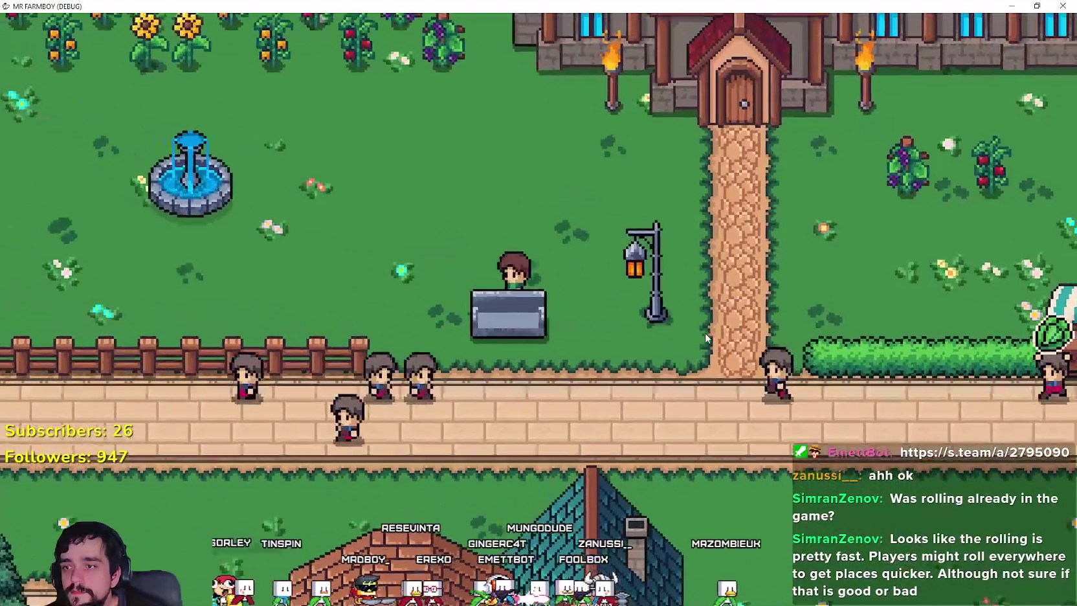
pyautogui.press('s')
# - Walk between the road and the garden near the church
pyautogui.press('w')
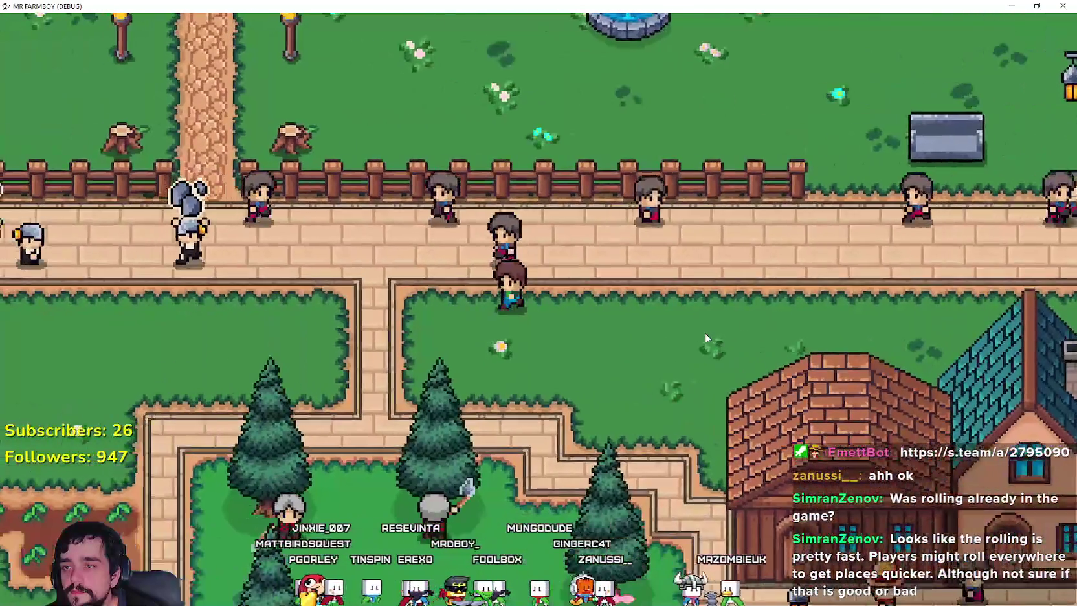
pyautogui.press('a')
pyautogui.press('s')
pyautogui.press('d')
pyautogui.press('a')
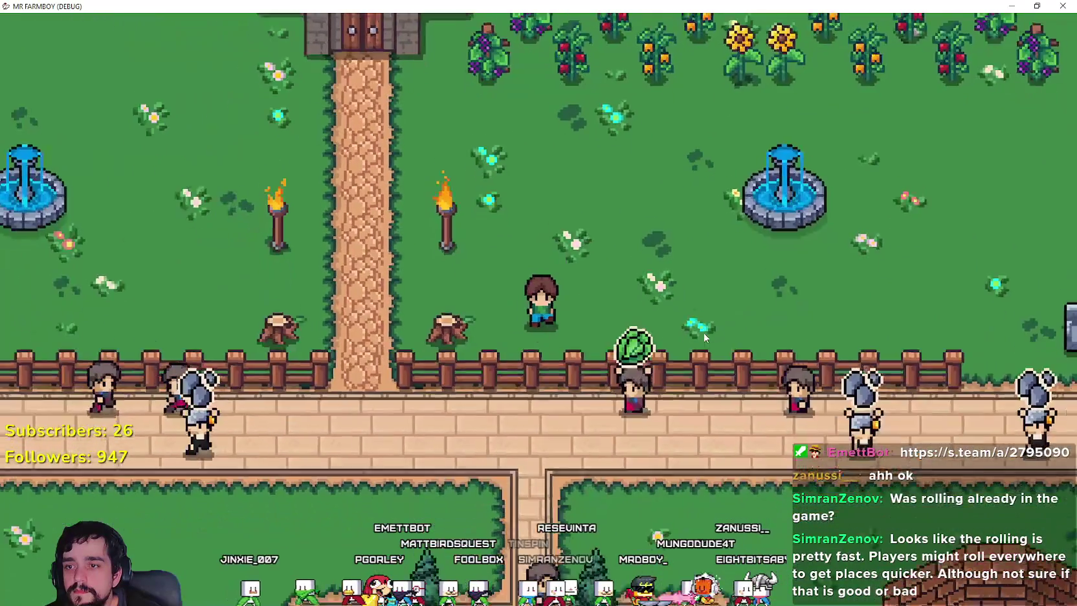
pyautogui.press('d')
pyautogui.press('s')
pyautogui.press('w')
# - Walk left along the road, step into the garden and back, then stop the game with F8
pyautogui.press('a')
pyautogui.press('s')
pyautogui.press('a')
pyautogui.press('w')
pyautogui.press('s')
pyautogui.press('F8')
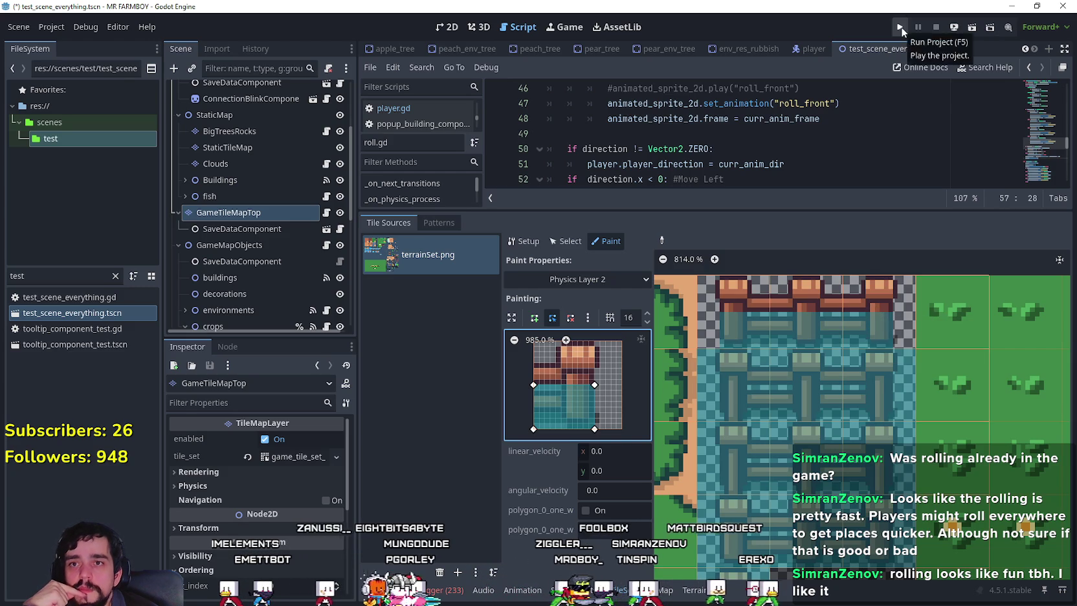
# - Save and run the game, load Save 10 via Continue, and maximize the game window
pyautogui.hotkey('ctrl', 's')
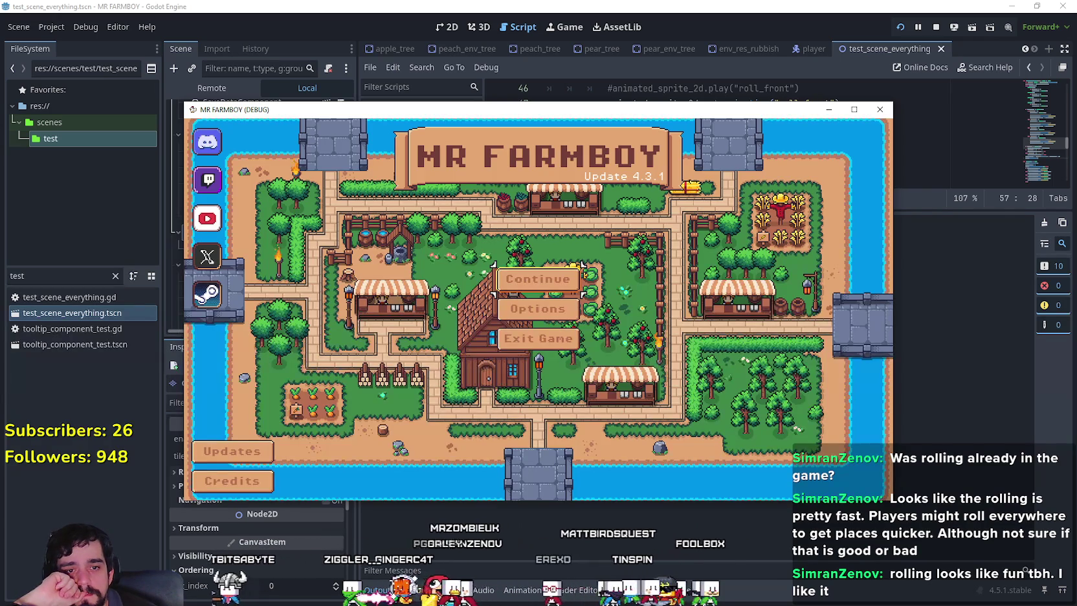
pyautogui.click(537, 279)
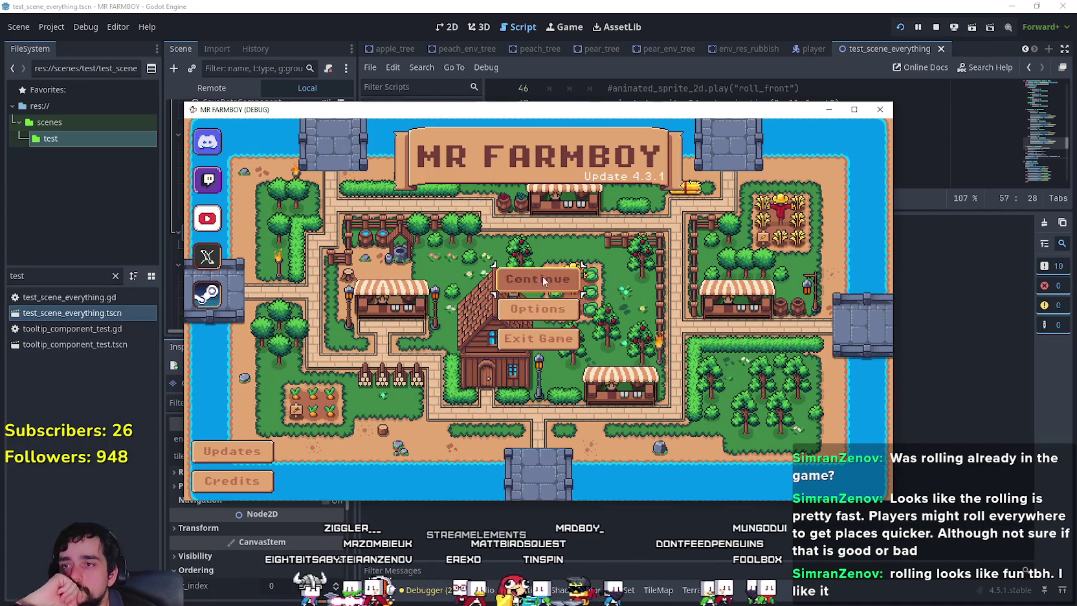
pyautogui.scroll(-5, 575, 382)
pyautogui.click(574, 382)
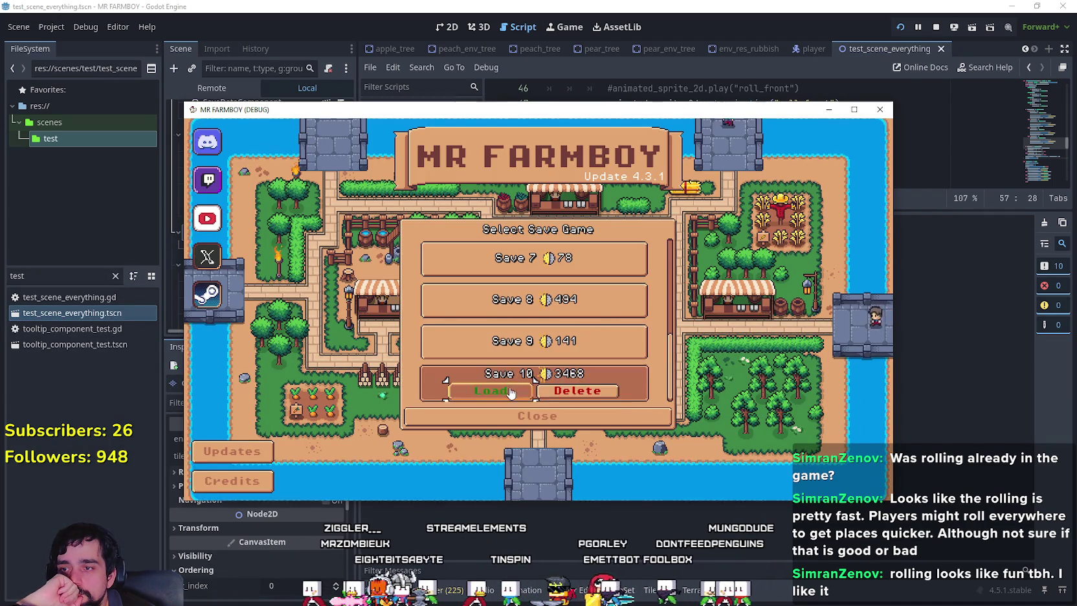
pyautogui.click(584, 354)
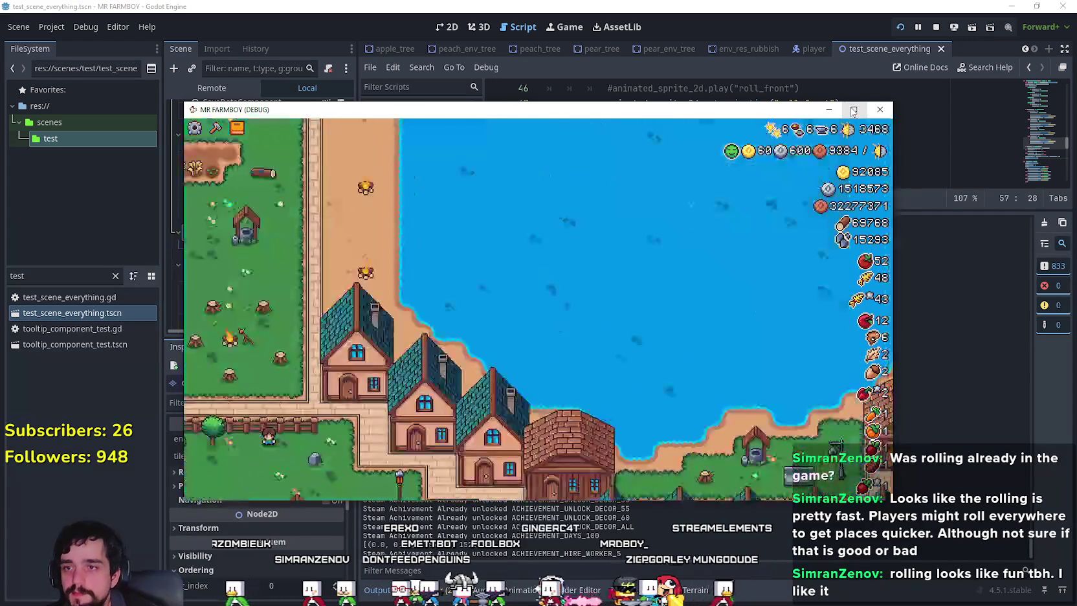
pyautogui.click(853, 111)
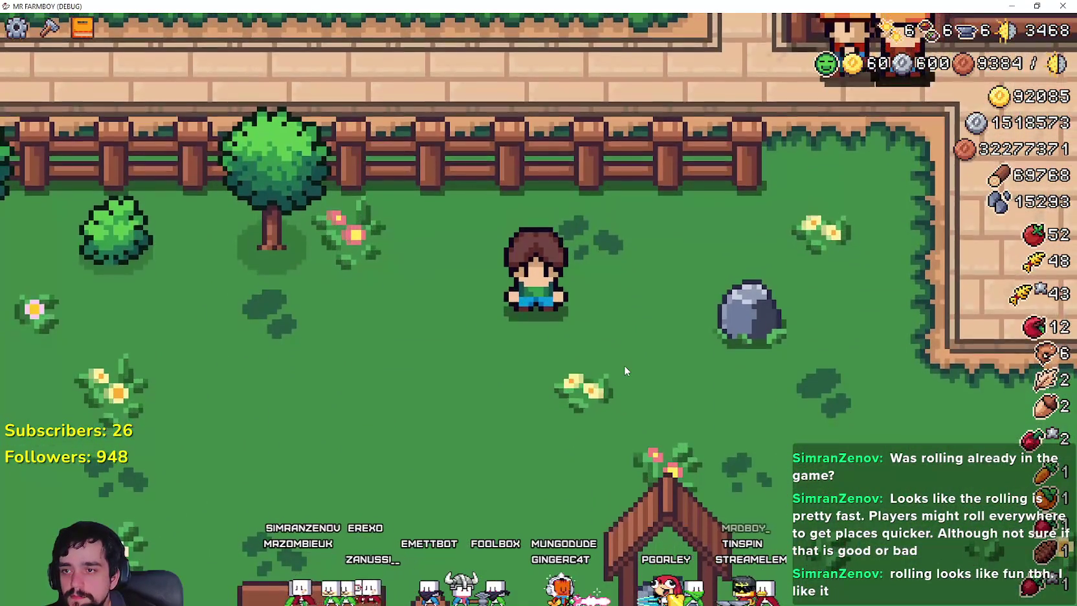
# - Walk the farmer up to the fence and back and forth along it, then stop with F8
pyautogui.press('w')
pyautogui.press('d')
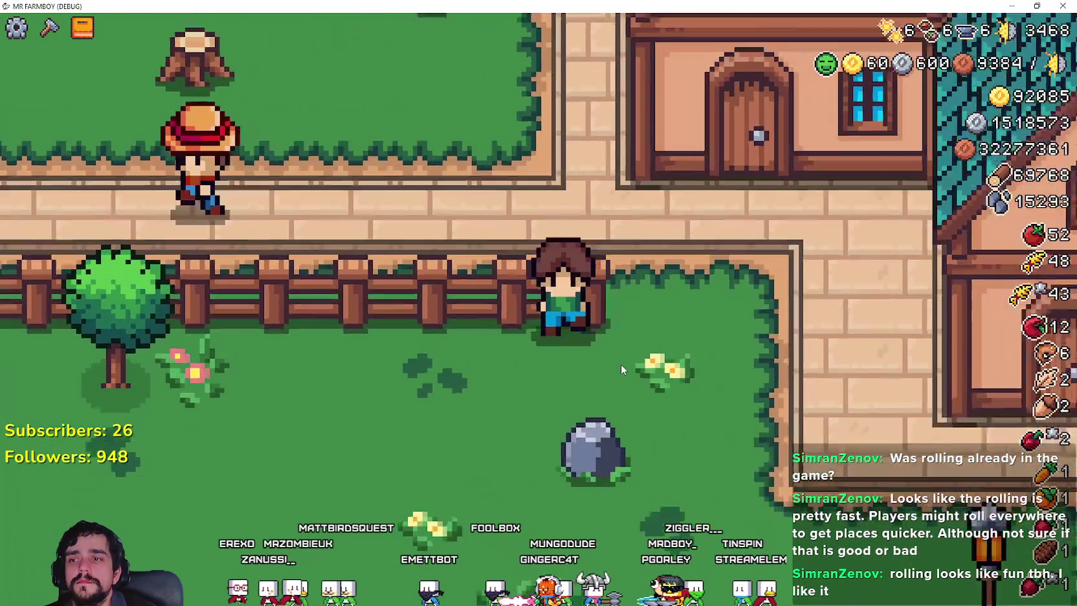
pyautogui.press('a')
pyautogui.press('d')
pyautogui.press('a')
pyautogui.press('d')
pyautogui.press('F8')
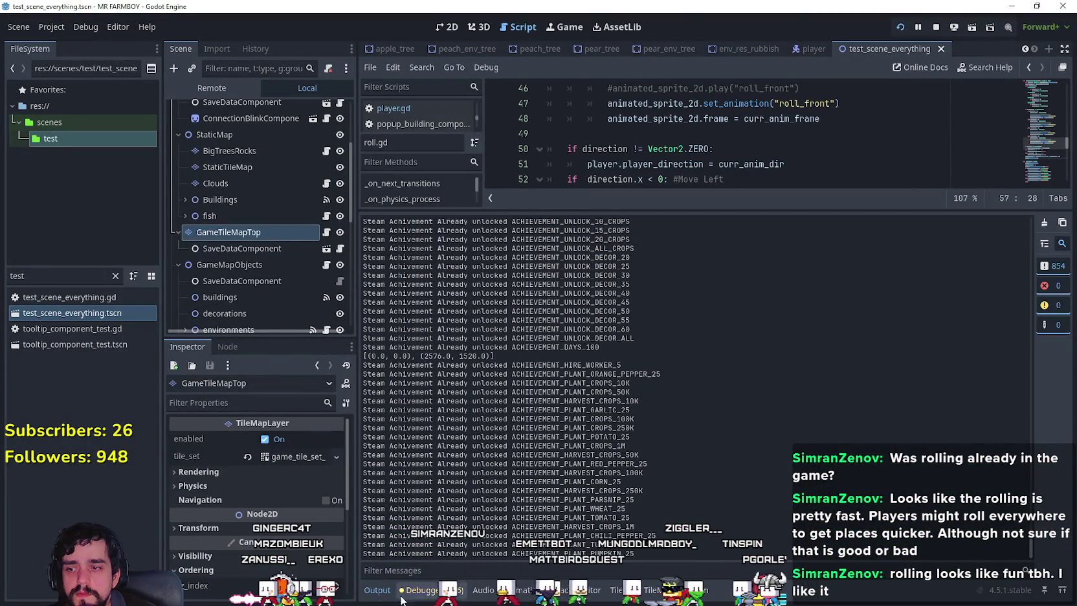
# - Select GameTileMapTop, open the TileSet editor, and expand the tile set's collision layer and mask bit grids
pyautogui.click(259, 232)
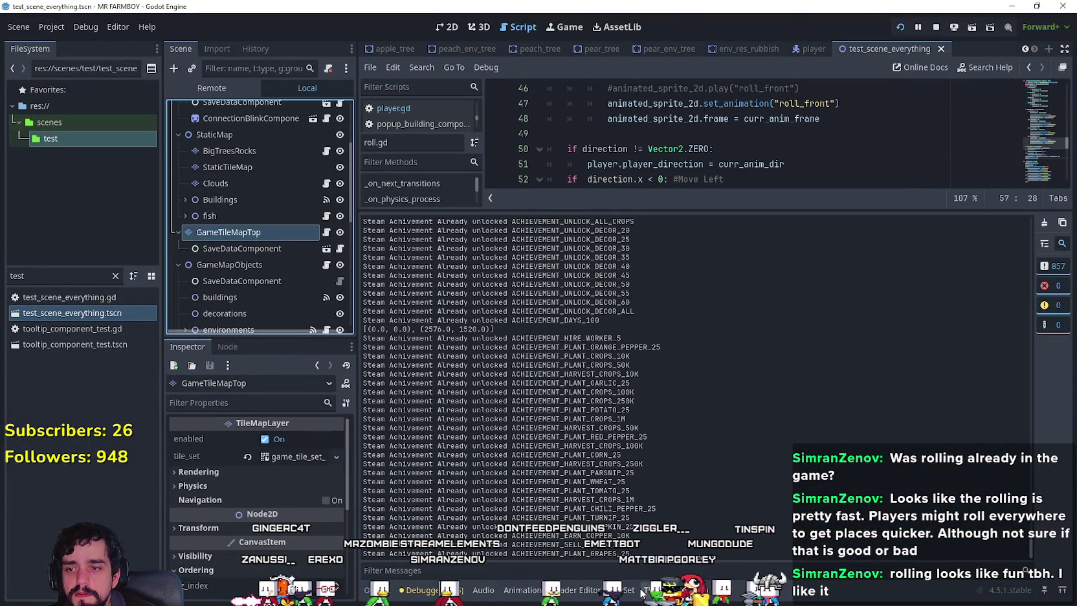
pyautogui.click(623, 590)
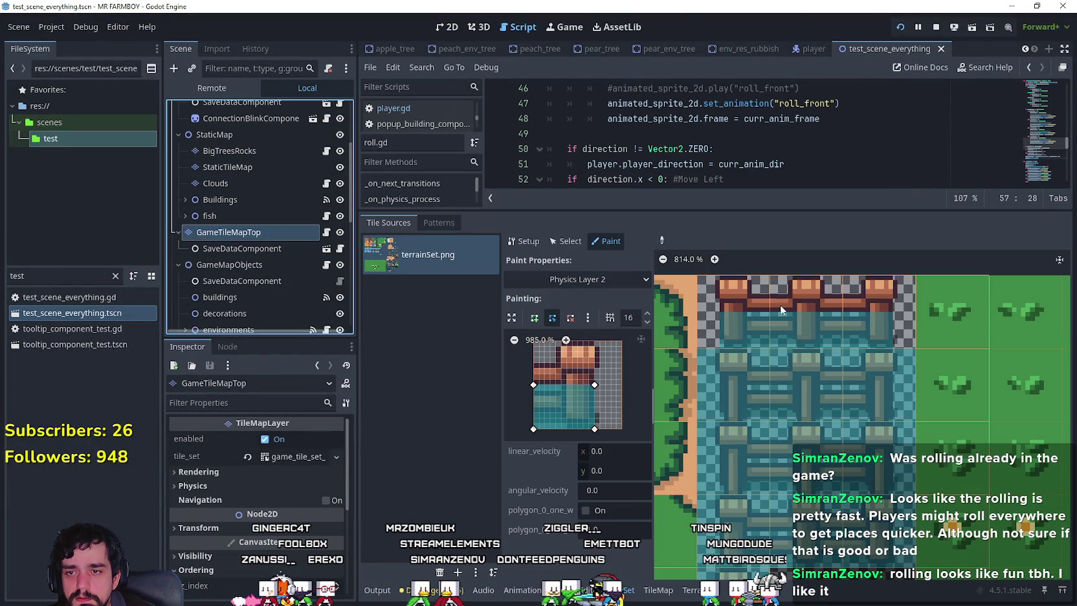
pyautogui.scroll(-3, 246, 528)
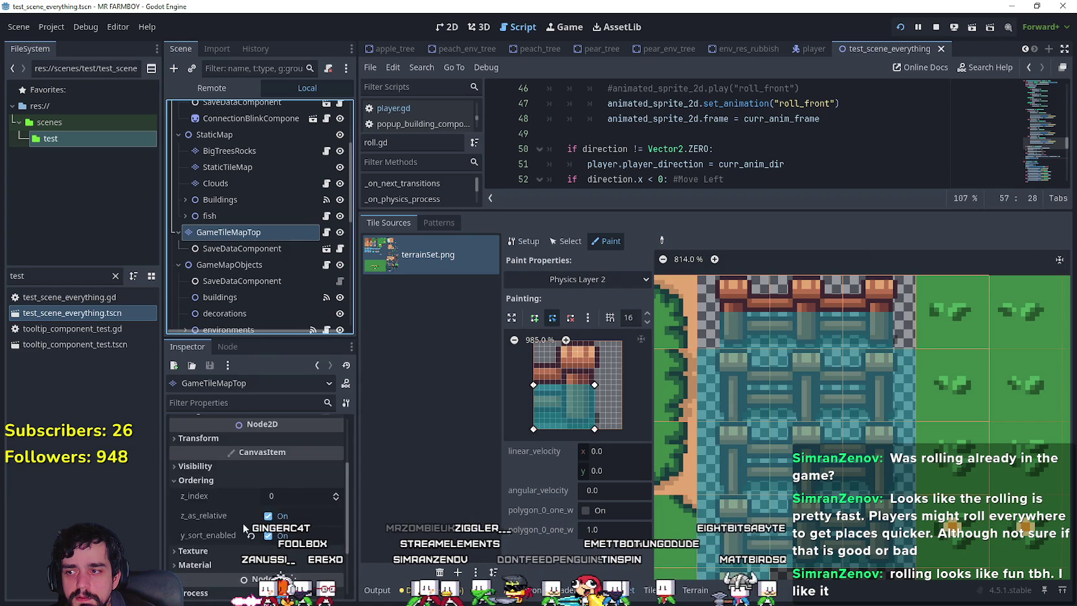
pyautogui.scroll(3, 246, 528)
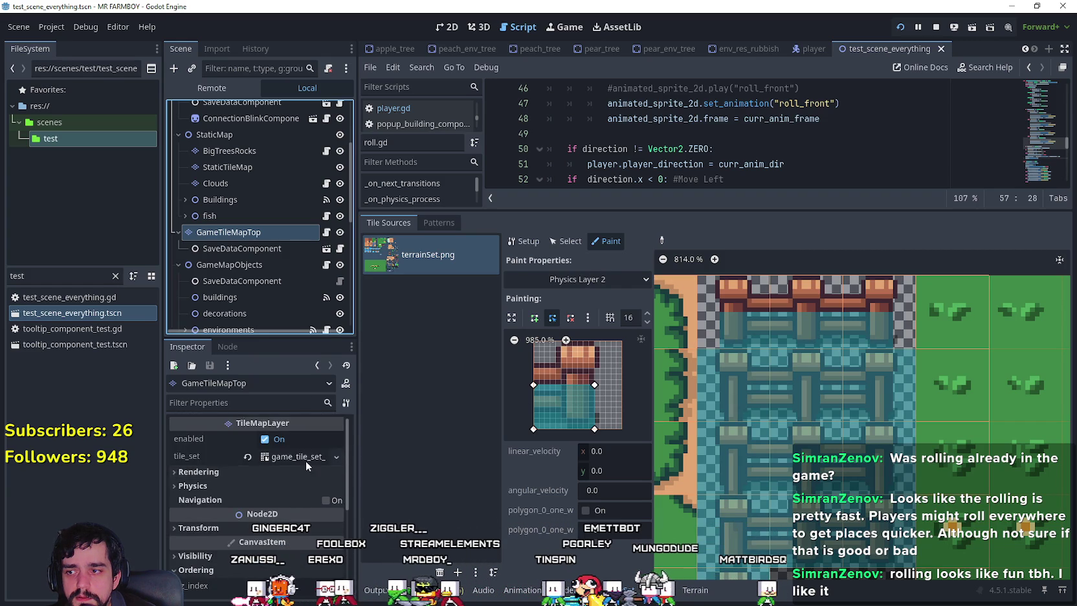
pyautogui.click(301, 457)
pyautogui.scroll(-5, 237, 538)
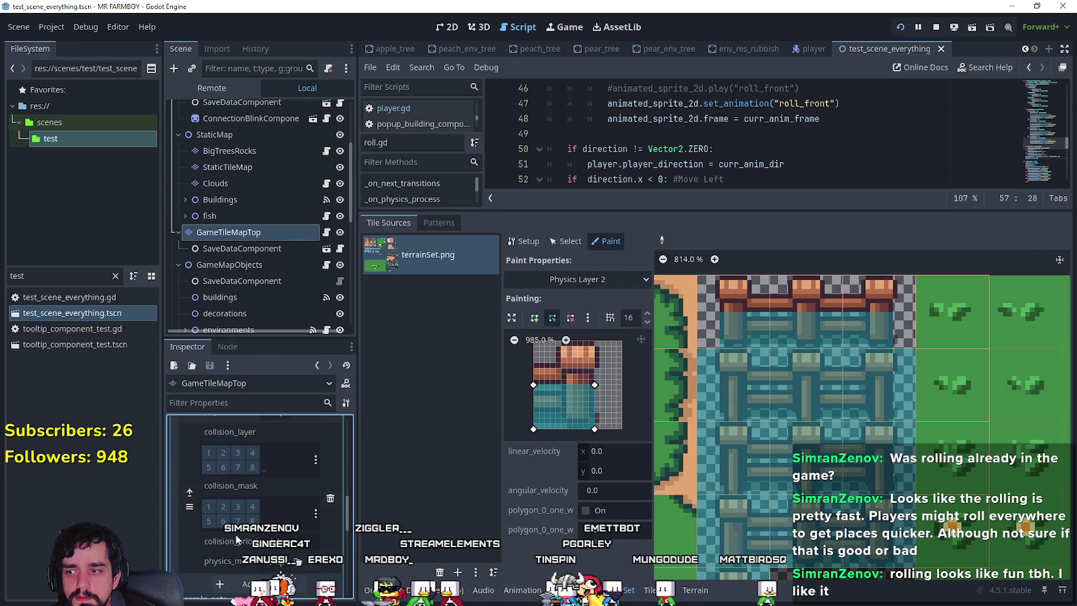
pyautogui.click(262, 475)
pyautogui.scroll(-2, 270, 503)
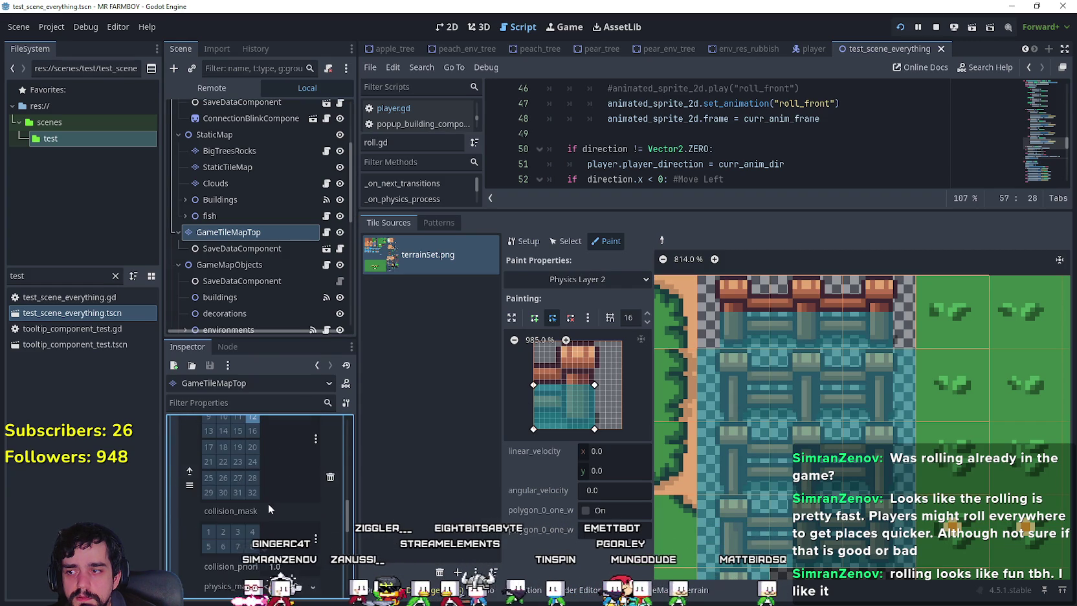
pyautogui.click(263, 546)
pyautogui.scroll(-1, 263, 547)
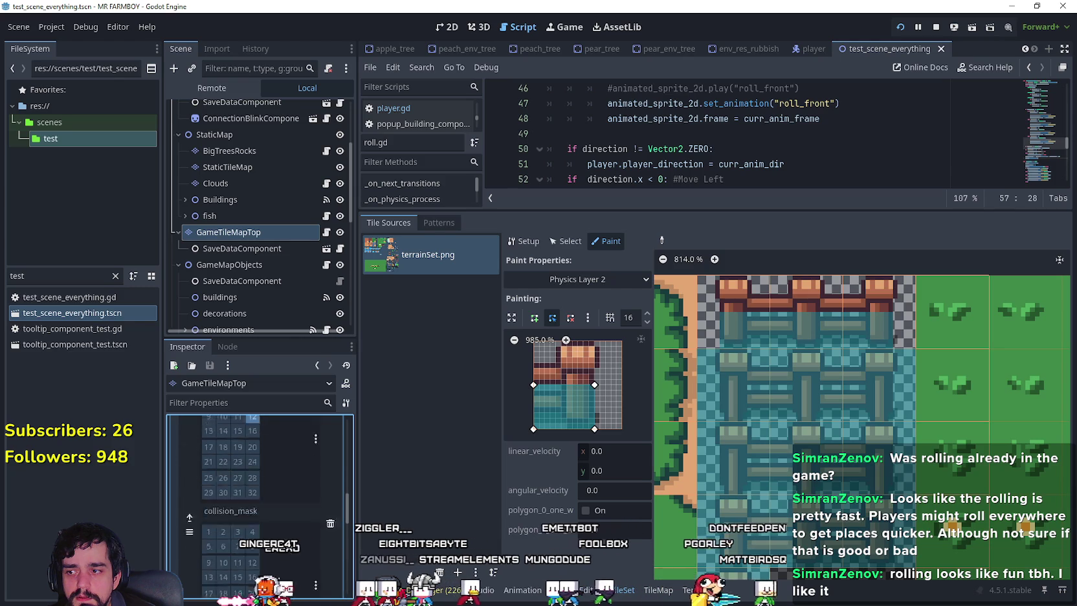
# - Run the game, walk the farmer along the fence to test it, then quit
pyautogui.press('F5')
pyautogui.press('d')
pyautogui.press('s')
pyautogui.press('w')
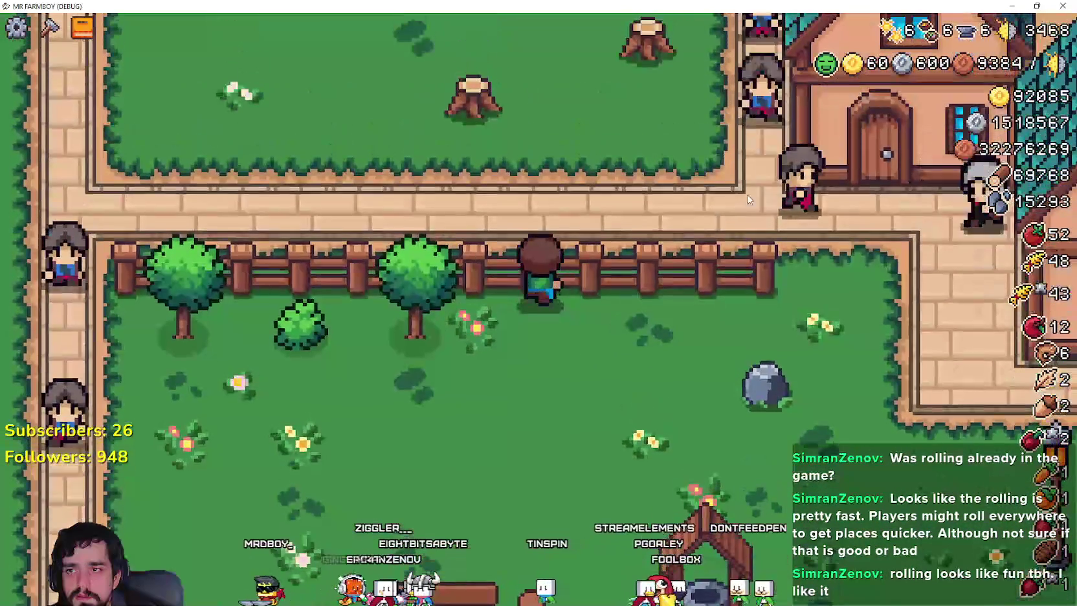
pyautogui.hotkey('alt', 'F4')
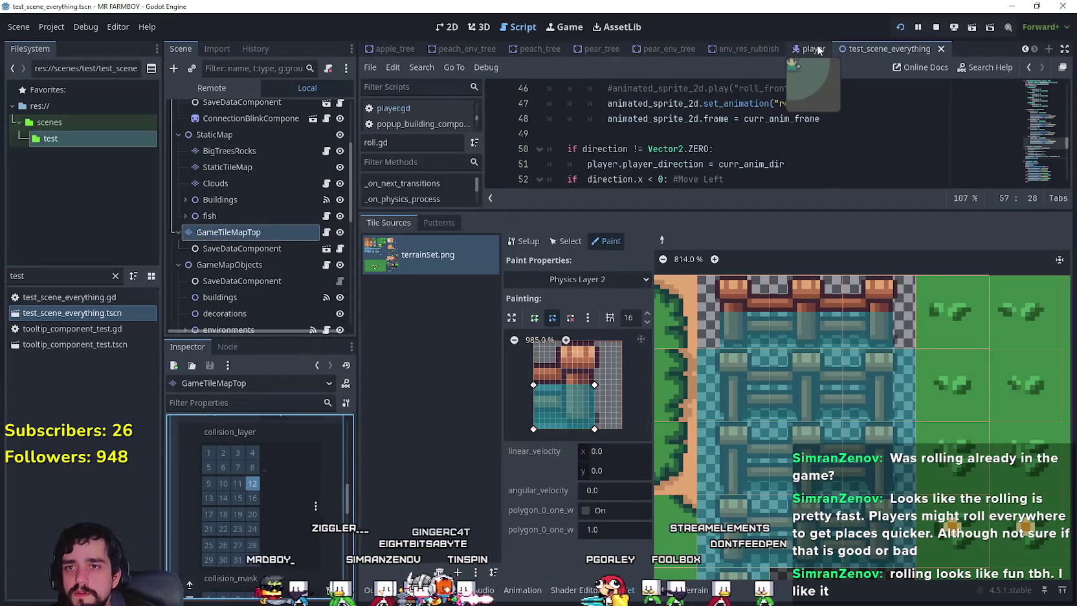
# - In player.tscn, expand all 32 Player collision layer and mask bits, then bring the game forward
pyautogui.click(814, 48)
pyautogui.scroll(-6, 291, 549)
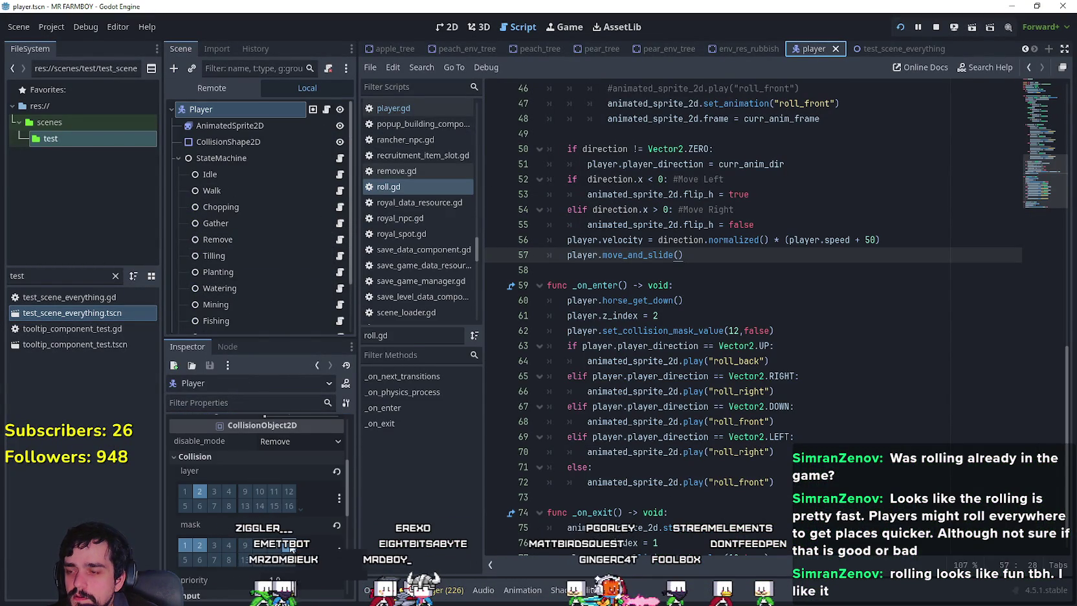
pyautogui.click(301, 509)
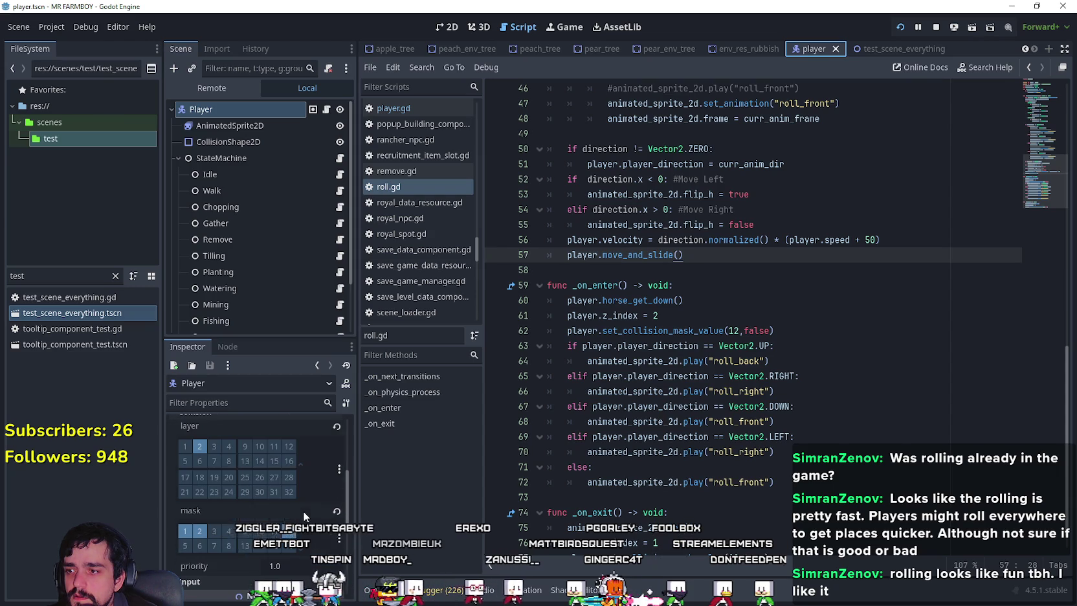
pyautogui.scroll(-1, 308, 530)
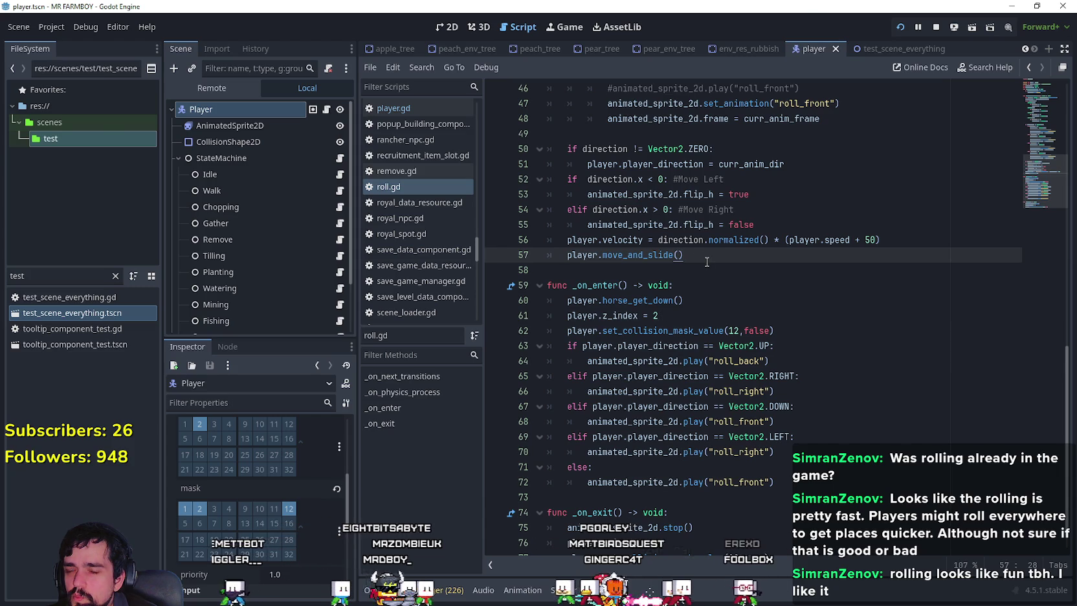
pyautogui.hotkey('alt', 'Tab')
# - Walk the farmer around the fence end to test collisions, then return to the editor
pyautogui.press('w')
pyautogui.scroll(2, 640, 288)
pyautogui.press('a')
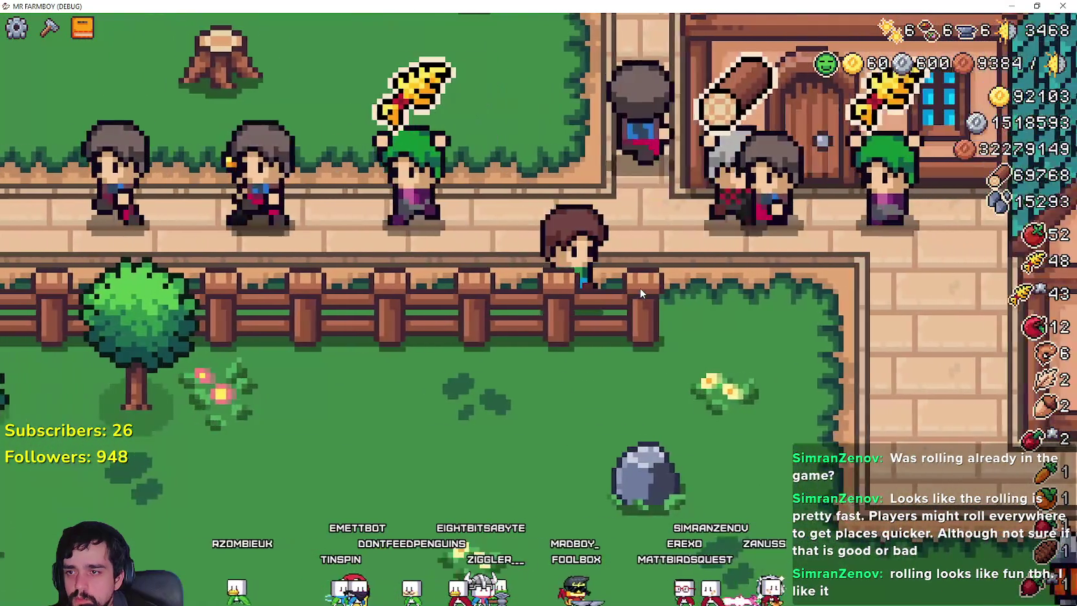
pyautogui.press('d')
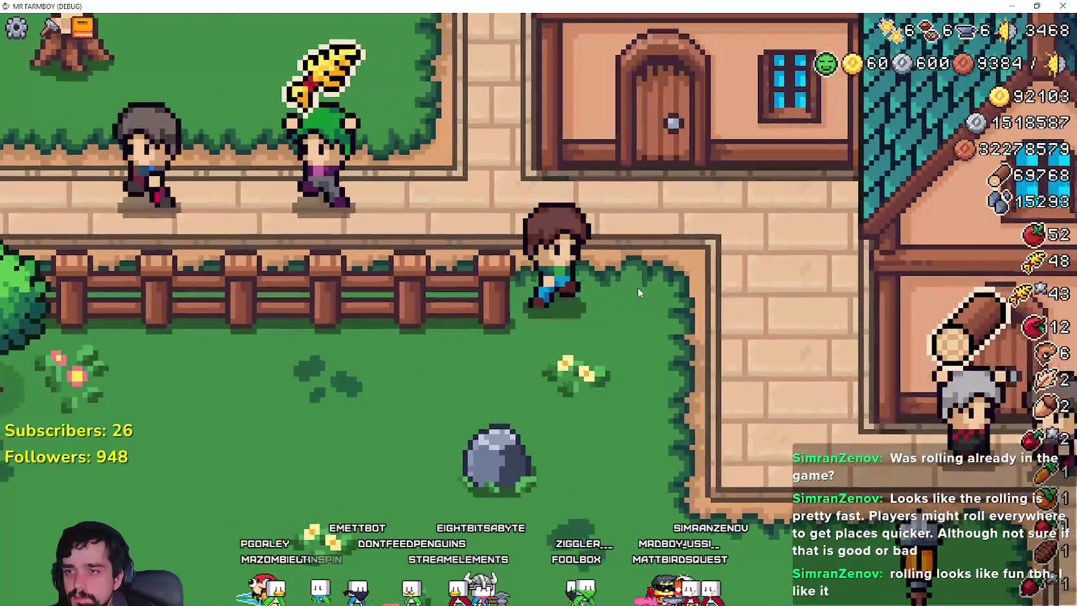
pyautogui.press('a')
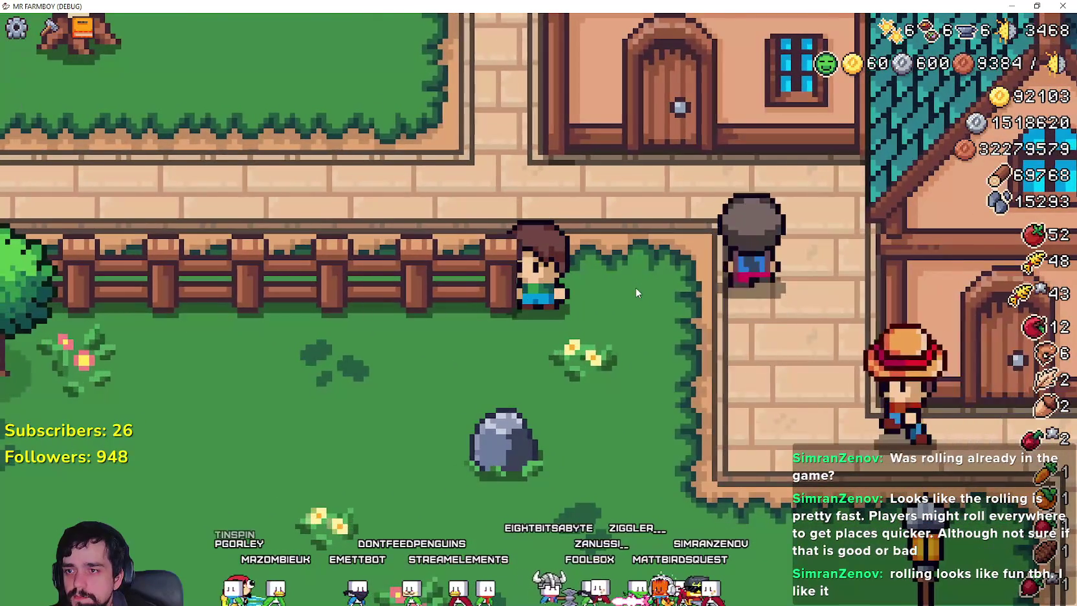
pyautogui.press('s')
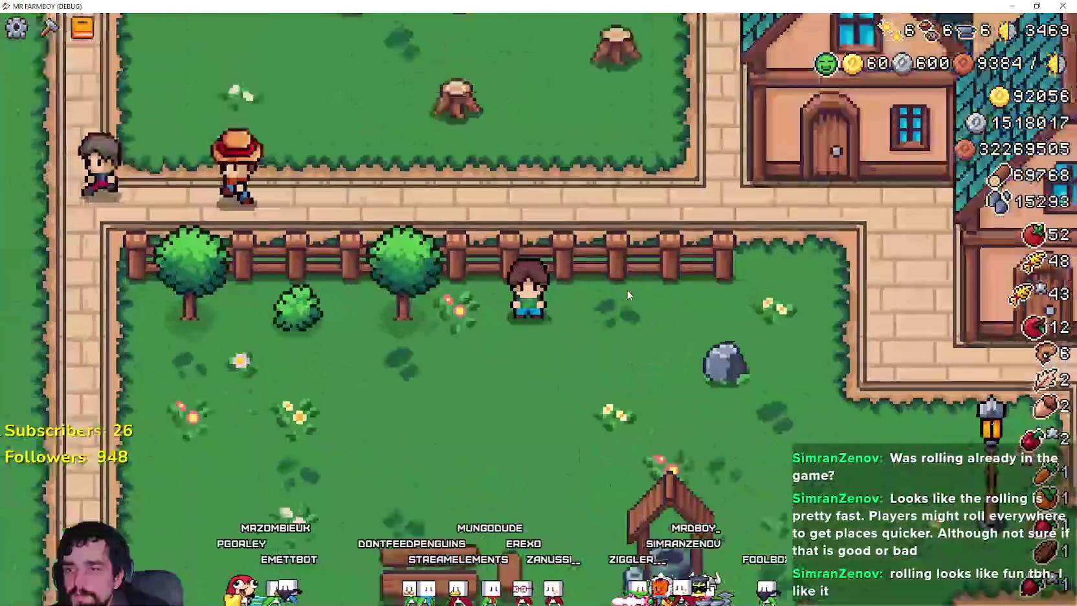
pyautogui.hotkey('alt', 'Tab')
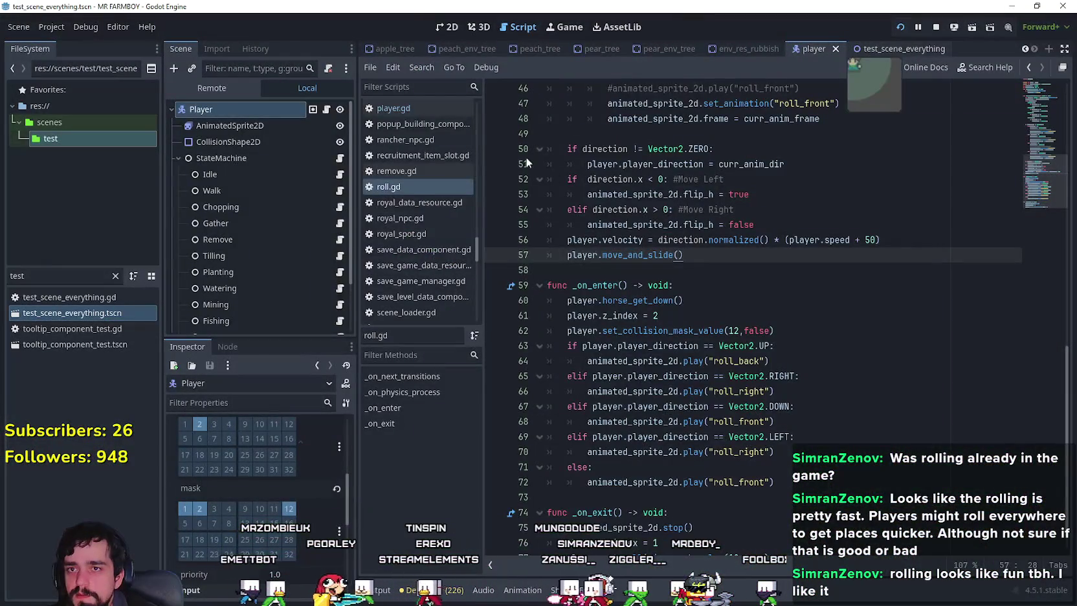
# - In test_scene_everything, open TileSet physics painting and pick a fence tile's collision polygon
pyautogui.hotkey('ctrl', 'Tab')
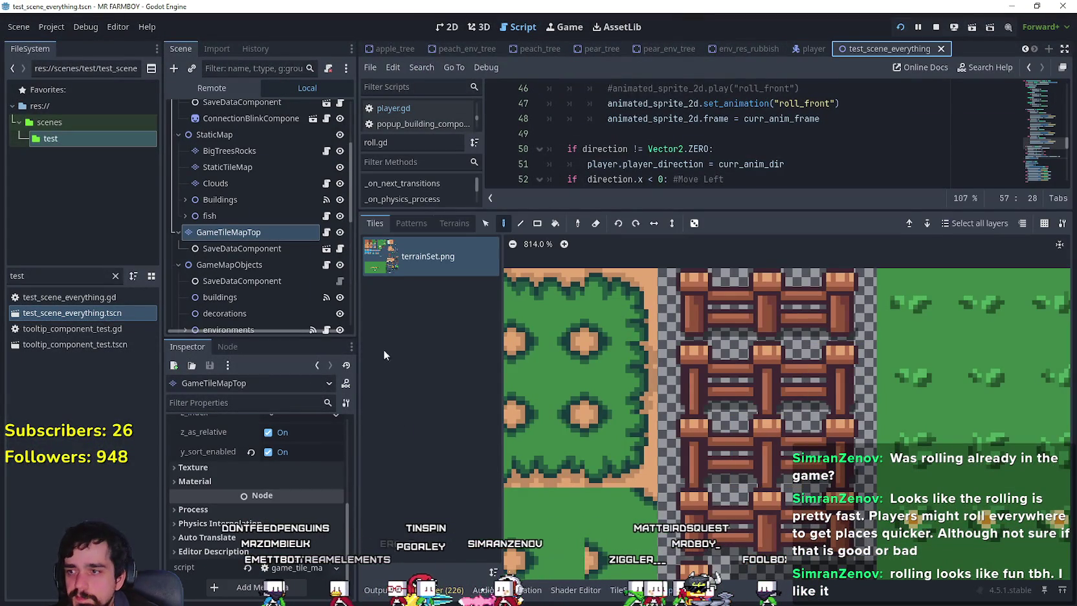
pyautogui.click(616, 591)
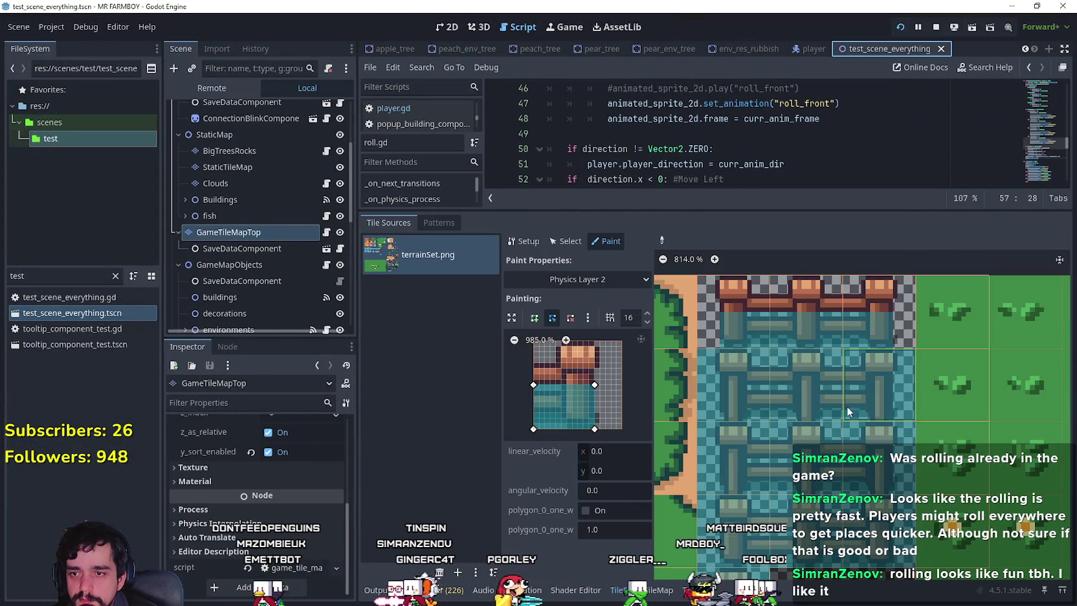
pyautogui.click(660, 242)
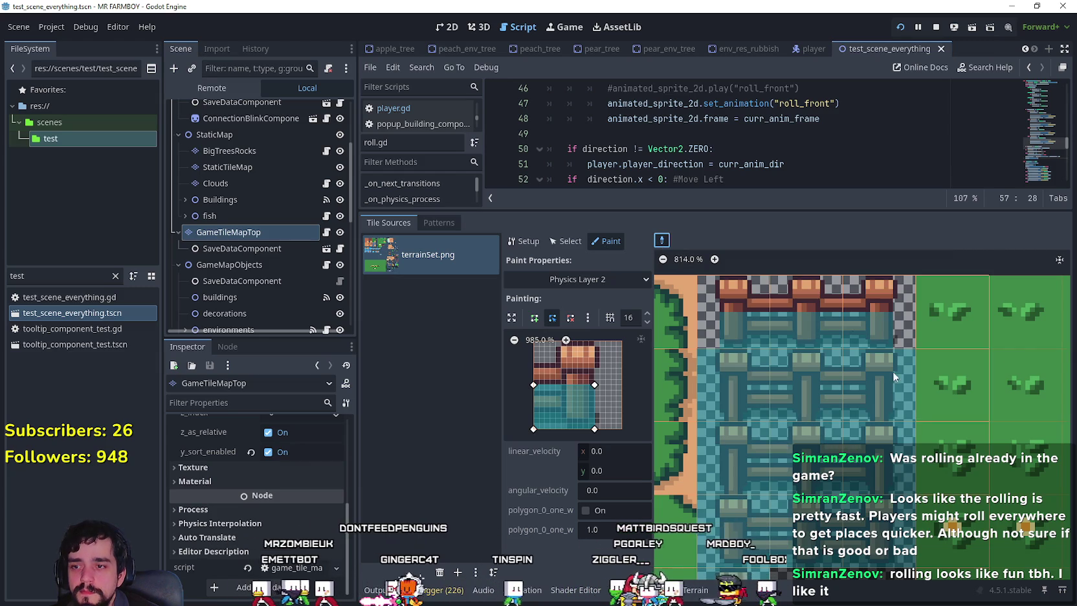
pyautogui.click(881, 403)
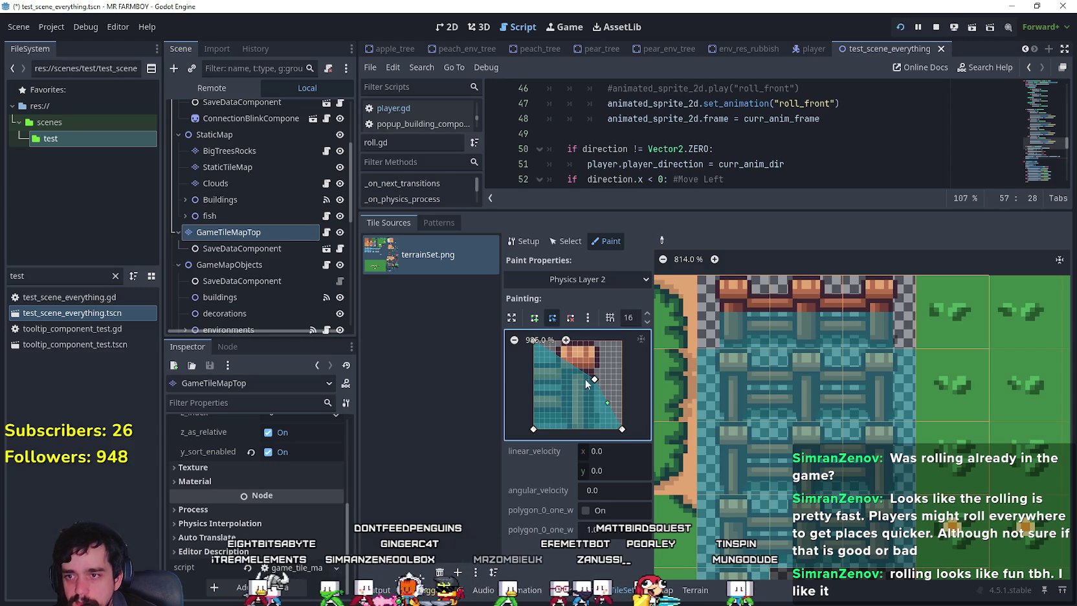
# - Shrink the polygon to a shorter rectangle excluding the left edge and paint it onto a fence-end tile
pyautogui.scroll(2, 543, 368)
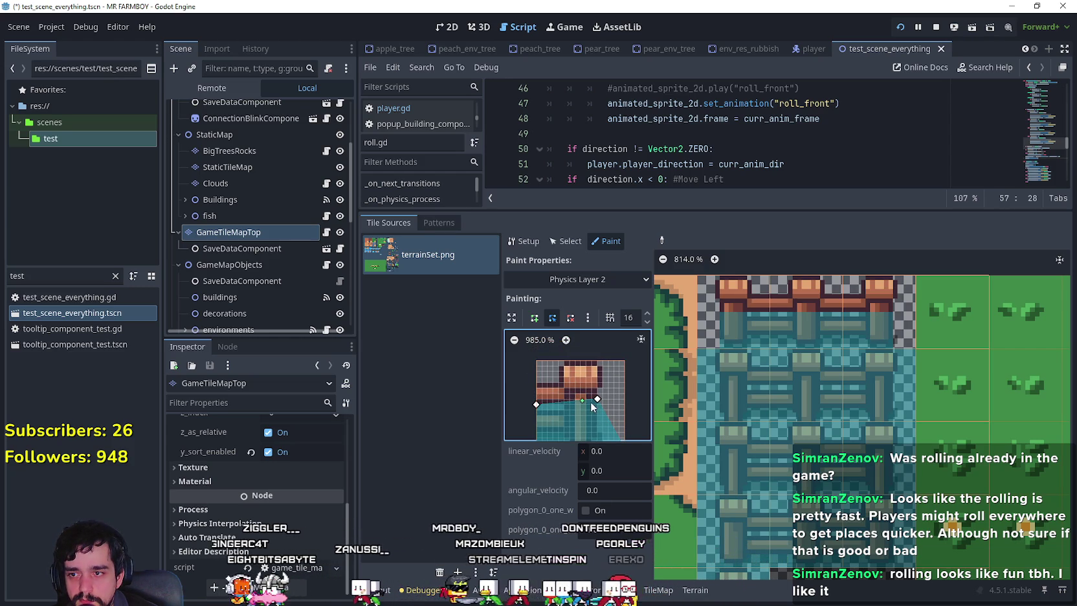
pyautogui.scroll(-4, 599, 408)
pyautogui.moveTo(626, 410); pyautogui.dragTo(600, 413)
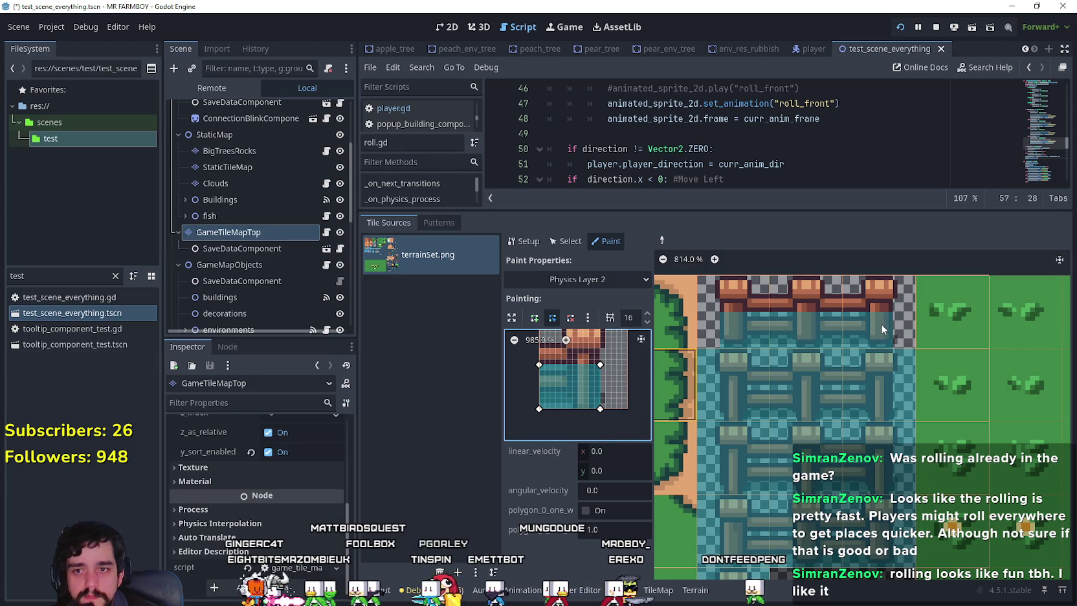
pyautogui.click(880, 385)
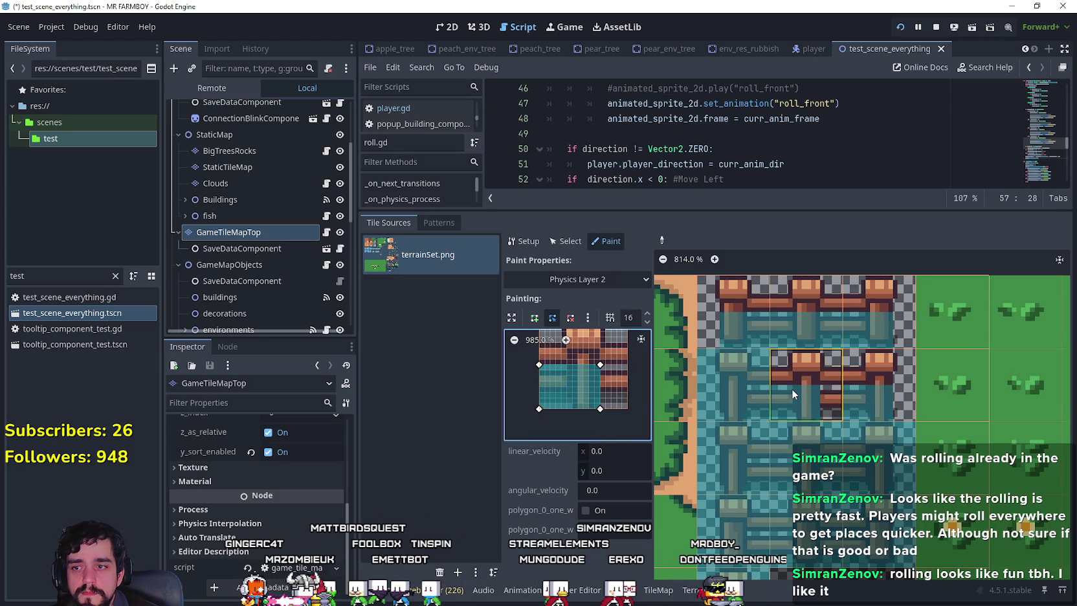
pyautogui.moveTo(600, 364); pyautogui.dragTo(628, 365)
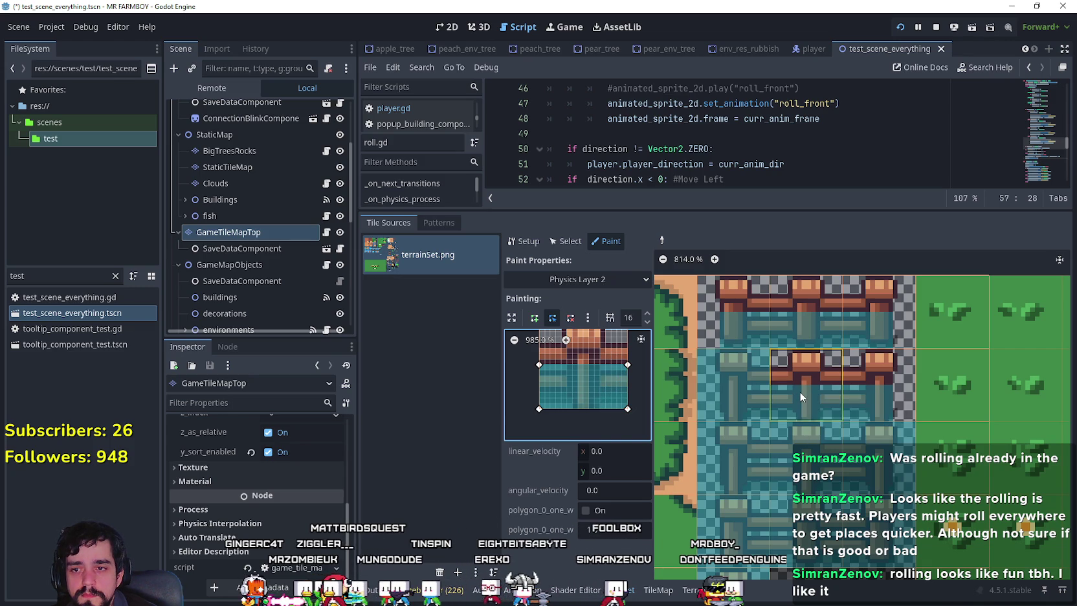
pyautogui.moveTo(539, 365); pyautogui.dragTo(566, 364)
# - Restore the rectangular polygon and paint it onto two fence rail tiles
pyautogui.moveTo(539, 408); pyautogui.dragTo(566, 410)
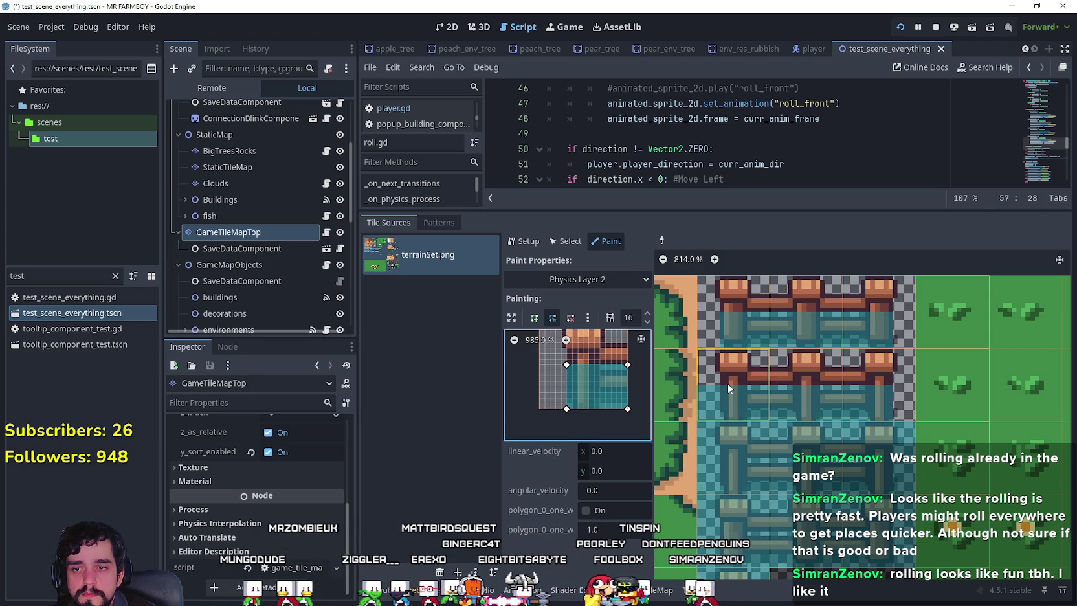
pyautogui.click(733, 463)
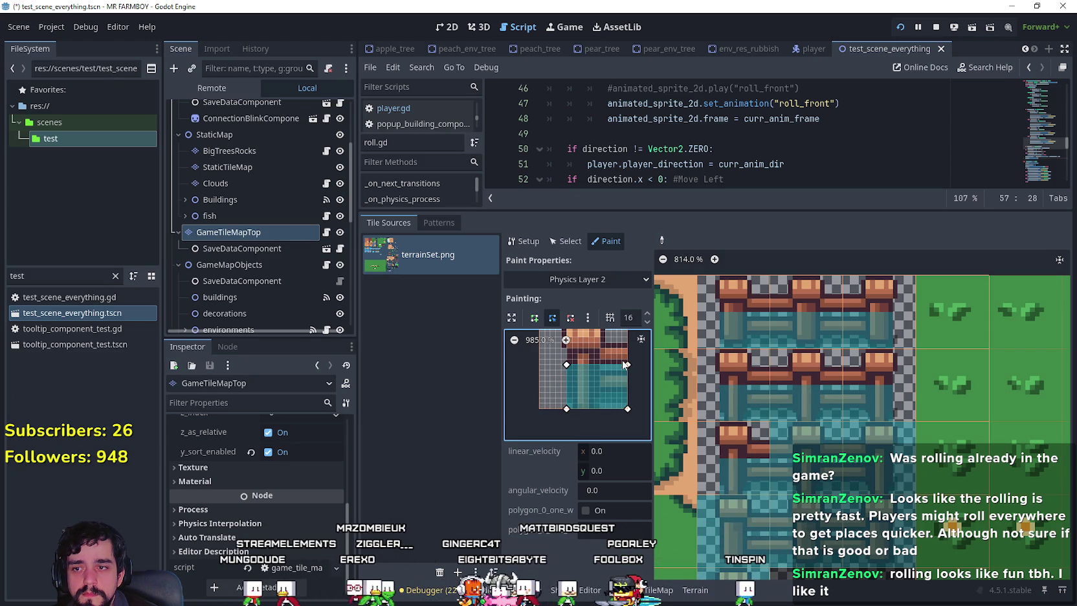
pyautogui.moveTo(621, 364); pyautogui.dragTo(630, 381)
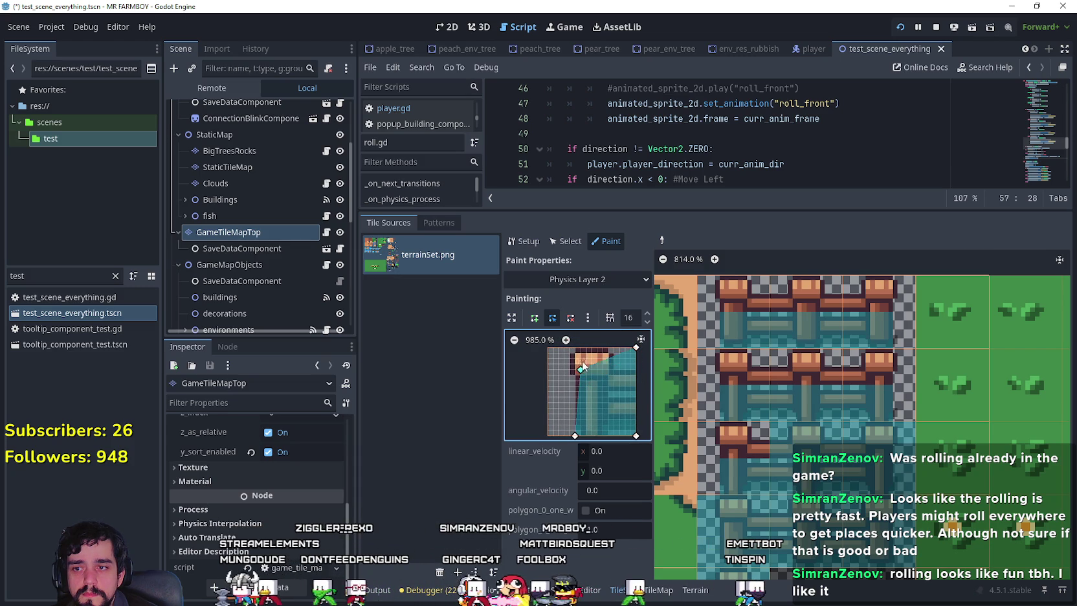
pyautogui.click(739, 454)
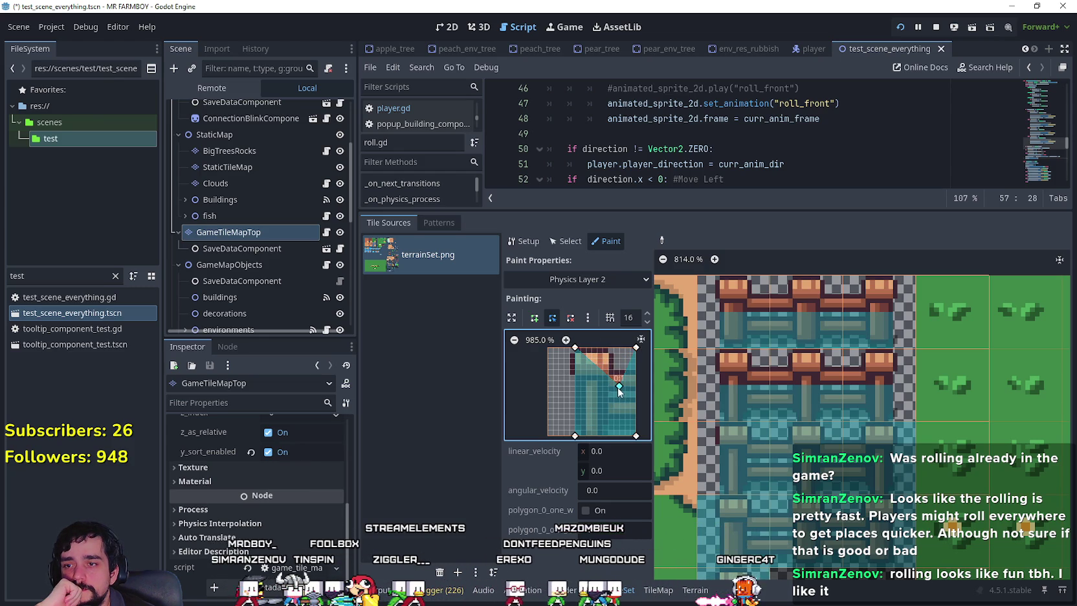
# - Reshape the polygon's diagonal edge into a corner shape and paint it onto fence tile (22,2)
pyautogui.moveTo(637, 384); pyautogui.dragTo(635, 391)
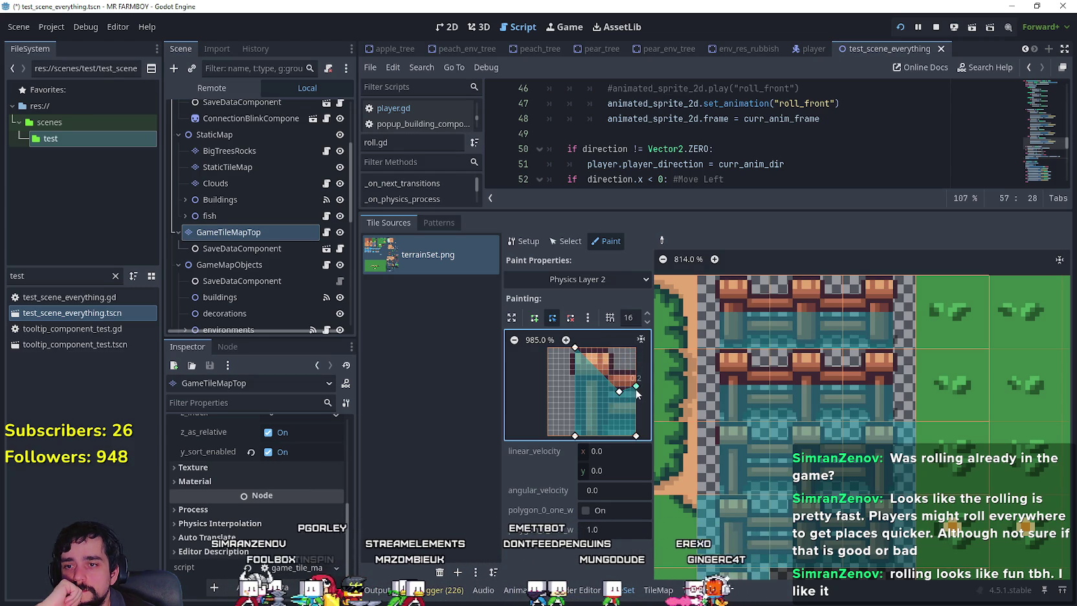
pyautogui.moveTo(598, 372); pyautogui.dragTo(614, 348)
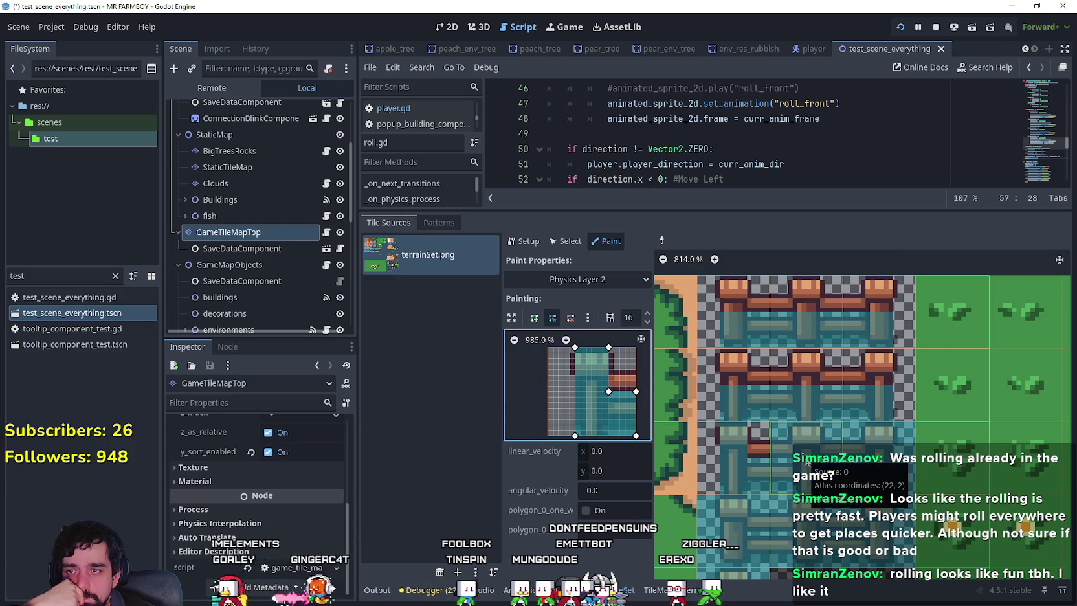
pyautogui.click(808, 461)
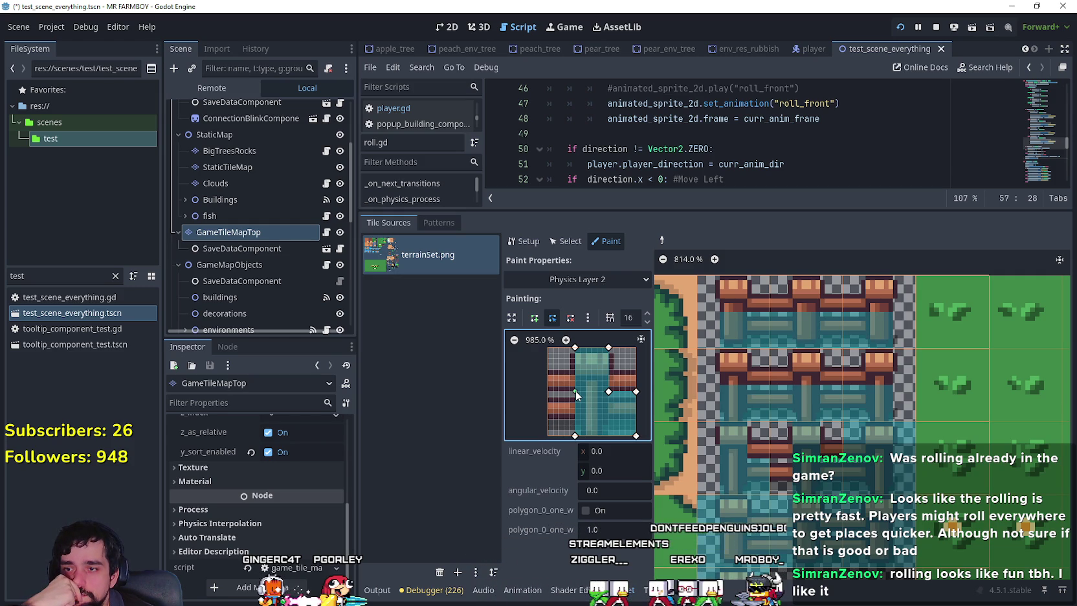
# - Make the polygon a full-width lower-half rectangle and paint it onto a fence tile
pyautogui.click(575, 391)
pyautogui.moveTo(575, 434); pyautogui.dragTo(548, 436)
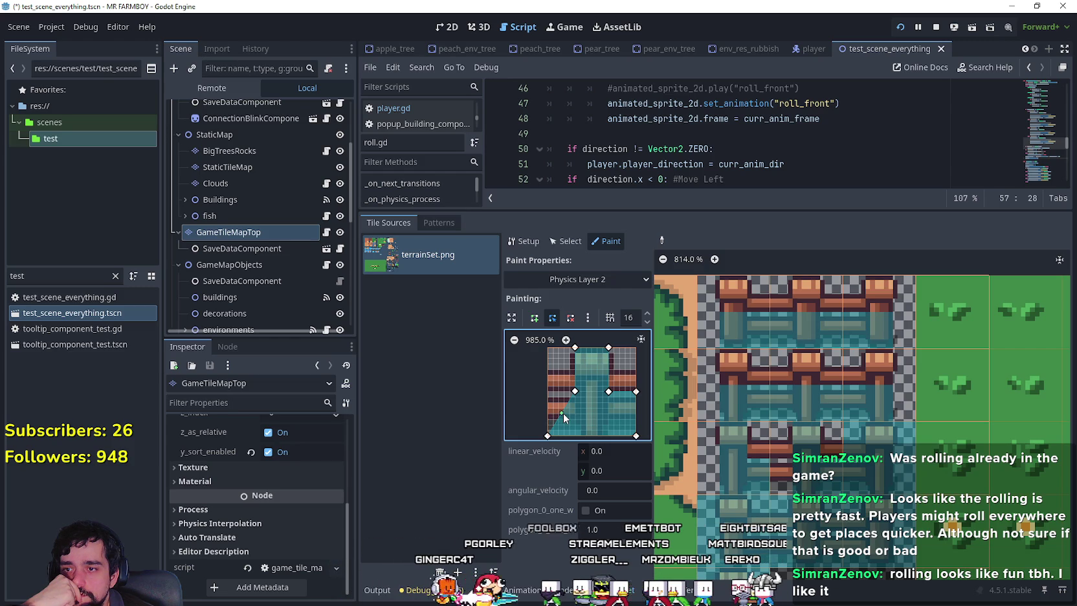
pyautogui.moveTo(562, 415); pyautogui.dragTo(549, 393)
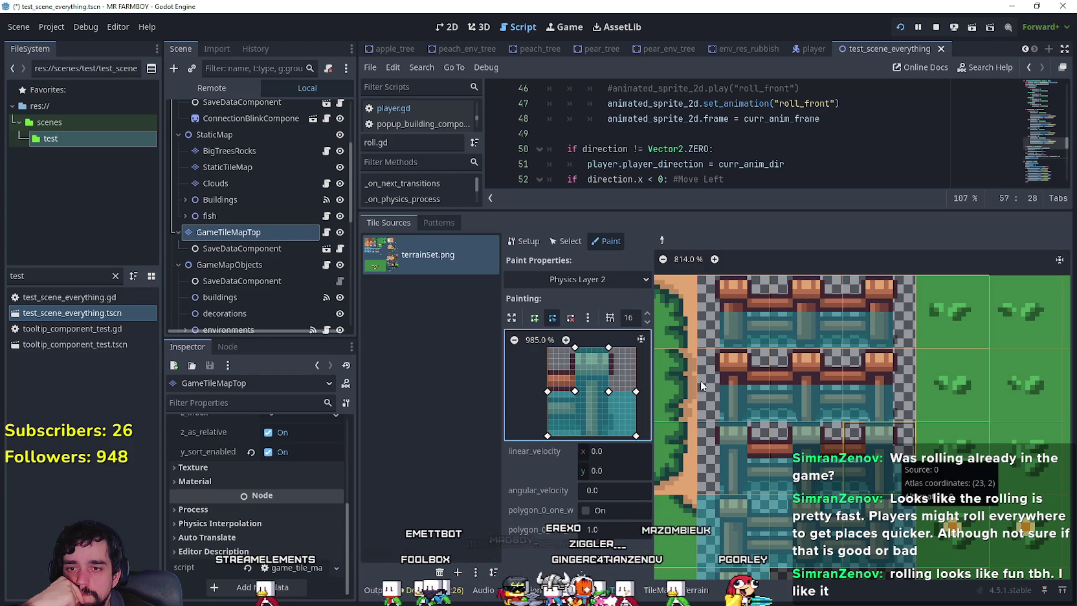
pyautogui.moveTo(637, 392)
pyautogui.mouseDown()
pyautogui.moveTo(636, 436)
pyautogui.moveTo(609, 438)
pyautogui.mouseUp()
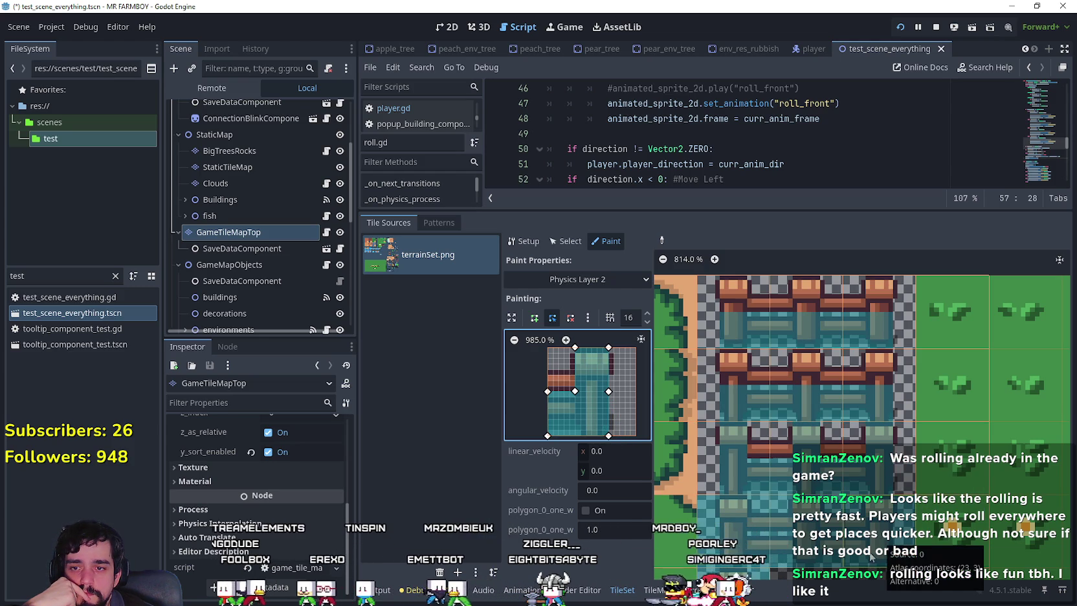
pyautogui.scroll(-3, 837, 504)
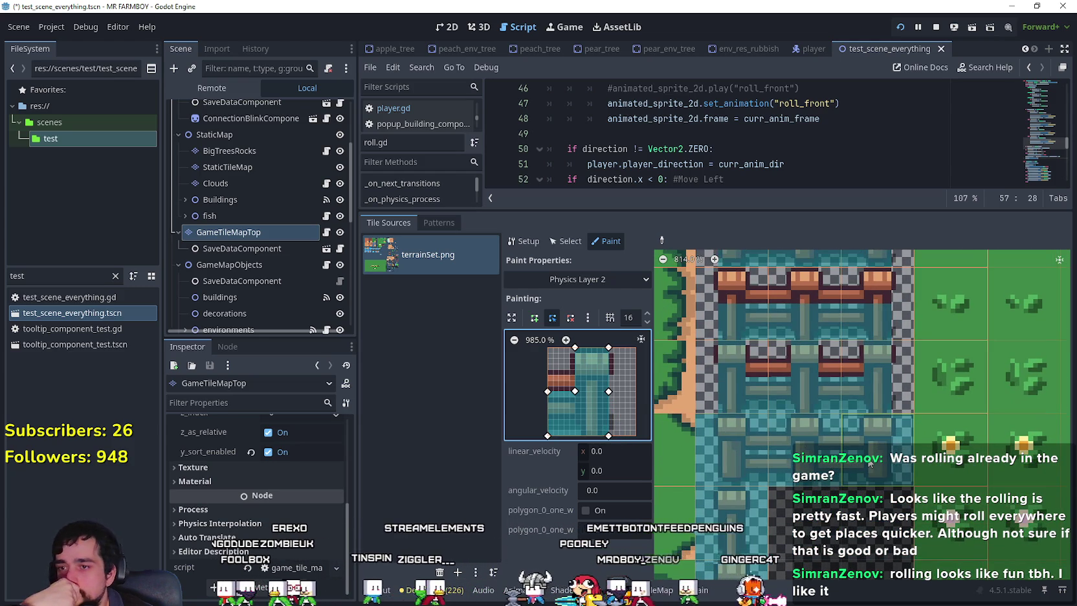
pyautogui.click(852, 431)
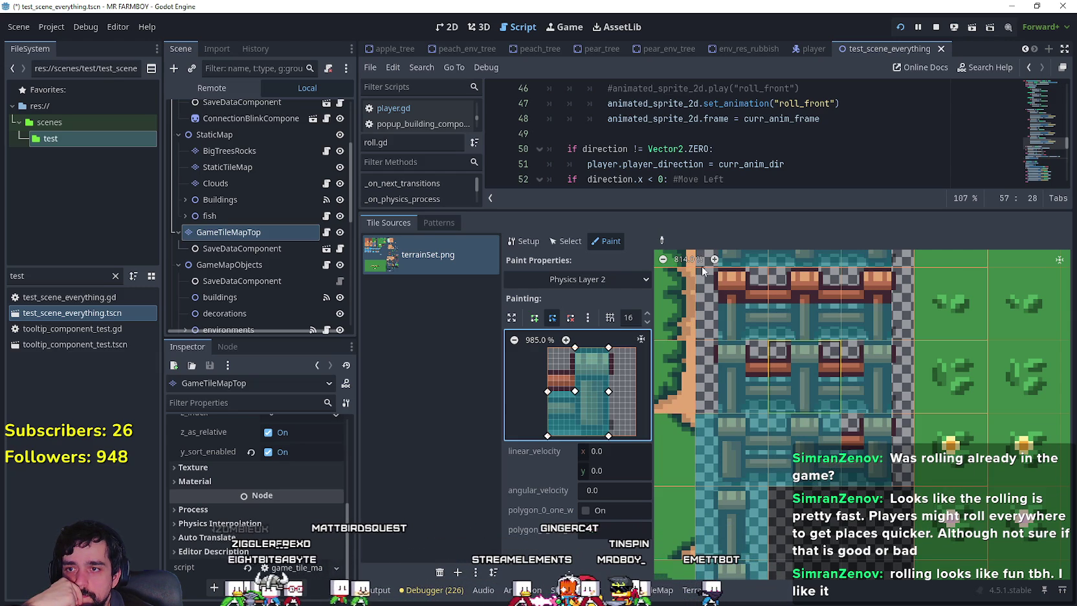
# - Use the picker to sample a fence tile's collision polygon, choosing the tile below
pyautogui.click(662, 240)
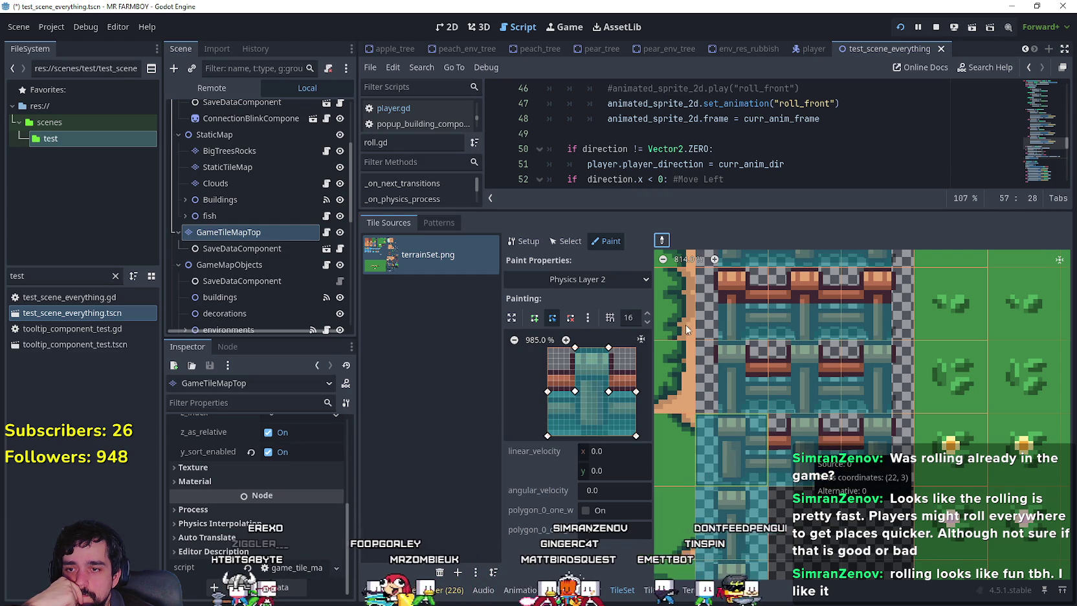
pyautogui.click(729, 377)
pyautogui.click(730, 468)
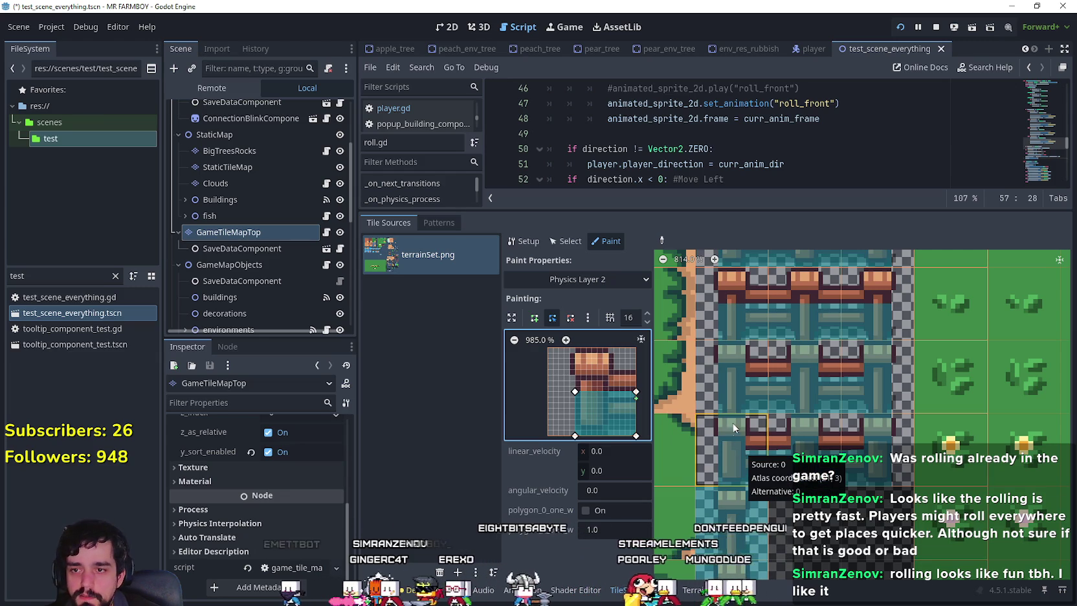
# - Copy the L-shaped polygon from tile (21,2) and the bottom-half rectangle, then scroll to the vertical fence posts
pyautogui.click(662, 240)
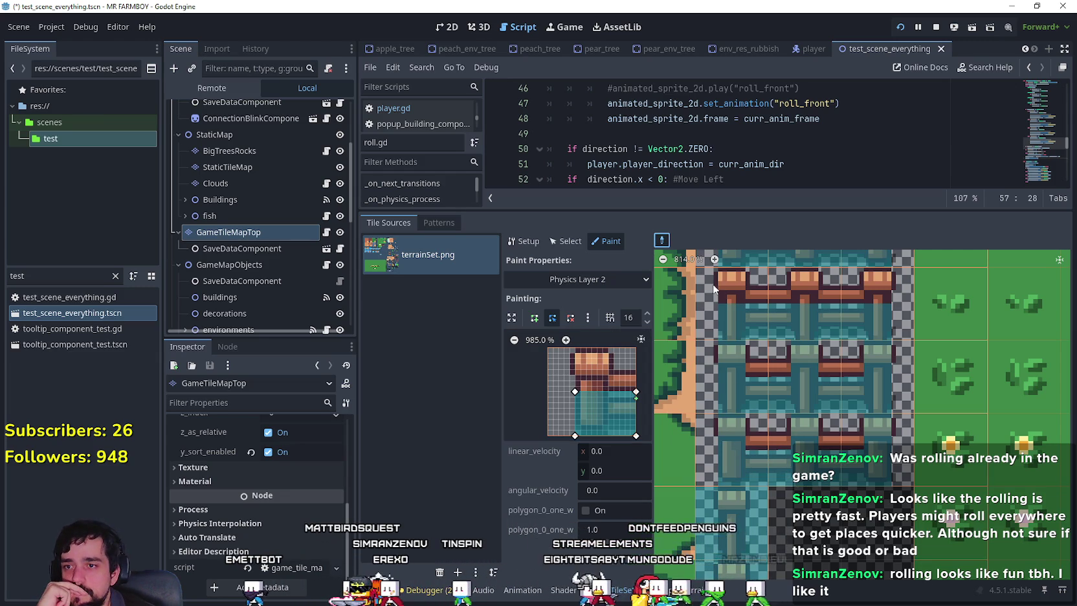
pyautogui.rightClick(731, 371)
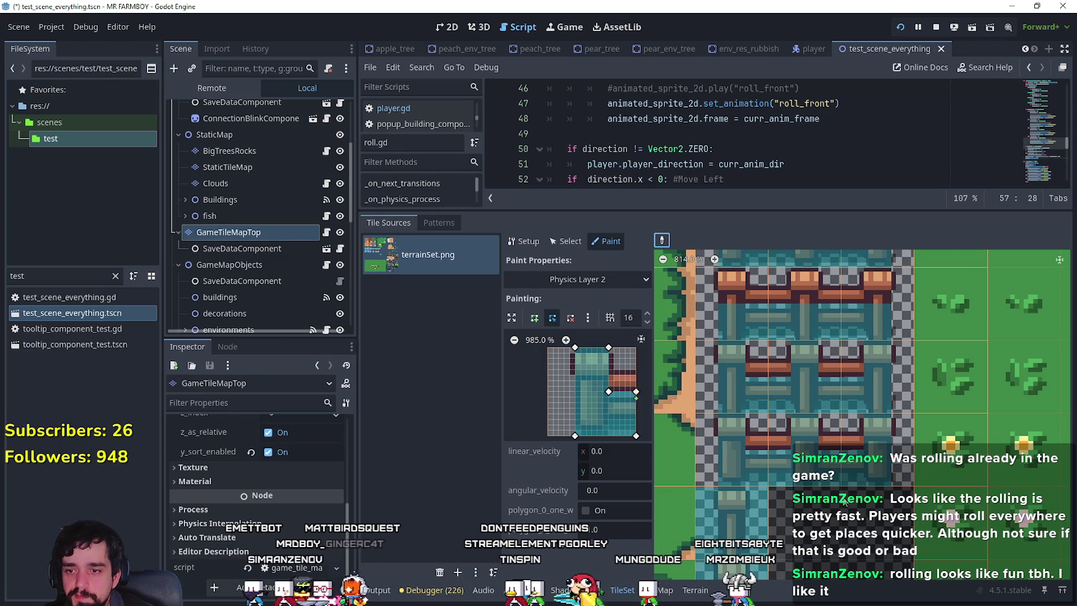
pyautogui.scroll(2, 843, 494)
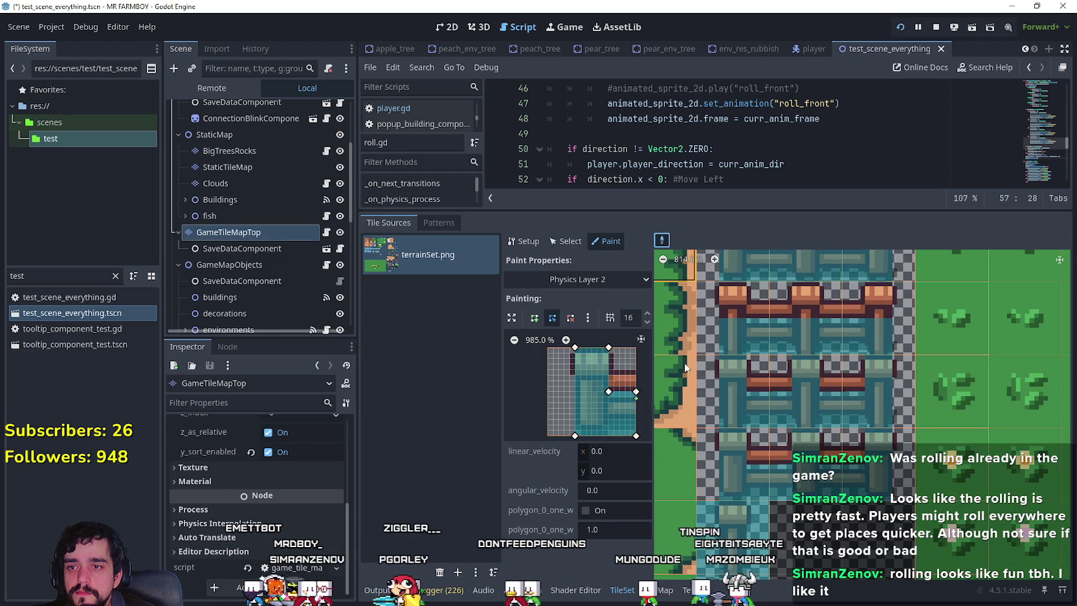
pyautogui.scroll(5, 686, 359)
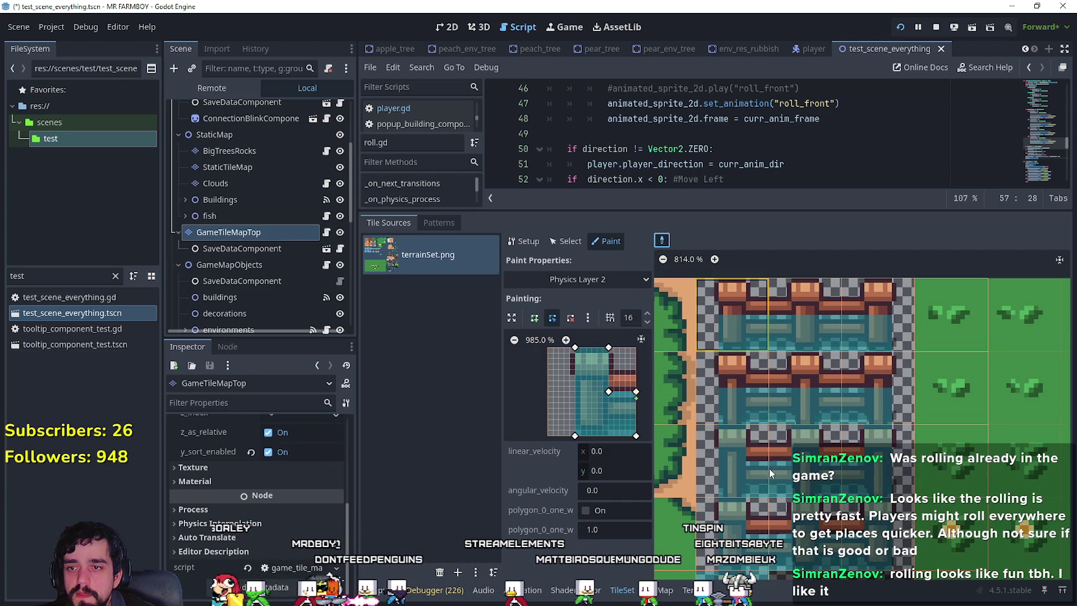
pyautogui.rightClick(738, 334)
pyautogui.scroll(-5, 790, 421)
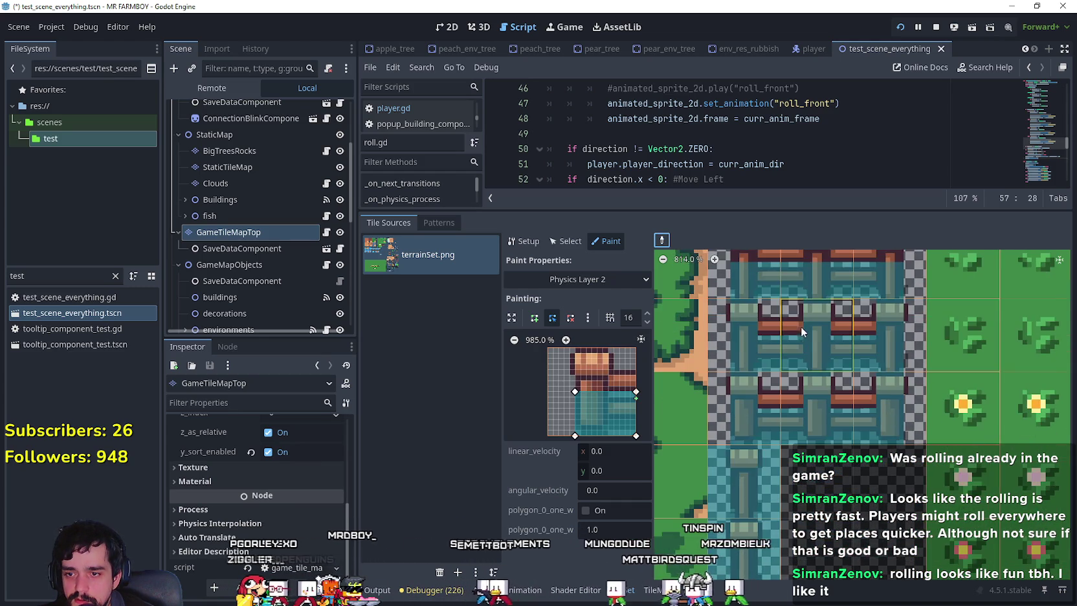
pyautogui.scroll(-2, 747, 434)
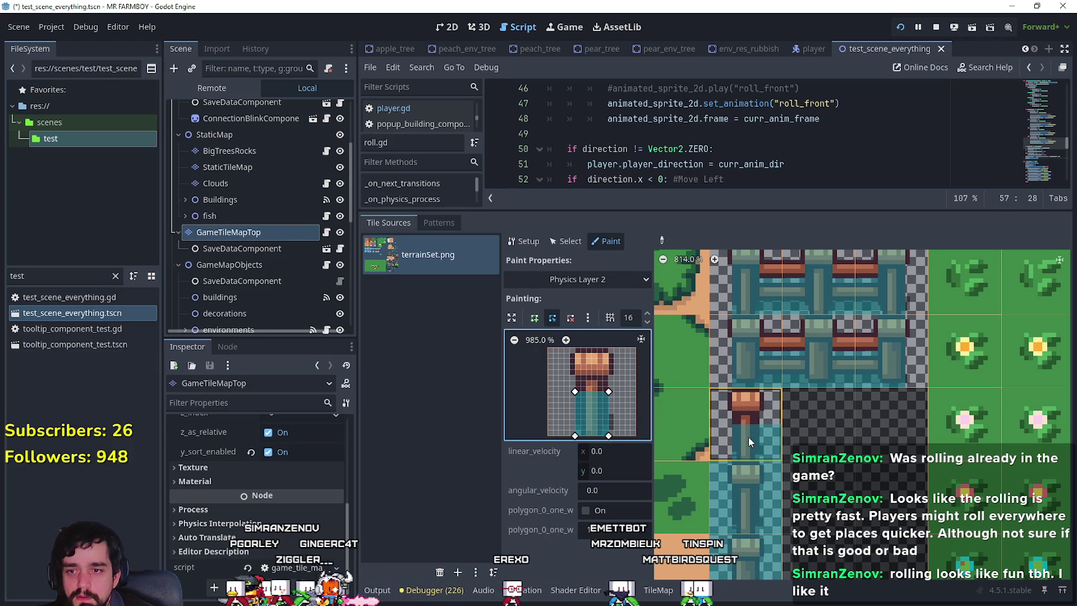
pyautogui.scroll(-3, 833, 429)
pyautogui.scroll(-2, 833, 427)
pyautogui.scroll(-2, 795, 374)
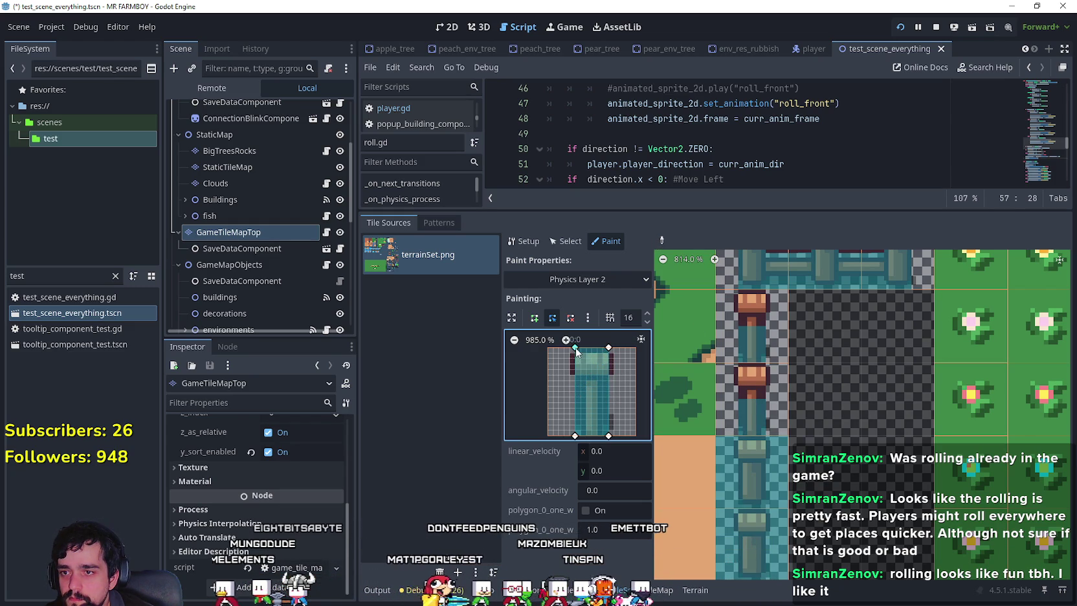
# - Pick the narrow fence-post collision shape and paint it onto the posts below
pyautogui.click(747, 414)
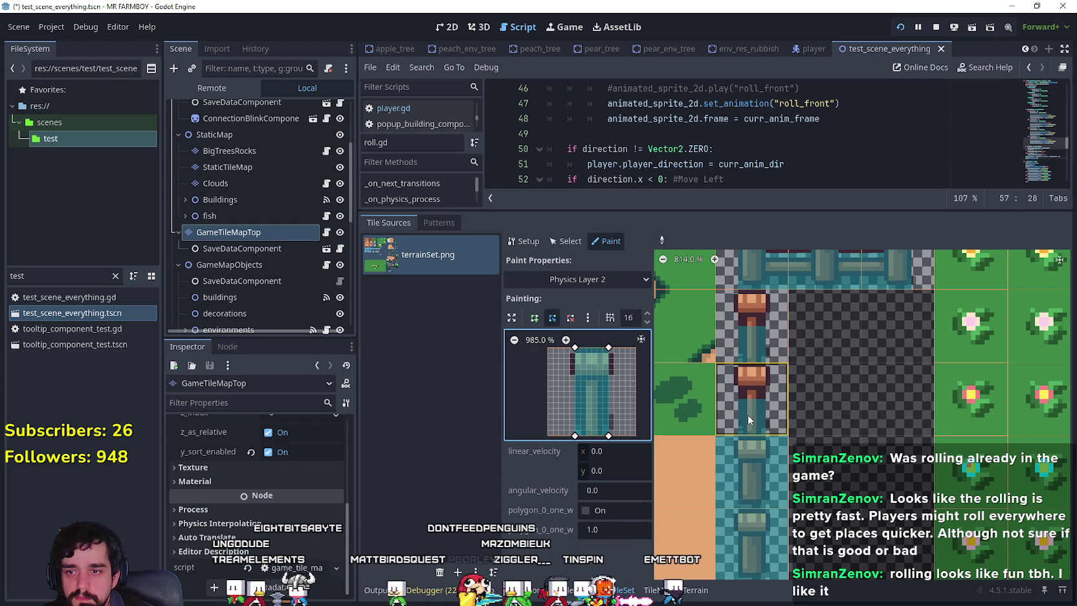
pyautogui.click(761, 472)
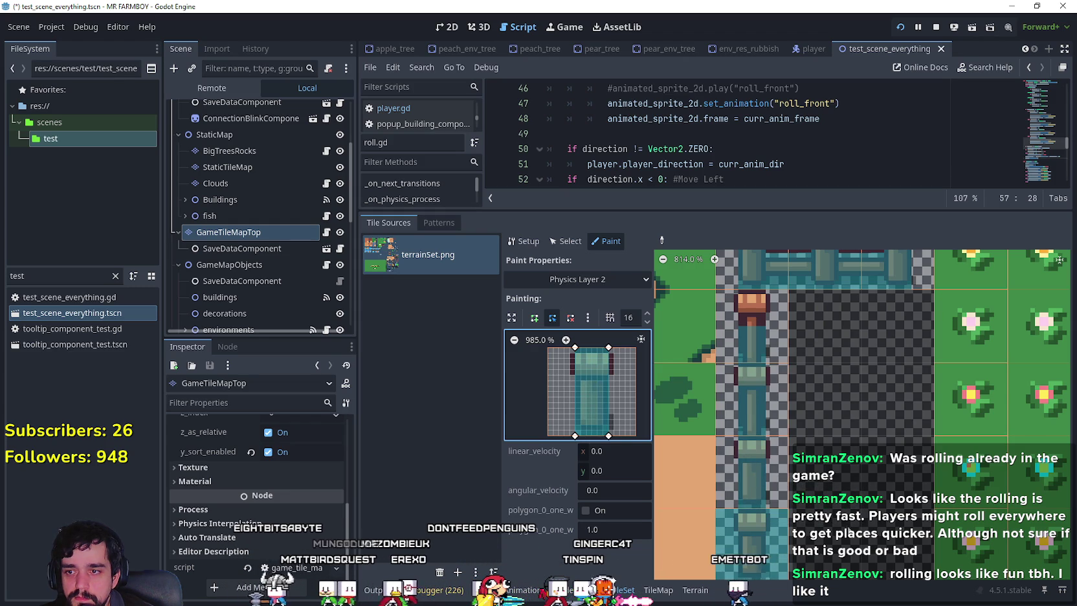
pyautogui.scroll(-3, 845, 447)
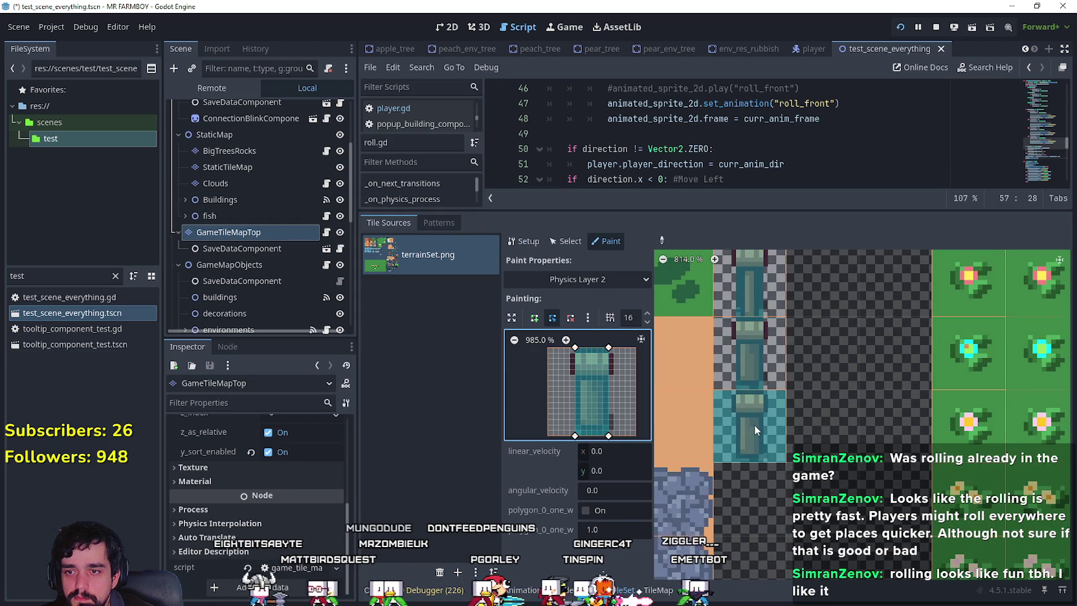
pyautogui.click(755, 425)
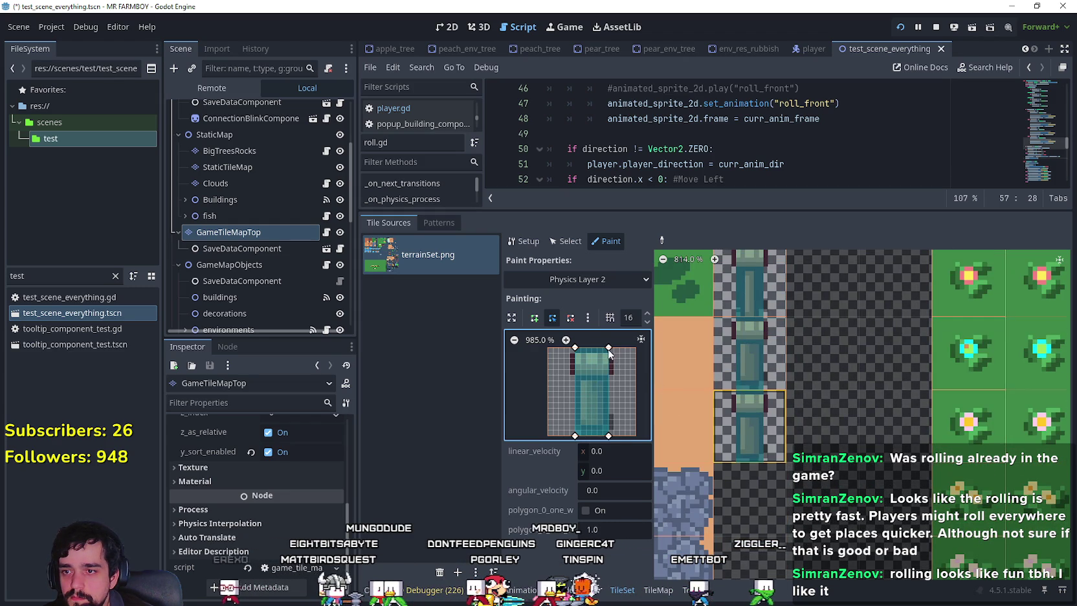
# - Lower the shape's top-right corner, paint another fence post, save the scene, and run the game
pyautogui.moveTo(609, 351); pyautogui.dragTo(609, 379)
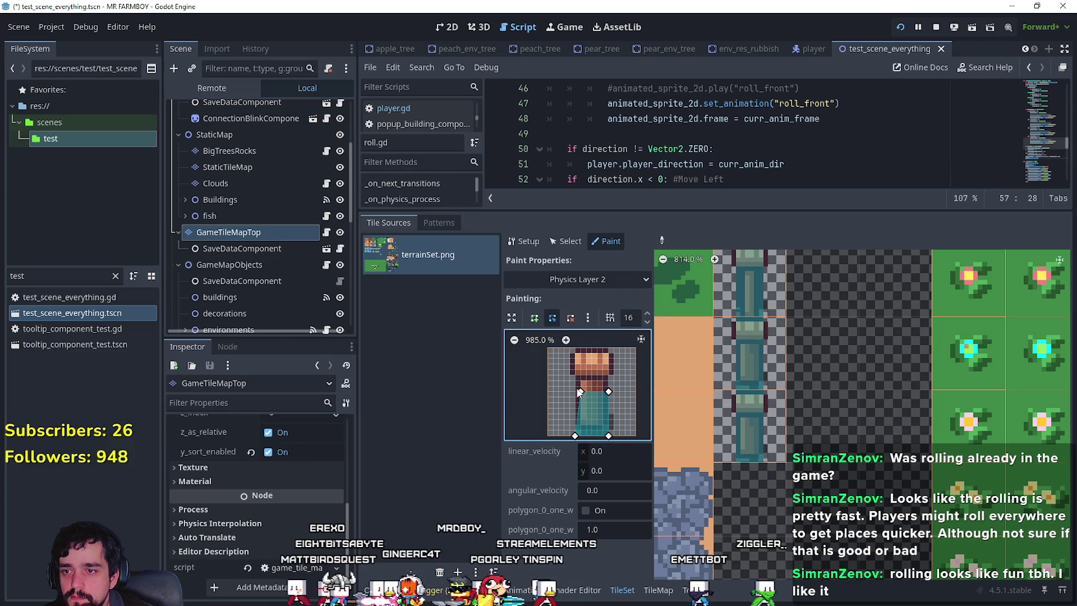
pyautogui.scroll(2, 792, 438)
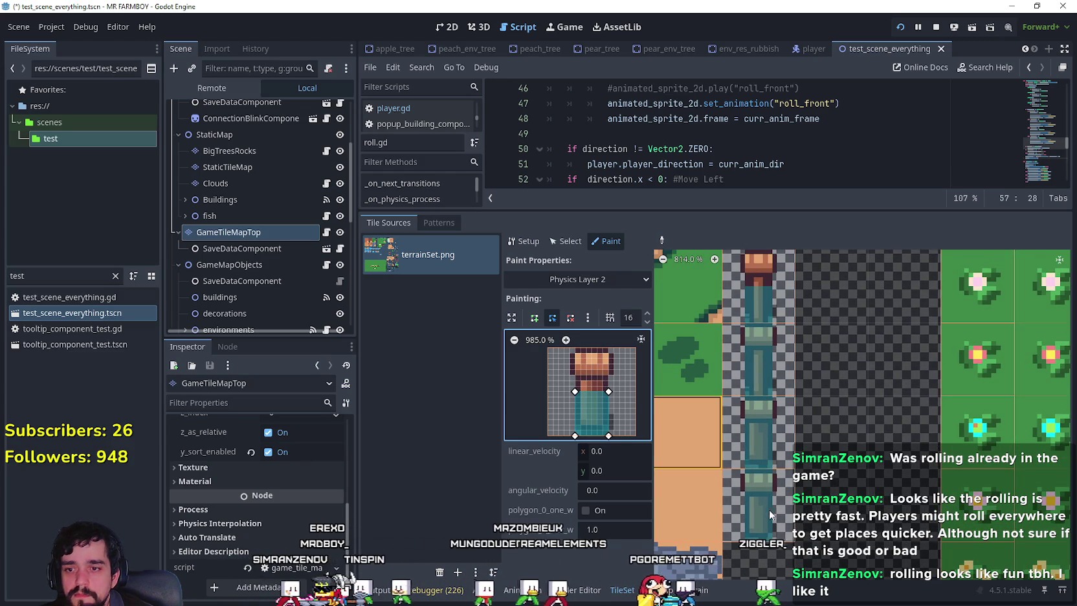
pyautogui.click(764, 508)
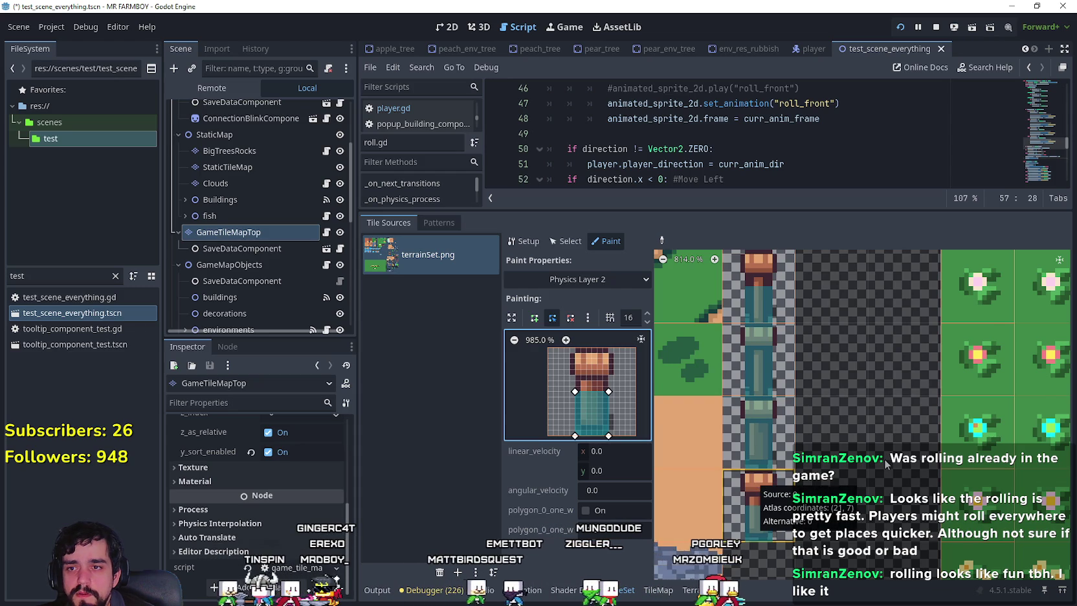
pyautogui.scroll(1, 886, 465)
pyautogui.hscroll(1, 885, 464)
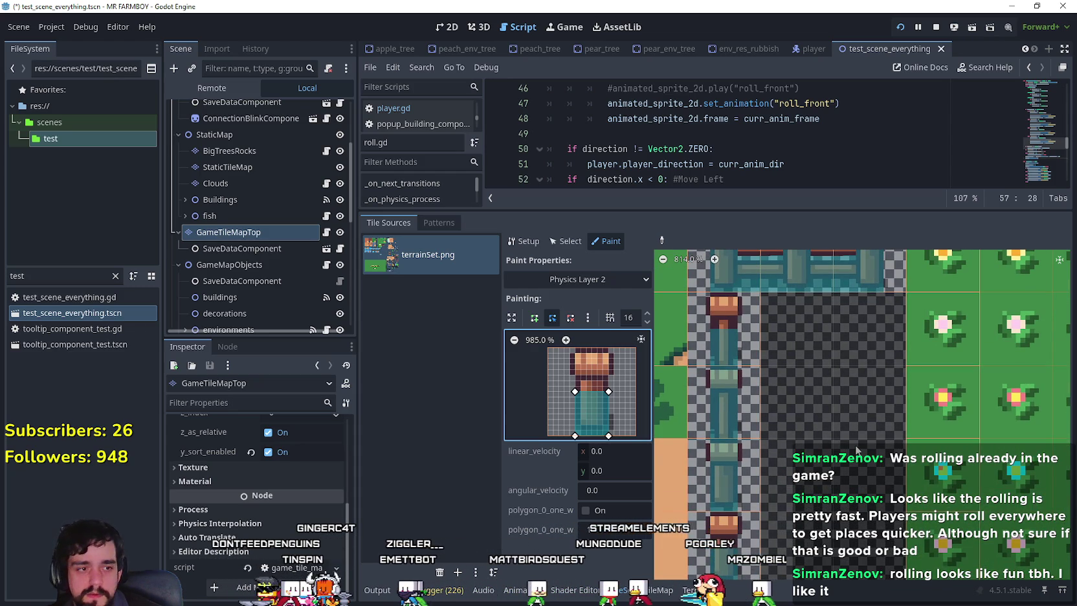
pyautogui.hotkey('ctrl', 's')
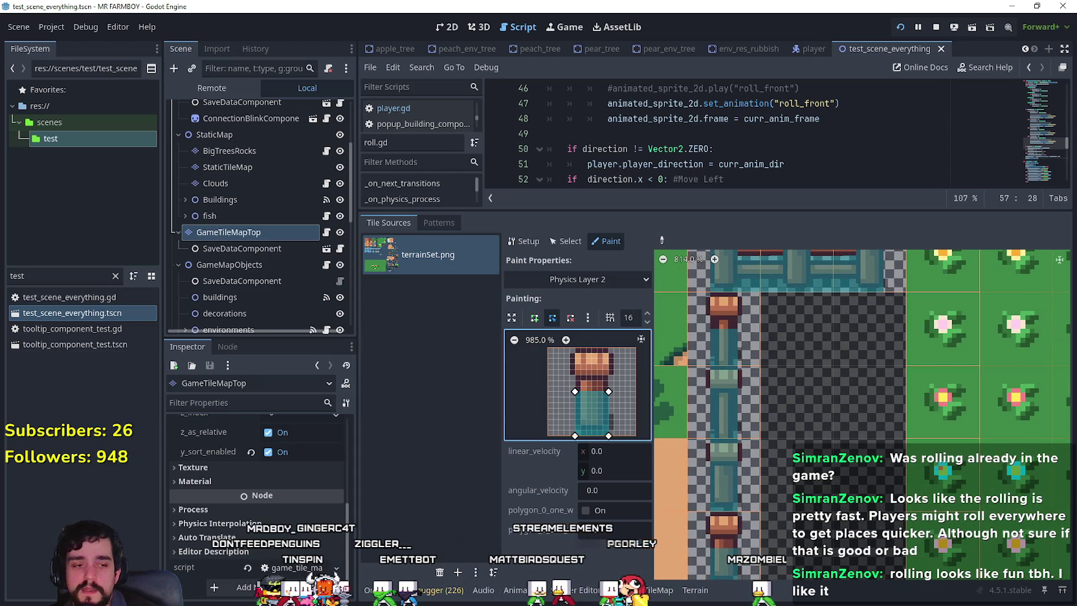
pyautogui.press('F5')
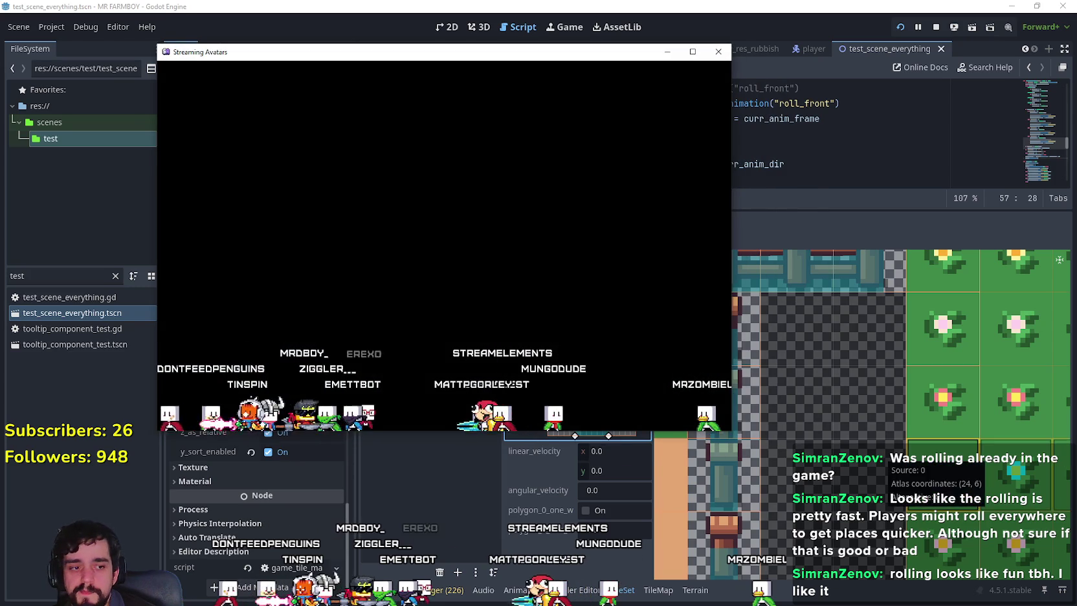
# - Walk the farmer through the fence gap, toward the beach, and past the well to the lamppost
pyautogui.press('w')
pyautogui.press('d')
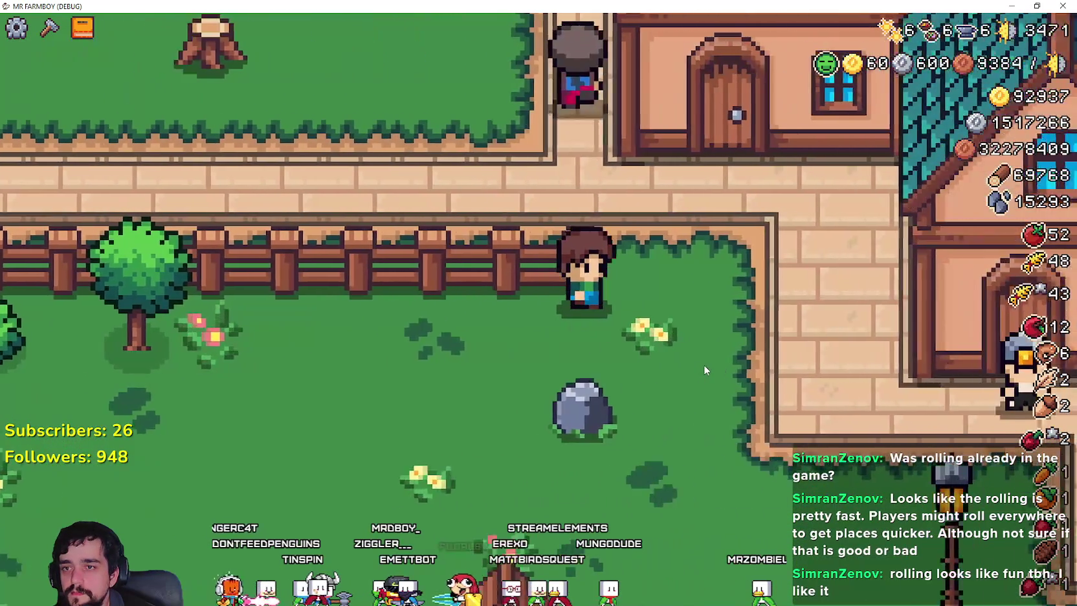
pyautogui.press('s')
pyautogui.press('a')
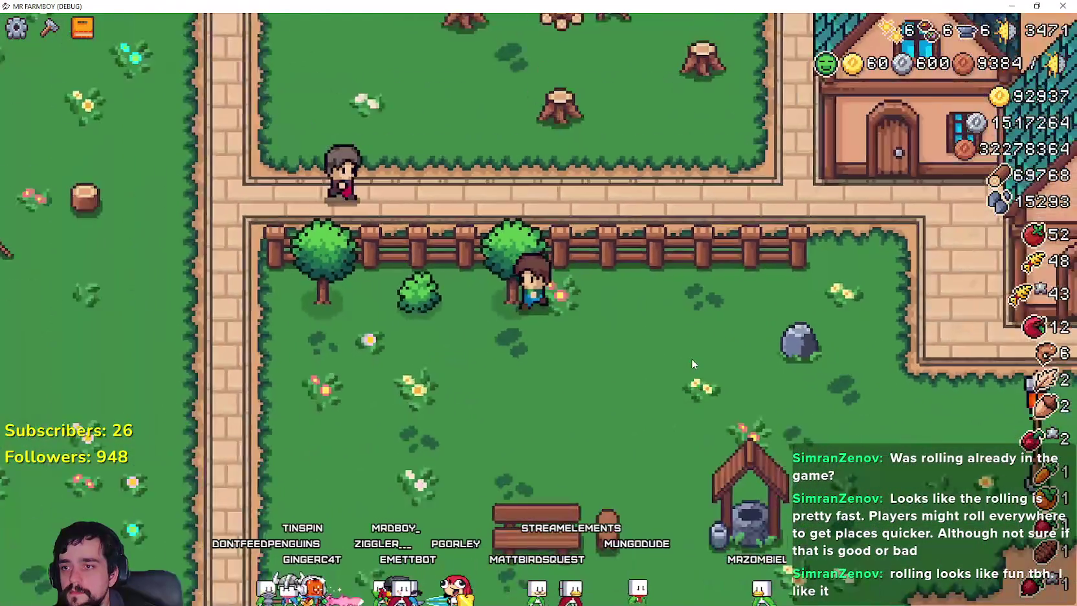
pyautogui.press('w')
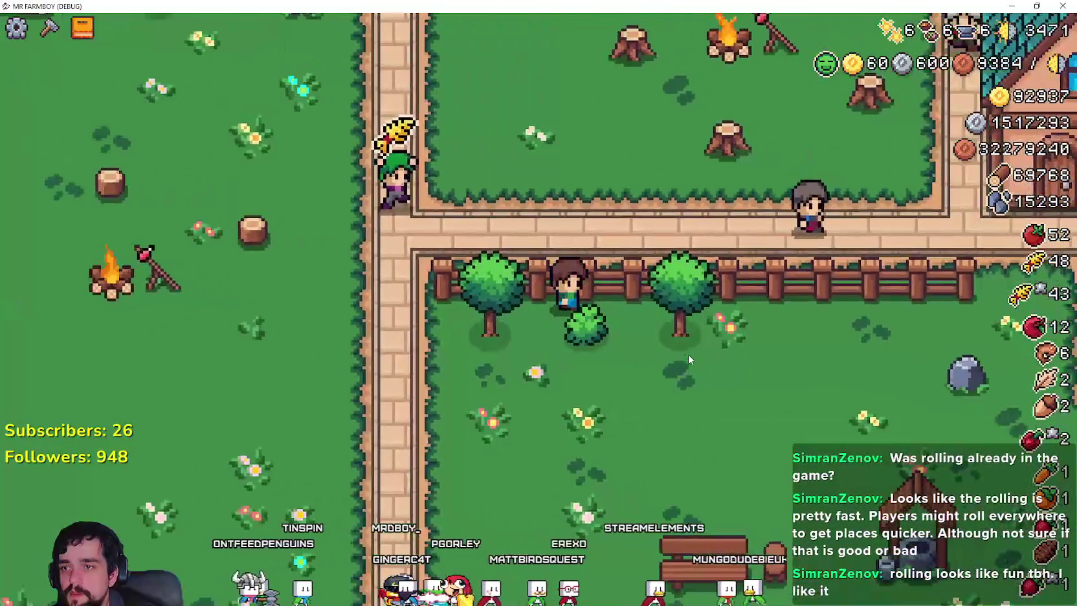
pyautogui.press('a')
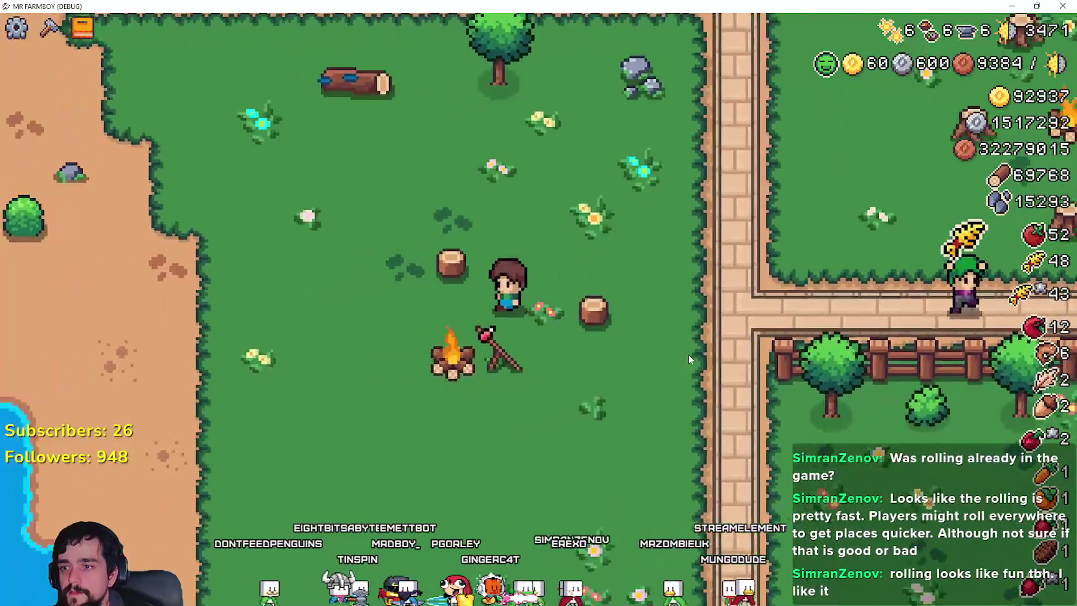
pyautogui.press('w')
pyautogui.press('d')
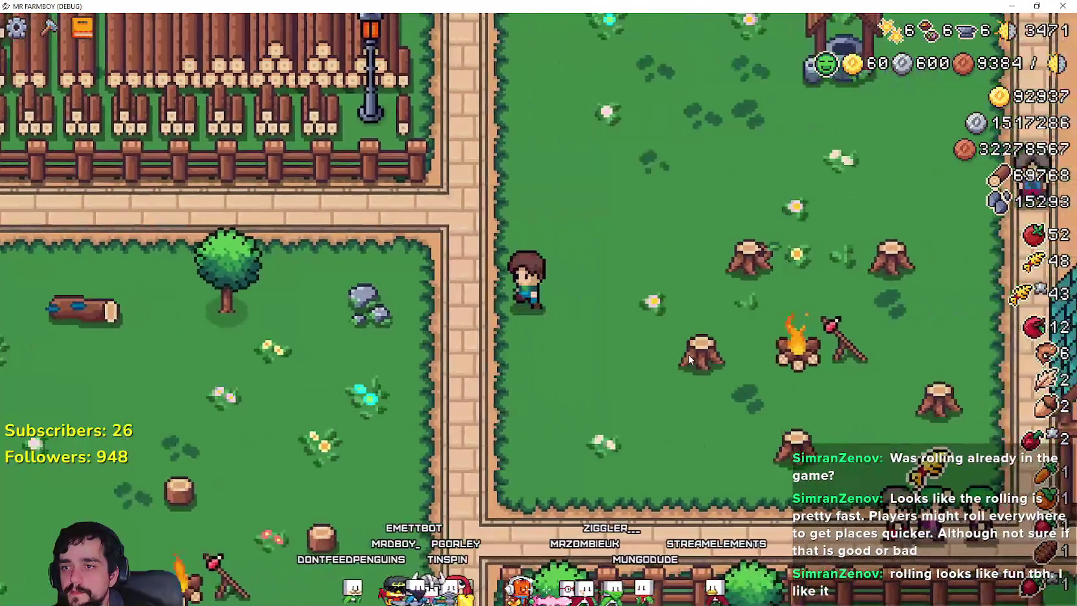
pyautogui.press('d')
pyautogui.press('s')
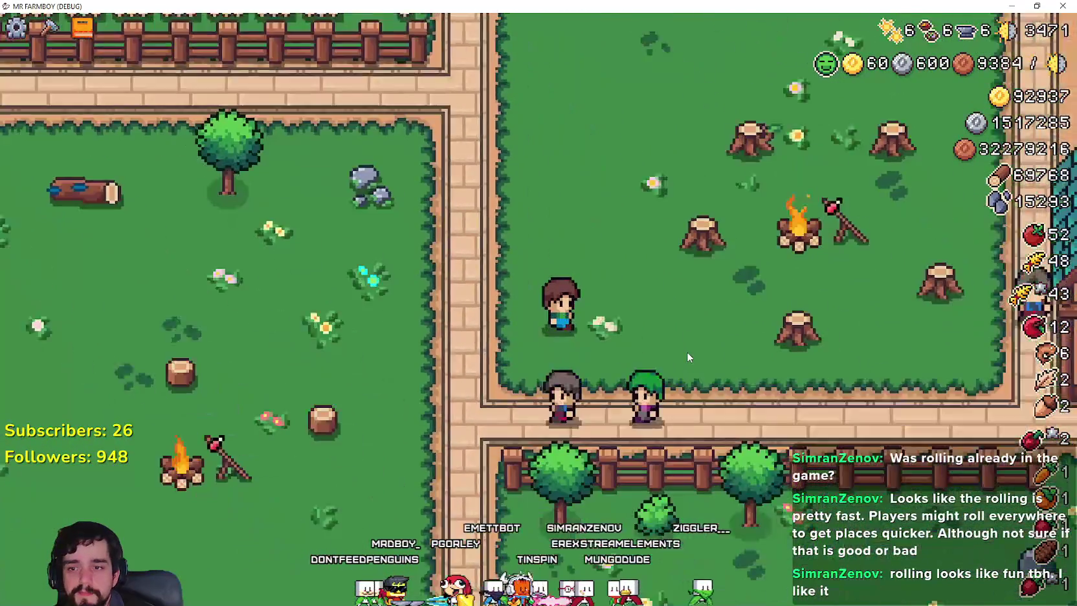
pyautogui.press('s')
pyautogui.press('d')
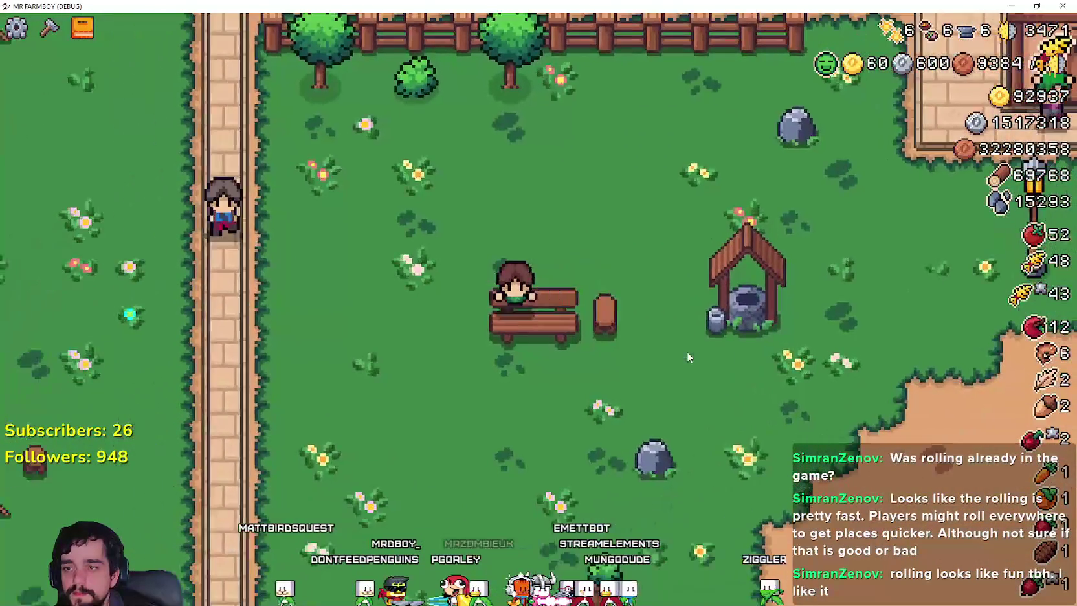
pyautogui.press('d')
pyautogui.press('w')
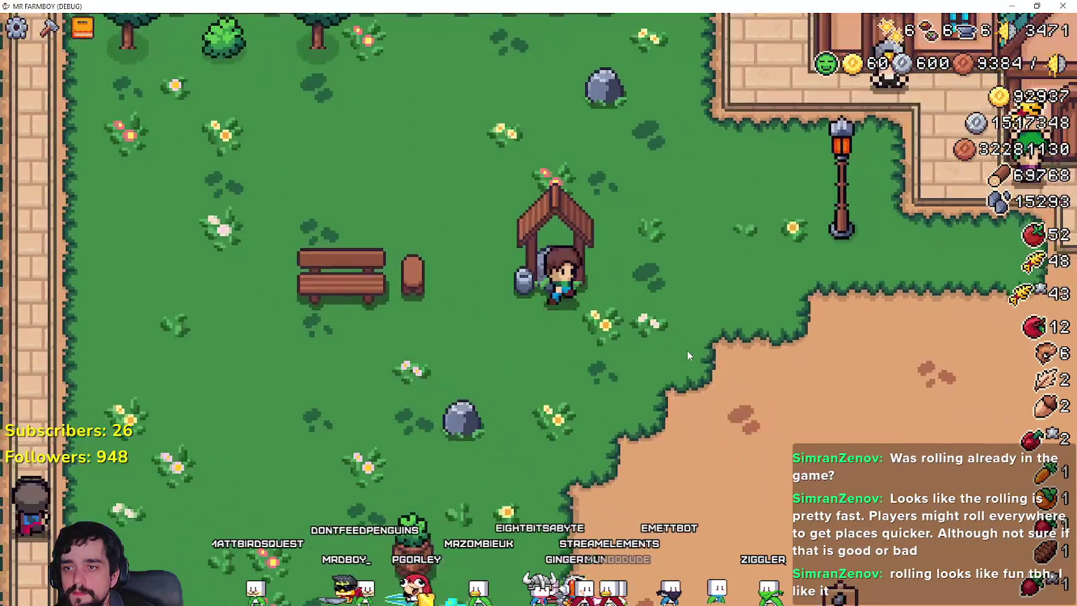
# - Pick up a log in the fenced garden, roll out, and walk through the park to the fountain
pyautogui.press('w')
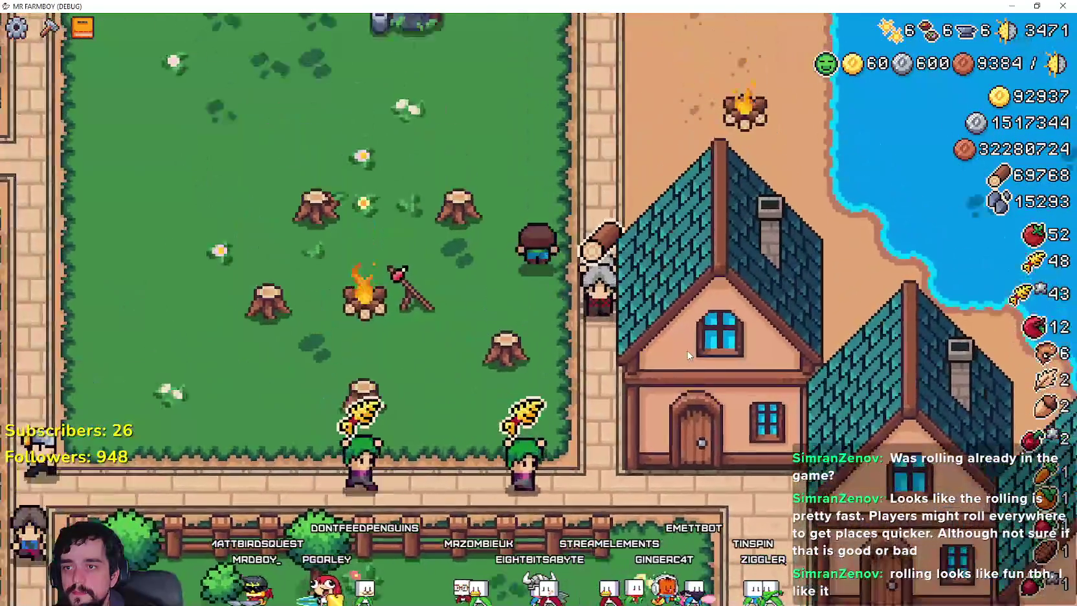
pyautogui.press('w')
pyautogui.press('e')
pyautogui.press('e')
pyautogui.press('w')
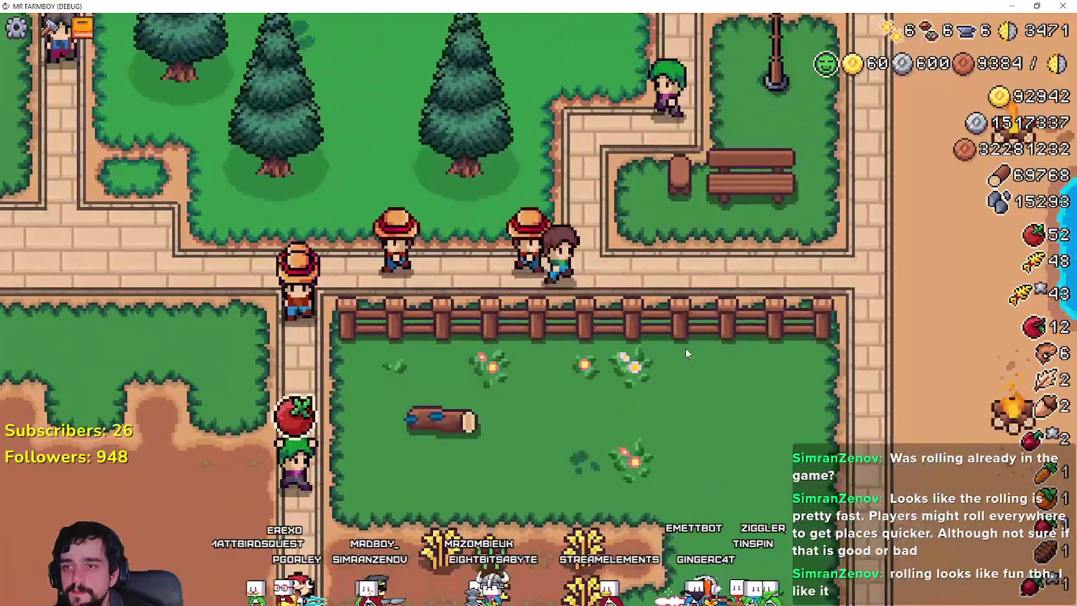
pyautogui.press('w')
pyautogui.press('d')
pyautogui.press('s')
pyautogui.press('s')
pyautogui.press('a')
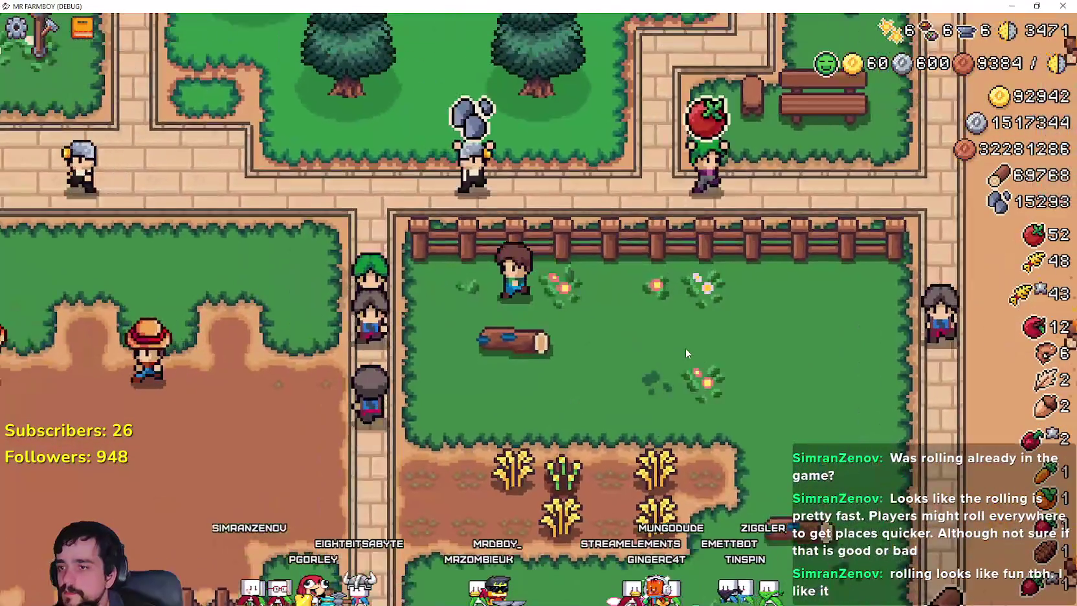
pyautogui.press('a')
pyautogui.press('w')
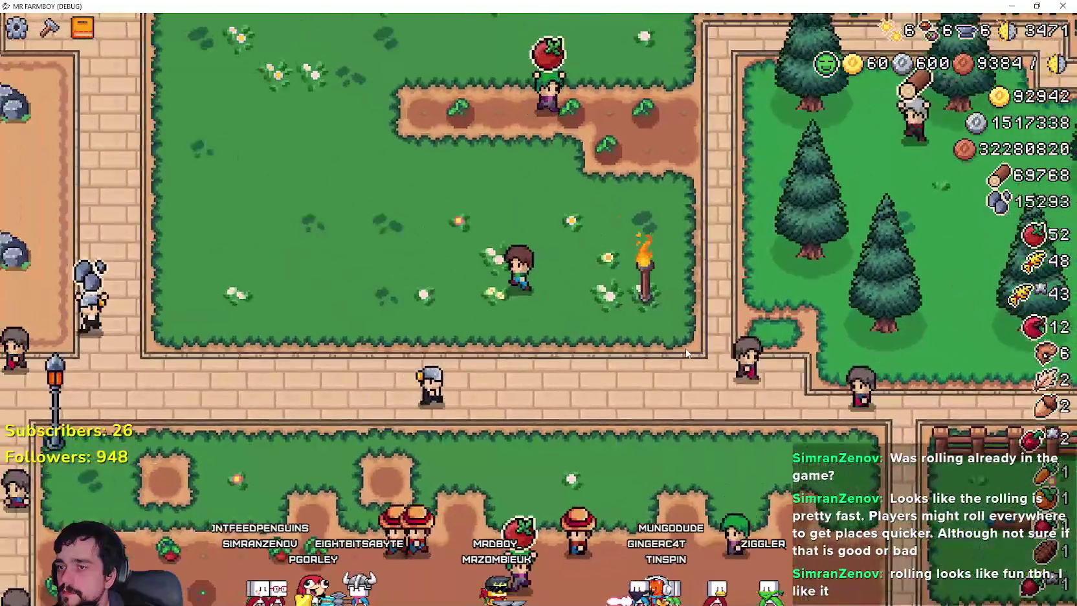
pyautogui.press('w')
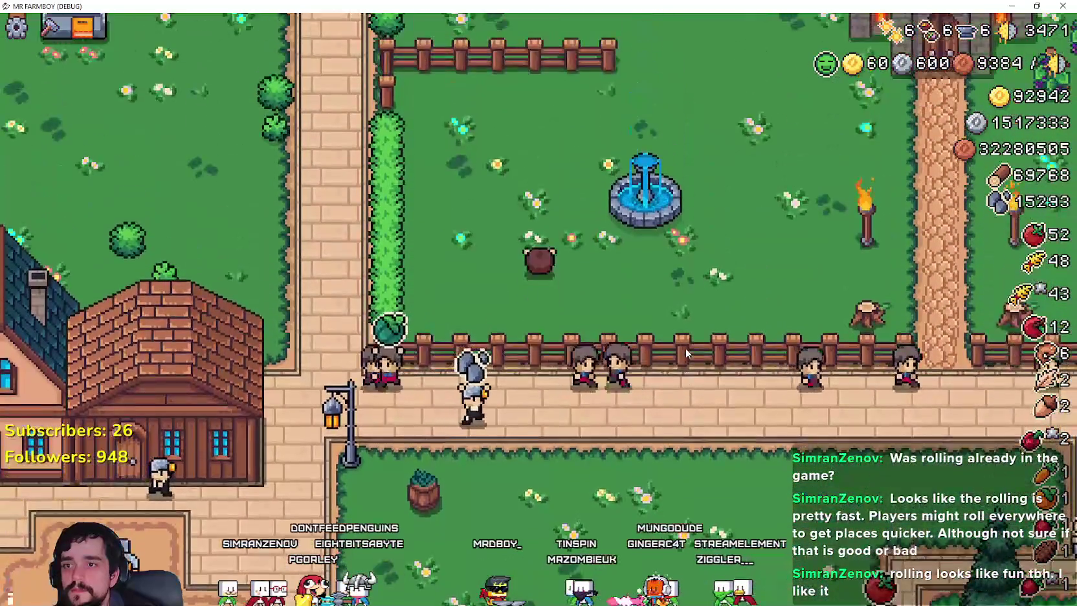
# - Visit the church, ride the horse to the market and back, and dismount by the fountain
pyautogui.press('d')
pyautogui.press('s')
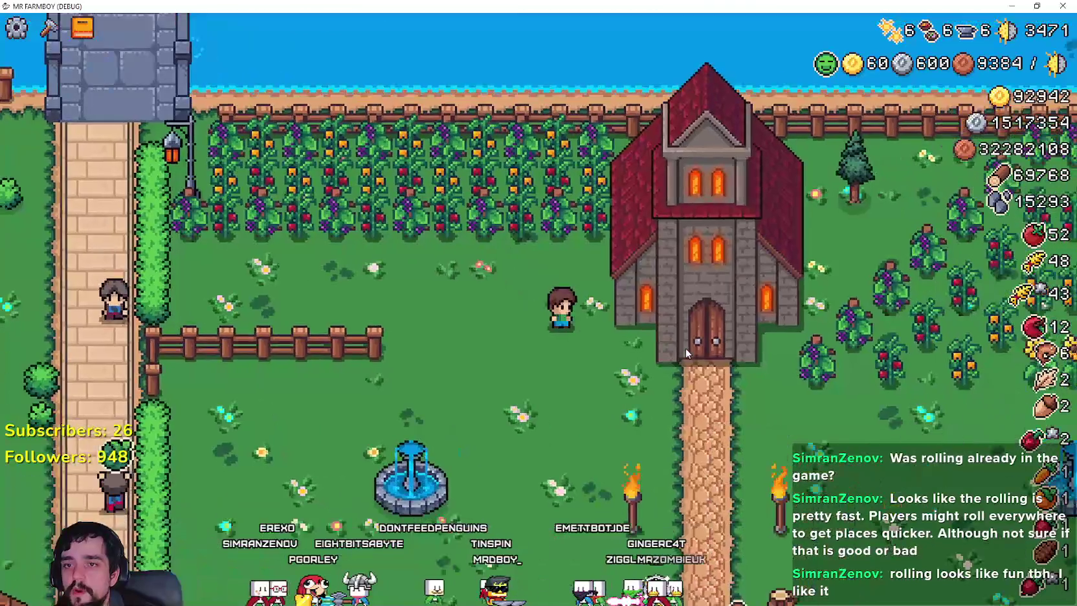
pyautogui.press('s')
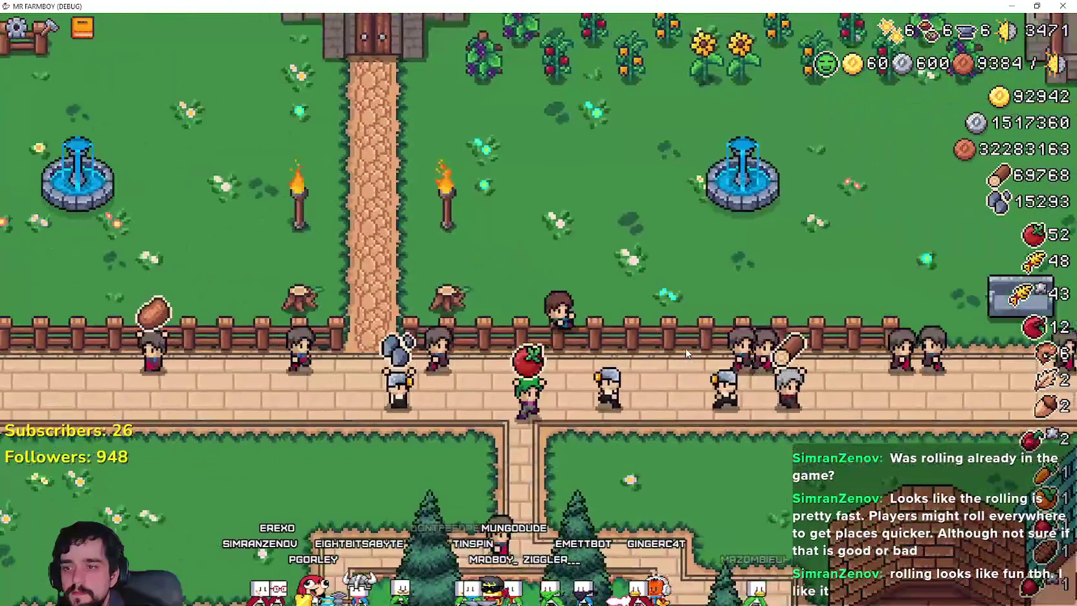
pyautogui.press('w')
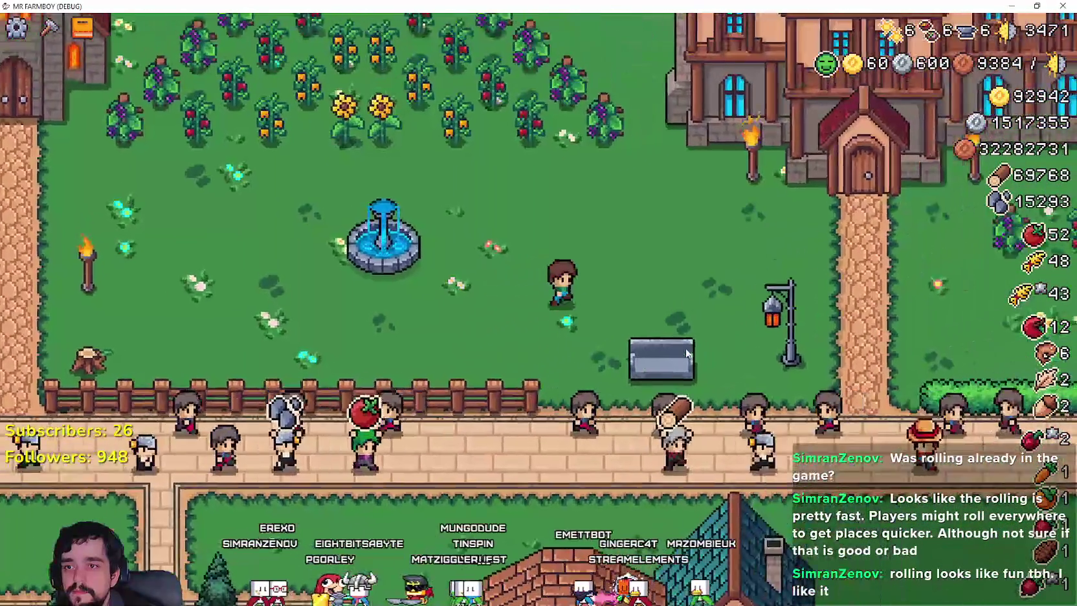
pyautogui.press('d')
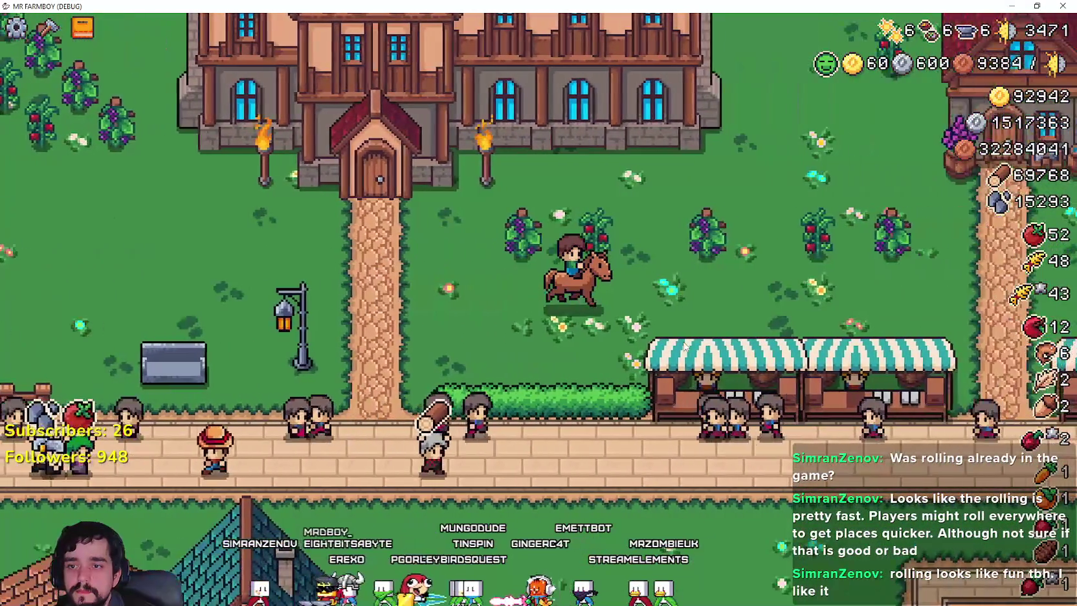
pyautogui.press('e')
pyautogui.press('d')
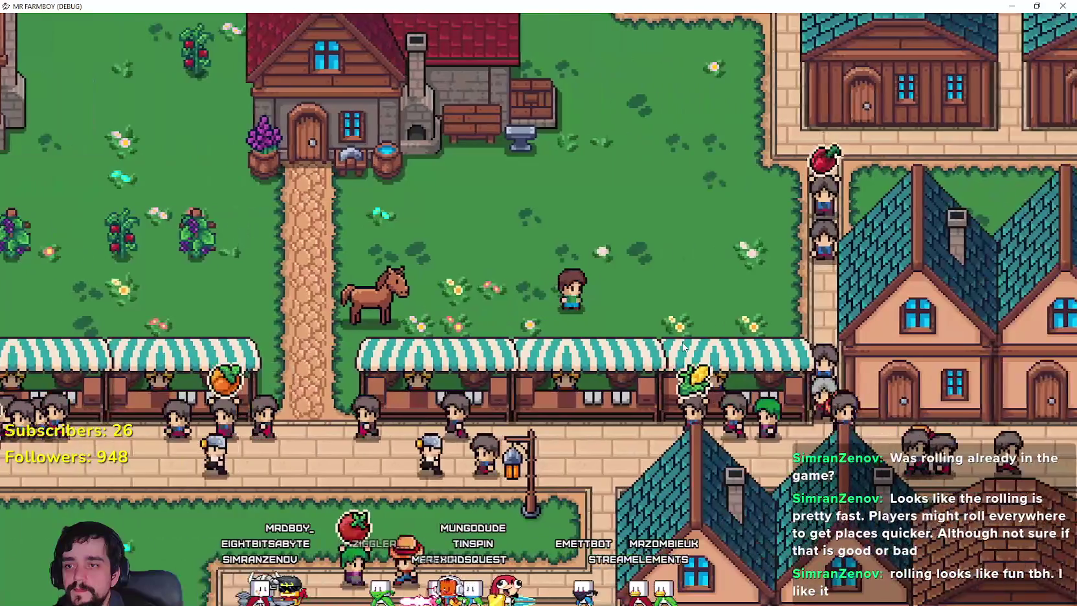
pyautogui.press('a')
pyautogui.press('e')
pyautogui.press('w')
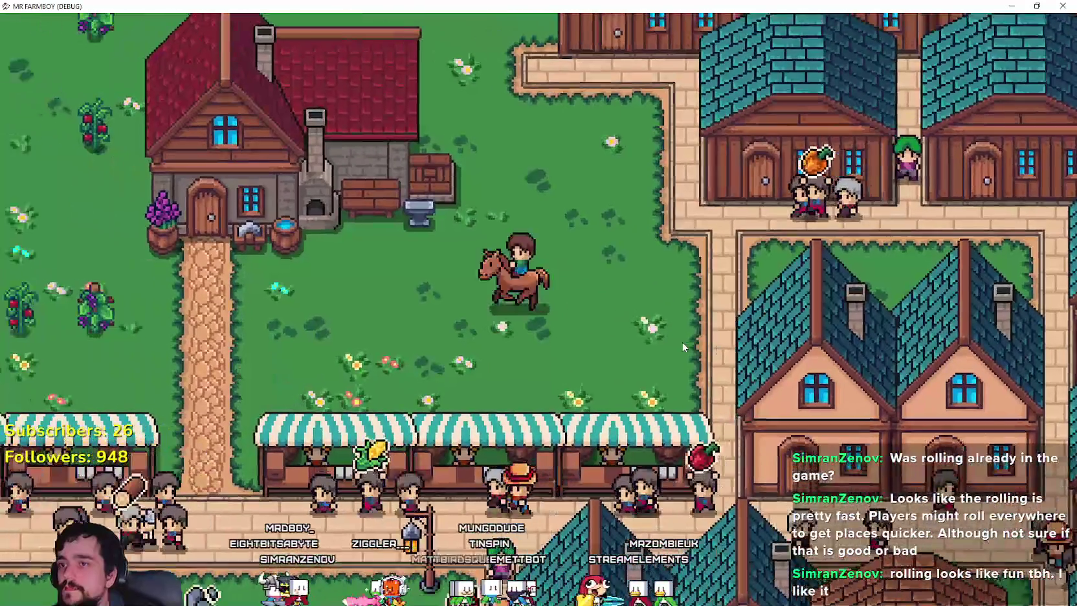
pyautogui.press('a')
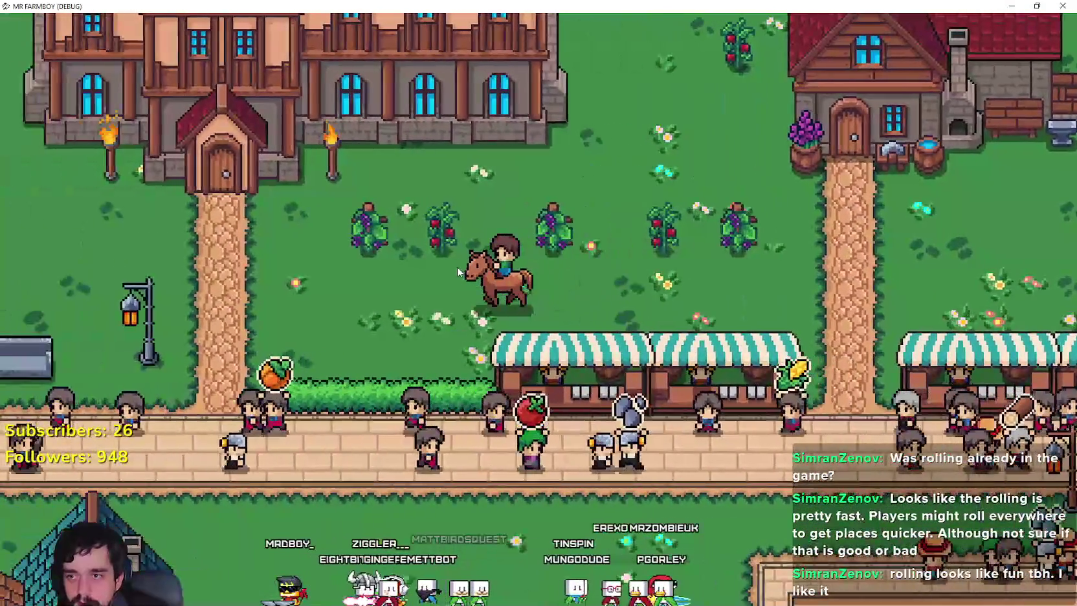
pyautogui.press('a')
pyautogui.press('e')
pyautogui.press('a')
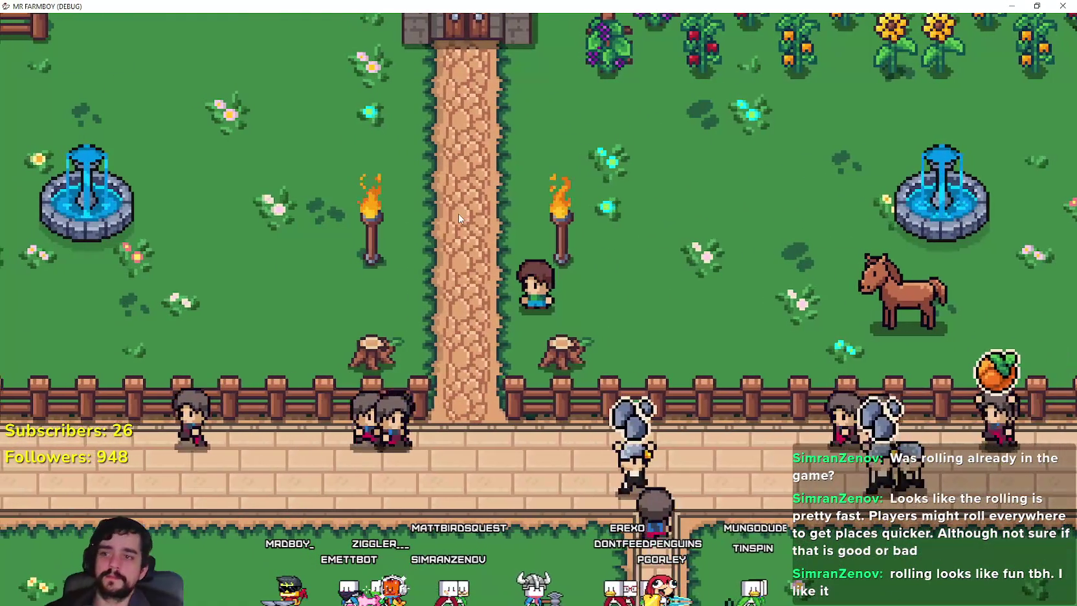
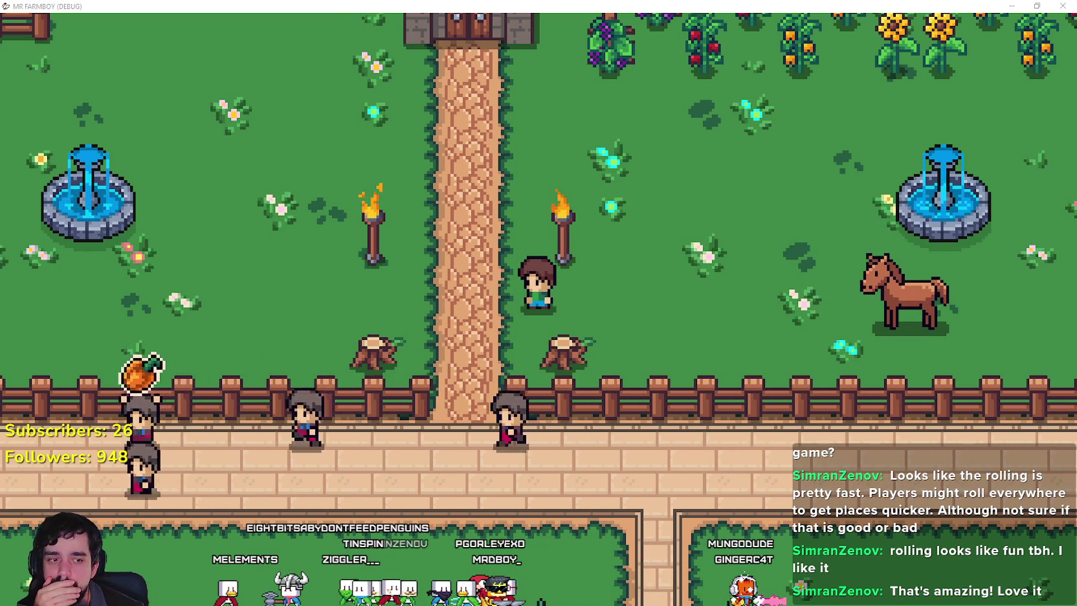
# - Close the running game and switch the paint property from Physics Layer 2 to Physics Layer 0
pyautogui.hotkey('alt', 'Tab')
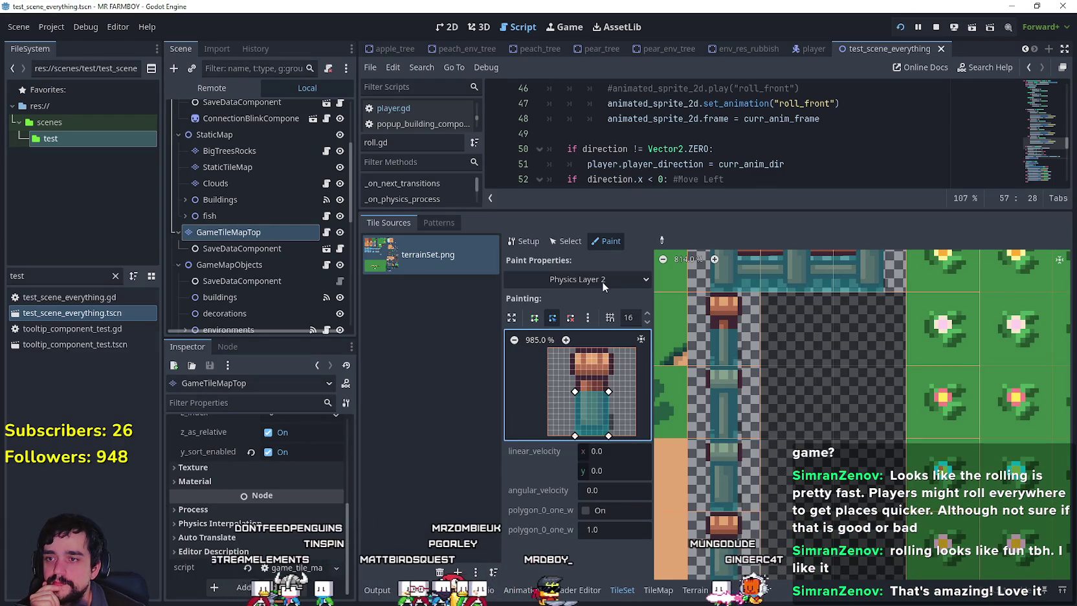
pyautogui.click(602, 282)
pyautogui.click(586, 408)
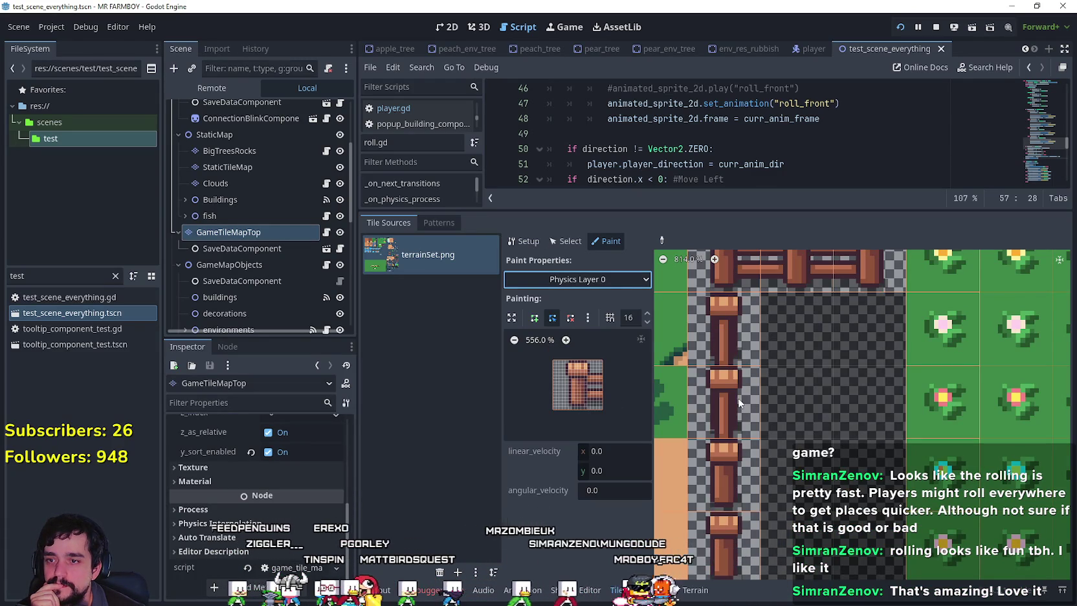
# - Zoom and pan the terrainSet.png atlas to bring the farm-plot and water tiles into view
pyautogui.scroll(-1, 799, 416)
pyautogui.scroll(-4, 803, 417)
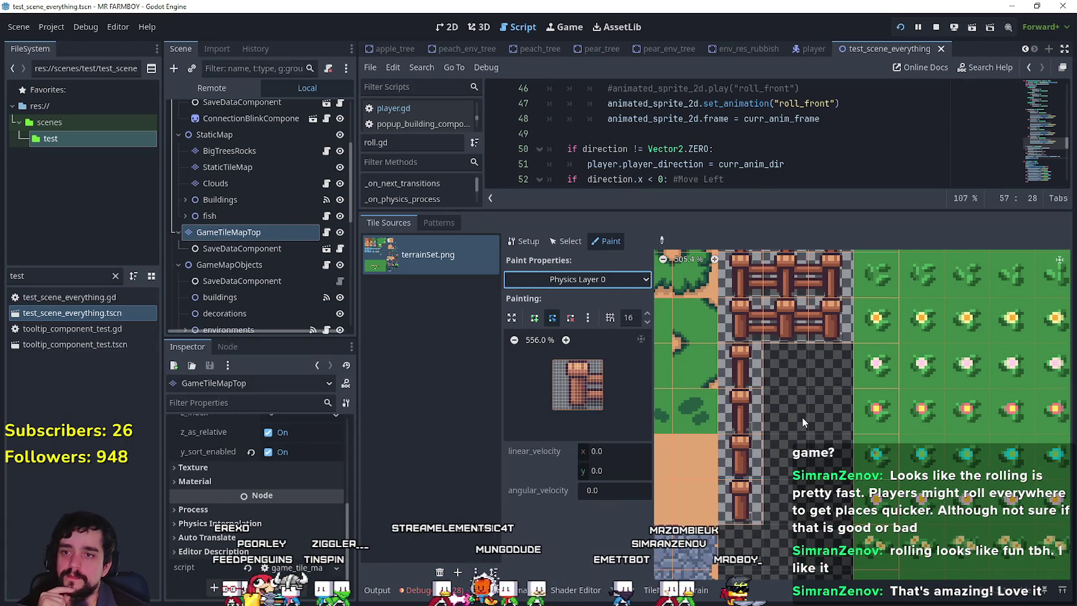
pyautogui.scroll(-3, 802, 417)
pyautogui.scroll(-4, 801, 417)
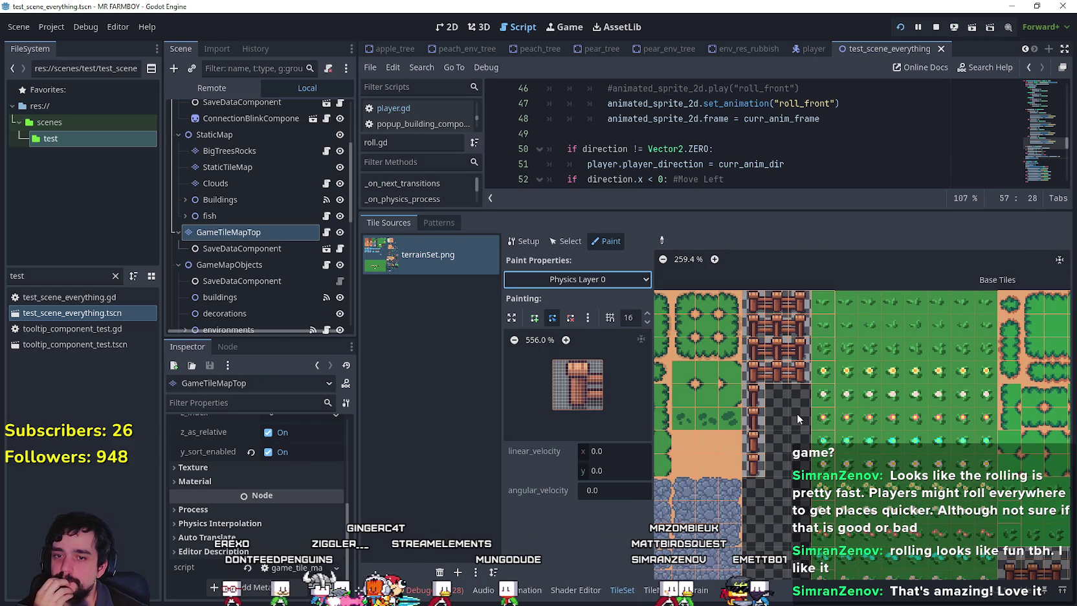
pyautogui.scroll(-3, 797, 413)
pyautogui.scroll(-3, 797, 413)
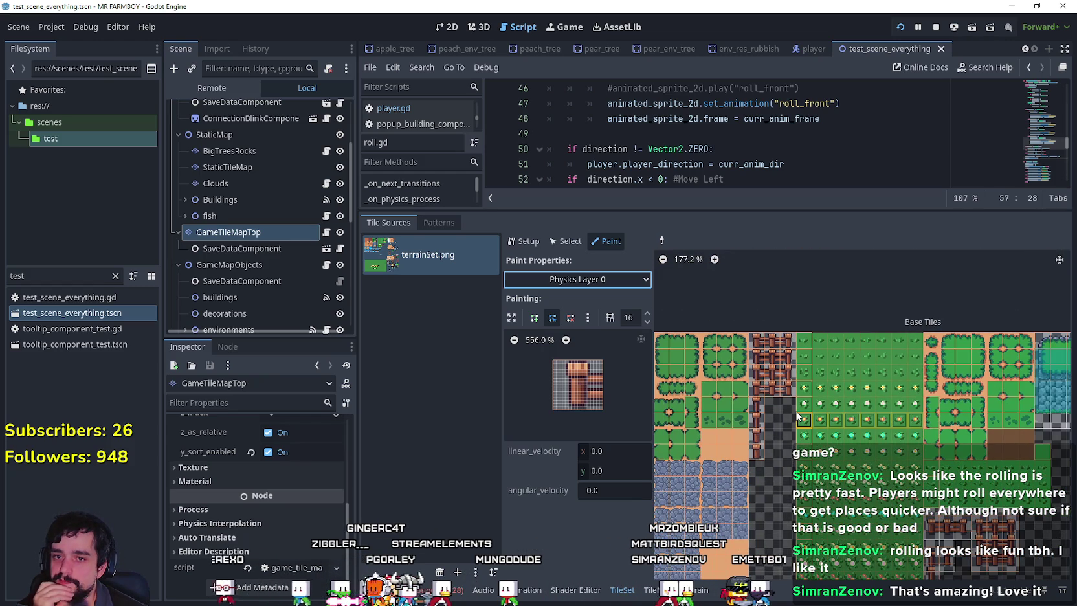
pyautogui.scroll(-4, 803, 421)
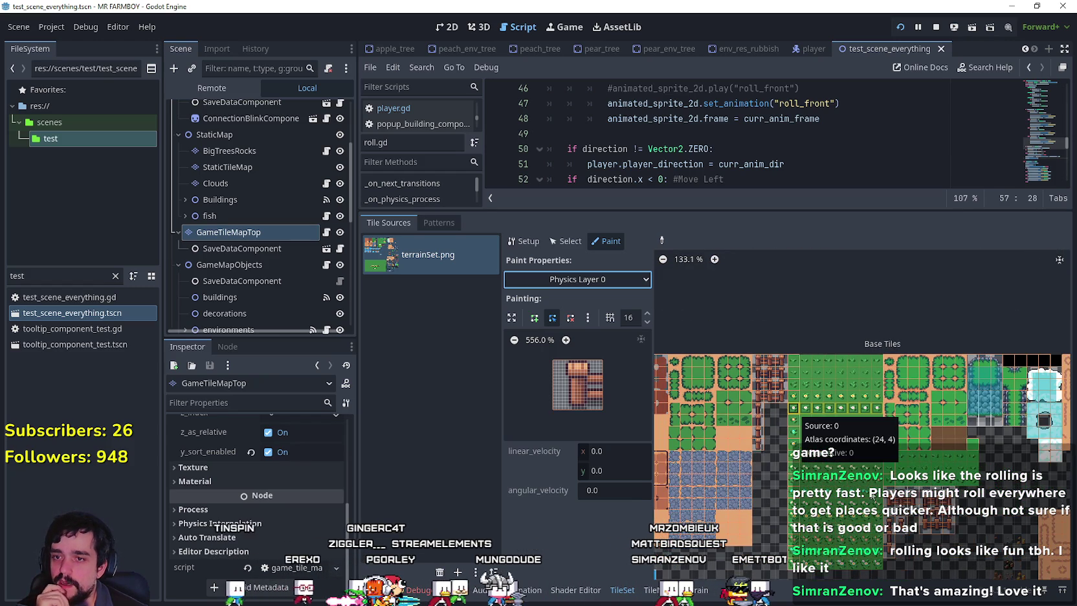
pyautogui.moveTo(894, 484); pyautogui.dragTo(770, 391)
pyautogui.scroll(-5, 769, 393)
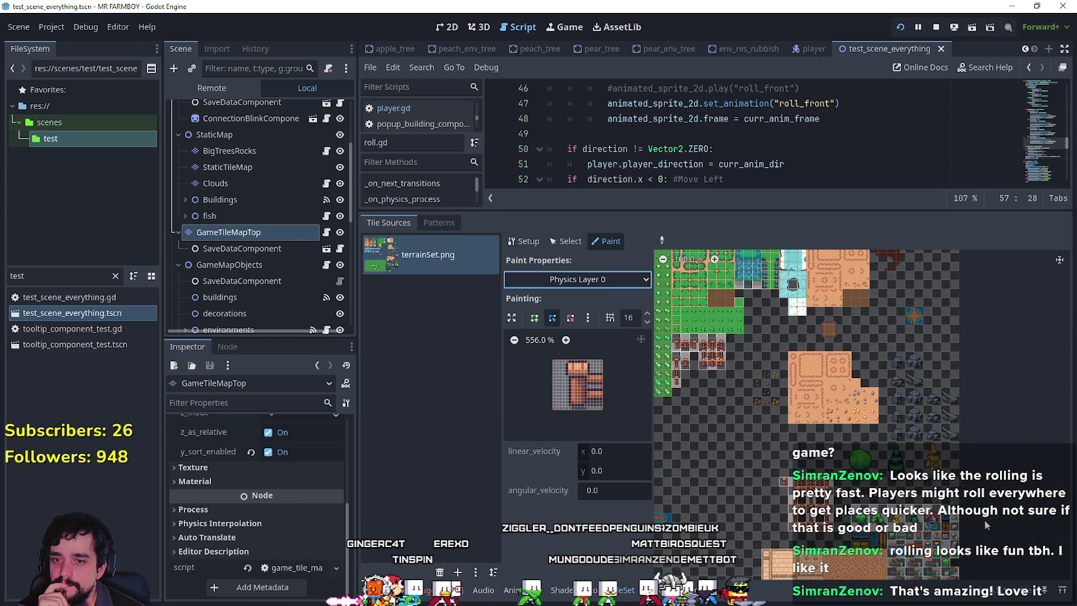
pyautogui.moveTo(953, 418)
pyautogui.mouseDown()
pyautogui.moveTo(986, 345)
pyautogui.moveTo(944, 293)
pyautogui.mouseUp()
pyautogui.scroll(-1, 910, 411)
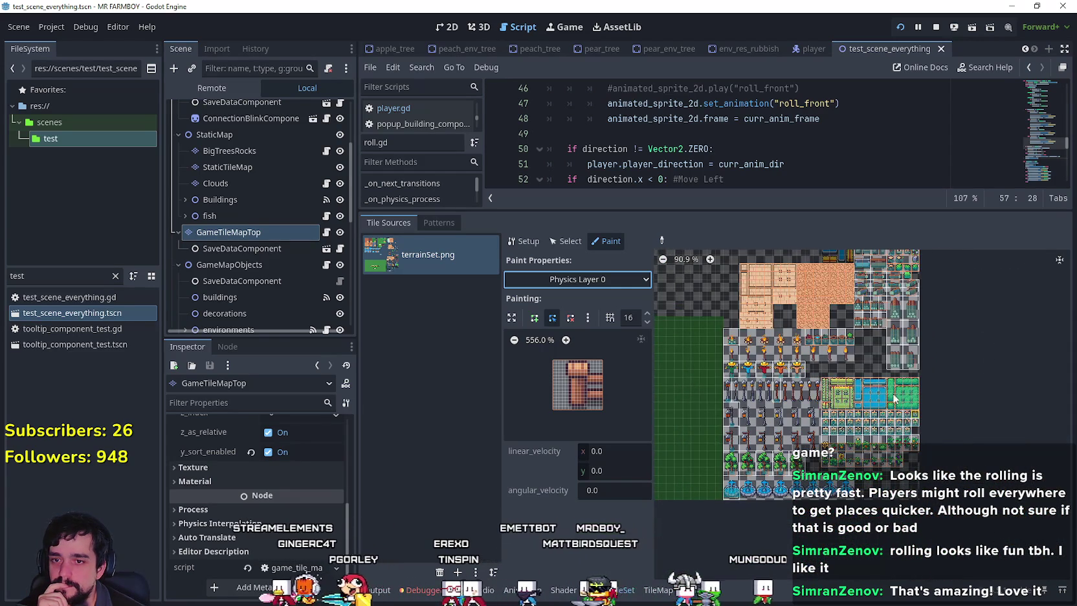
pyautogui.scroll(4, 898, 403)
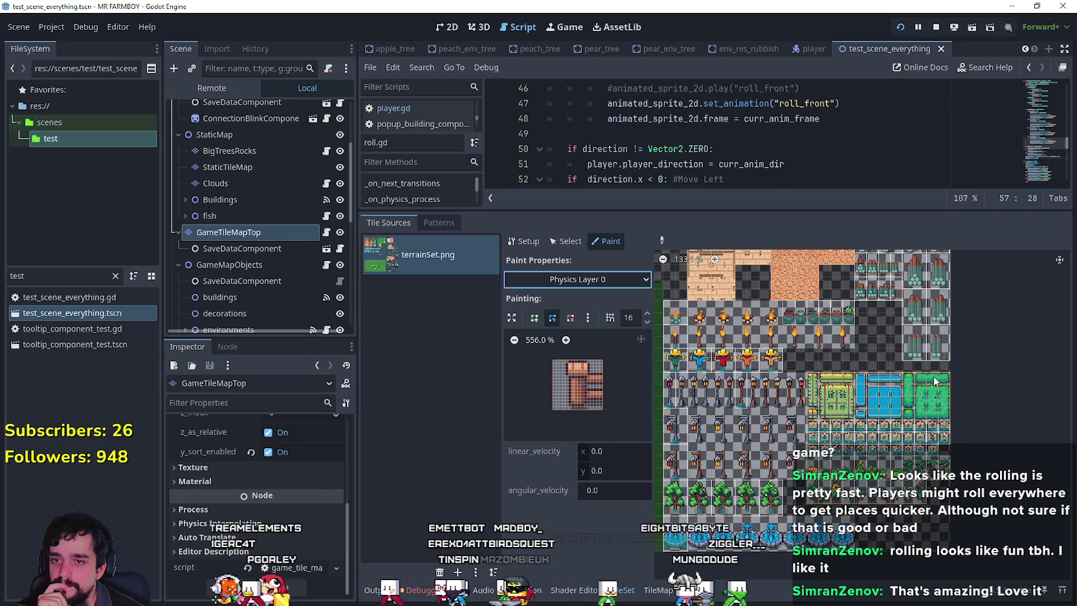
pyautogui.scroll(2, 878, 407)
pyautogui.scroll(3, 919, 420)
pyautogui.scroll(1, 898, 368)
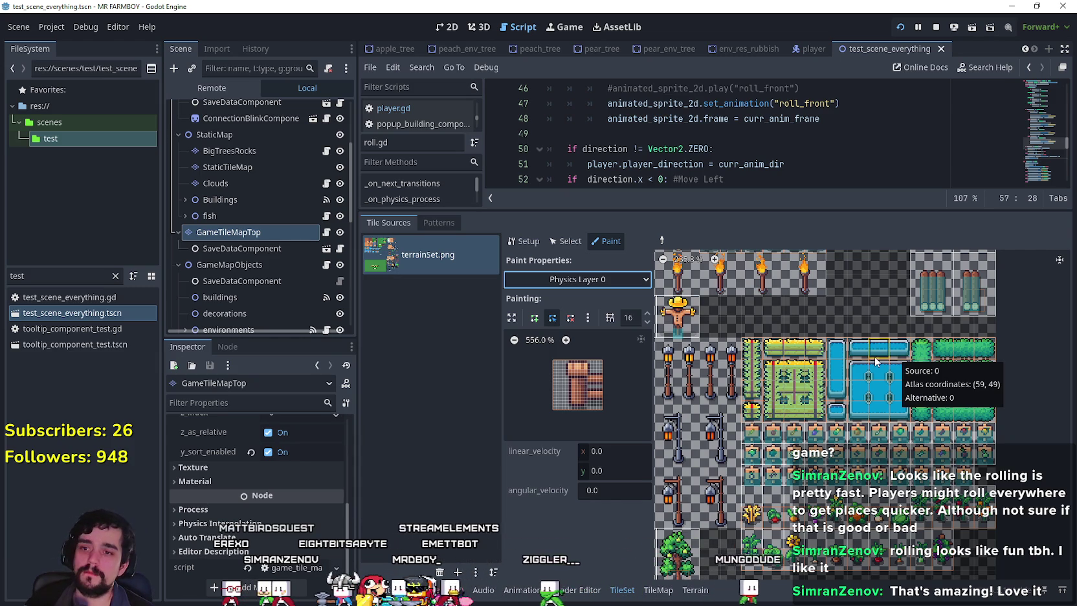
pyautogui.scroll(2, 780, 351)
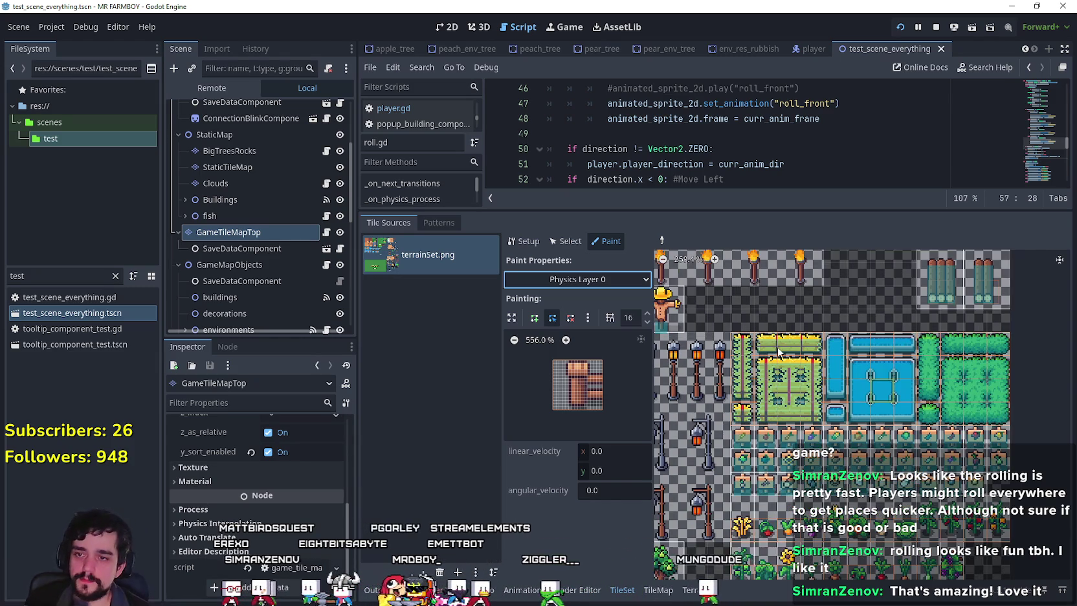
pyautogui.scroll(2, 780, 351)
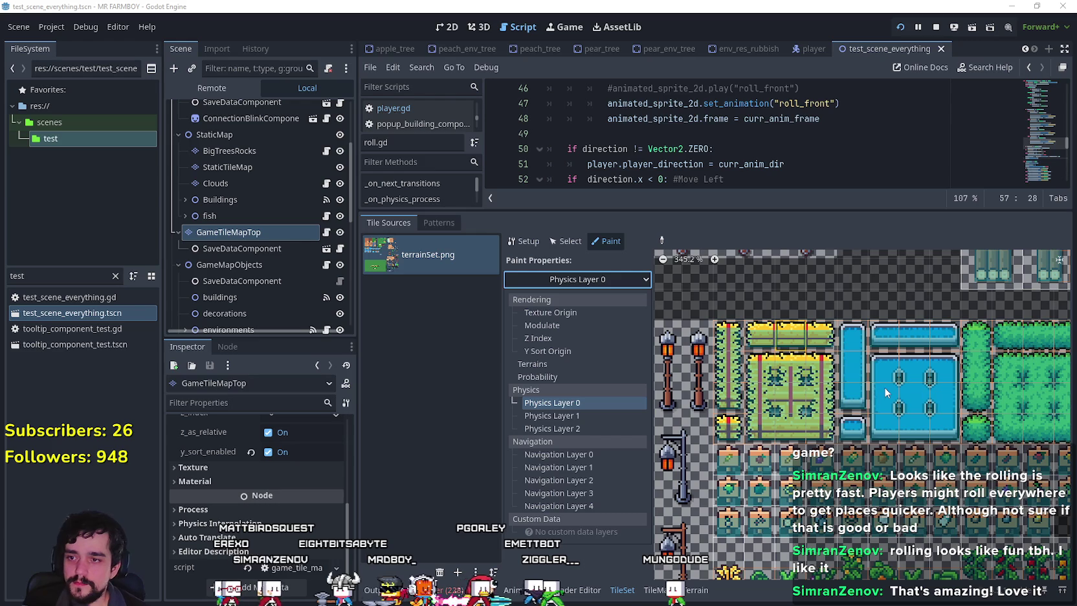
# - Scroll the Inspector back up to the TileMapLayer section, with Physics Layer 0 still painting
pyautogui.scroll(3, 886, 387)
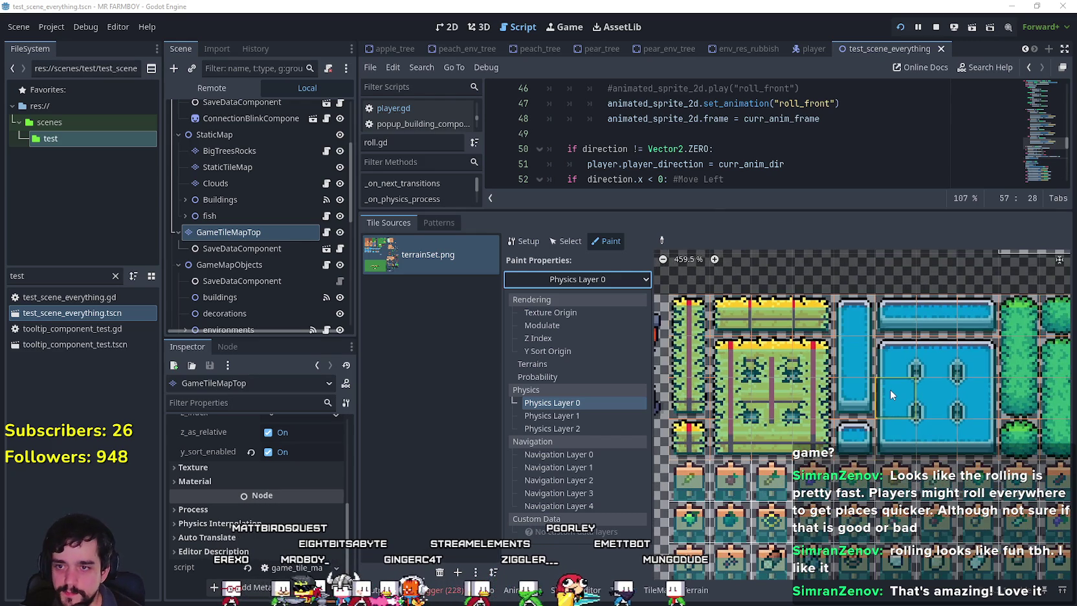
pyautogui.scroll(1, 890, 389)
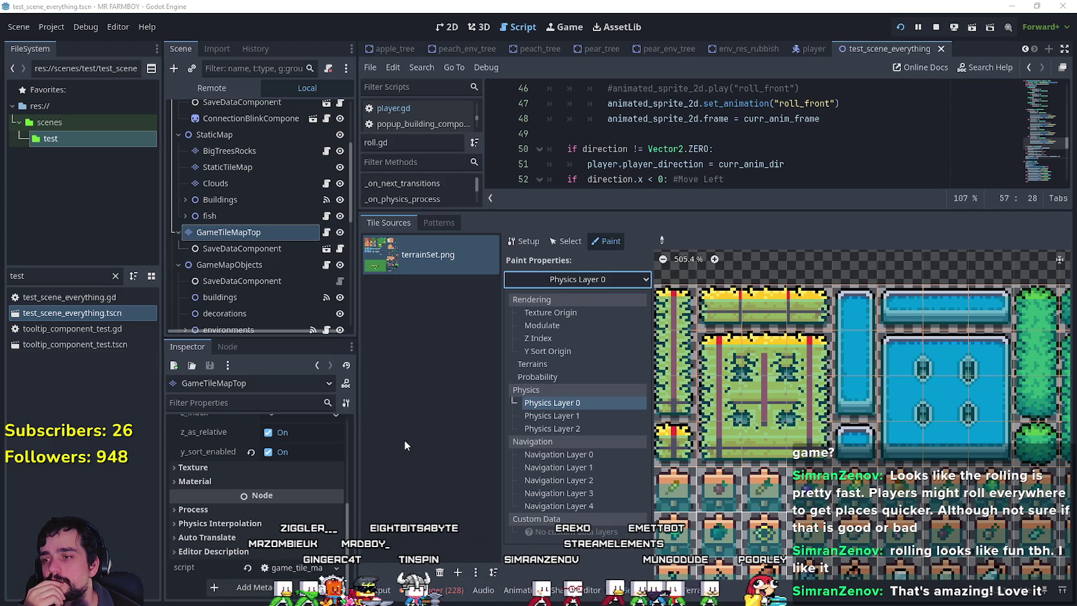
pyautogui.scroll(10, 260, 498)
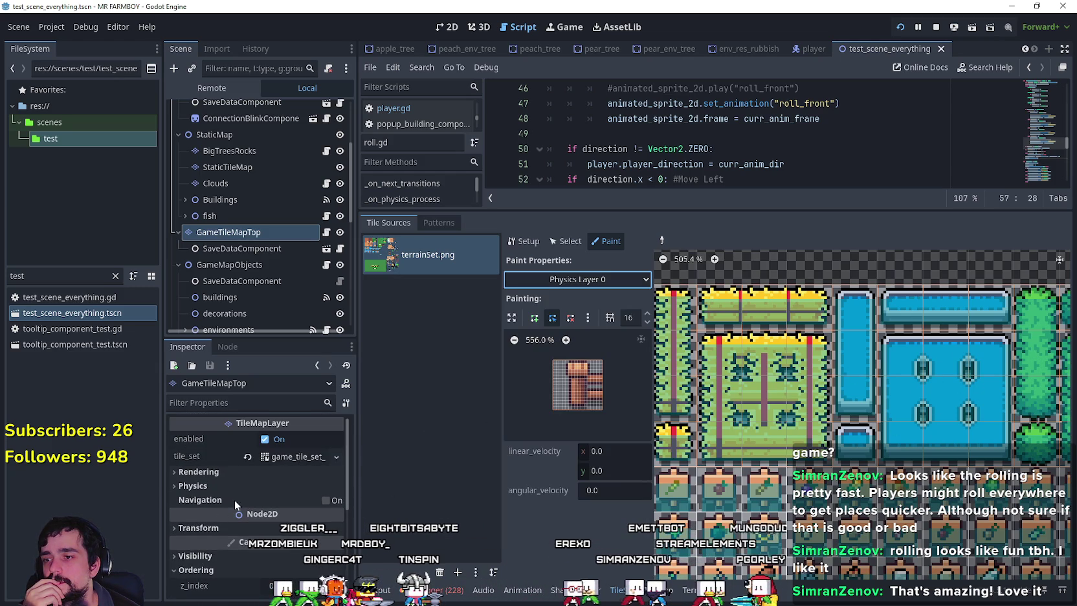
# - Expand the tile_set resource and review the physics layers' collision_layer and collision_mask values
pyautogui.click(299, 458)
pyautogui.scroll(-5, 264, 475)
pyautogui.scroll(-2, 259, 479)
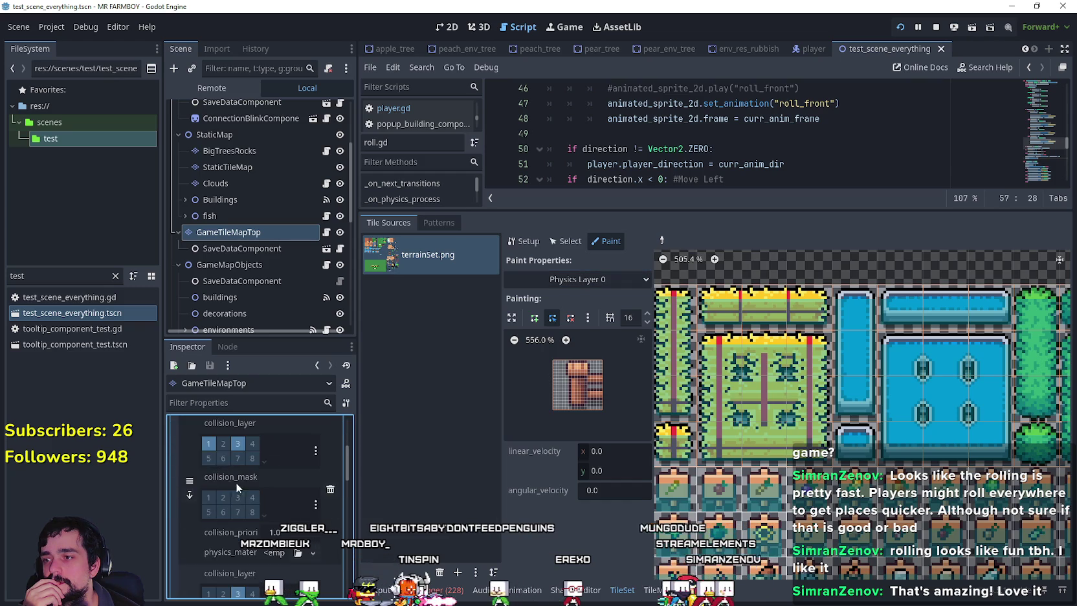
pyautogui.rightClick(210, 469)
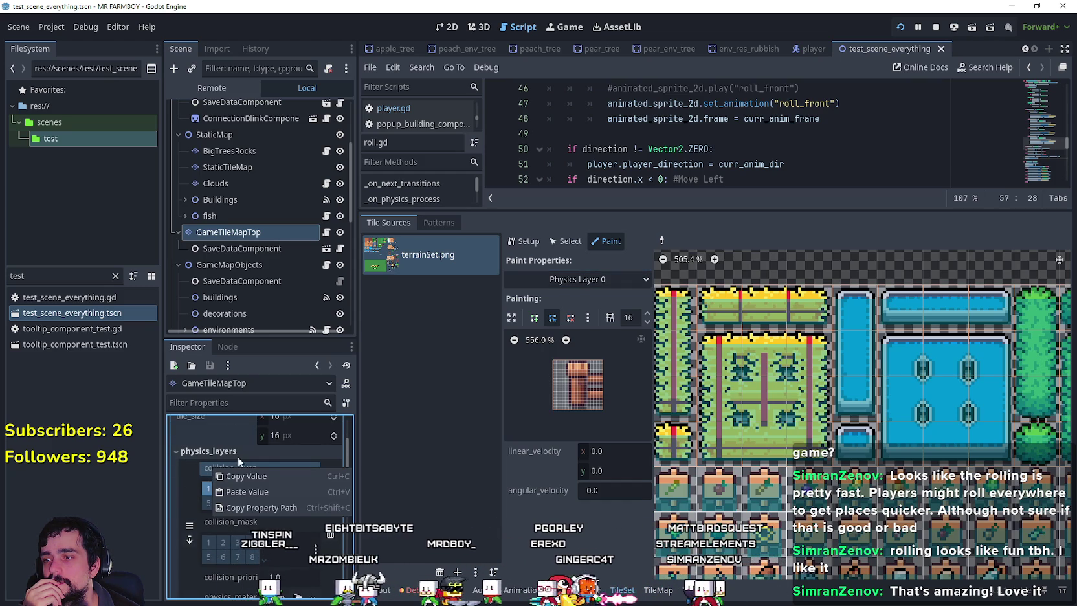
pyautogui.click(268, 466)
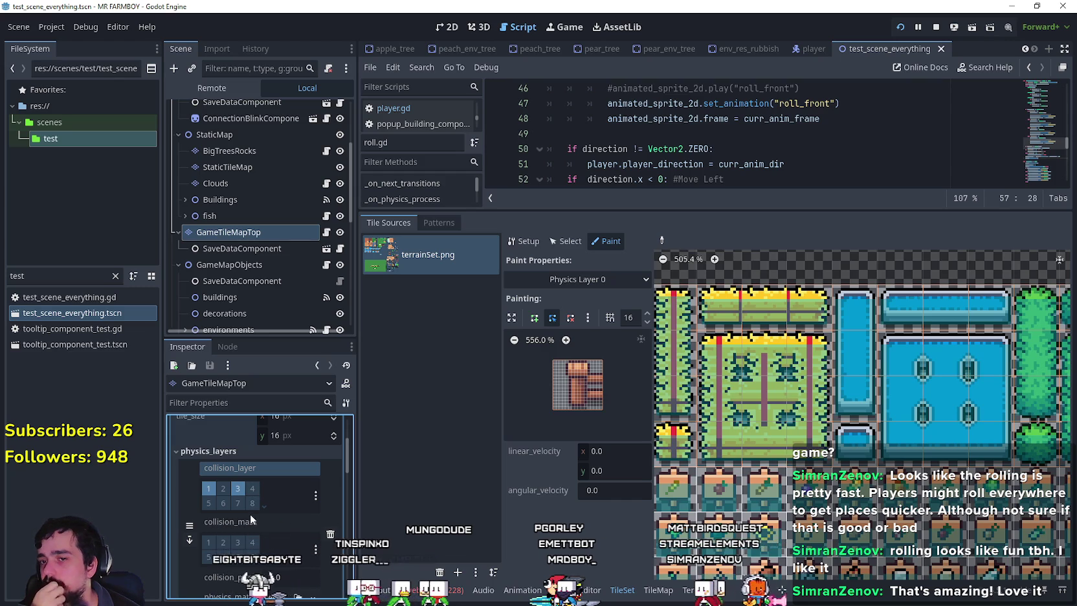
pyautogui.scroll(-2, 288, 494)
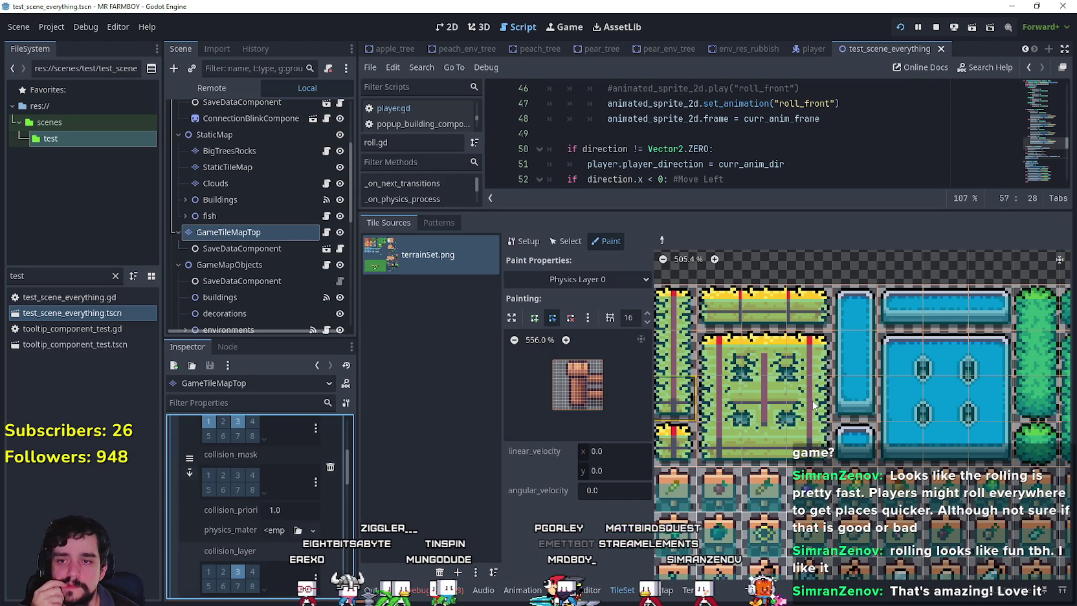
pyautogui.scroll(-2, 814, 405)
# - Drag the splitter left to widen the tile atlas panel, then scroll through the atlas
pyautogui.moveTo(498, 374); pyautogui.dragTo(427, 375)
pyautogui.scroll(-3, 749, 425)
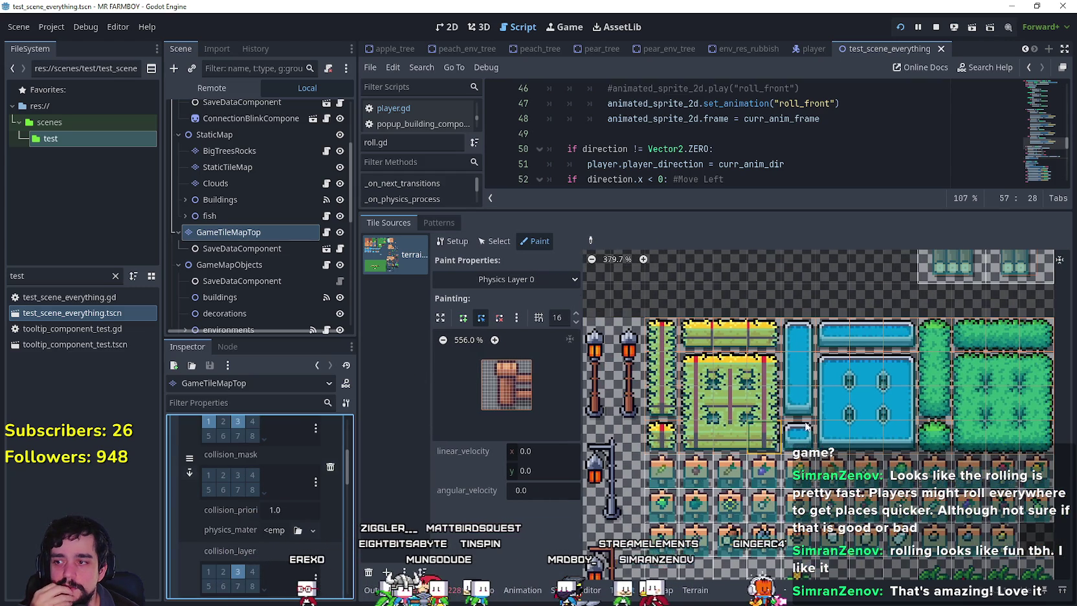
pyautogui.scroll(-5, 1042, 518)
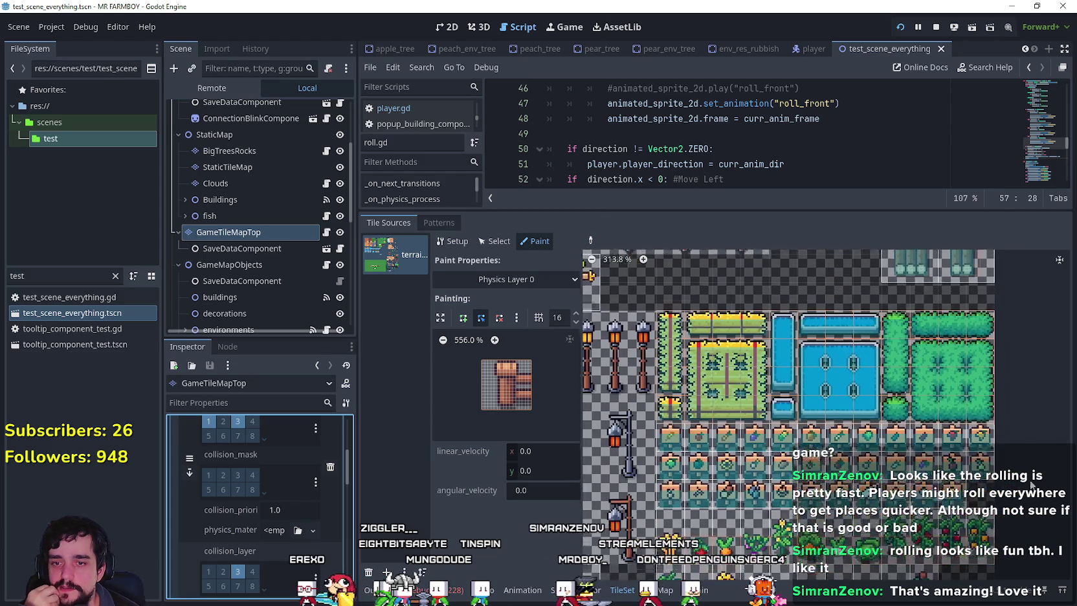
pyautogui.scroll(-3, 1030, 432)
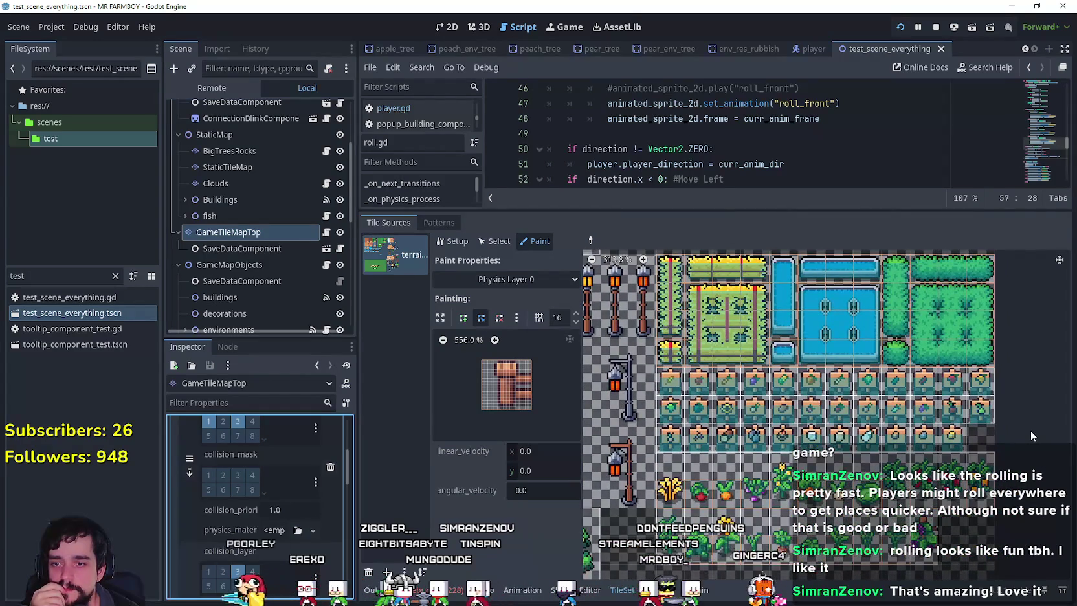
pyautogui.hscroll(-2, 715, 509)
pyautogui.scroll(-1, 715, 509)
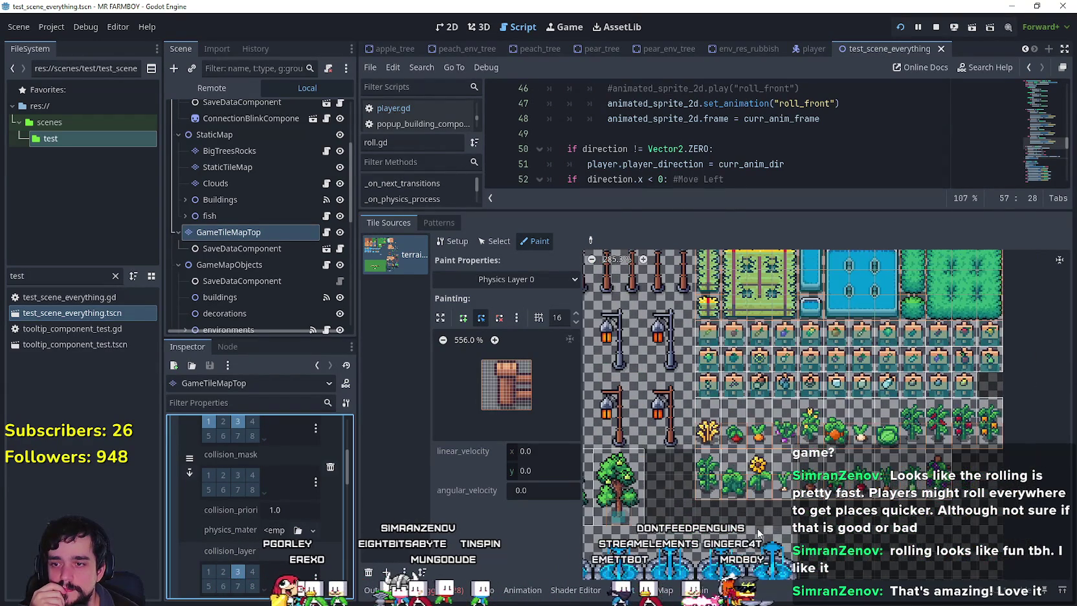
pyautogui.scroll(-1, 757, 528)
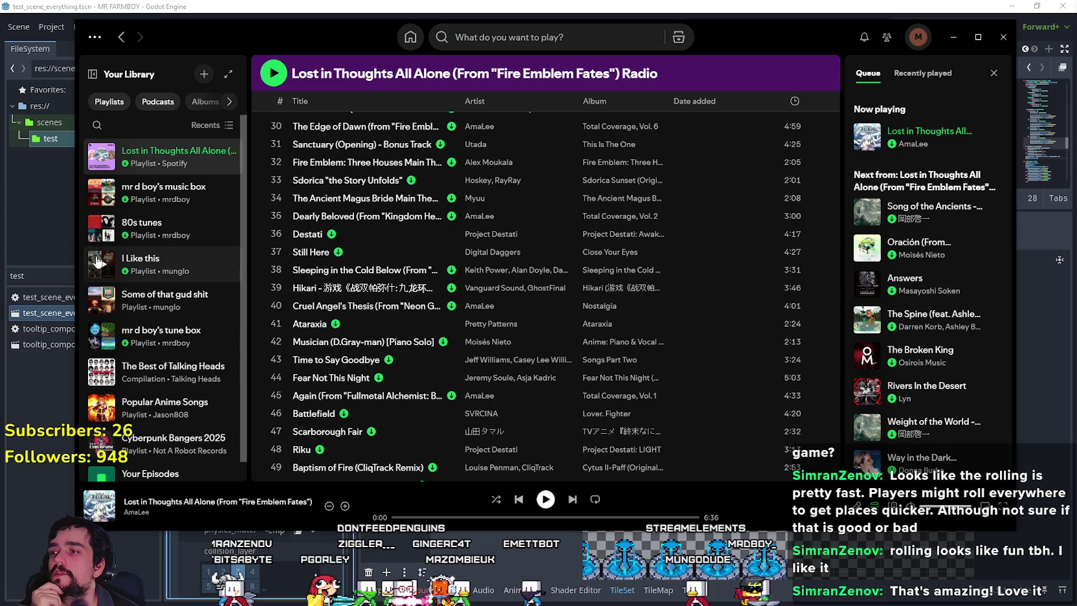
# - Play the 'I Like this' playlist in Spotify, starting from the track Whiskey
pyautogui.doubleClick(162, 264)
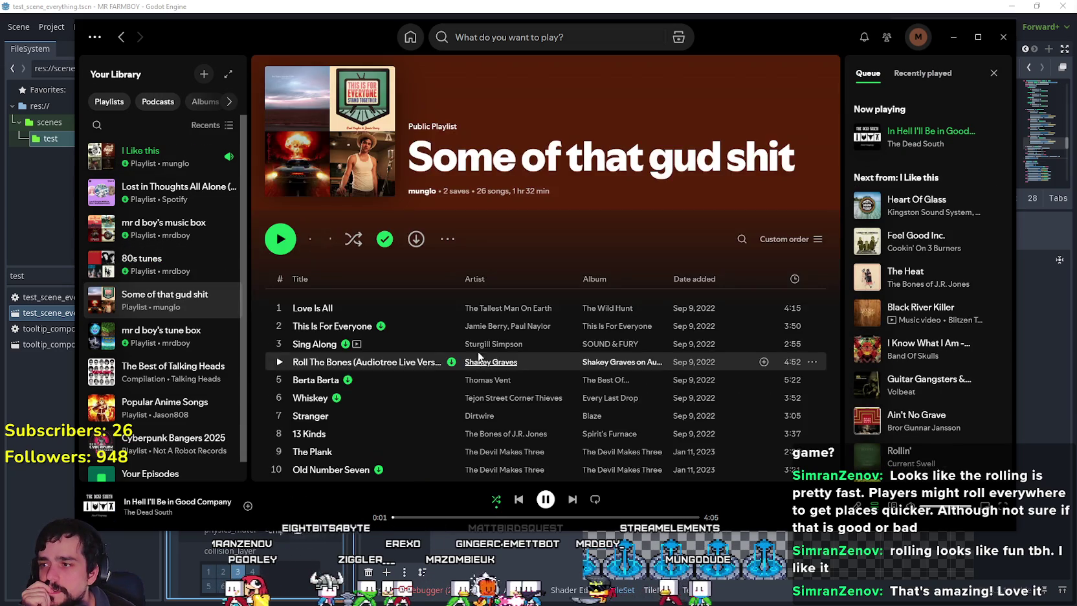
pyautogui.scroll(-6, 474, 351)
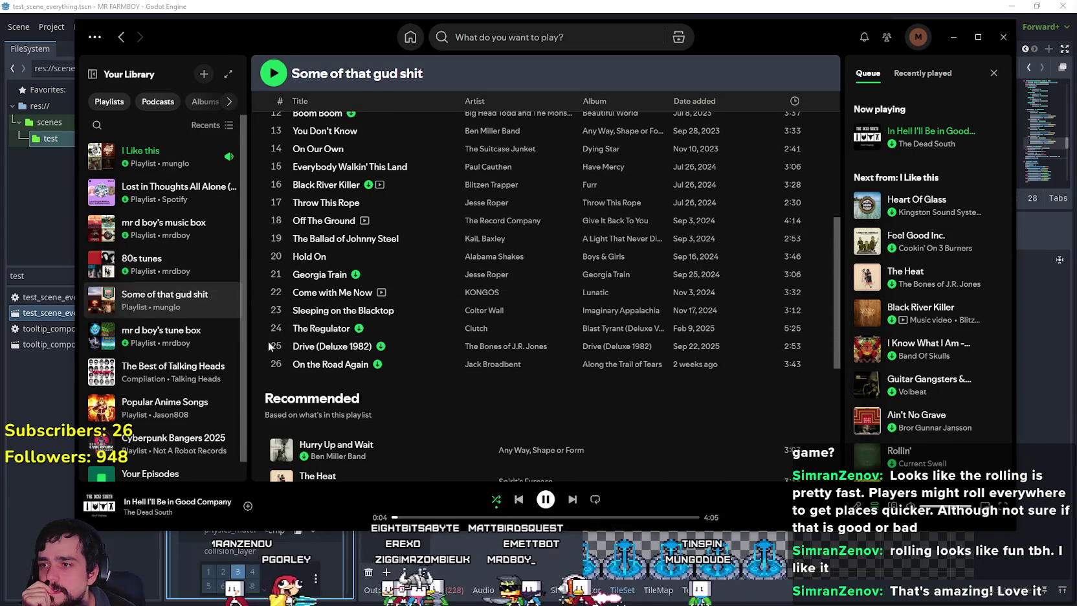
pyautogui.scroll(3, 357, 357)
pyautogui.scroll(-3, 357, 356)
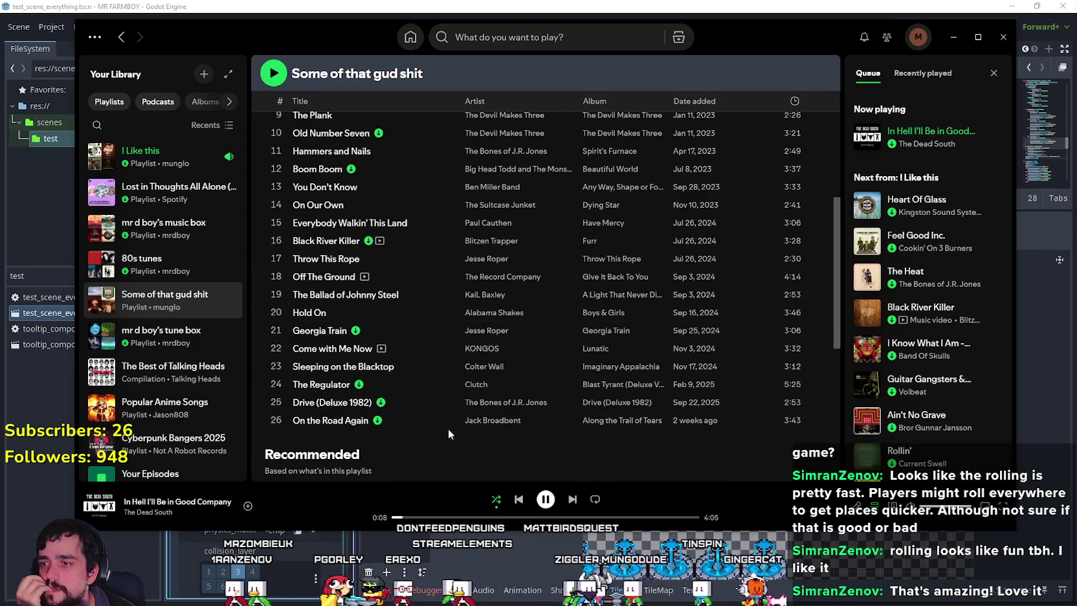
pyautogui.scroll(5, 498, 445)
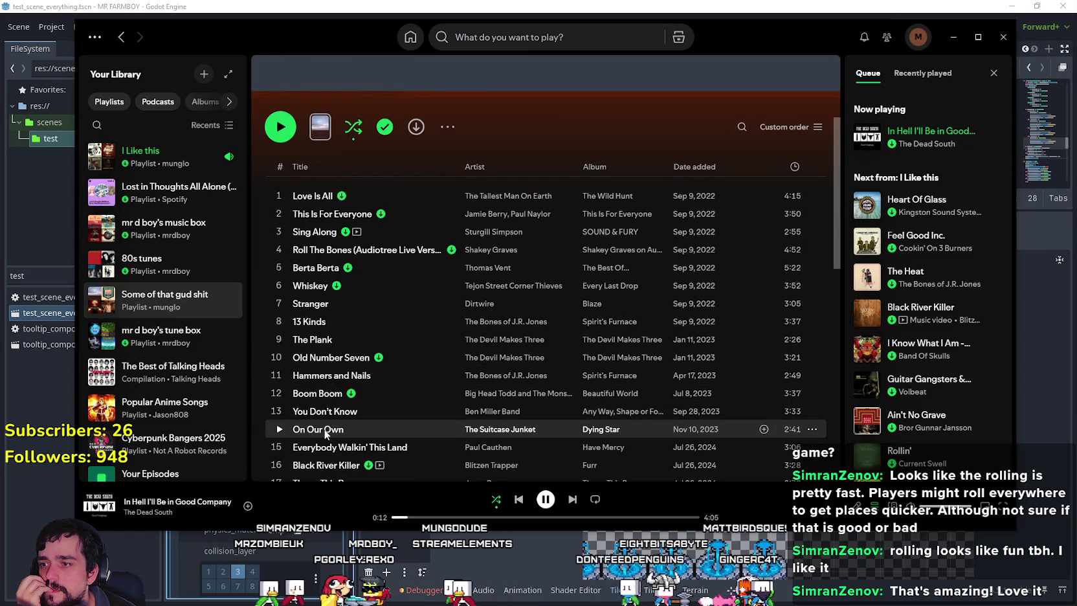
pyautogui.click(162, 156)
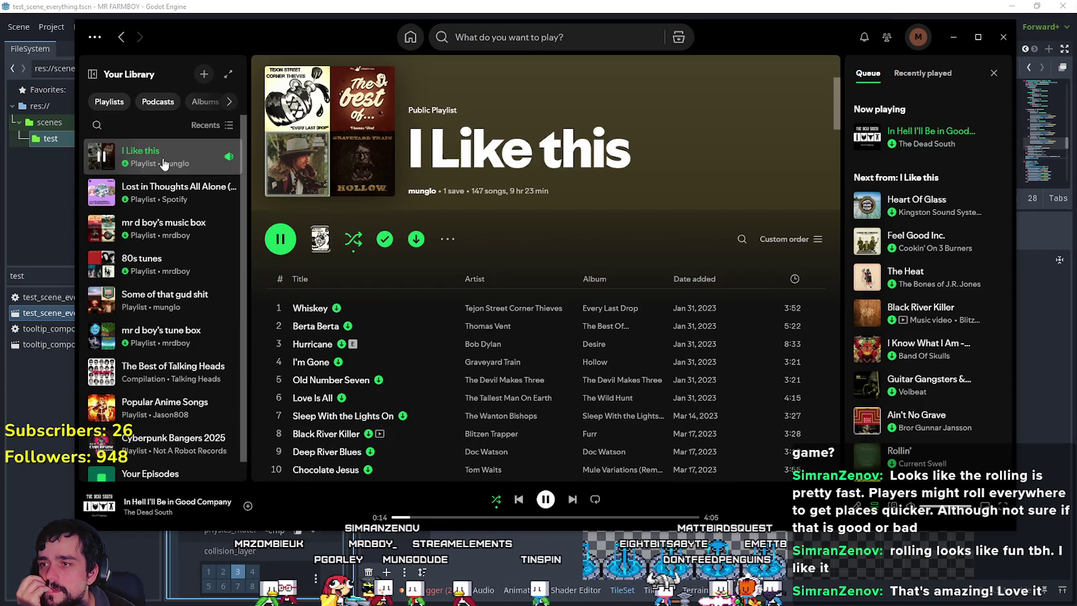
pyautogui.scroll(-2, 512, 441)
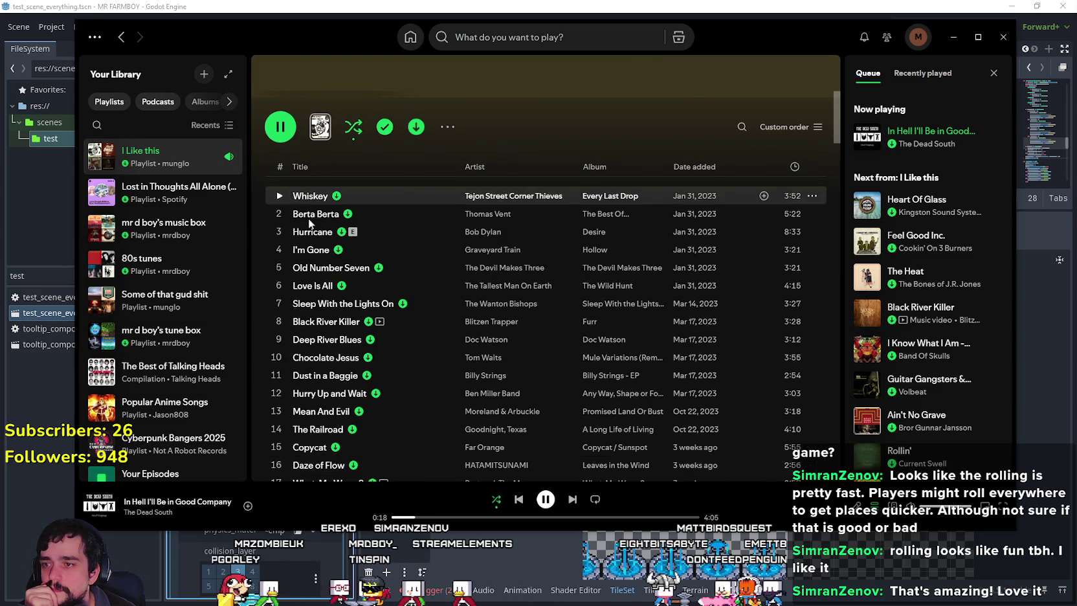
pyautogui.scroll(-5, 313, 268)
pyautogui.scroll(-15, 380, 406)
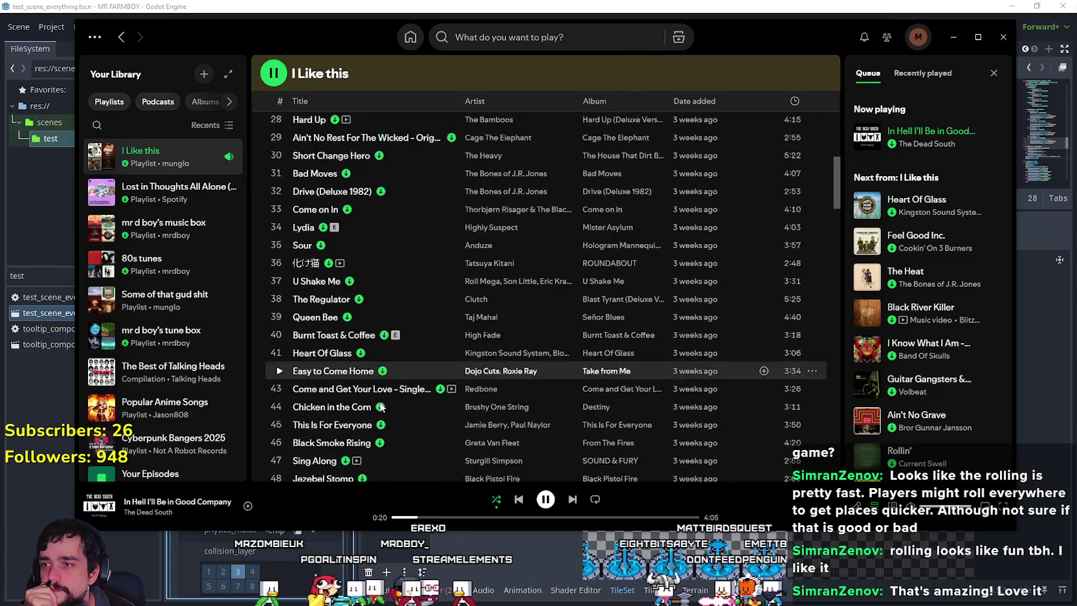
pyautogui.moveTo(830, 271); pyautogui.dragTo(833, 91)
pyautogui.click(284, 310)
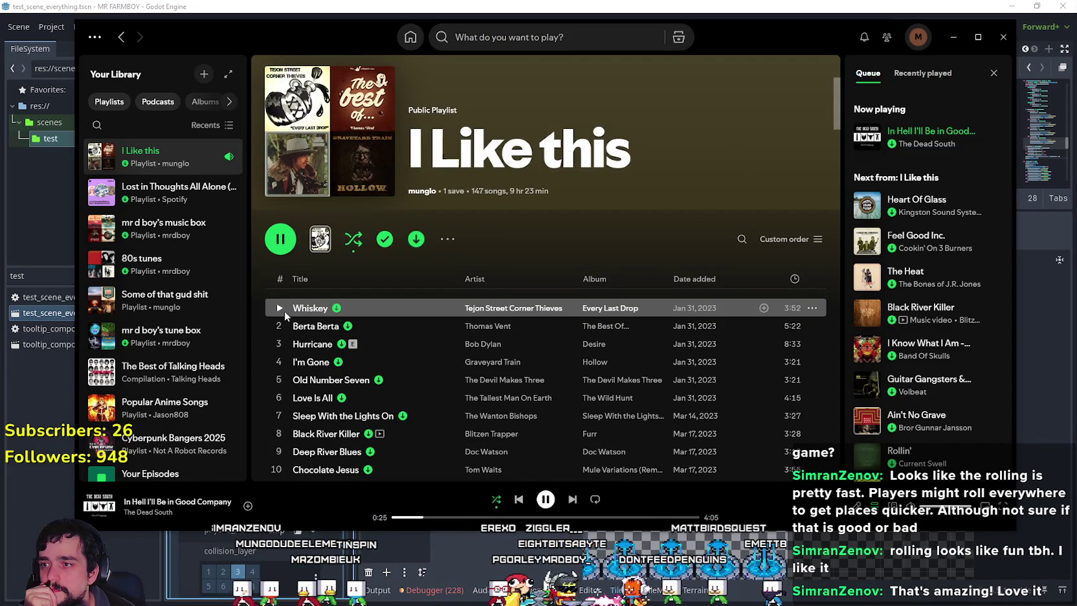
# - Turn on regular shuffle instead of Smart Shuffle, then hide Spotify
pyautogui.click(497, 500)
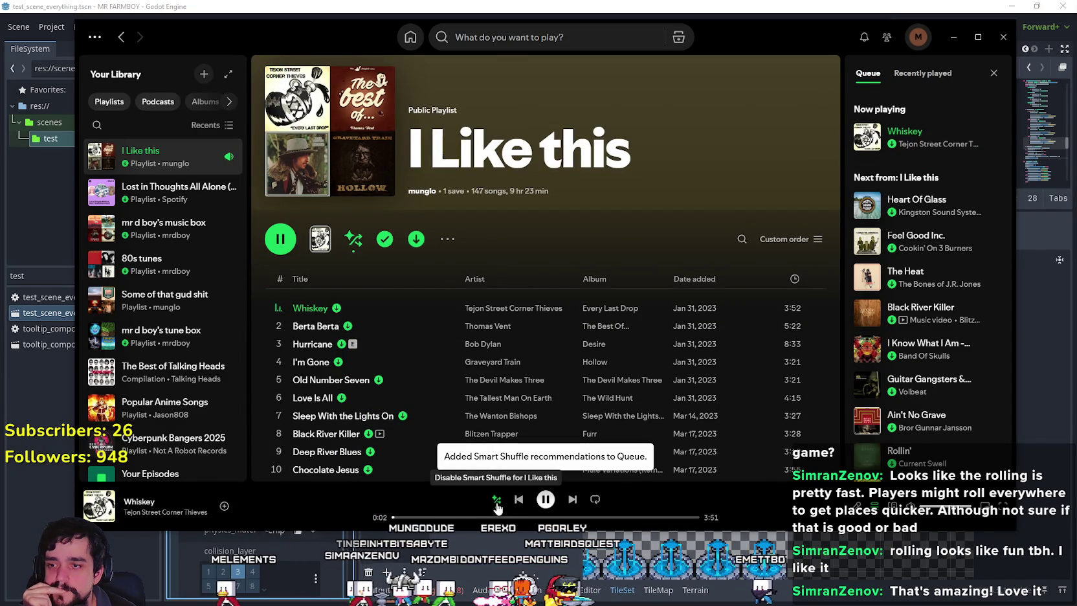
pyautogui.click(497, 500)
pyautogui.click(497, 501)
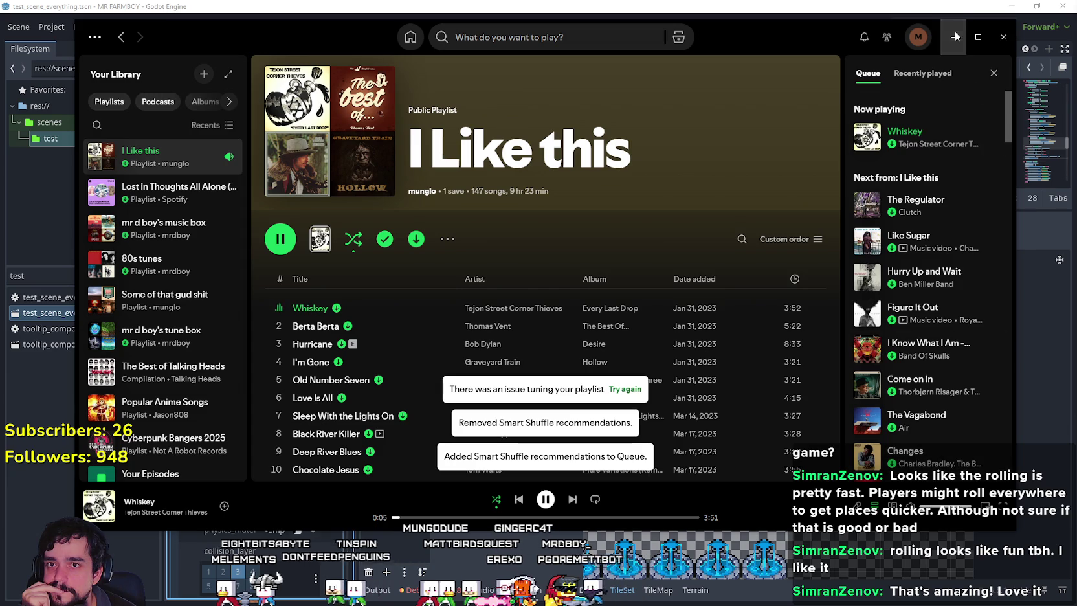
pyautogui.hotkey('alt', 'Tab')
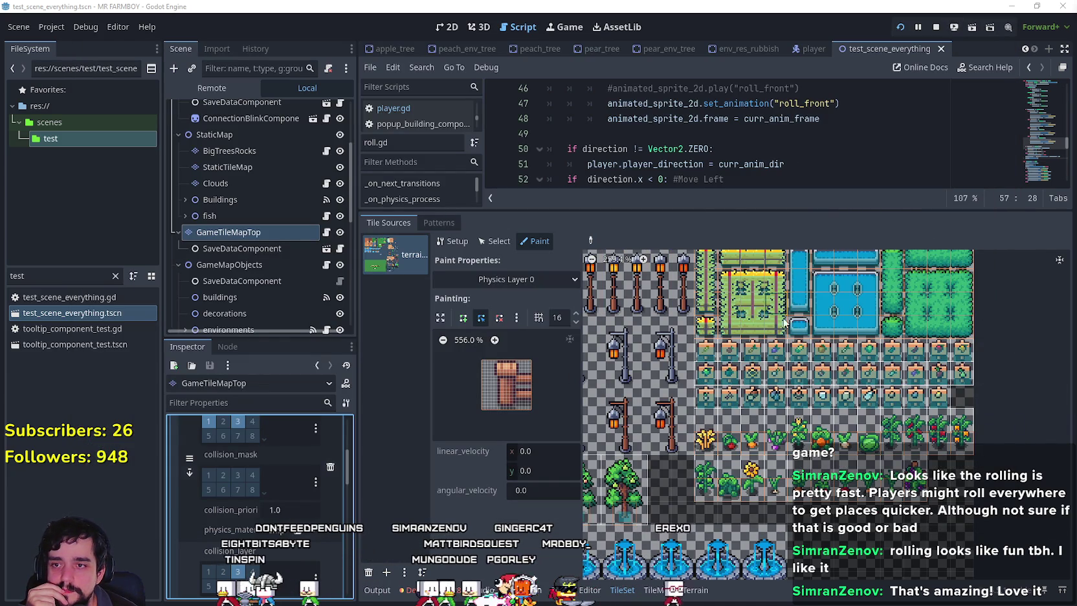
# - Scroll and zoom the TileSet atlas to about 672% on the farm-plot and water tiles
pyautogui.scroll(2, 778, 356)
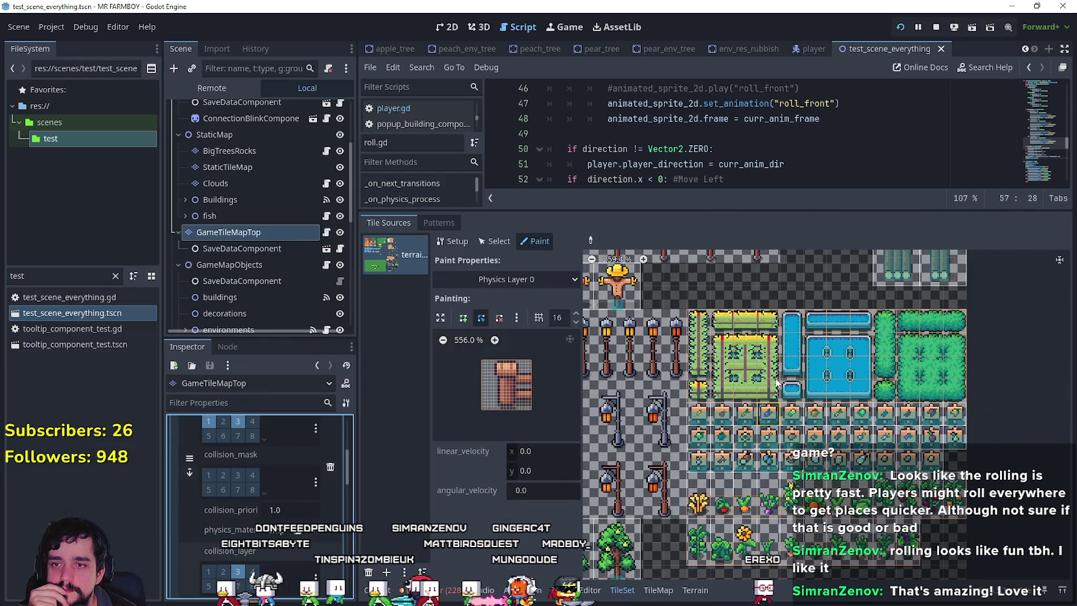
pyautogui.scroll(2, 781, 384)
pyautogui.scroll(3, 781, 384)
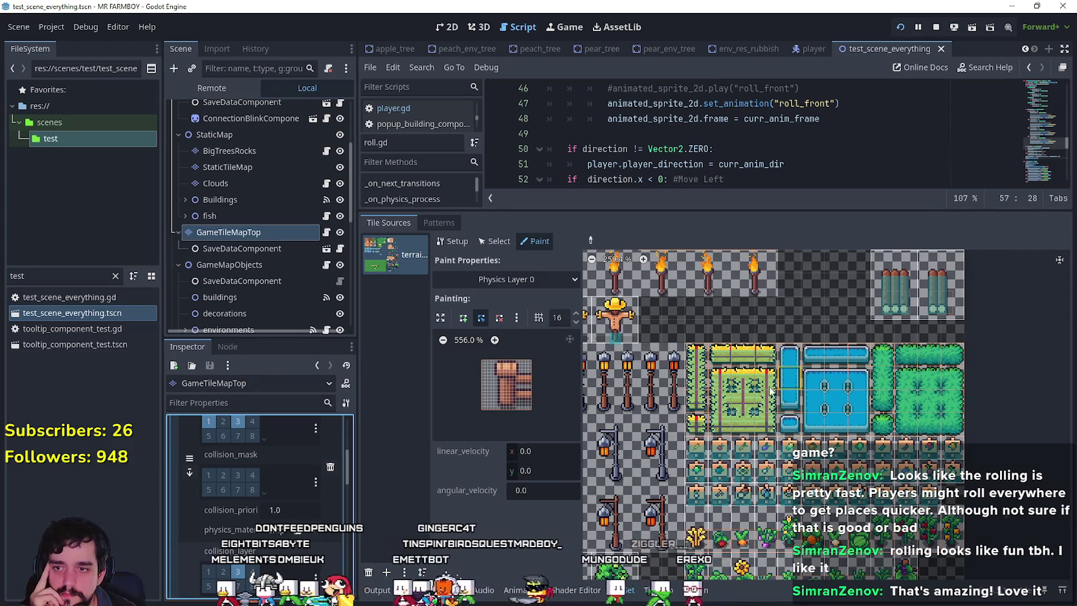
pyautogui.scroll(3, 730, 360)
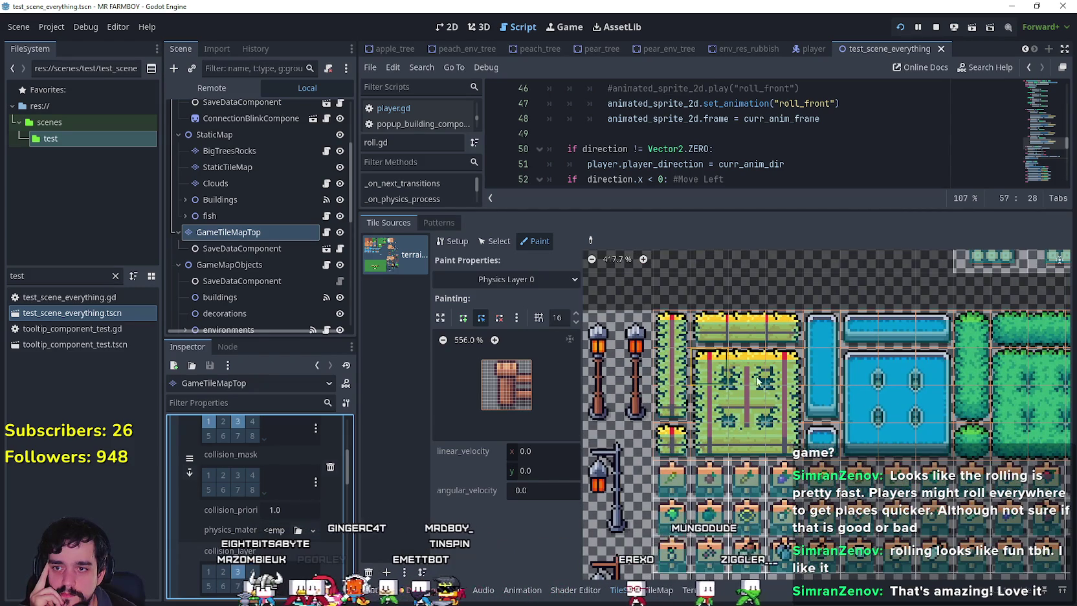
pyautogui.scroll(2, 773, 382)
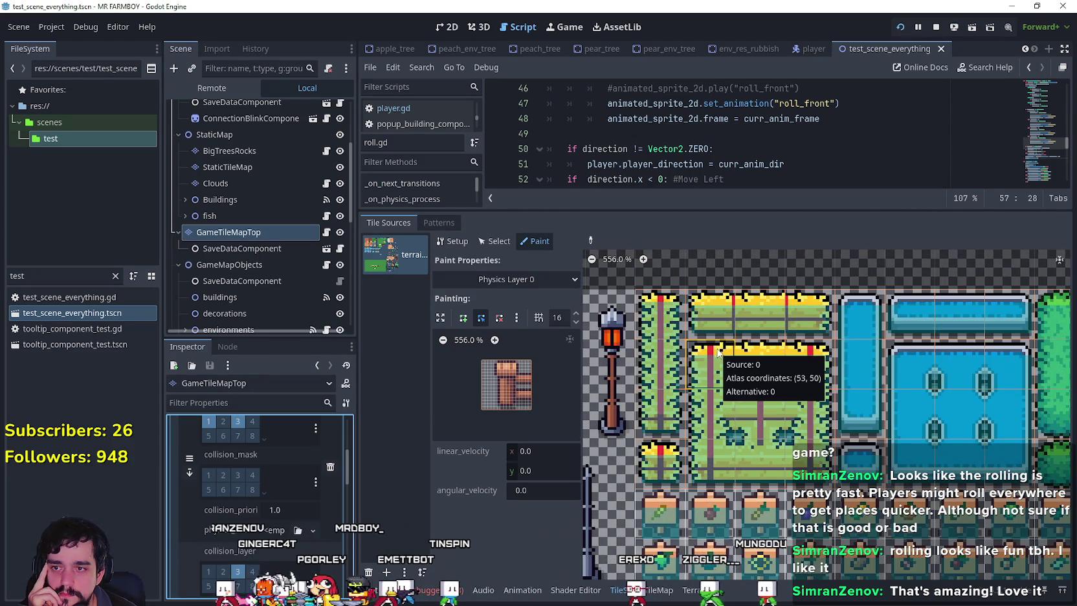
pyautogui.scroll(2, 679, 314)
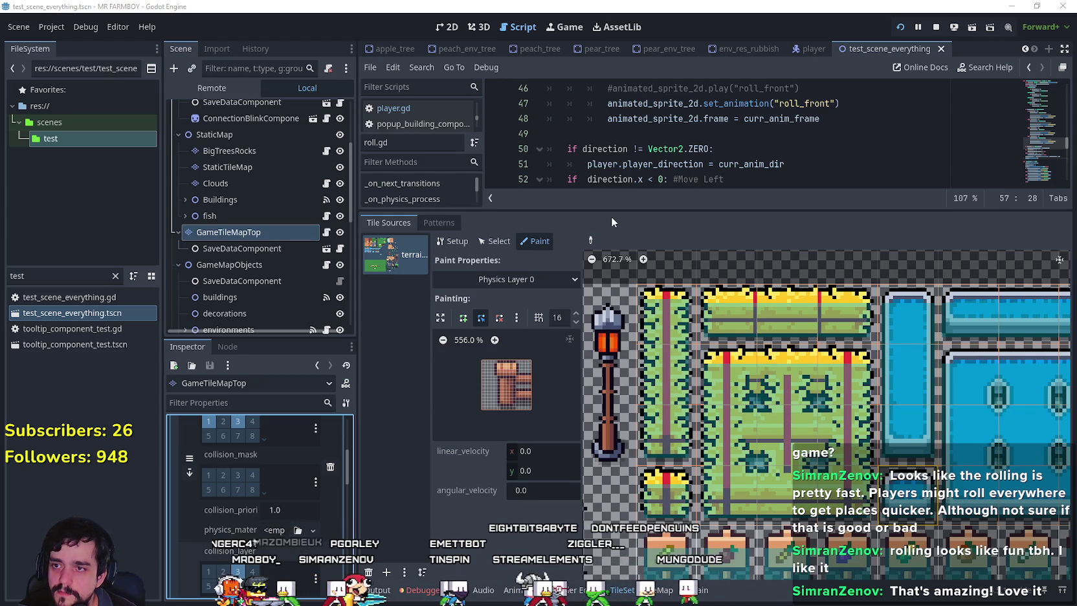
# - Paint a Physics Layer 2 collision polygon onto farm-plot tile (52, 49)
pyautogui.click(670, 323)
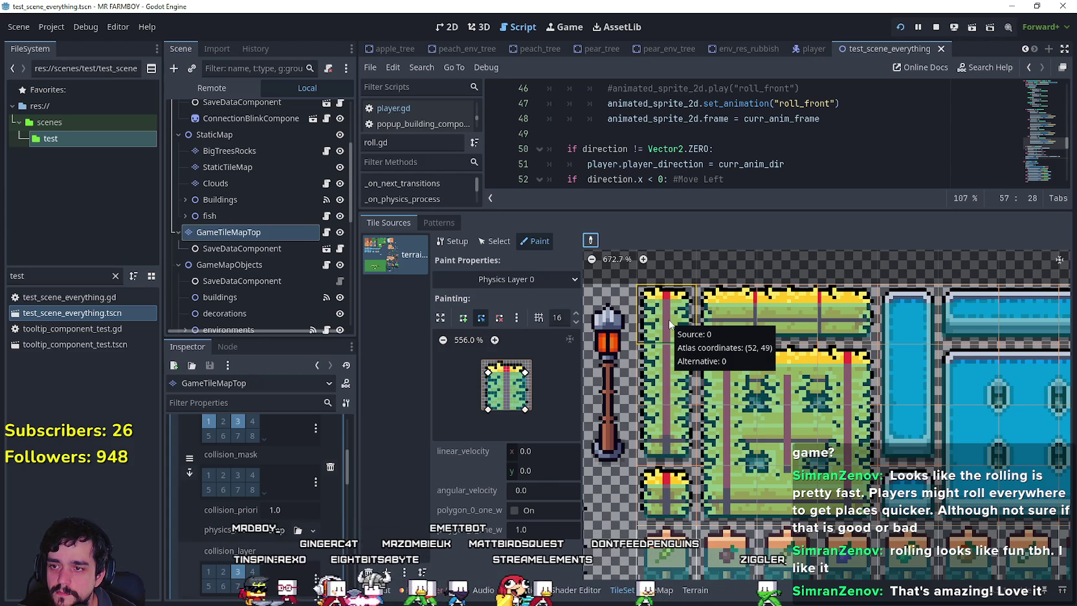
pyautogui.click(530, 281)
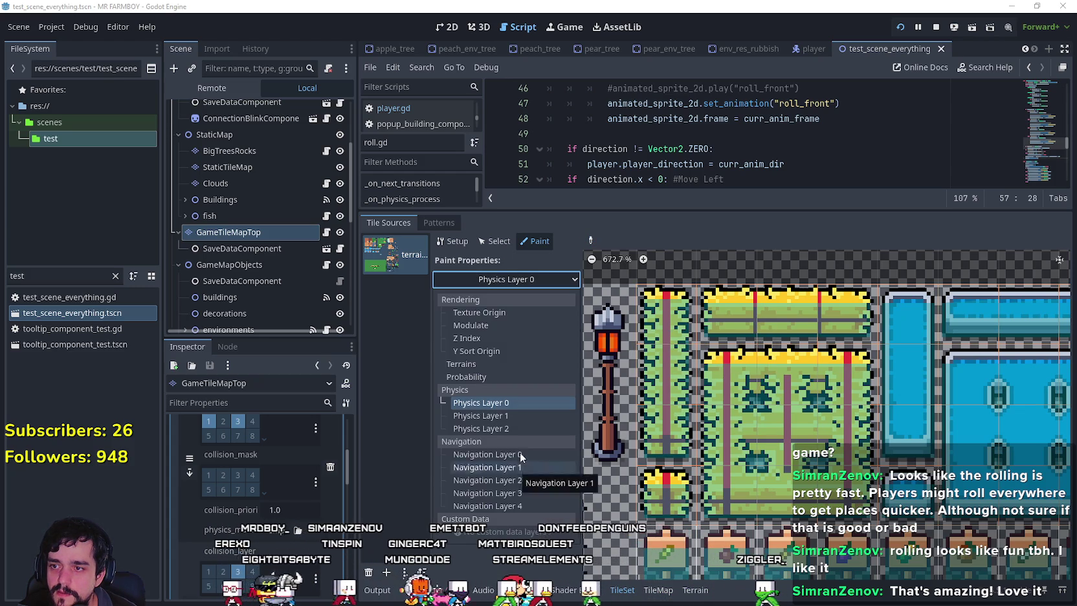
pyautogui.click(513, 432)
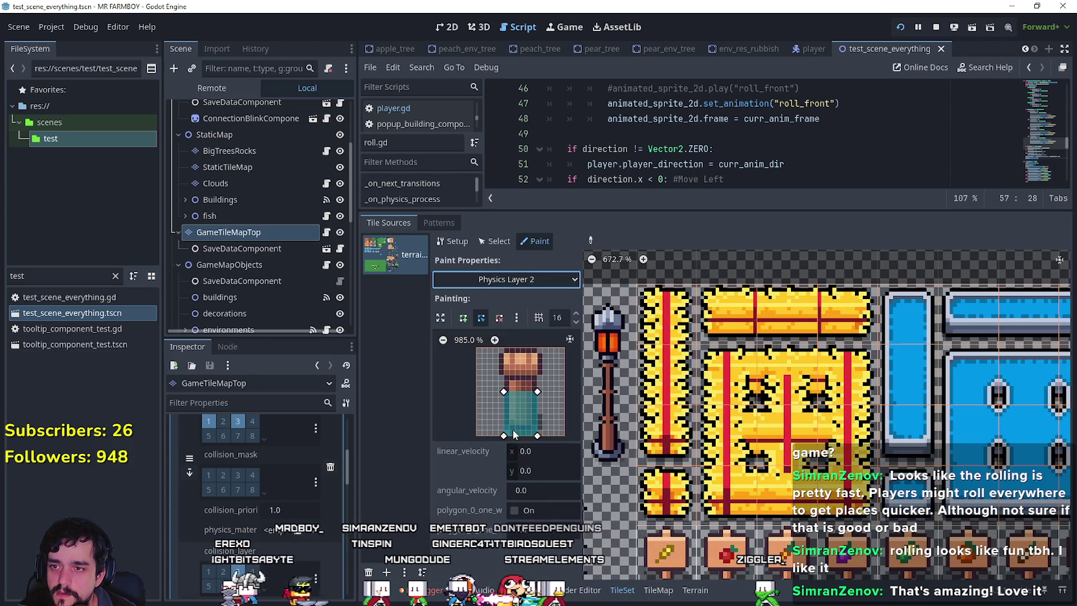
pyautogui.click(672, 313)
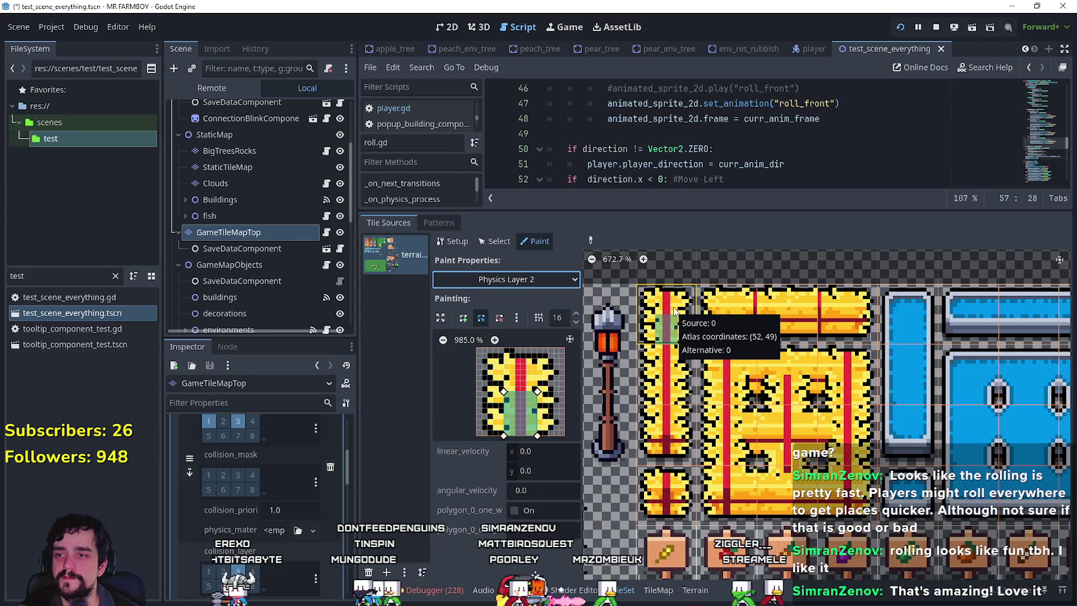
# - Switch painting back to Physics Layer 0 and select the Picker tool
pyautogui.click(547, 279)
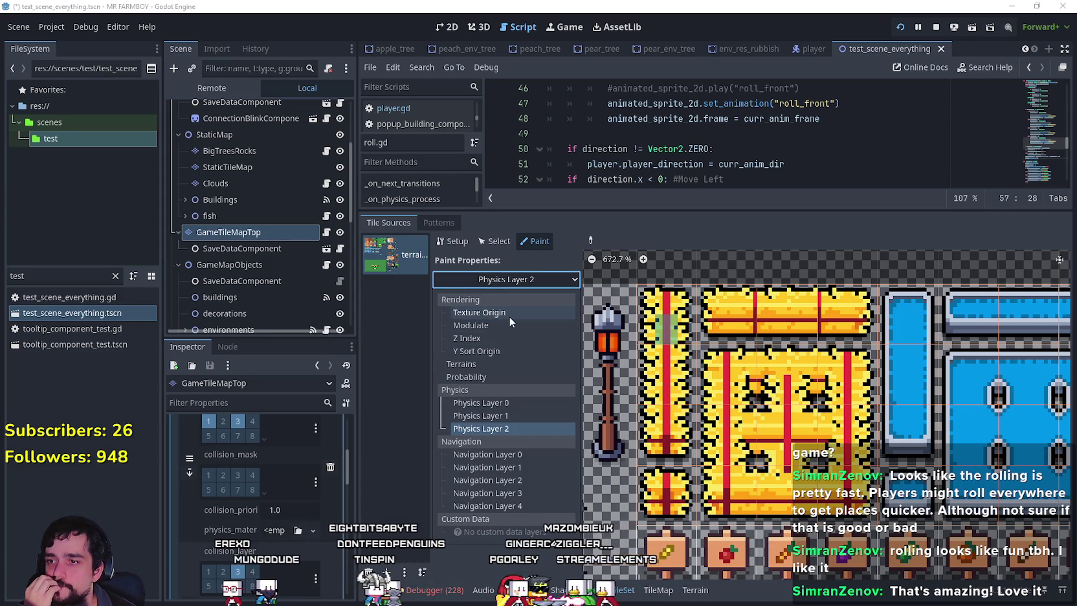
pyautogui.click(508, 404)
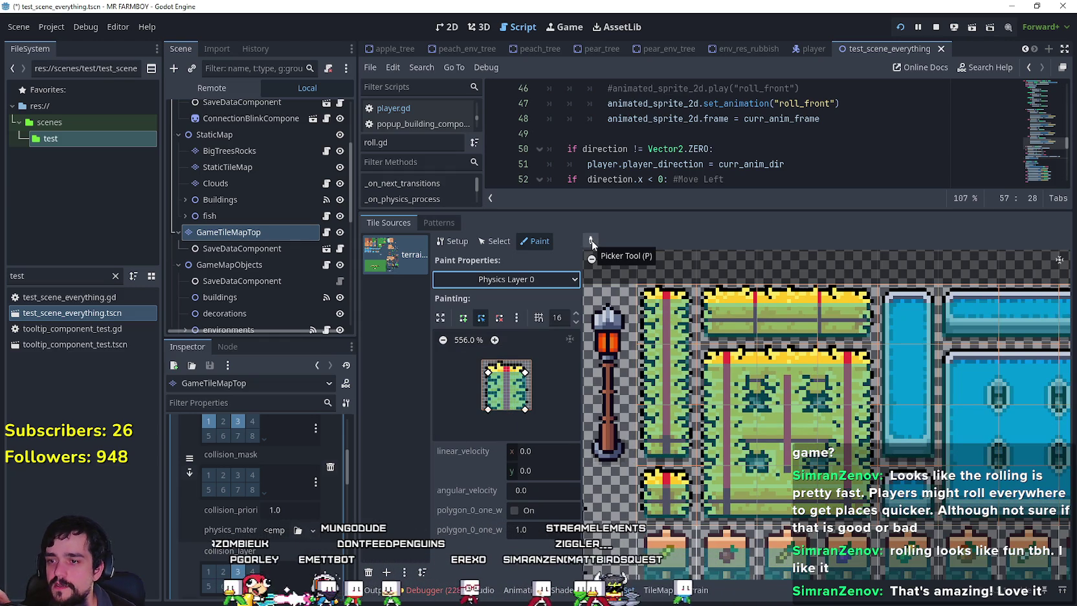
pyautogui.click(592, 239)
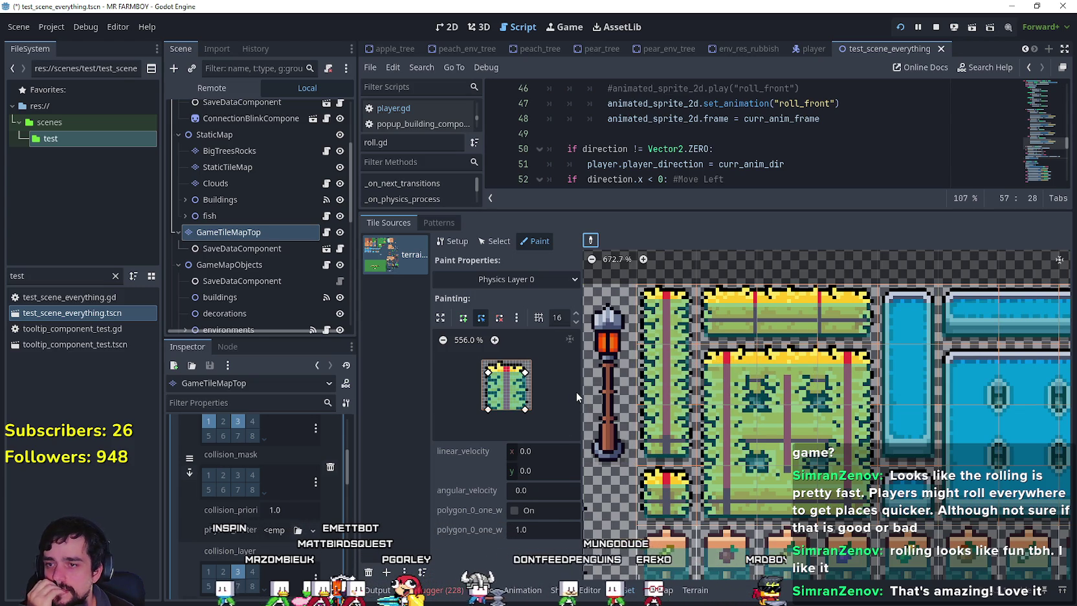
# - Open the Paint Properties dropdown in the TileSet Paint tab
pyautogui.click(505, 280)
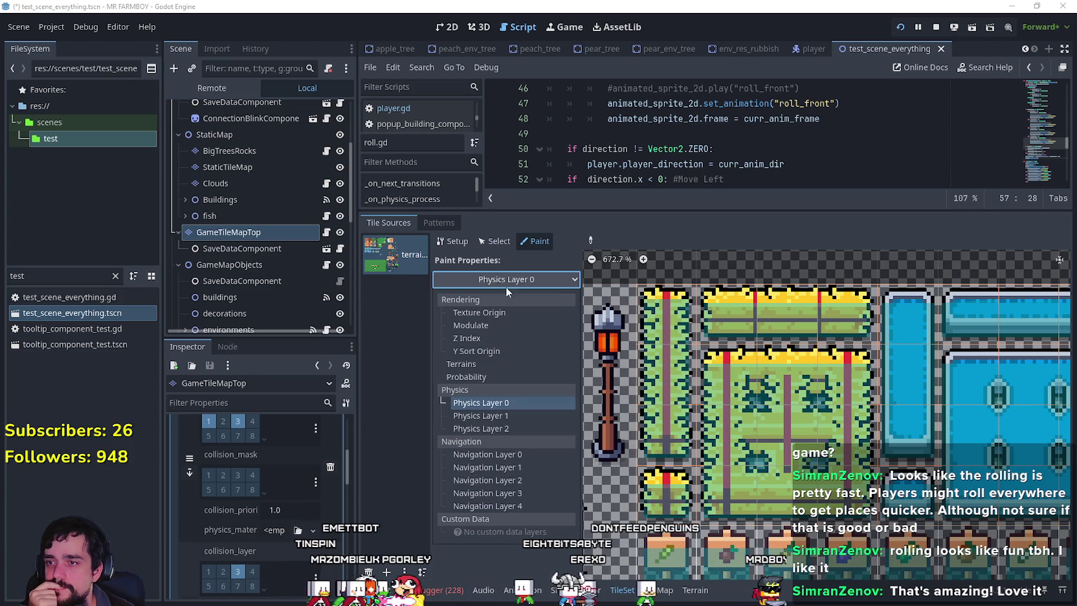
# - Pick Physics Layer 2 and widen its brush polygon so it covers most of the vertical farm-plot tile
pyautogui.click(518, 428)
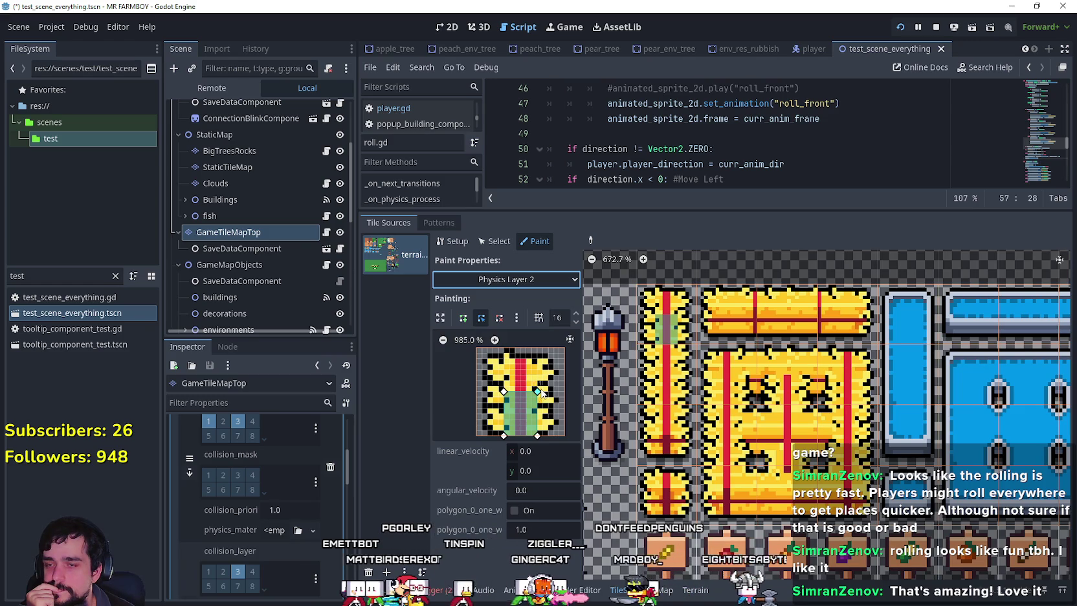
pyautogui.click(538, 394)
pyautogui.moveTo(538, 393)
pyautogui.mouseDown()
pyautogui.moveTo(553, 389)
pyautogui.moveTo(486, 392)
pyautogui.mouseUp()
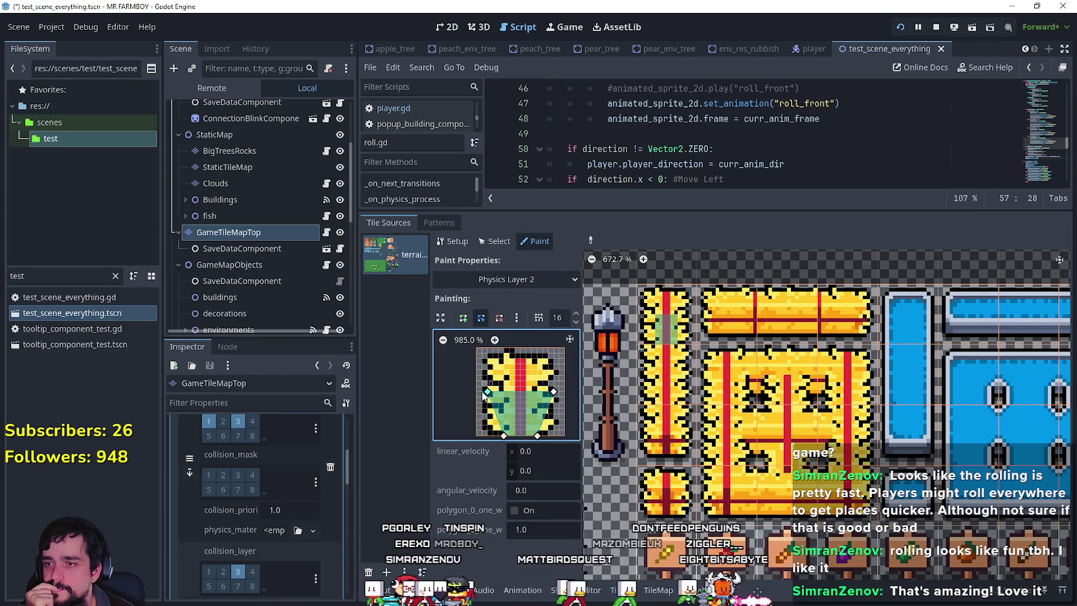
pyautogui.moveTo(504, 435); pyautogui.dragTo(483, 437)
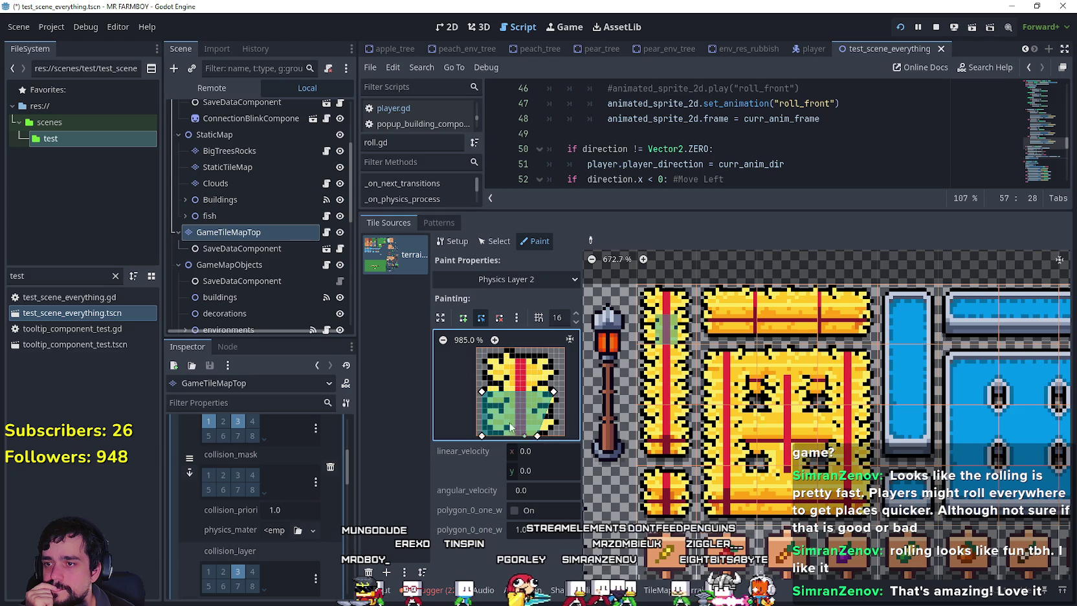
pyautogui.moveTo(539, 434); pyautogui.dragTo(554, 436)
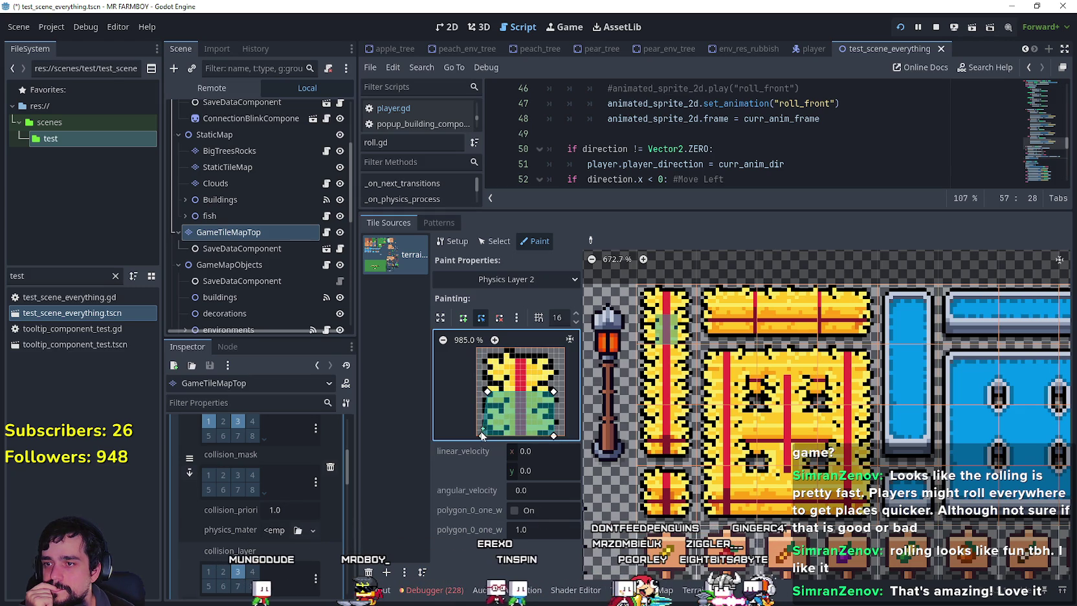
pyautogui.moveTo(534, 411); pyautogui.dragTo(530, 415)
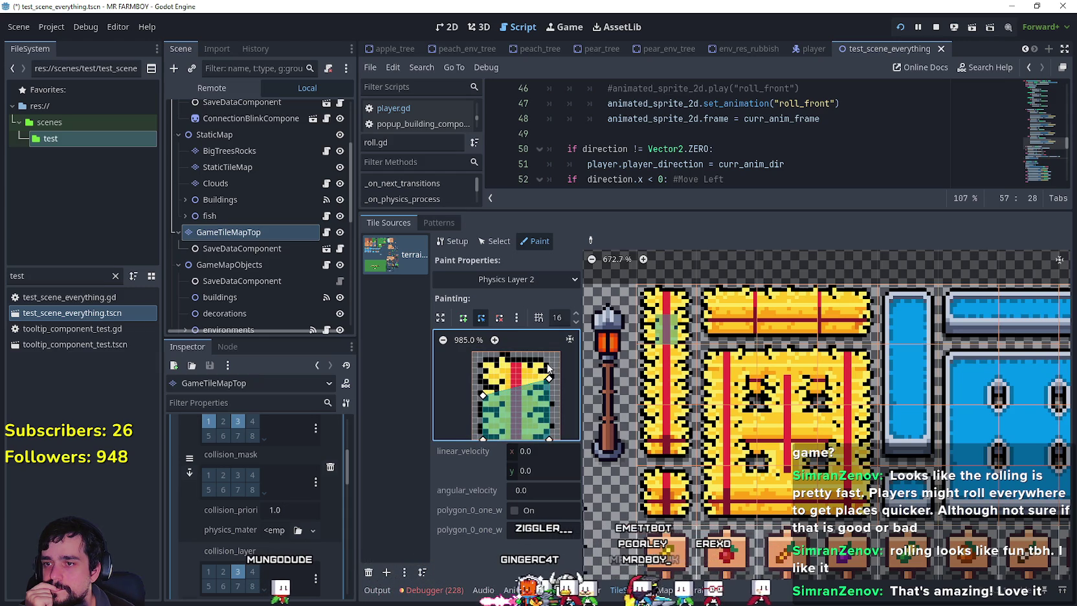
pyautogui.moveTo(483, 395); pyautogui.dragTo(483, 378)
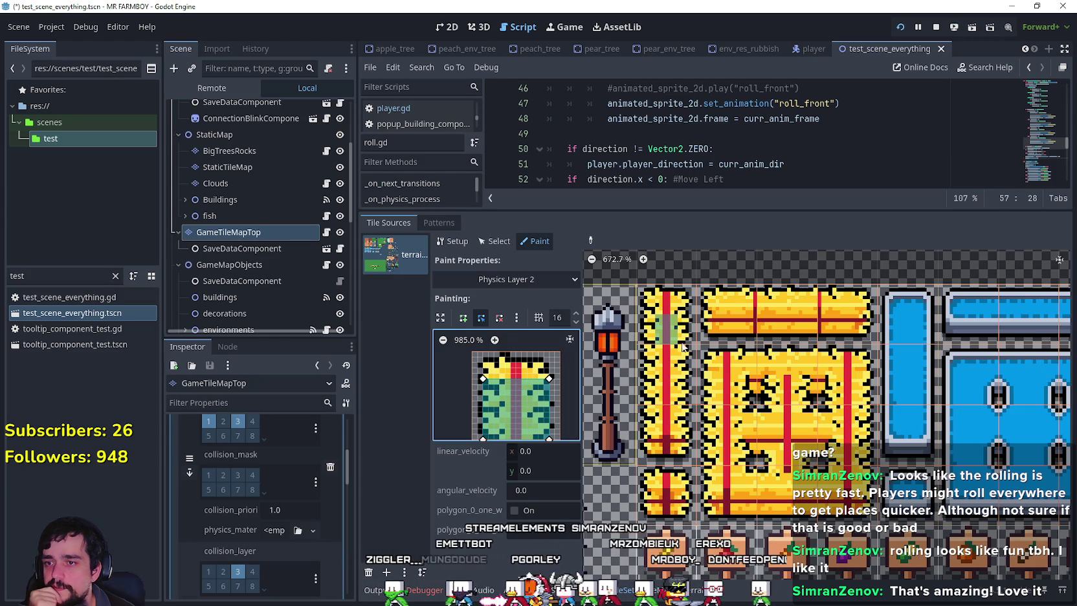
# - Paint the Layer 2 polygon onto the vertical farm-plot tiles, lowering its top edge for the bottom ones
pyautogui.click(669, 324)
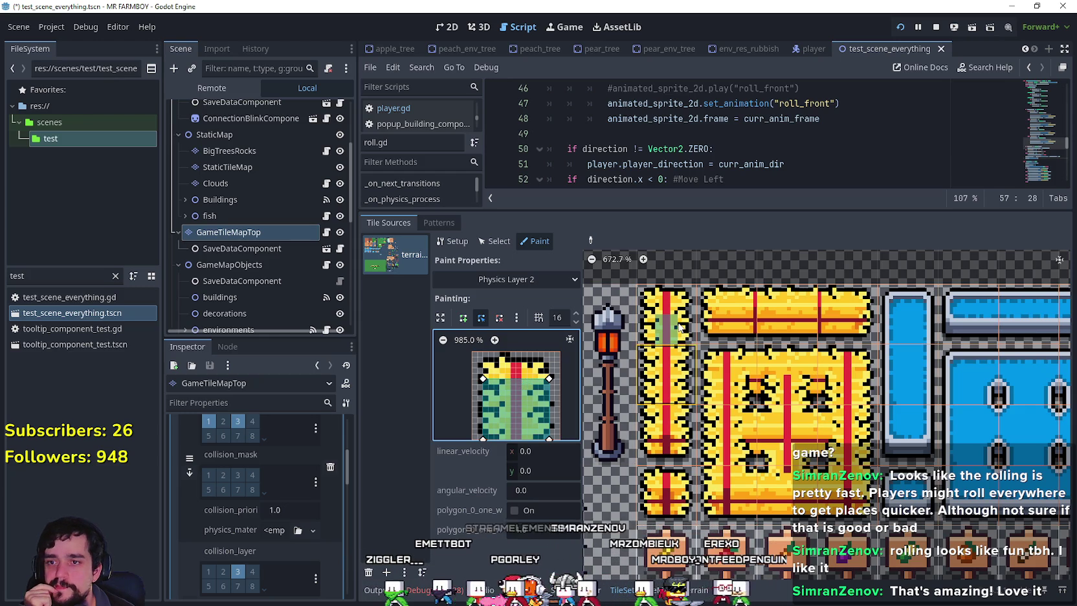
pyautogui.click(667, 376)
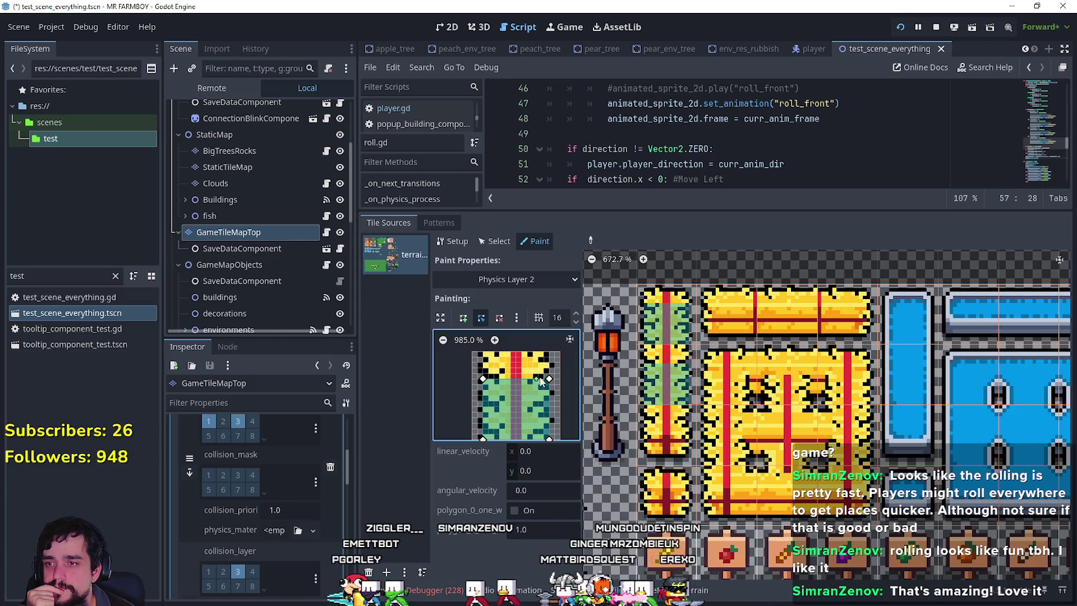
pyautogui.scroll(-1, 563, 382)
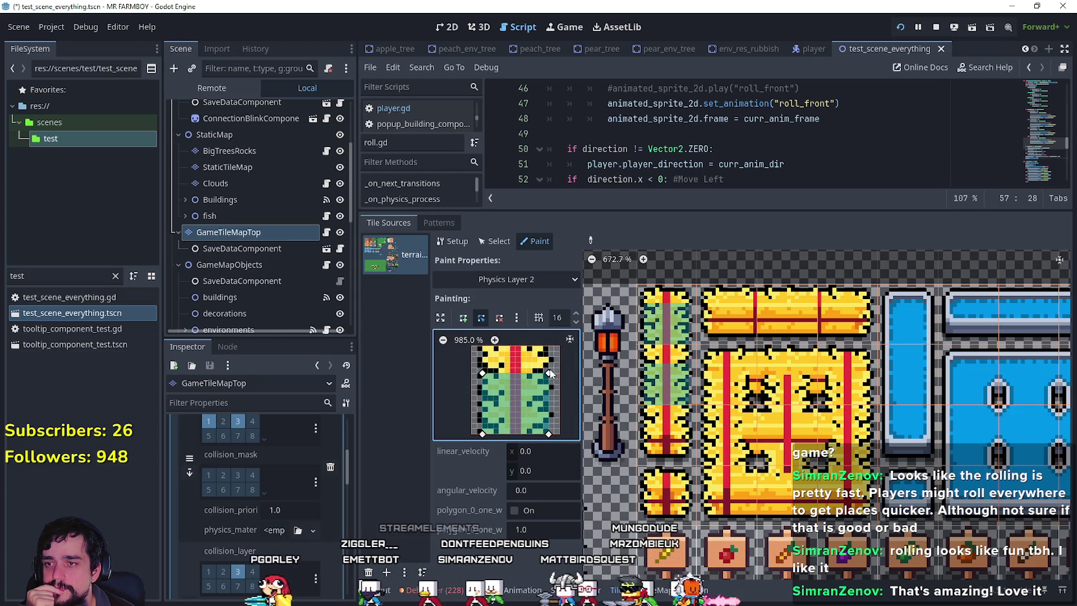
pyautogui.click(671, 438)
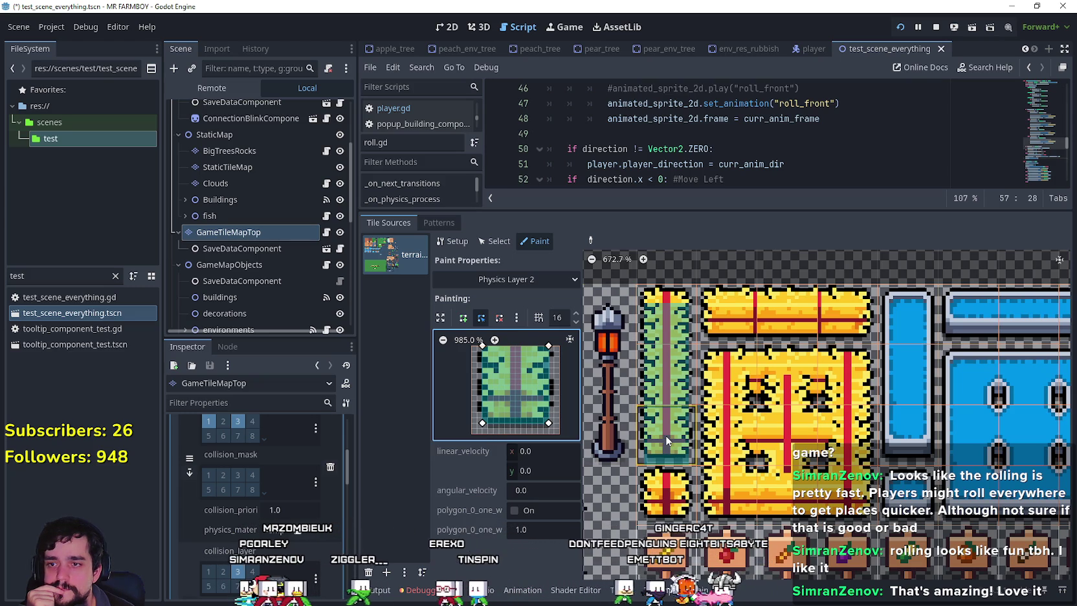
pyautogui.click(667, 492)
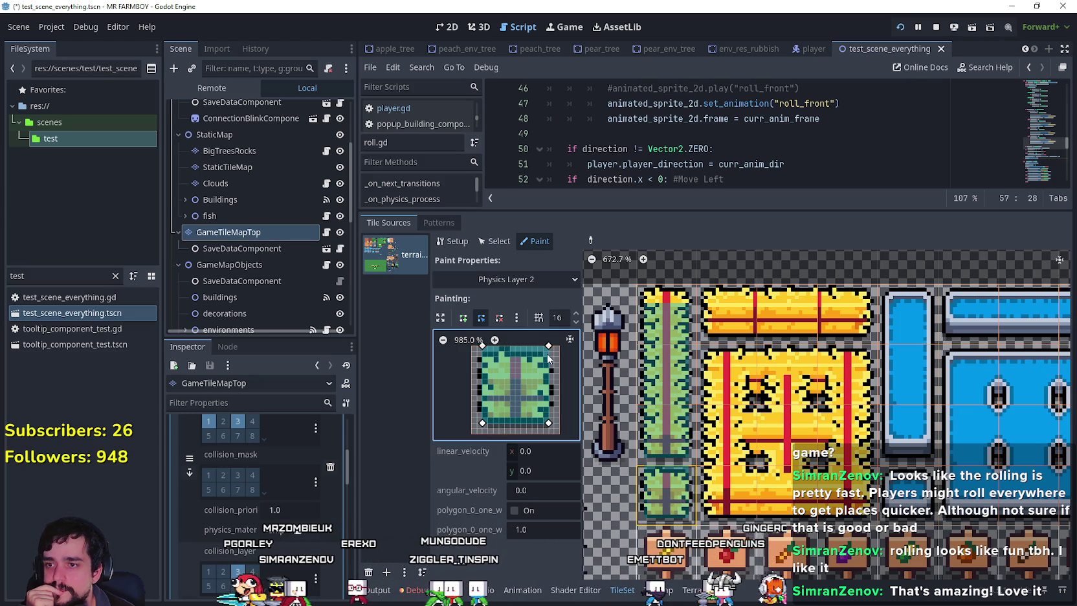
pyautogui.moveTo(549, 346); pyautogui.dragTo(550, 374)
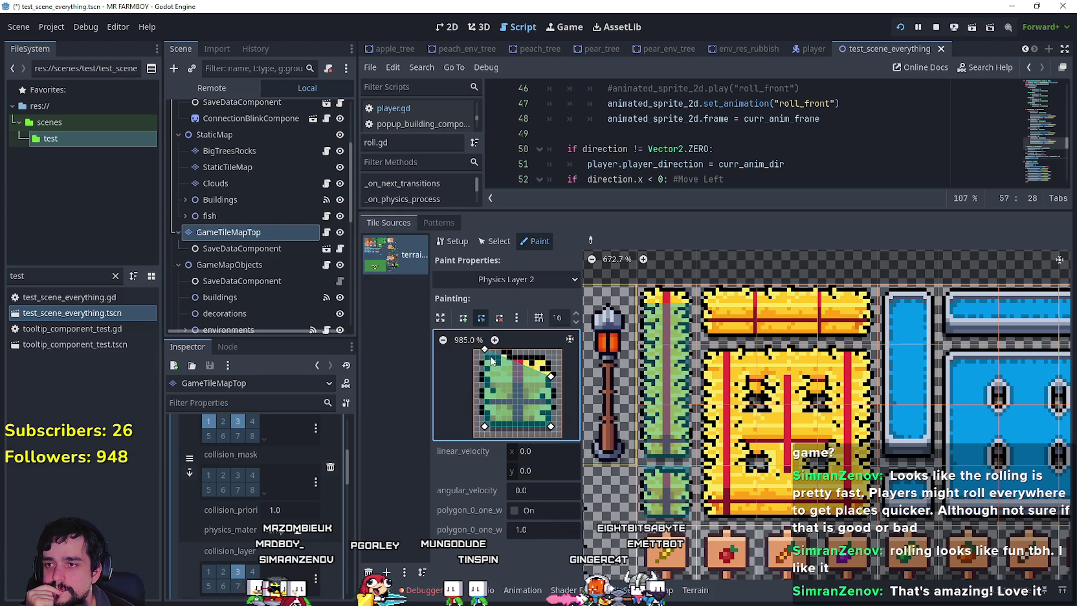
pyautogui.moveTo(485, 367); pyautogui.dragTo(485, 373)
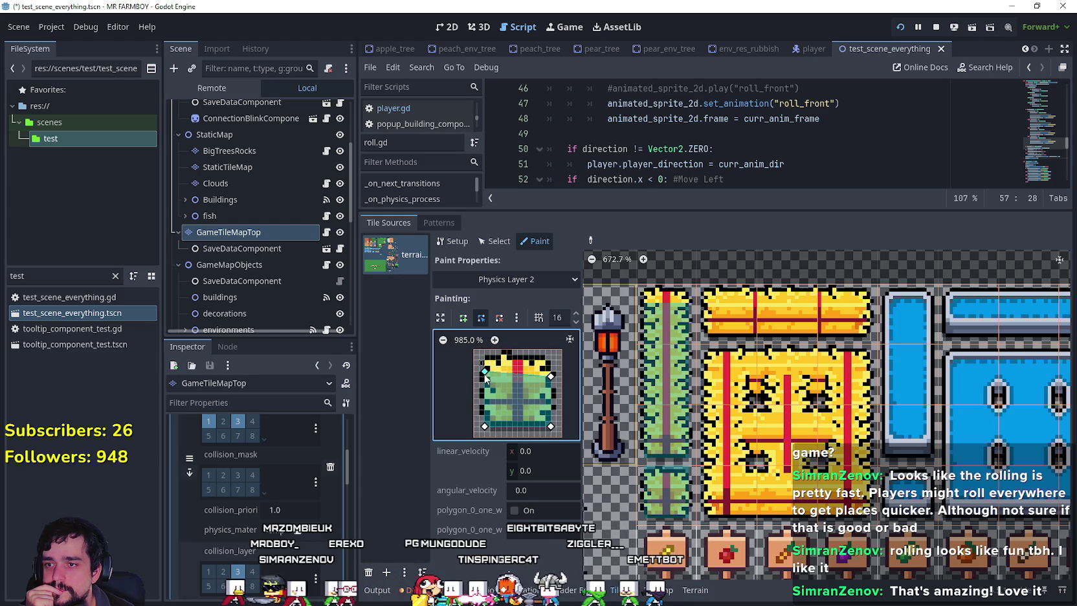
pyautogui.click(673, 486)
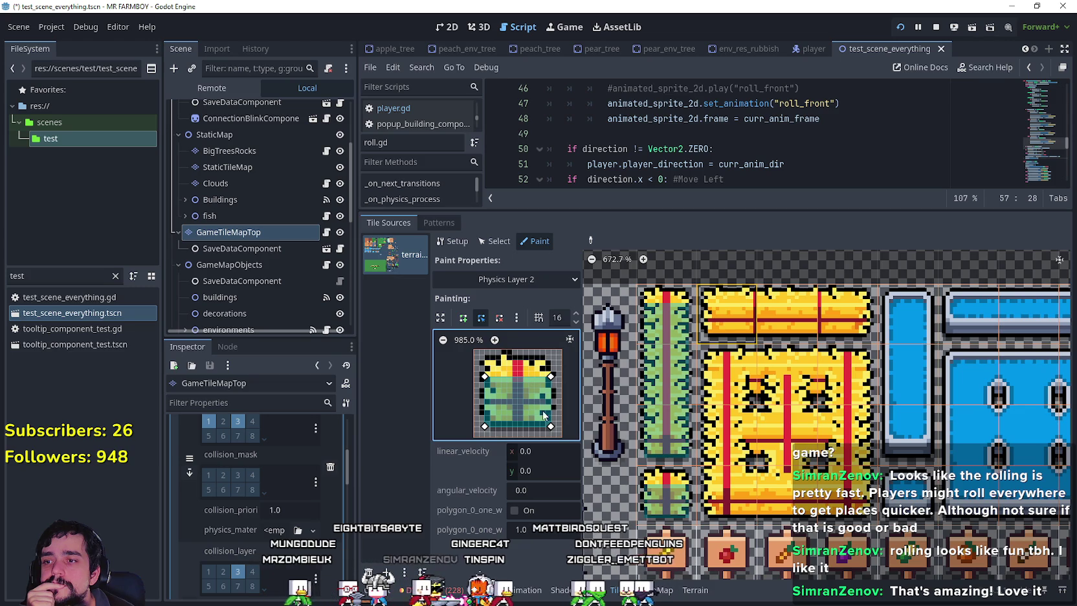
# - Paint the horizontal plot tiles through (54, 49), stretching or slanting the polygon to each tile's edges
pyautogui.click(727, 316)
pyautogui.moveTo(550, 376); pyautogui.dragTo(561, 376)
pyautogui.moveTo(551, 426); pyautogui.dragTo(562, 426)
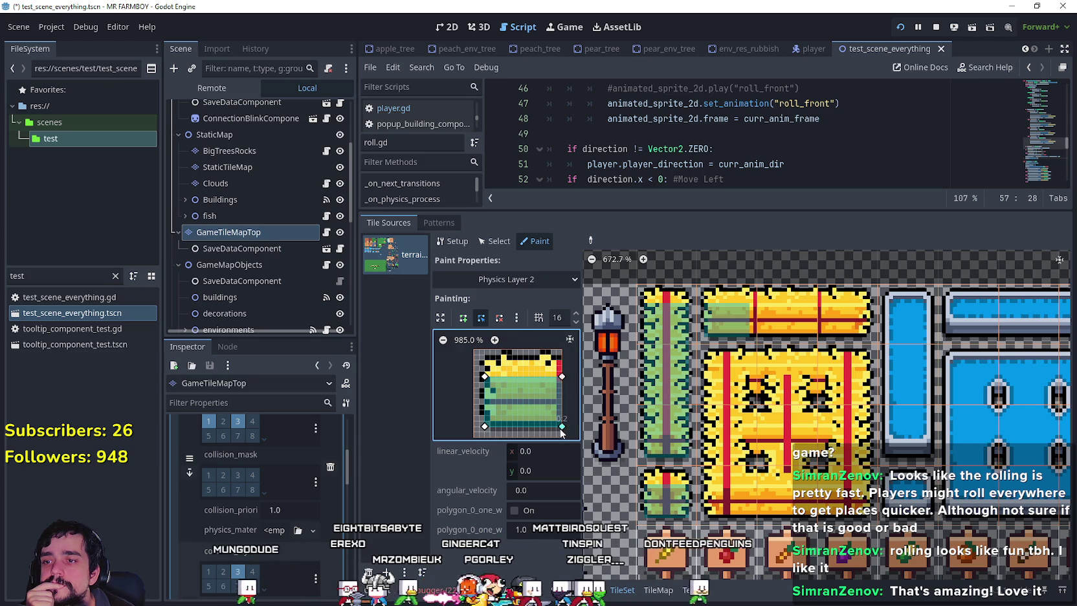
pyautogui.click(780, 317)
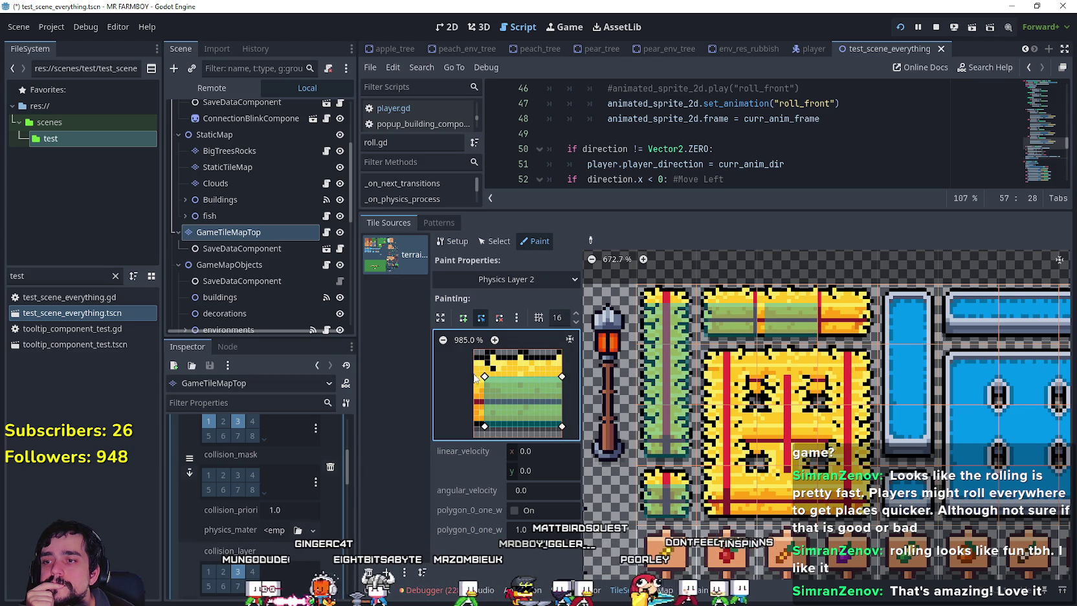
pyautogui.moveTo(489, 432); pyautogui.dragTo(476, 429)
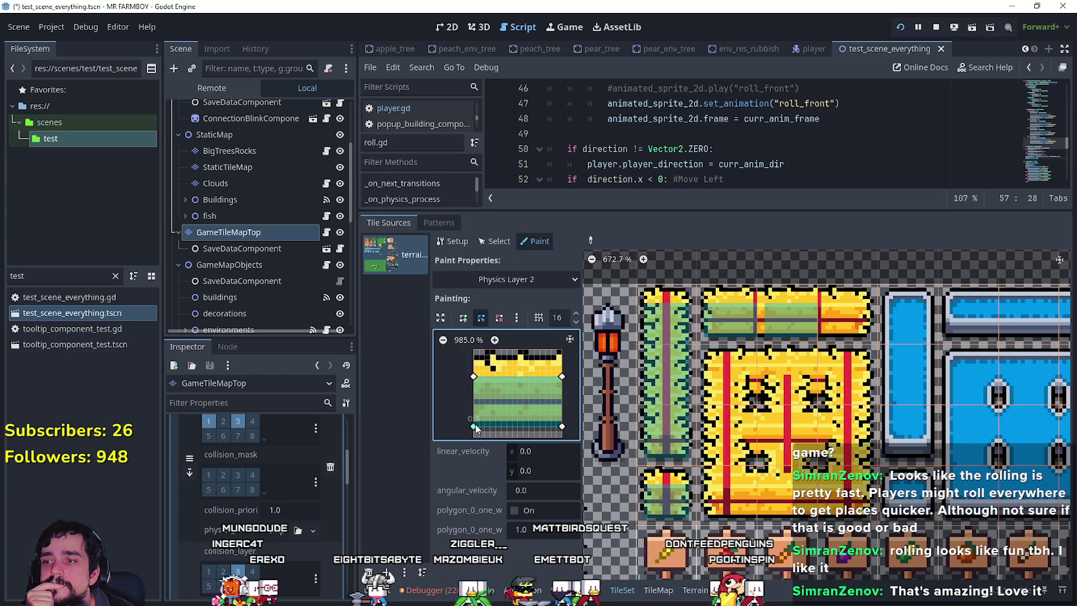
pyautogui.click(831, 327)
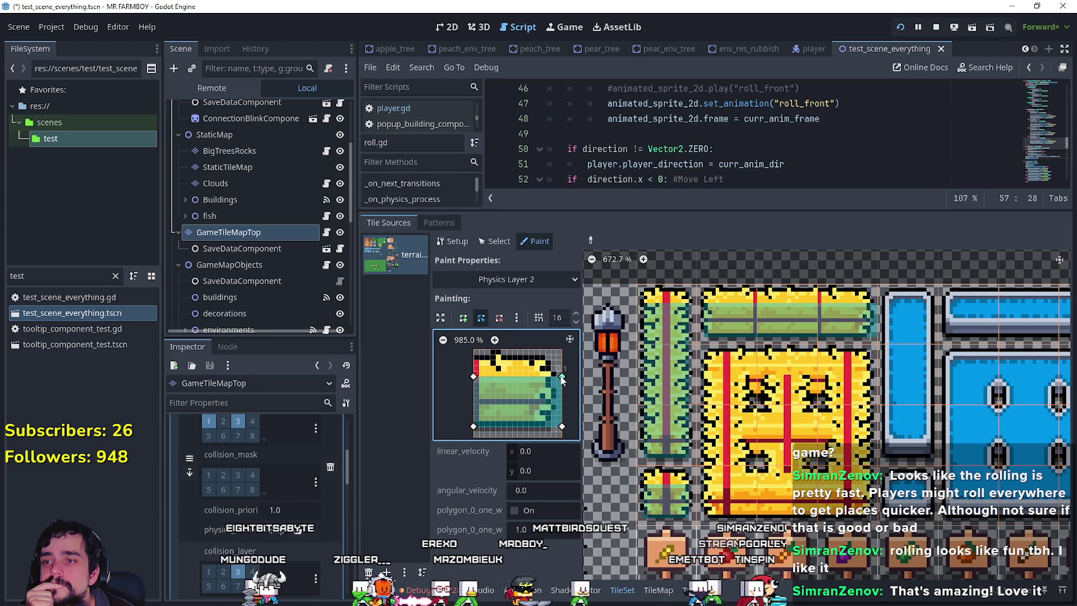
pyautogui.moveTo(562, 378); pyautogui.dragTo(546, 377)
pyautogui.moveTo(562, 429); pyautogui.dragTo(543, 430)
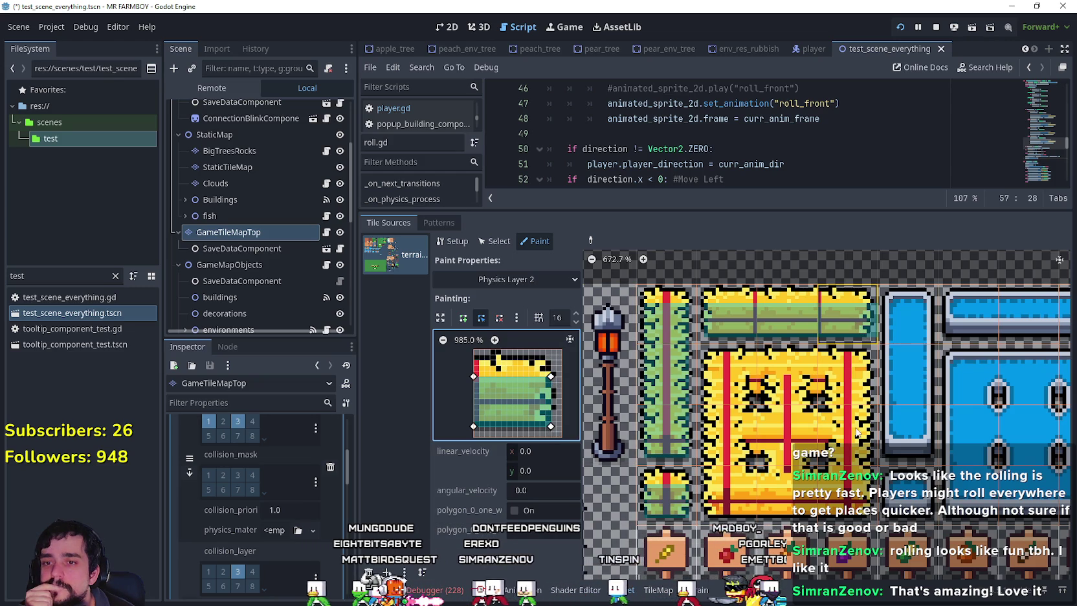
# - Paint the next plot tiles, including (53, 50) and (54, 50), adjusting the bottom and right vertices
pyautogui.click(842, 375)
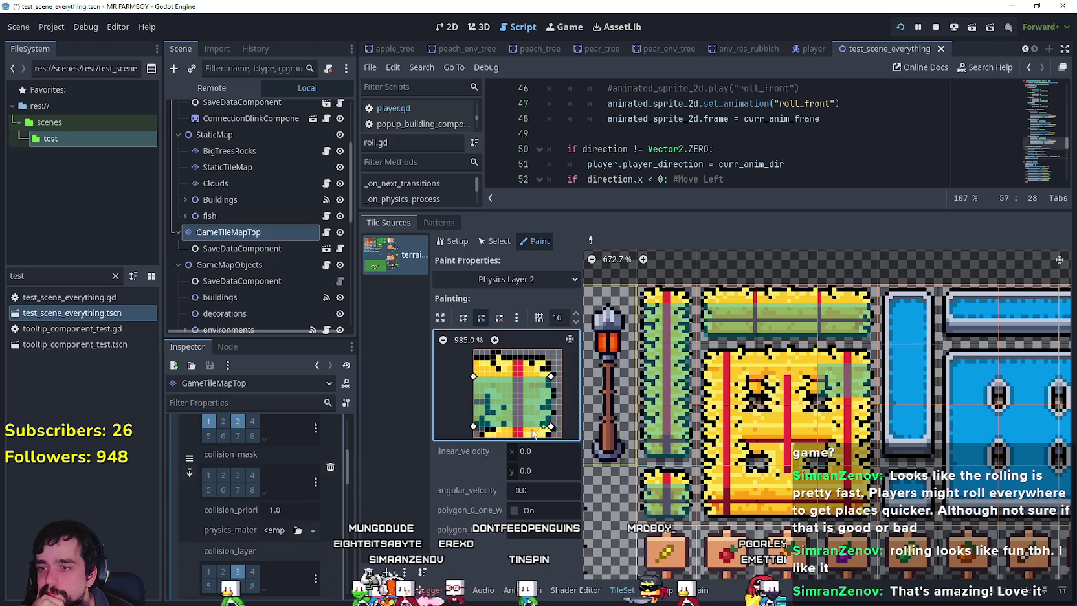
pyautogui.scroll(-3, 483, 435)
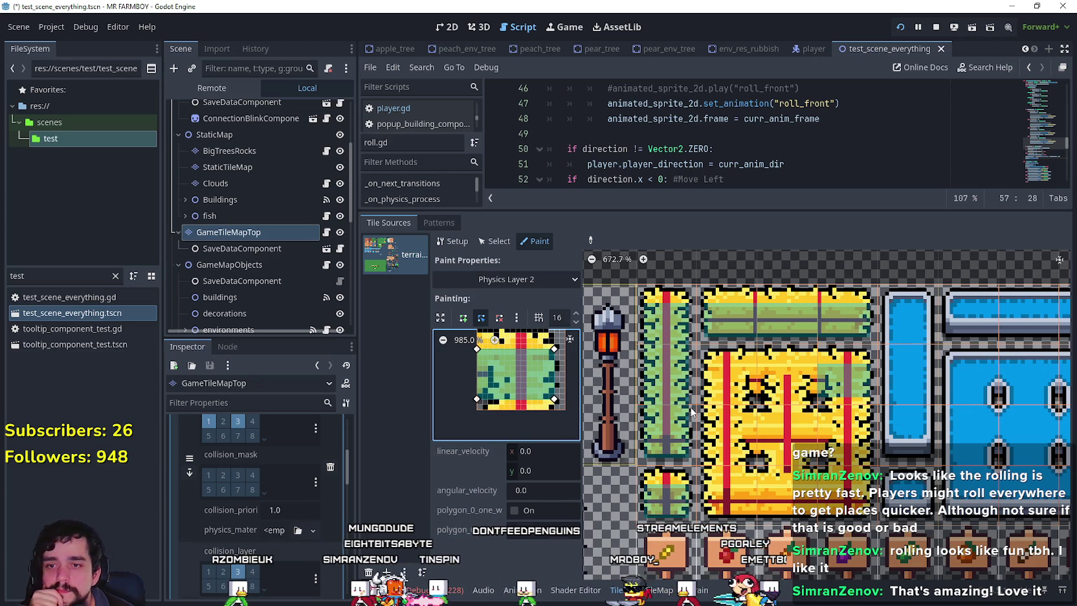
pyautogui.moveTo(477, 399); pyautogui.dragTo(477, 409)
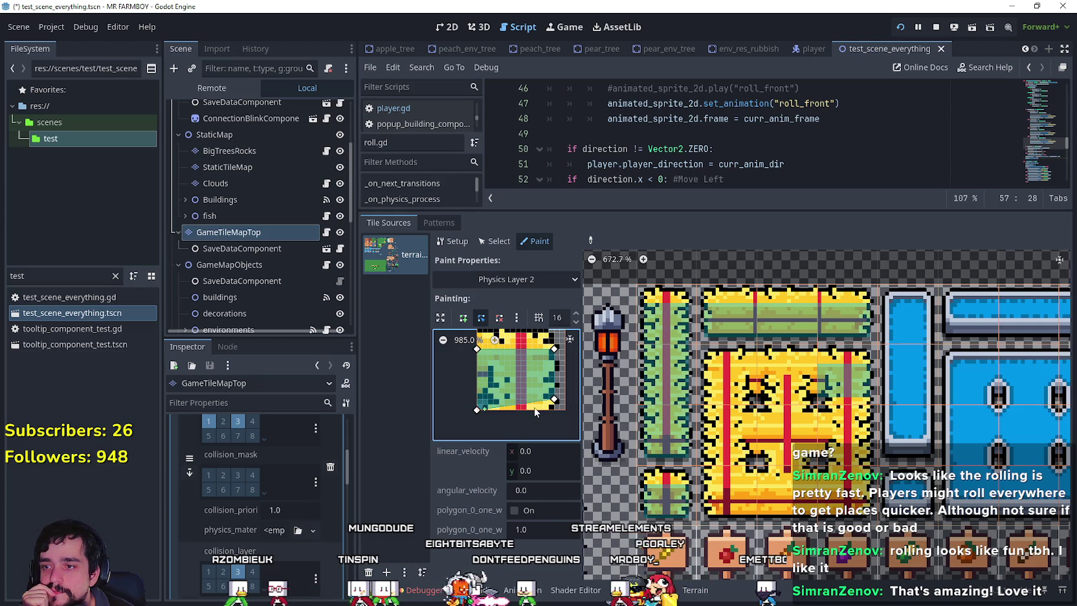
pyautogui.moveTo(556, 409); pyautogui.dragTo(555, 410)
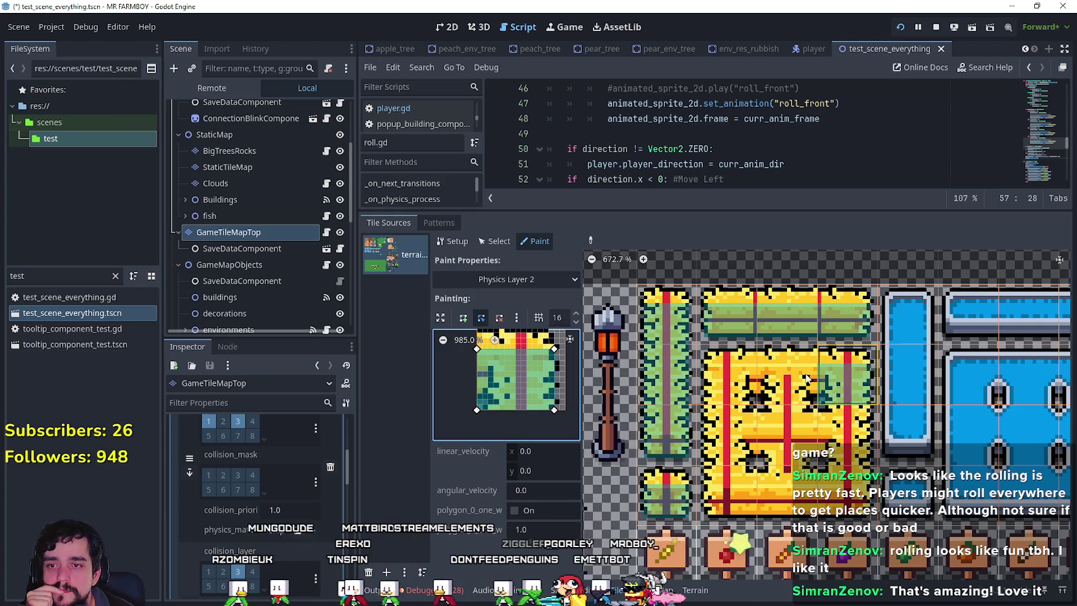
pyautogui.click(740, 382)
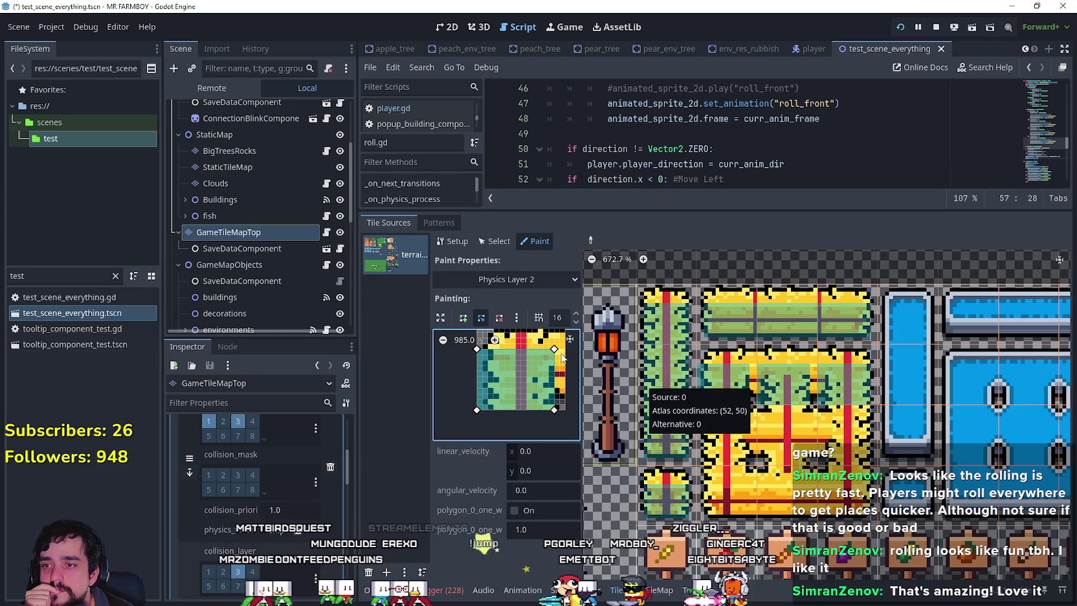
pyautogui.moveTo(554, 349); pyautogui.dragTo(565, 349)
pyautogui.moveTo(554, 410); pyautogui.dragTo(561, 409)
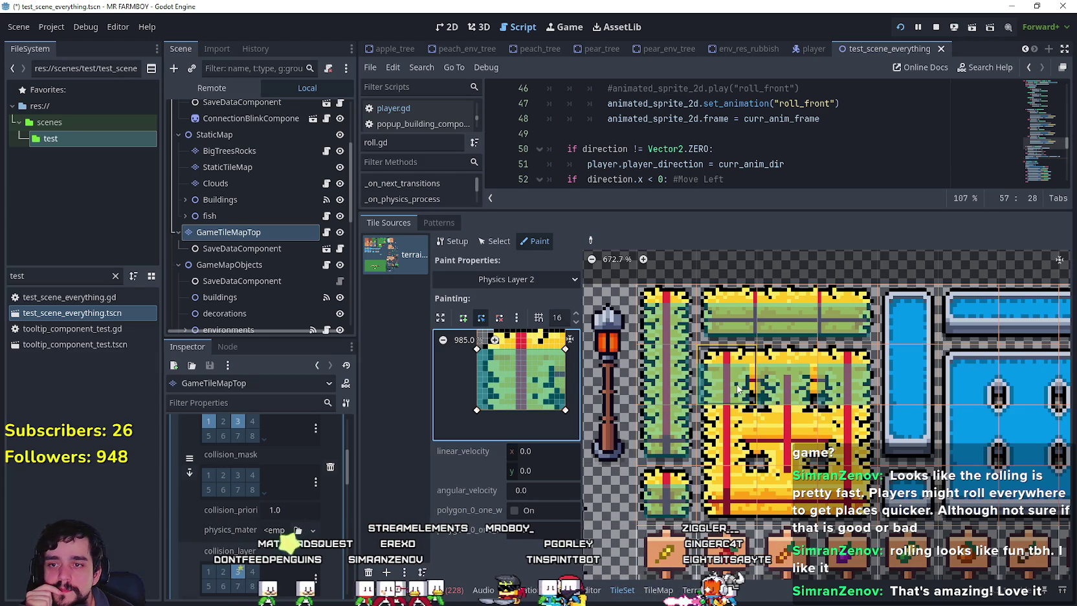
pyautogui.click(800, 387)
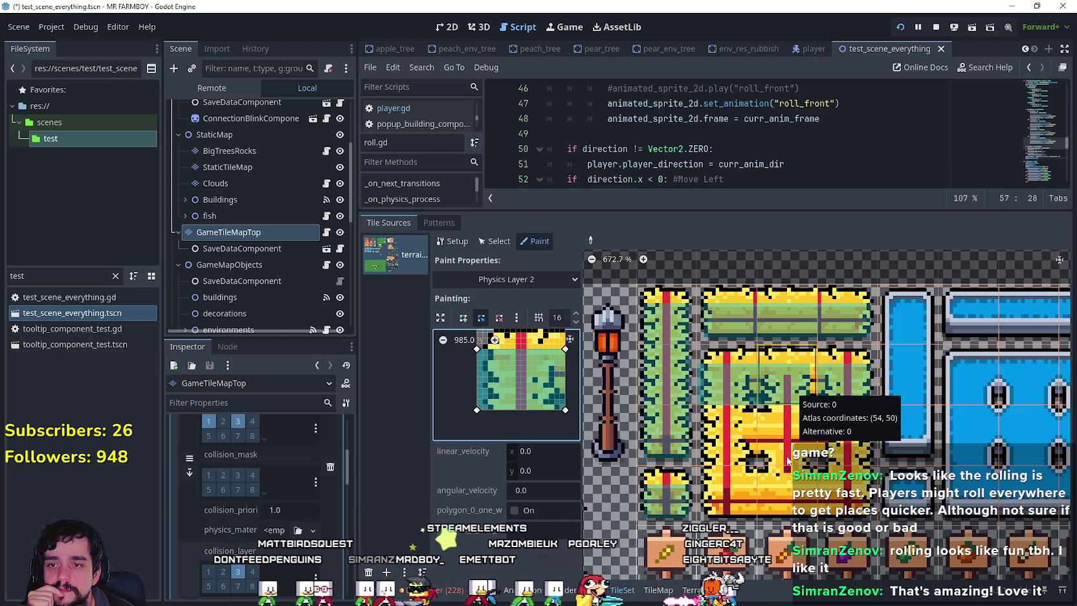
# - Paint two more plot tiles and stretch the polygon up across the tile's whole top
pyautogui.click(731, 439)
pyautogui.scroll(2, 575, 389)
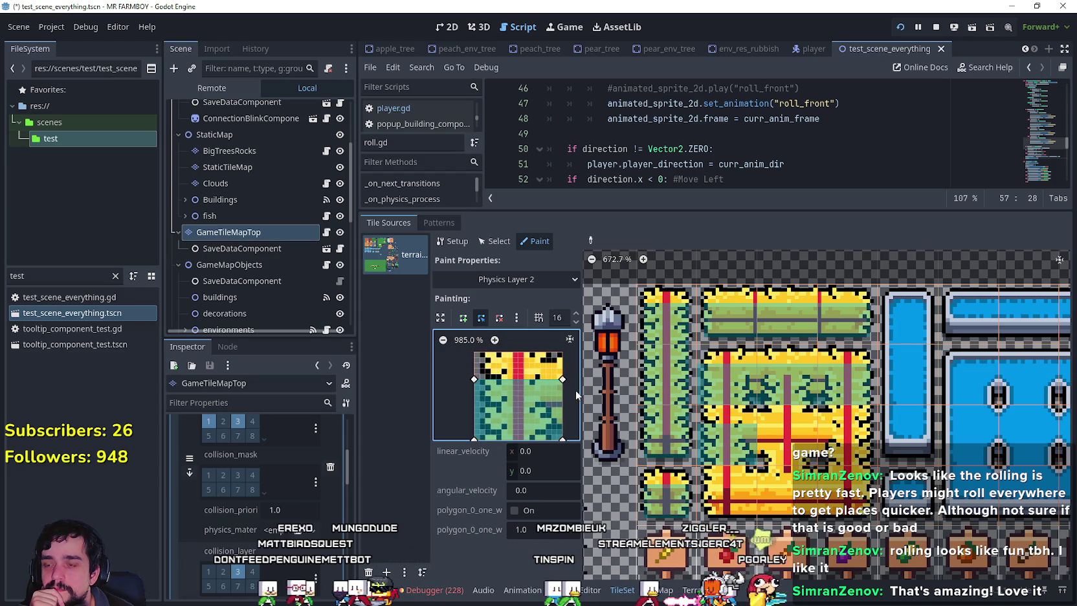
pyautogui.click(721, 384)
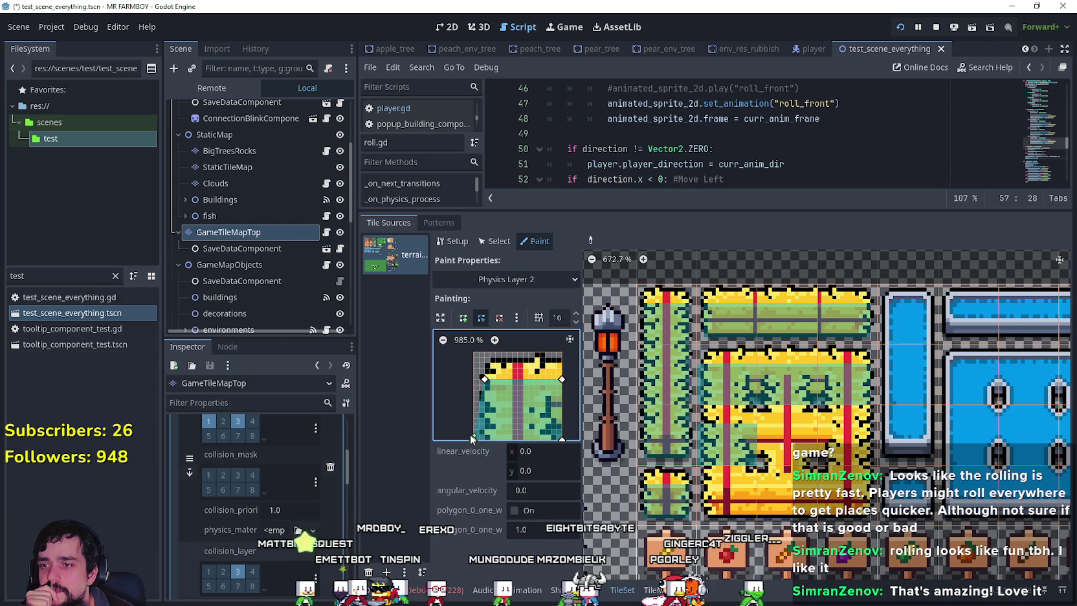
pyautogui.scroll(-2, 514, 389)
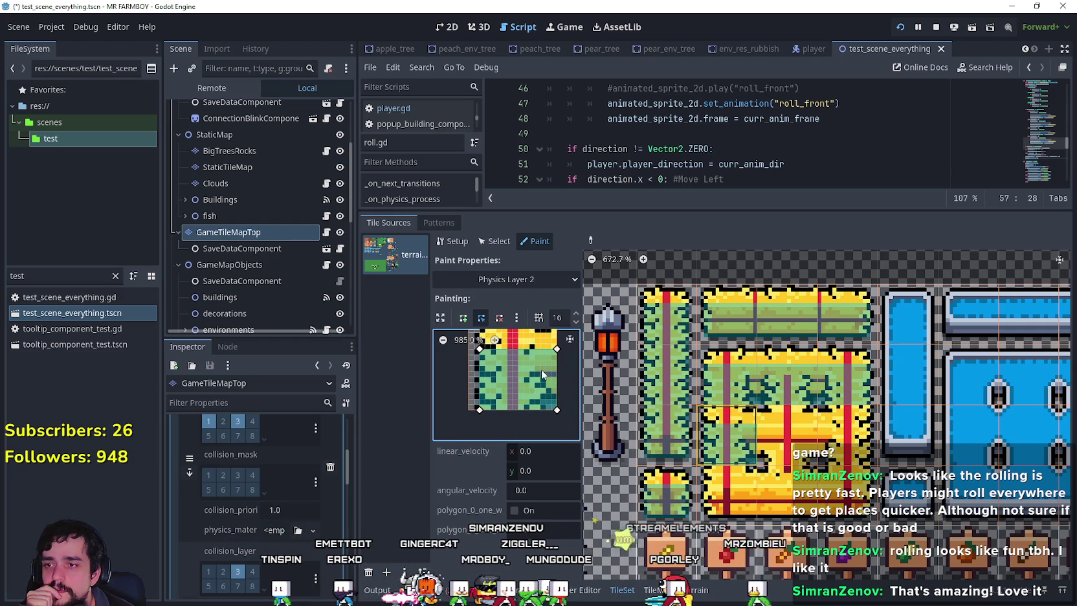
pyautogui.scroll(2, 541, 383)
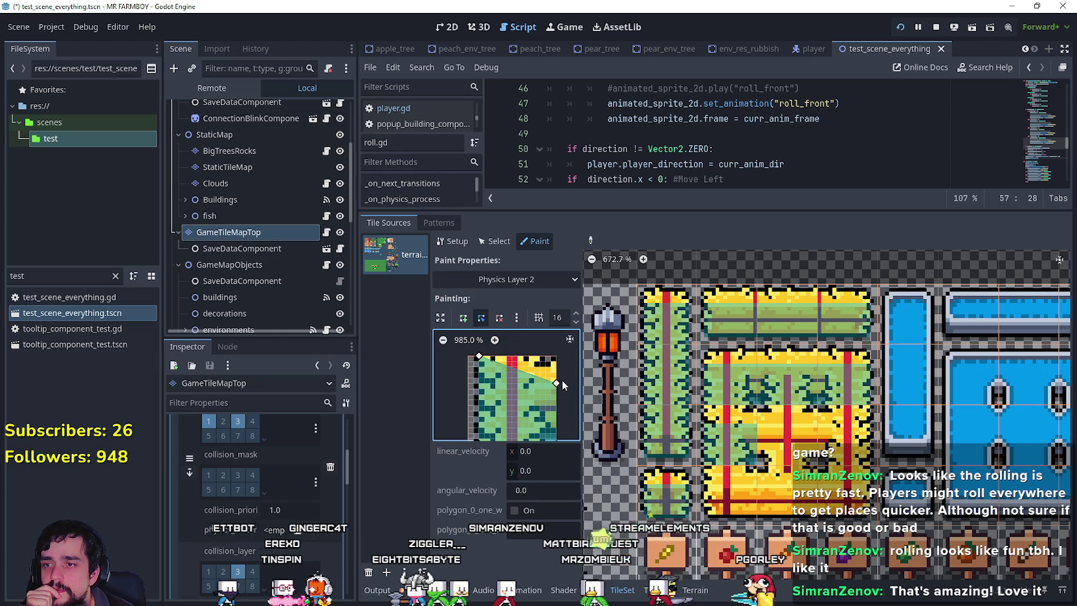
pyautogui.moveTo(556, 383); pyautogui.dragTo(555, 356)
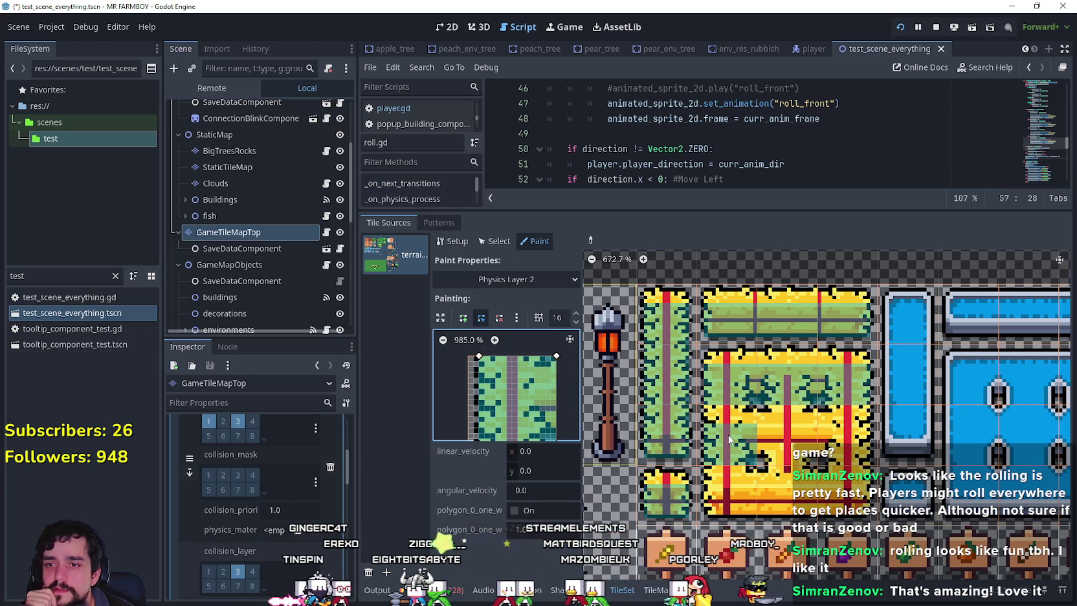
# - Pick up another plot tile's shape, nudge its top-right corner inward, and paint it onto a further tile
pyautogui.rightClick(791, 427)
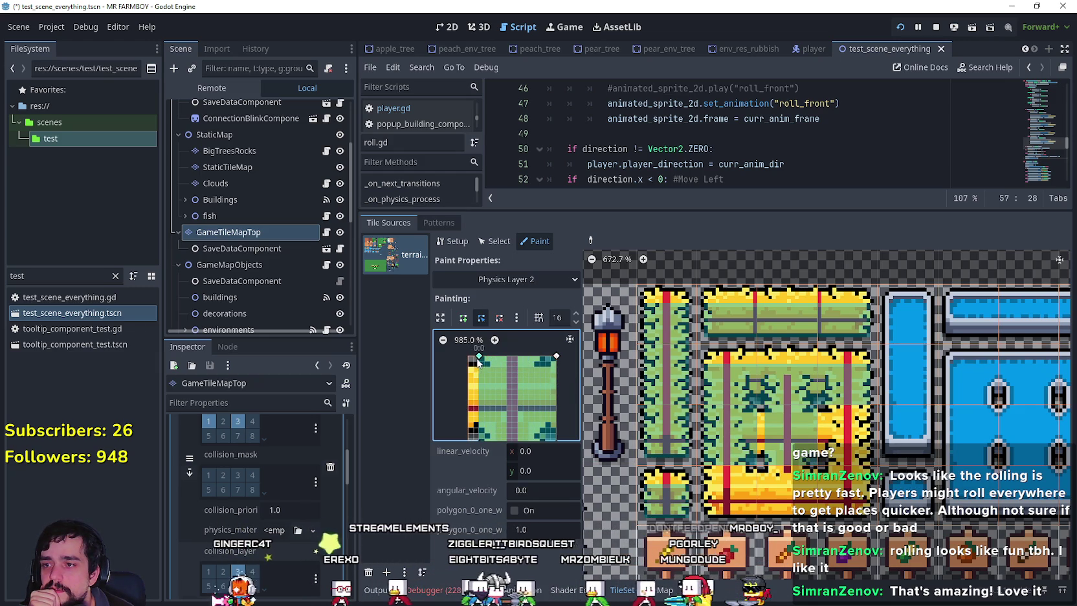
pyautogui.scroll(-2, 512, 369)
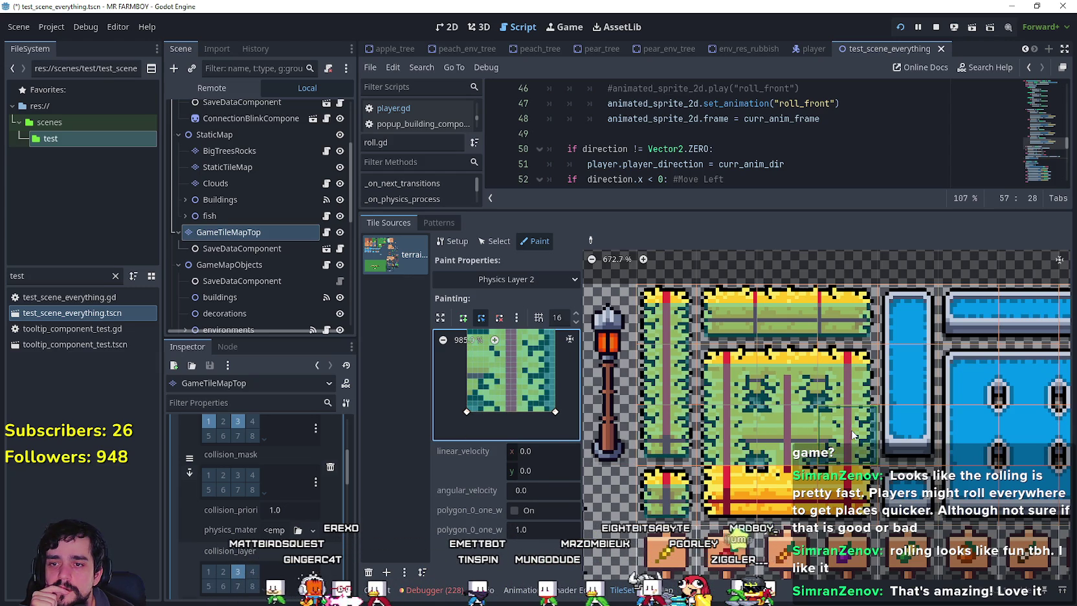
pyautogui.scroll(3, 547, 387)
pyautogui.scroll(-3, 547, 383)
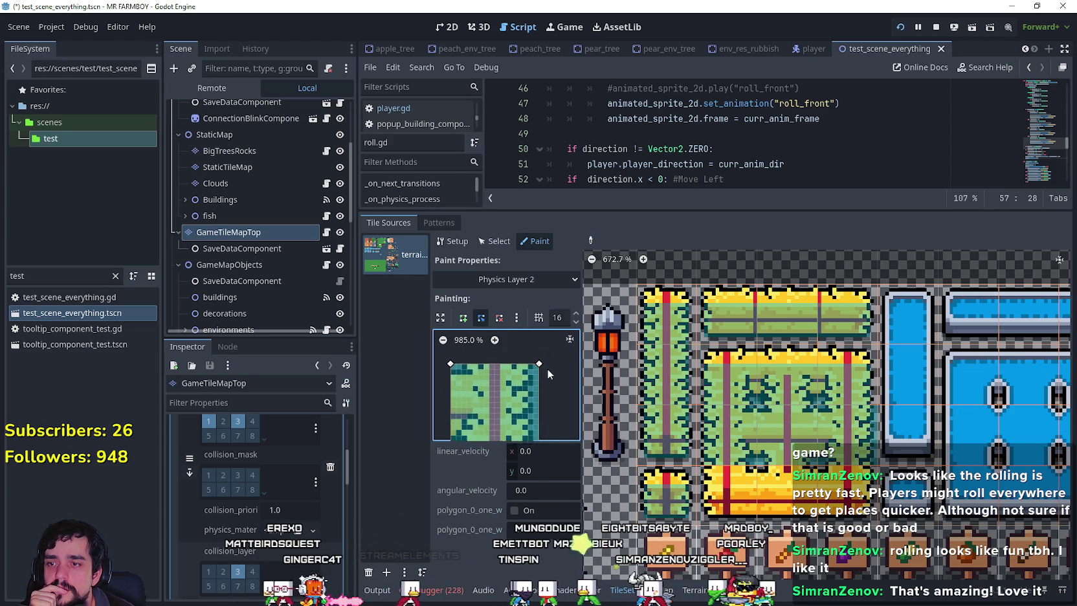
pyautogui.moveTo(548, 344); pyautogui.dragTo(543, 343)
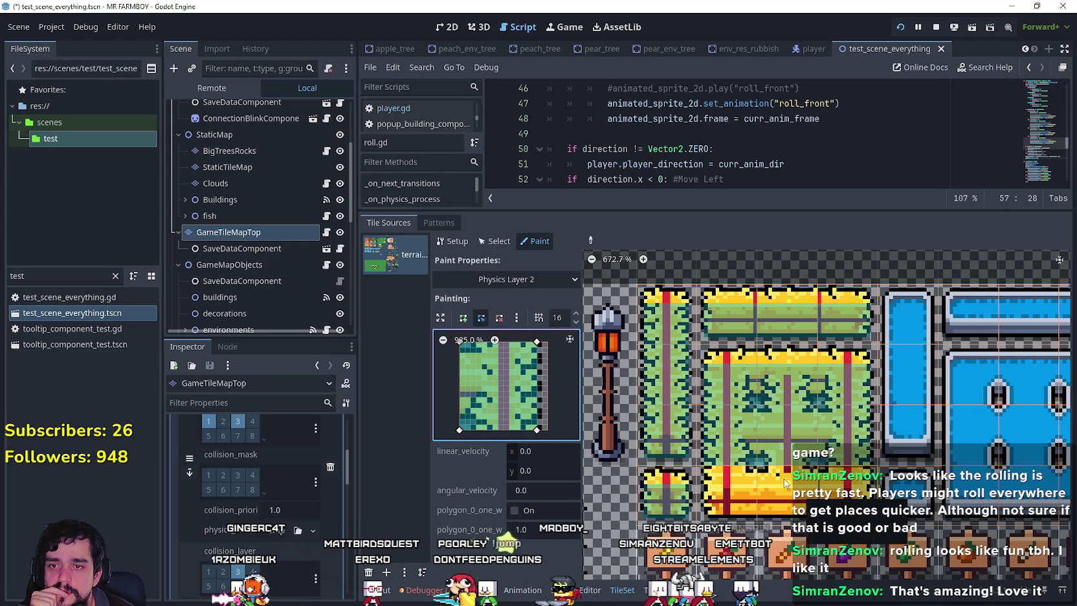
pyautogui.click(857, 499)
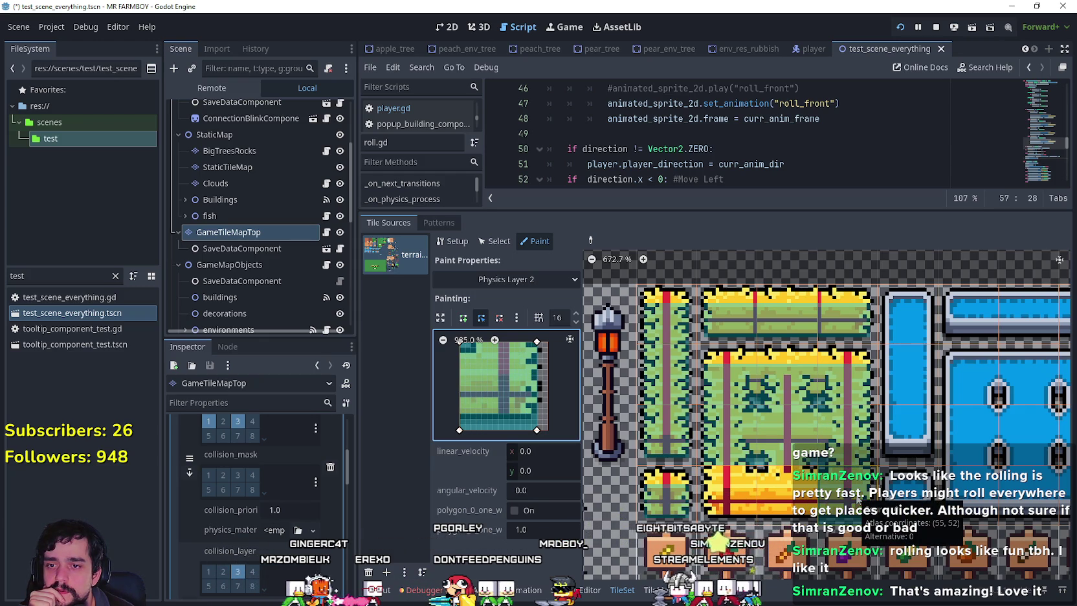
# - Raise the collision polygon's bottom corners and paint it onto the plot tile with the yellow right edge
pyautogui.moveTo(536, 431); pyautogui.dragTo(536, 420)
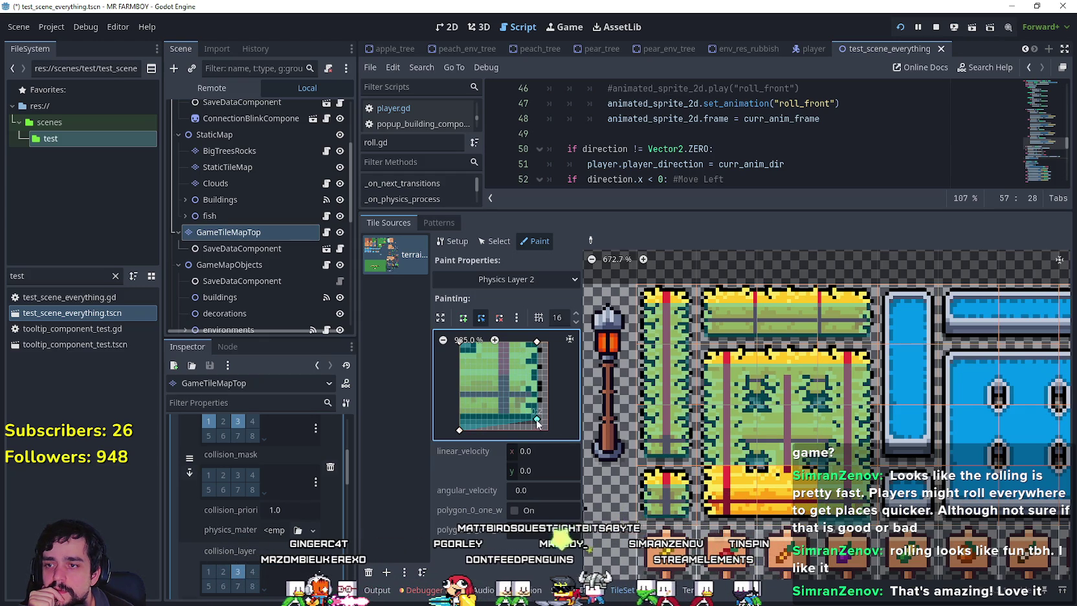
pyautogui.moveTo(460, 430); pyautogui.dragTo(460, 420)
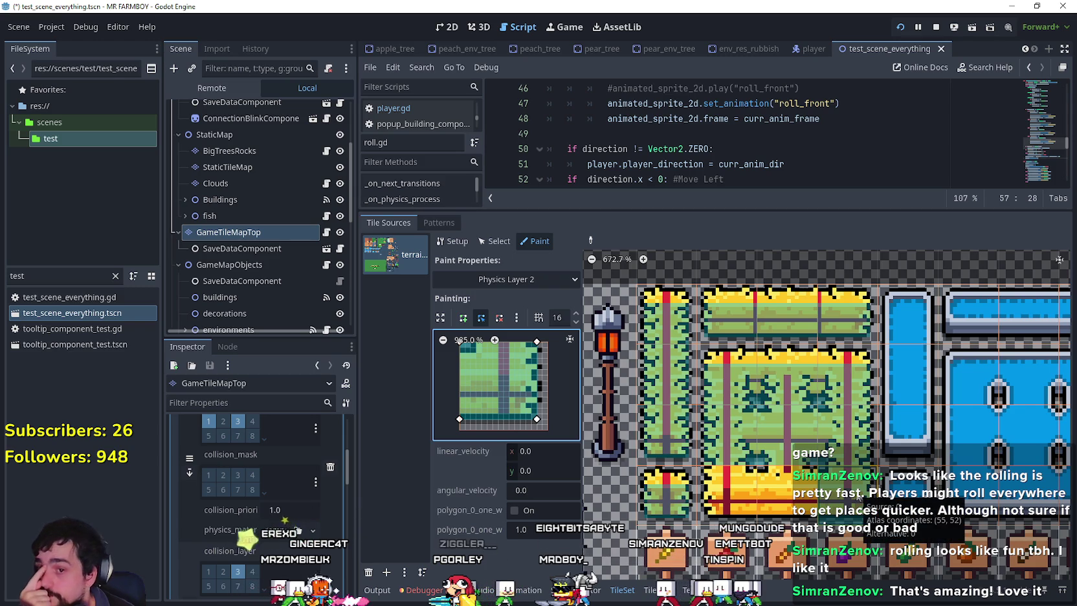
pyautogui.click(786, 495)
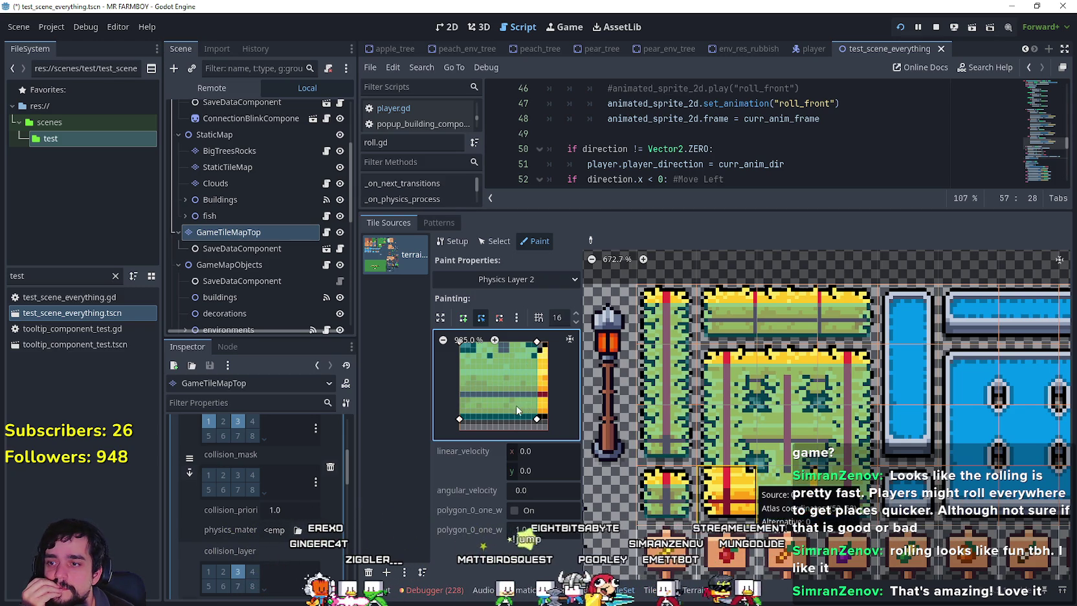
# - Extend the polygon's right corners to the tile edge, paint another plot tile, and straighten its left edge
pyautogui.moveTo(536, 343); pyautogui.dragTo(547, 343)
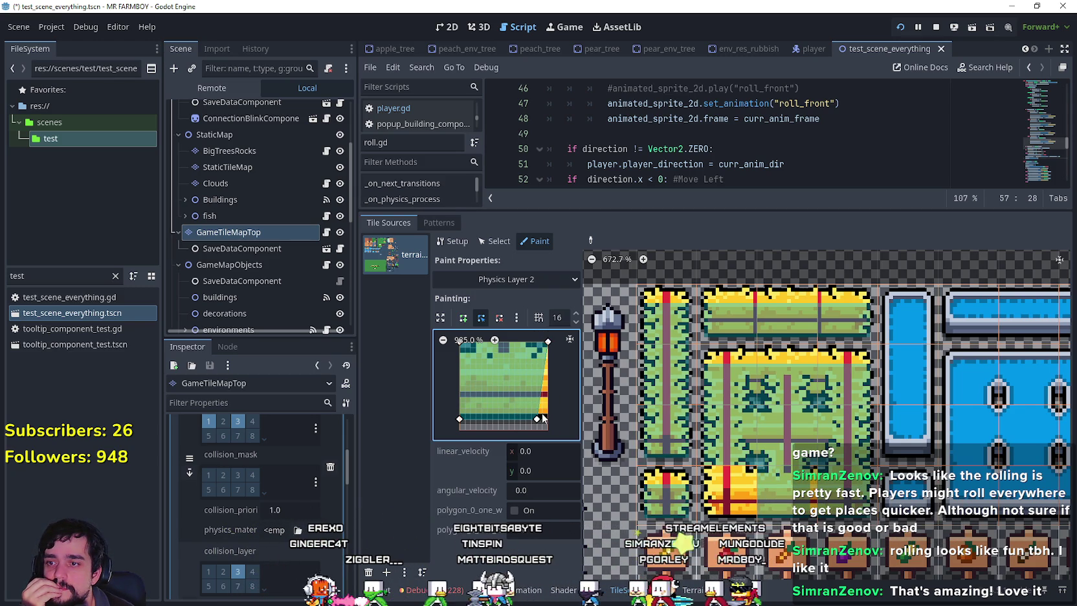
pyautogui.moveTo(538, 420); pyautogui.dragTo(547, 419)
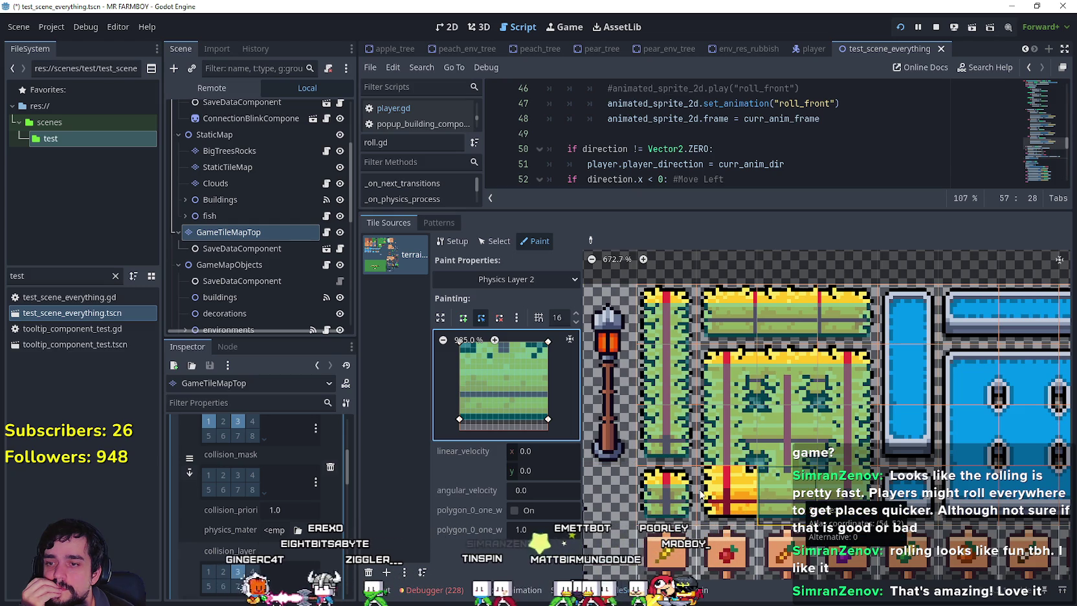
pyautogui.click(730, 499)
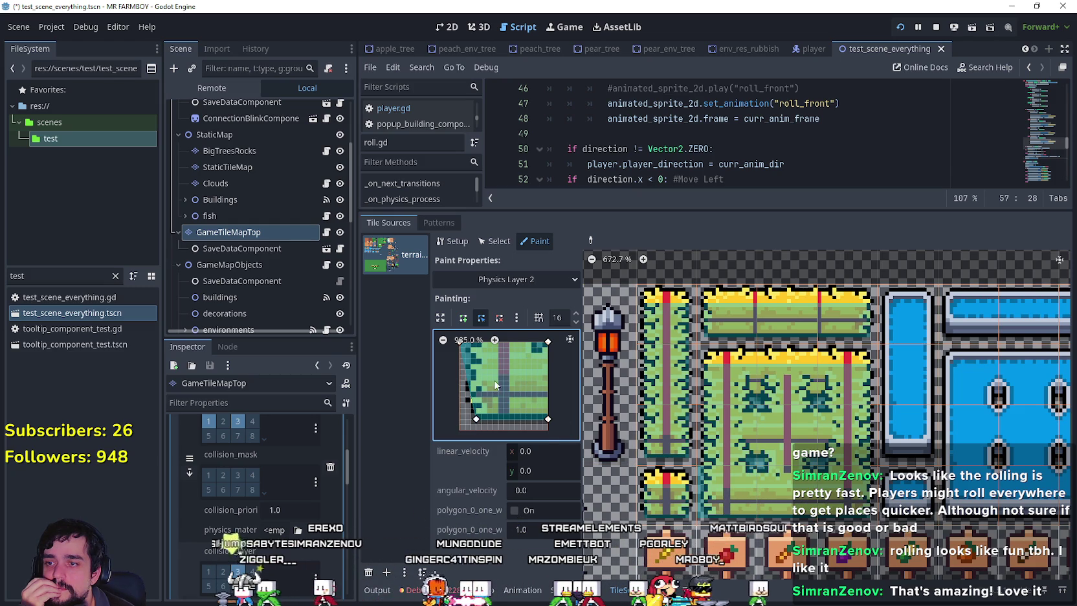
pyautogui.scroll(1, 490, 389)
pyautogui.moveTo(460, 353); pyautogui.dragTo(471, 354)
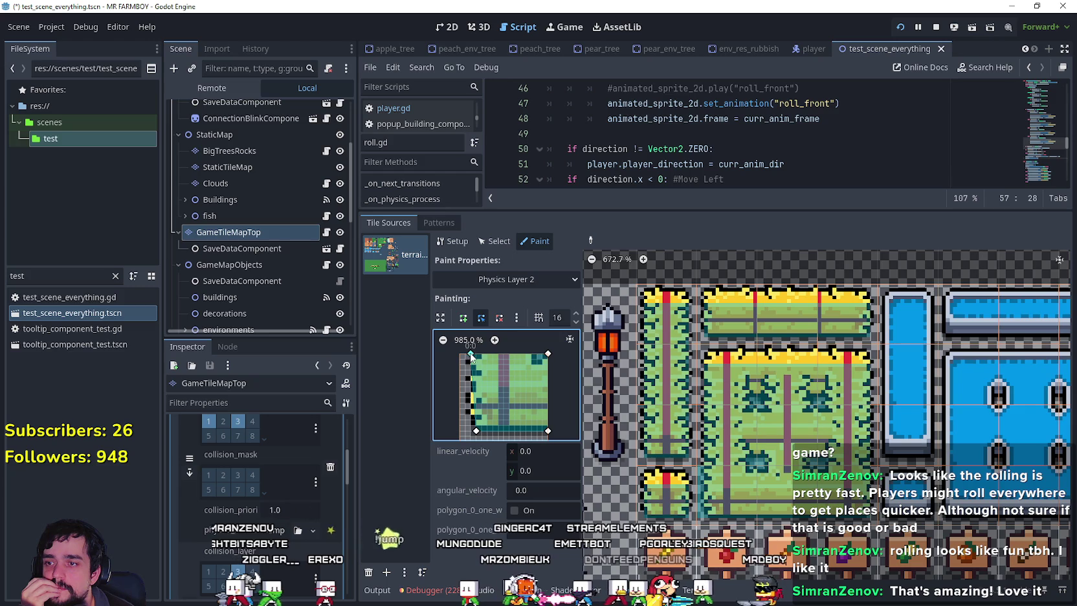
pyautogui.moveTo(476, 431); pyautogui.dragTo(471, 430)
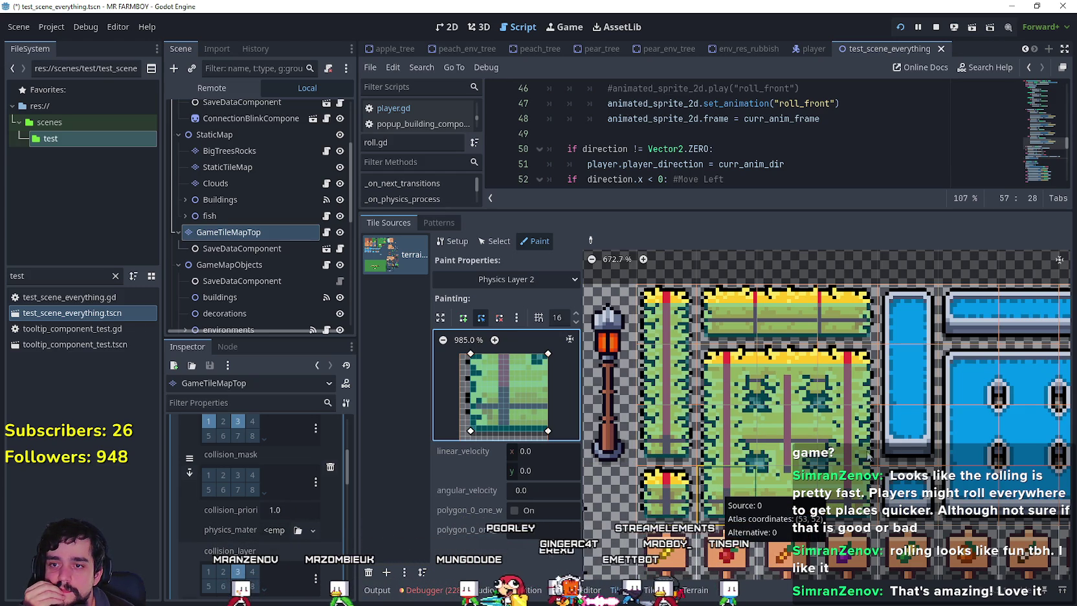
# - Save the scene with Ctrl+S after scrolling the atlas over to the water tiles
pyautogui.hscroll(3, 790, 421)
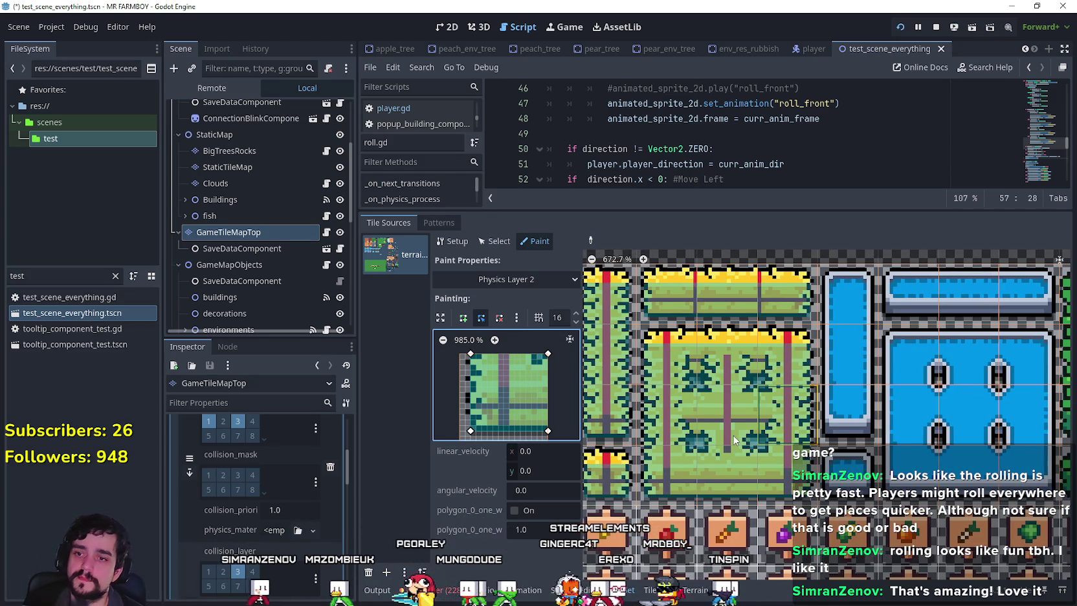
pyautogui.hscroll(1, 762, 418)
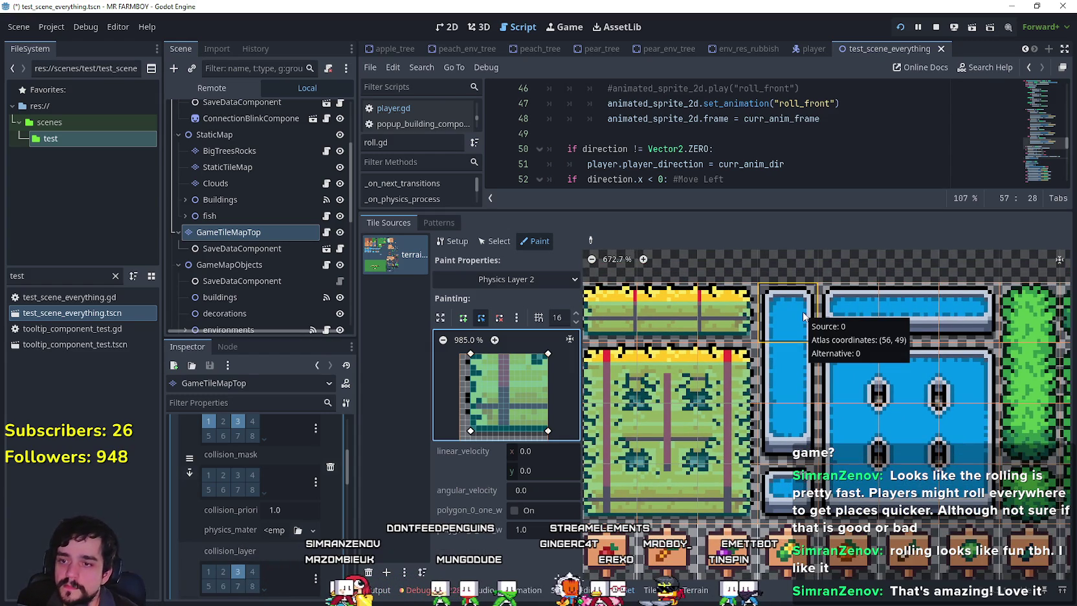
pyautogui.hotkey('ctrl', 's')
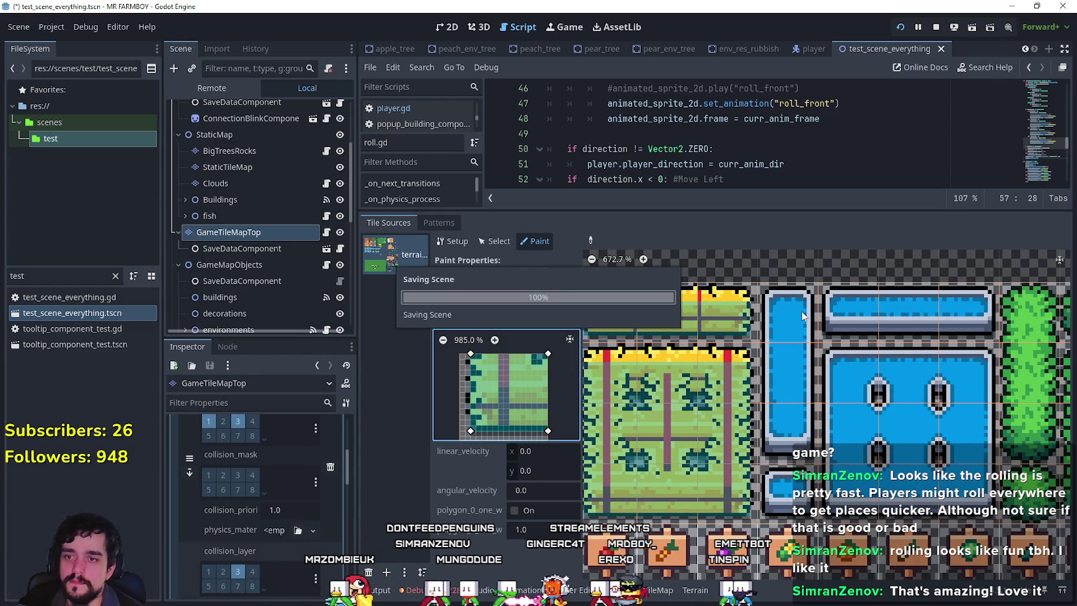
# - Paint the Physics Layer 2 polygon onto a blue water tile and lower its bottom-left corner to match
pyautogui.click(802, 315)
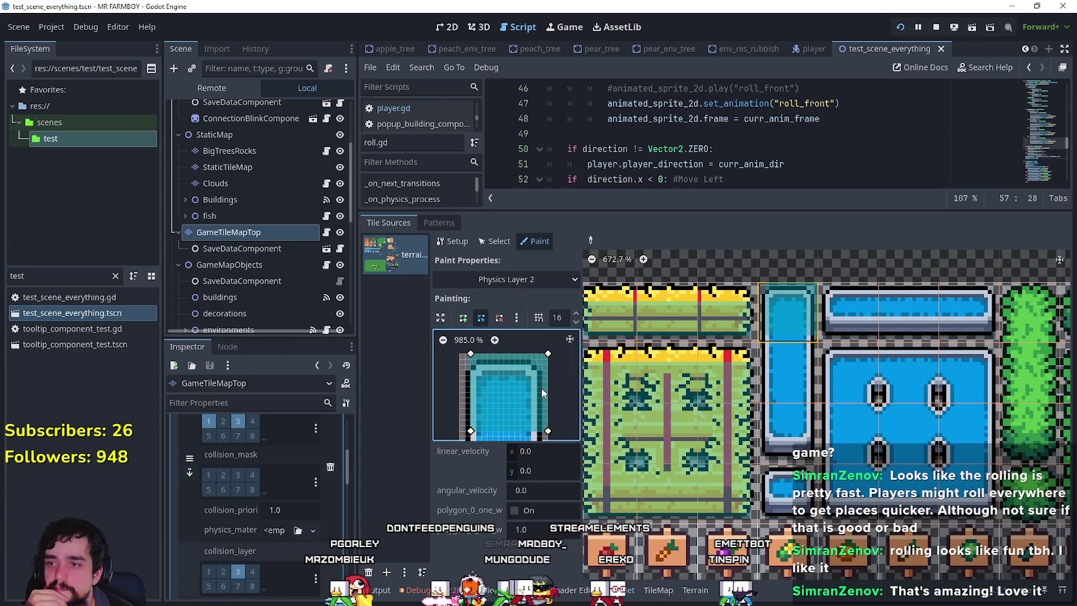
pyautogui.scroll(-2, 576, 388)
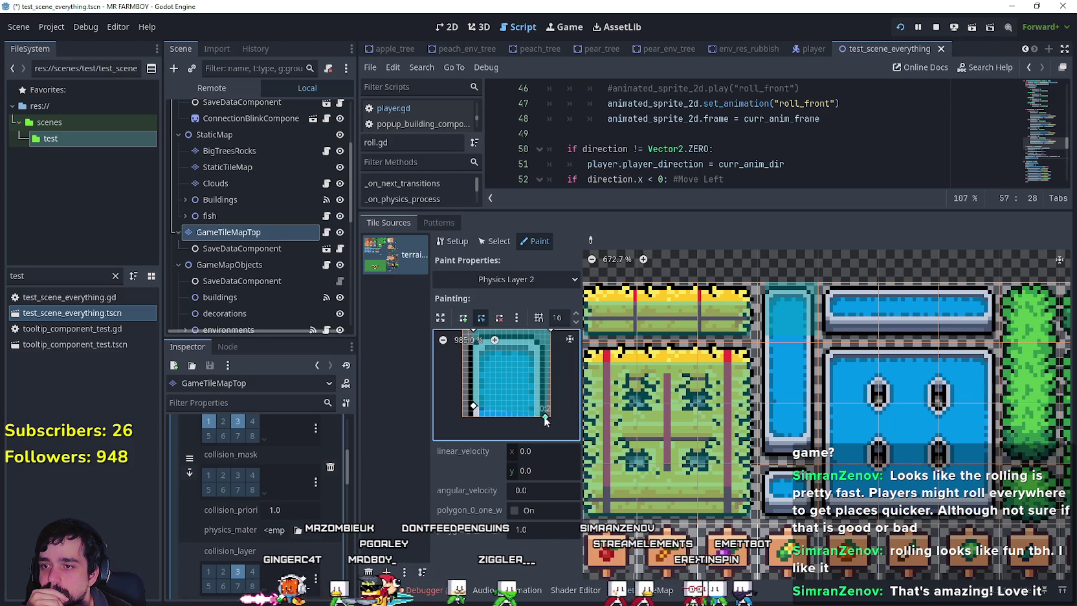
pyautogui.scroll(1, 551, 411)
pyautogui.moveTo(482, 421); pyautogui.dragTo(482, 425)
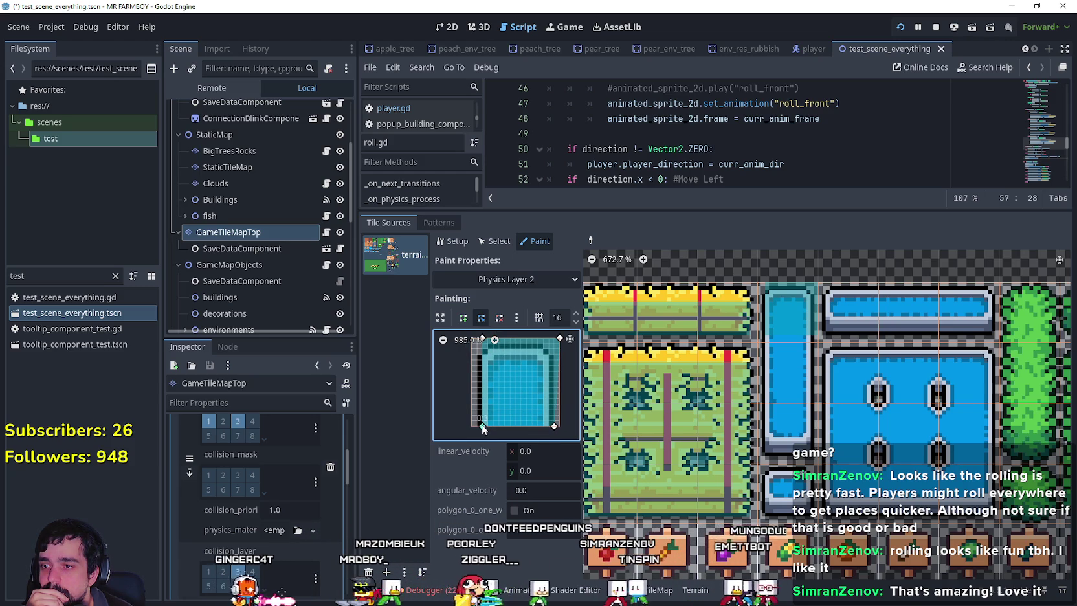